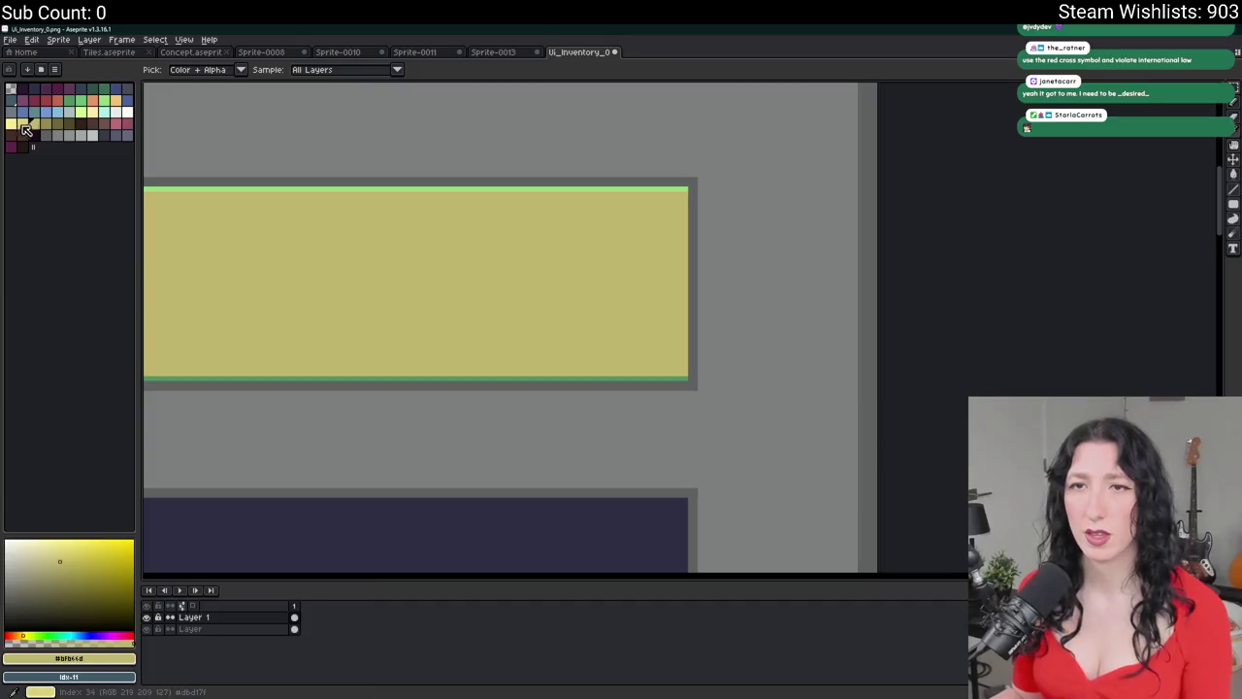
- Paint Bucket the bar's green top and bottom strips with its yellow
left_click(381, 189)
left_click(402, 378)
scroll(402, 378, "down", 2)
scroll(411, 367, "down", 2)
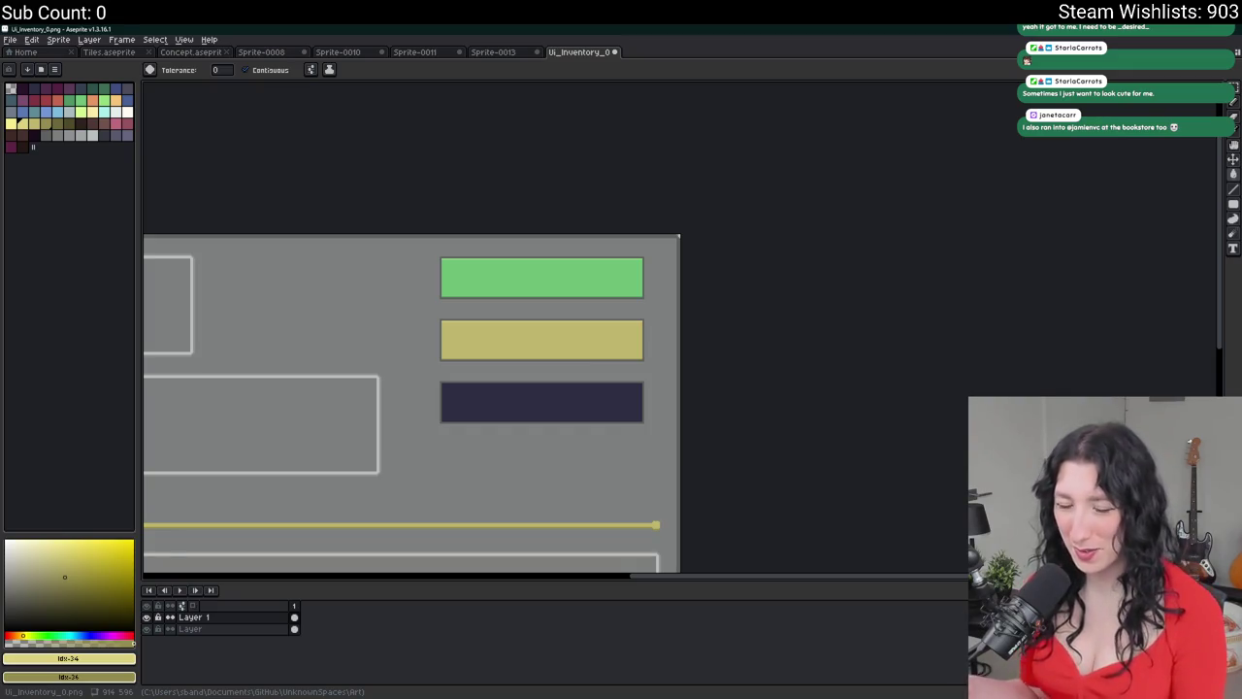
- Fill the middle bar and its bottom edge with a brighter palette yellow
scroll(644, 480, "down", 1)
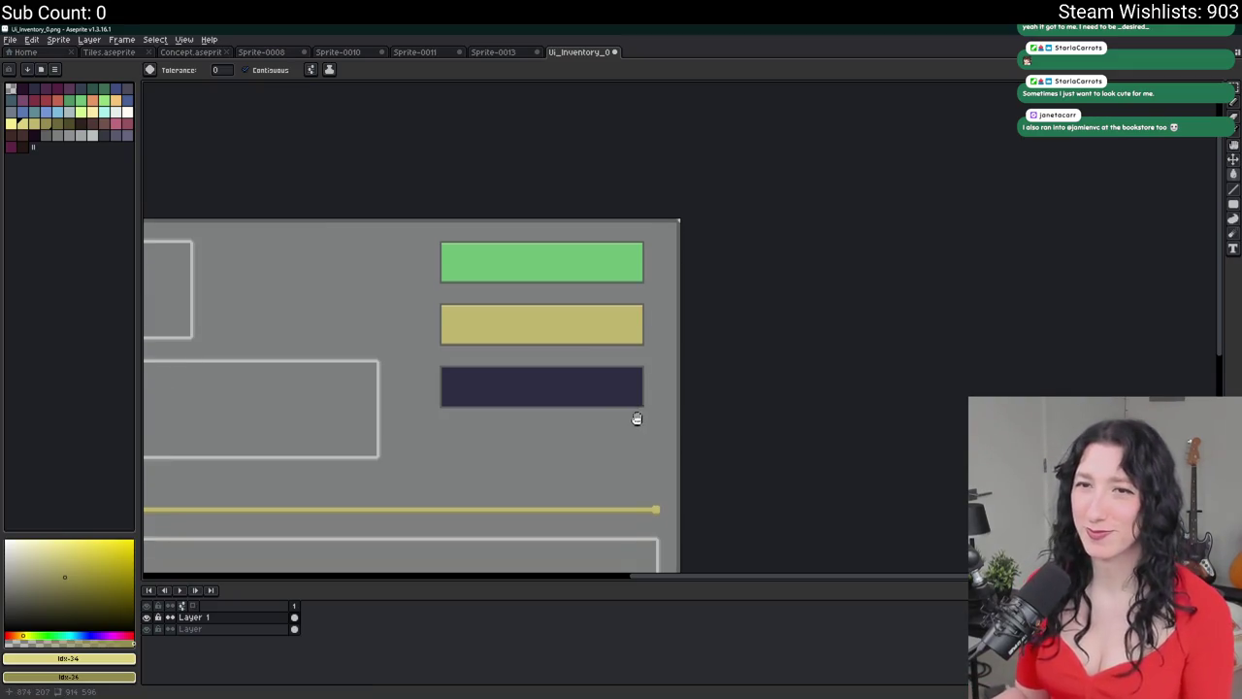
scroll(635, 421, "up", 3)
scroll(460, 302, "down", 1)
scroll(451, 240, "up", 1)
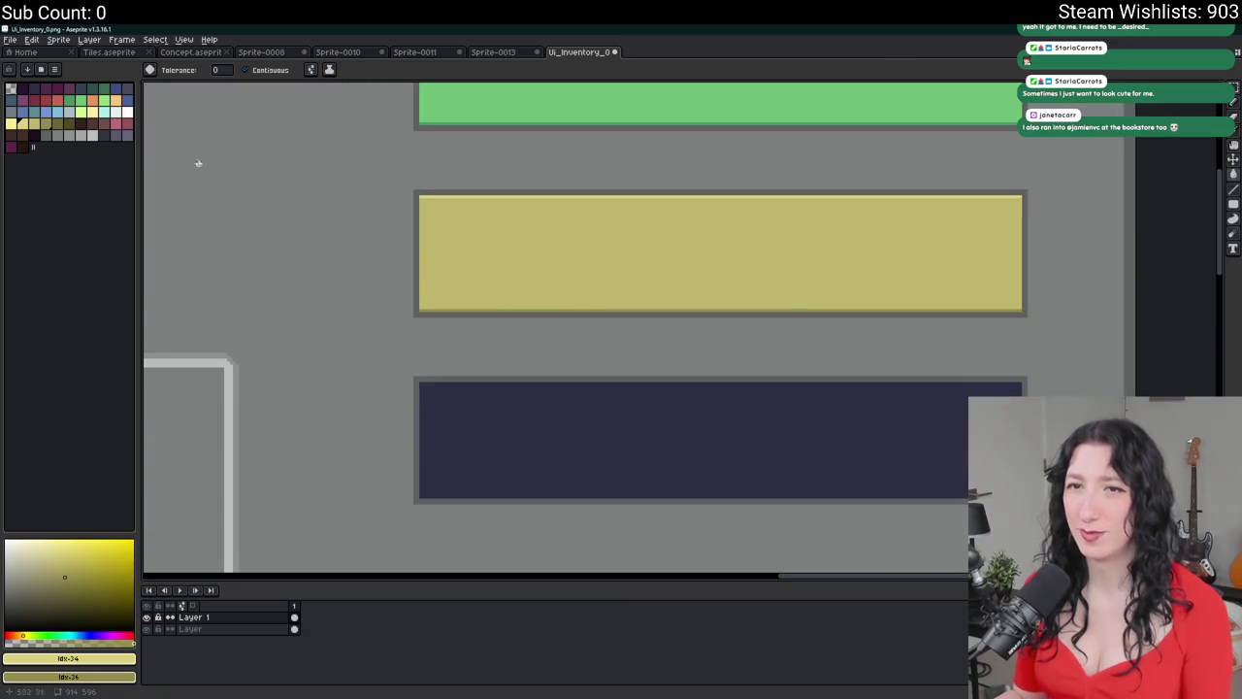
left_click(10, 124)
scroll(492, 202, "up", 1)
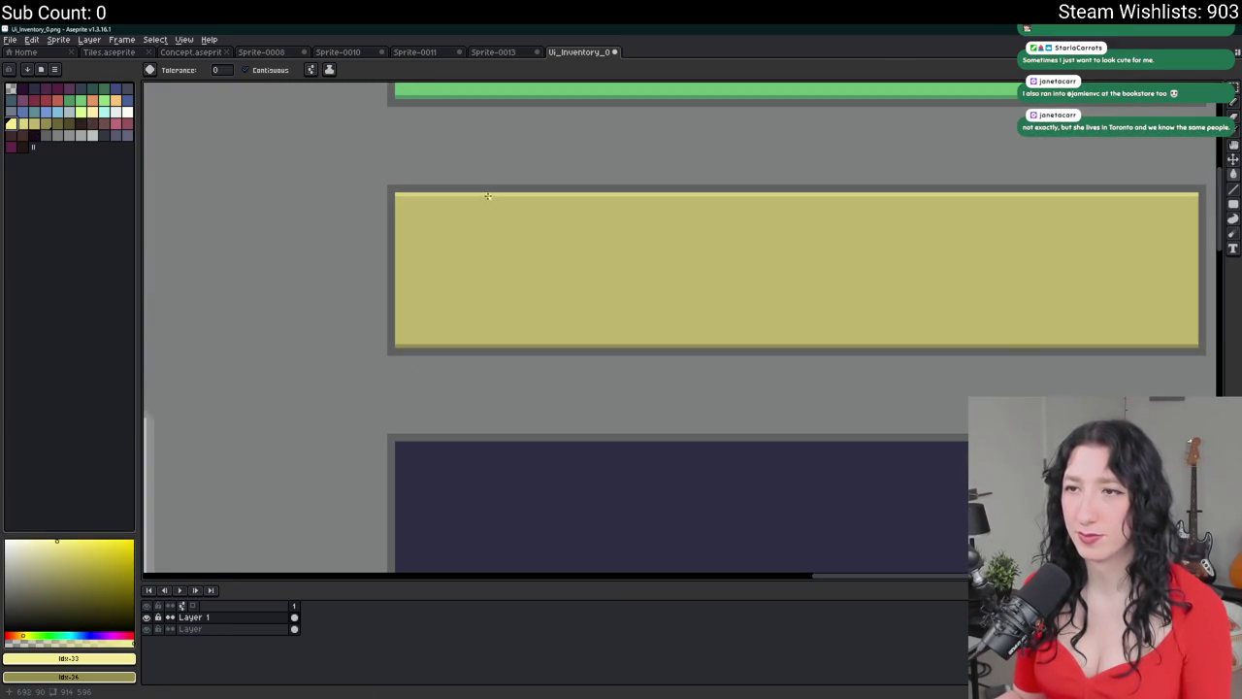
left_click(28, 126)
left_click(486, 319)
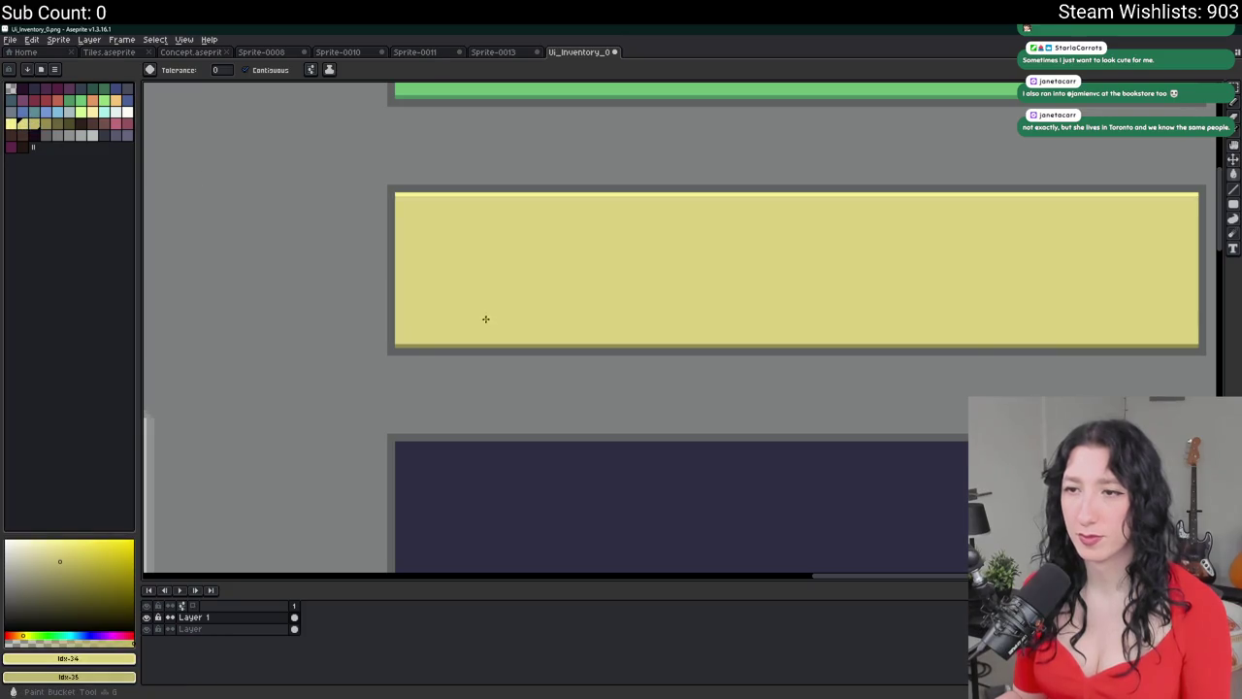
left_click(461, 344)
scroll(462, 345, "down", 4)
- Try shifting the bar's right end left with the marquee, then cancel and deselect
key("m")
left_click_drag(663, 353, 611, 274)
left_click_drag(646, 319, 559, 320)
key("Escape")
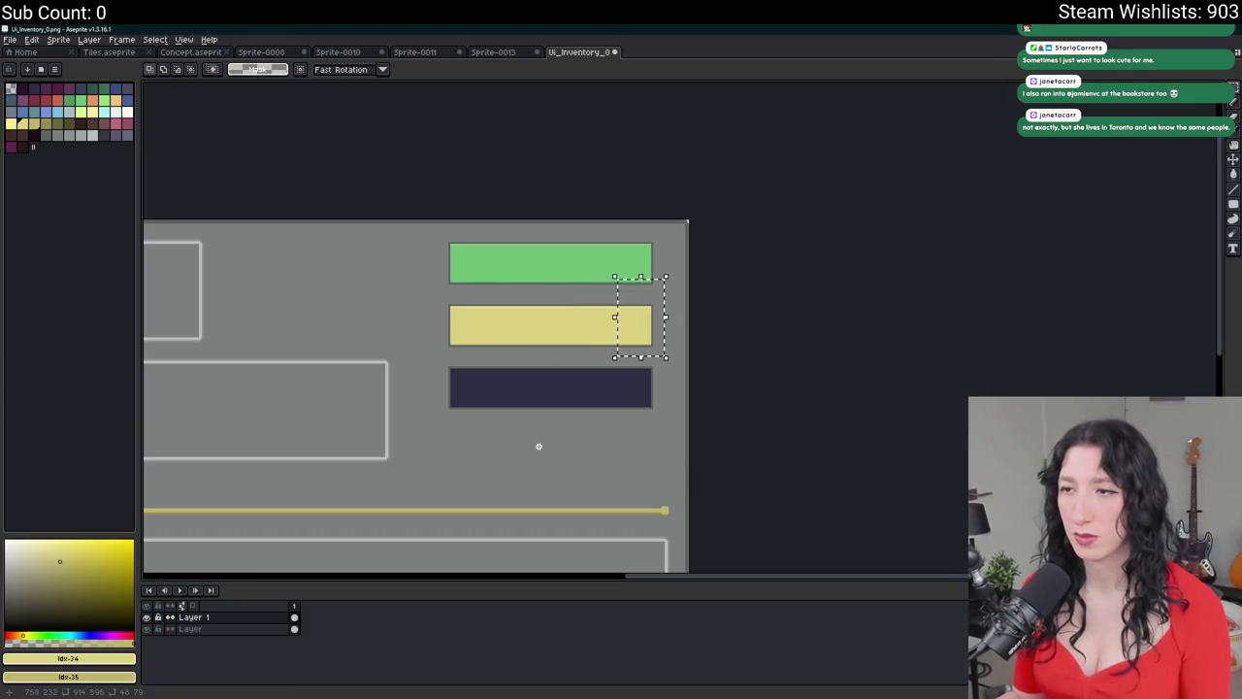
key("ctrl+d")
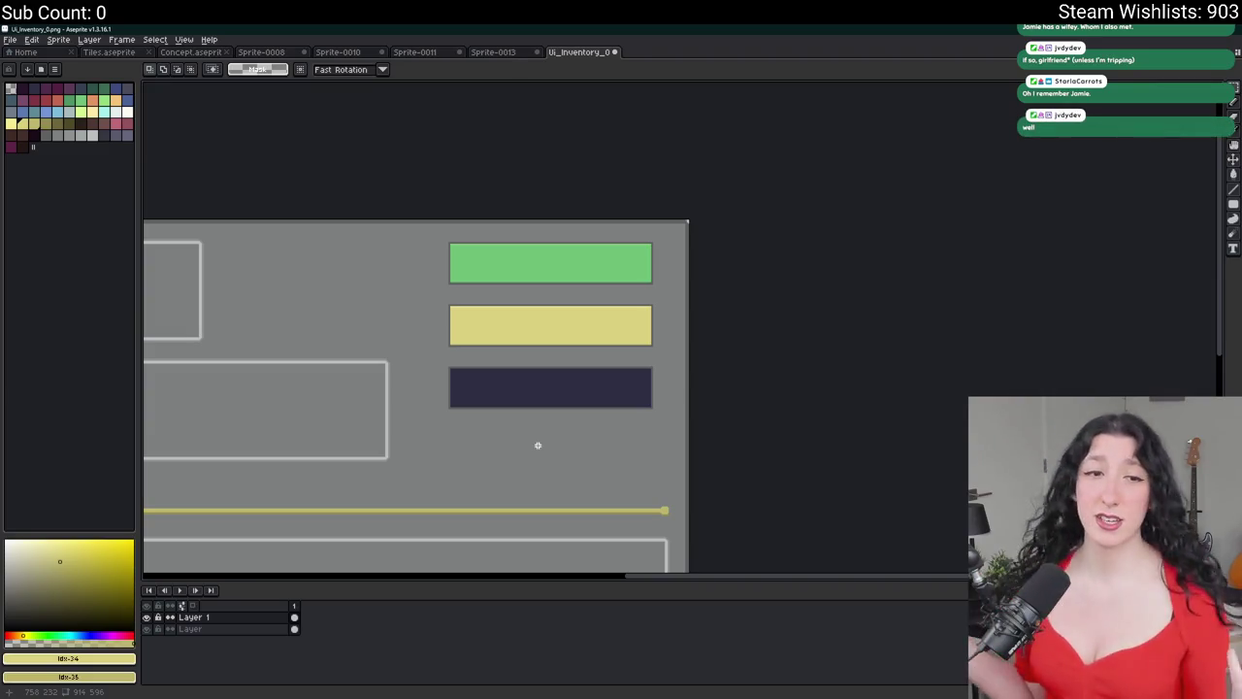
scroll(460, 401, "up", 2)
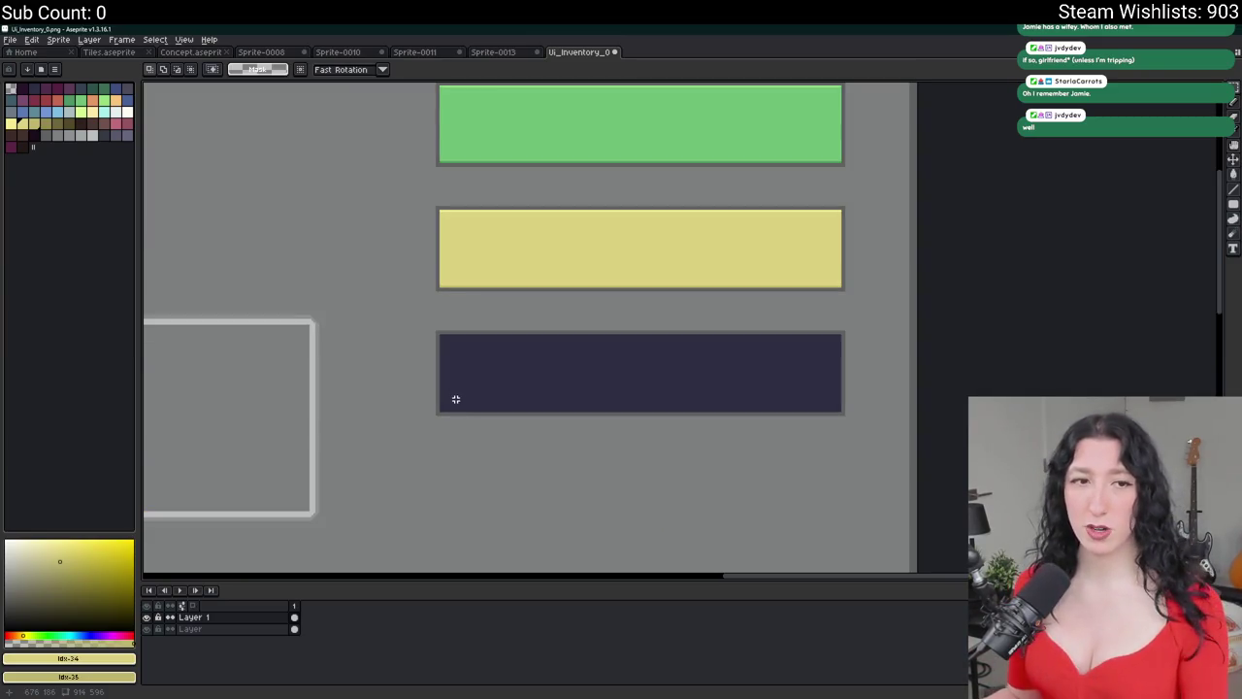
- Magic Wand the dark navy bar on Layer 1 and fill it with blue
left_click(39, 116)
left_click(190, 629)
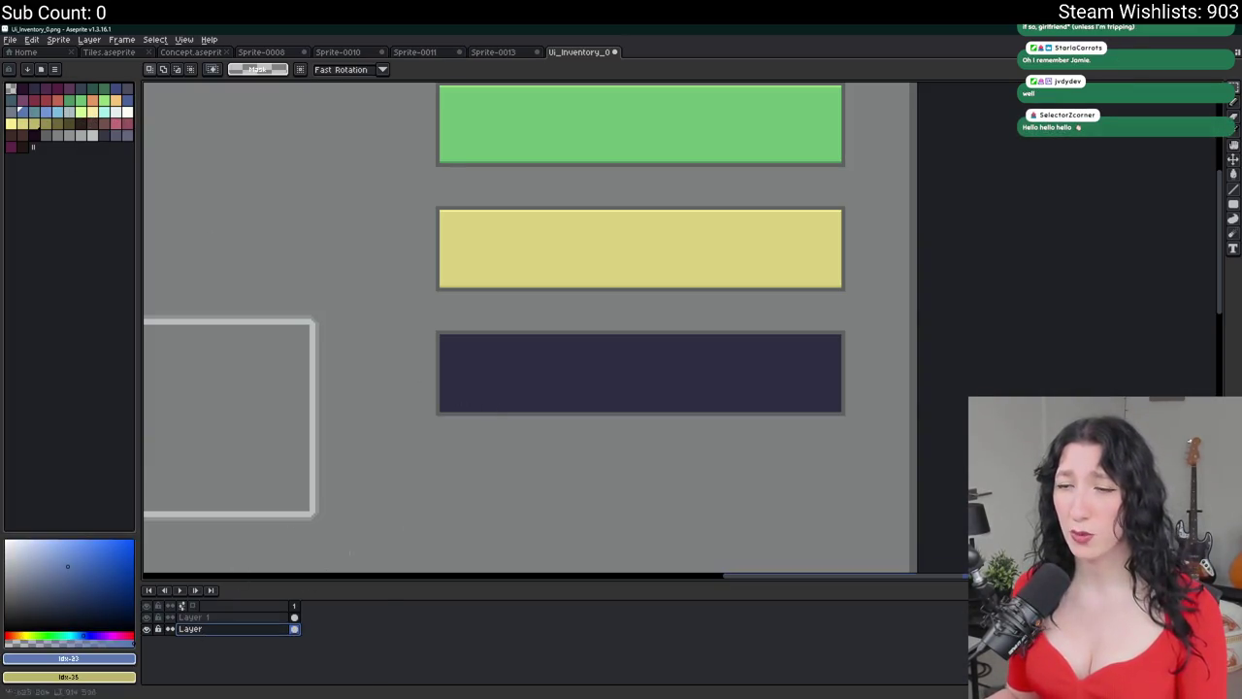
left_click(194, 617)
key("f")
scroll(621, 359, "up", 2)
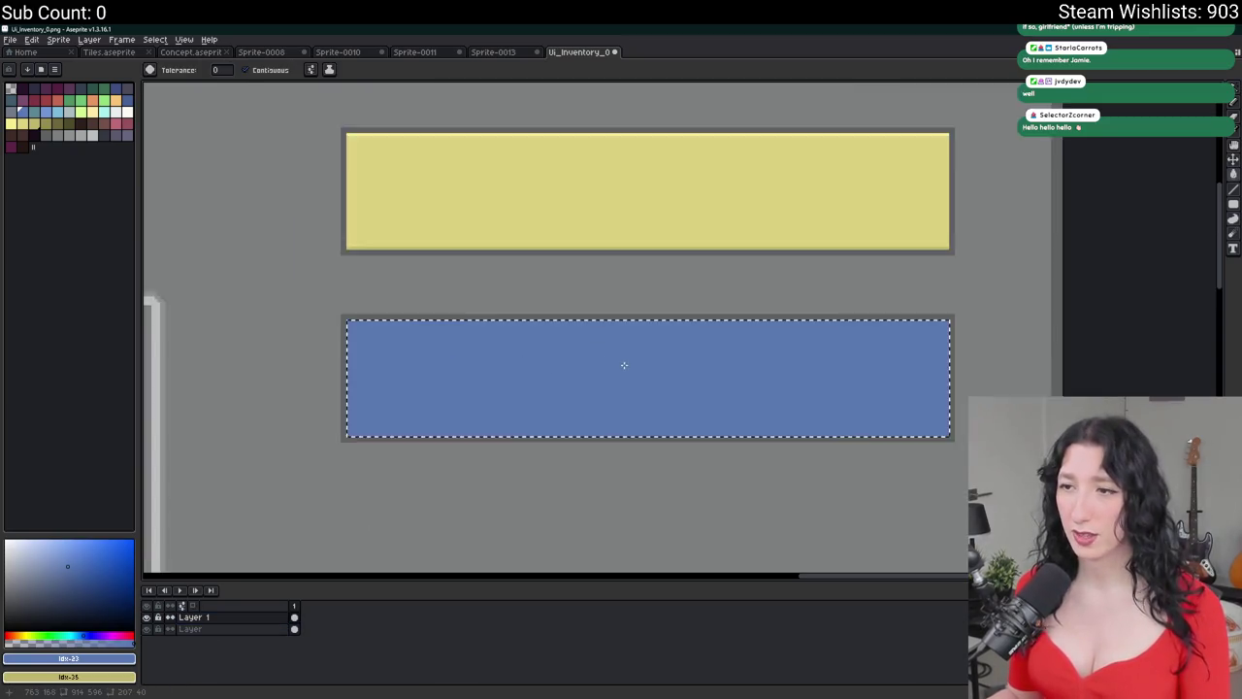
key("m")
scroll(881, 424, "right", 2)
scroll(959, 335, "down", 5)
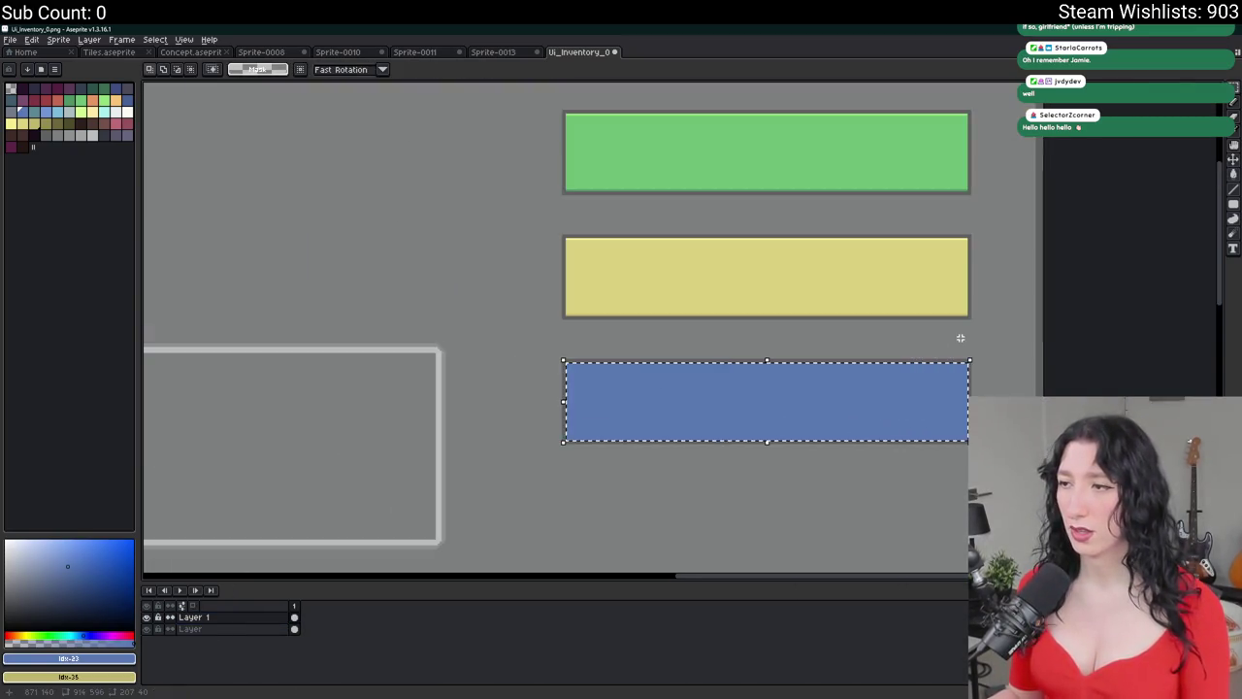
scroll(959, 336, "up", 3)
- With light blue primary and dark blue secondary, pencil a highlight along the bar's top edge
left_click(57, 115)
left_click(45, 111)
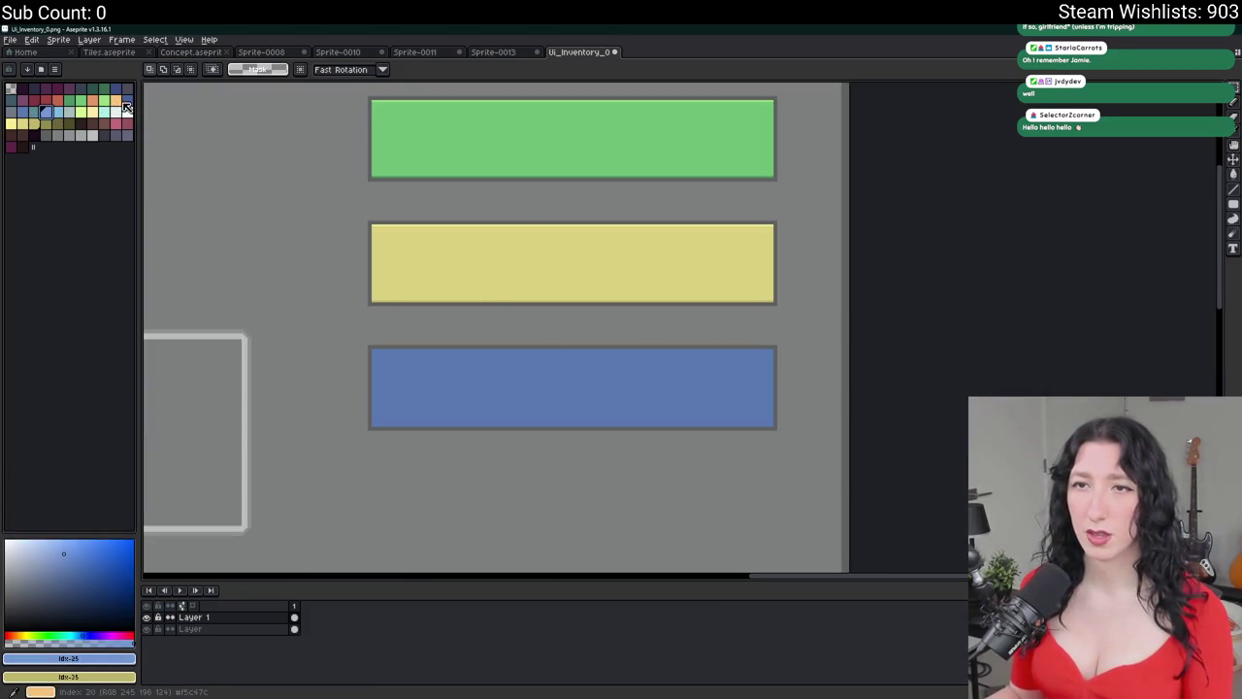
right_click(127, 100)
scroll(401, 352, "up", 2)
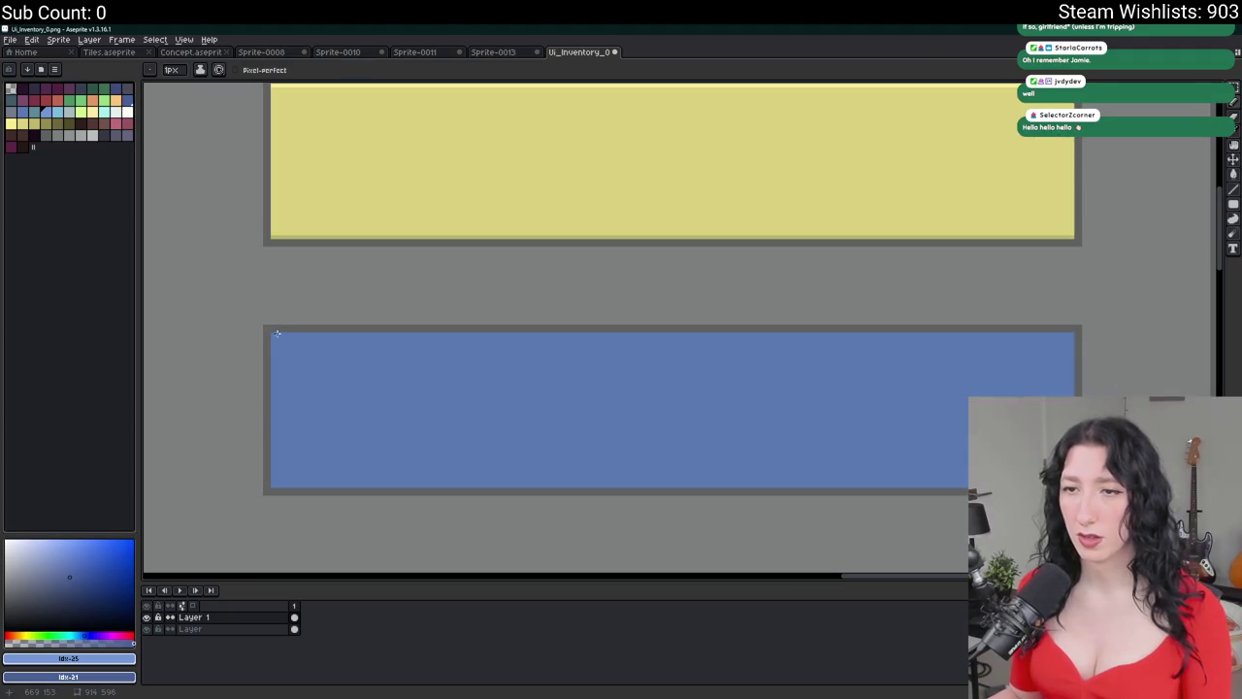
key("v")
key("b")
scroll(1064, 350, "right", 5)
left_click(1023, 341, "shift")
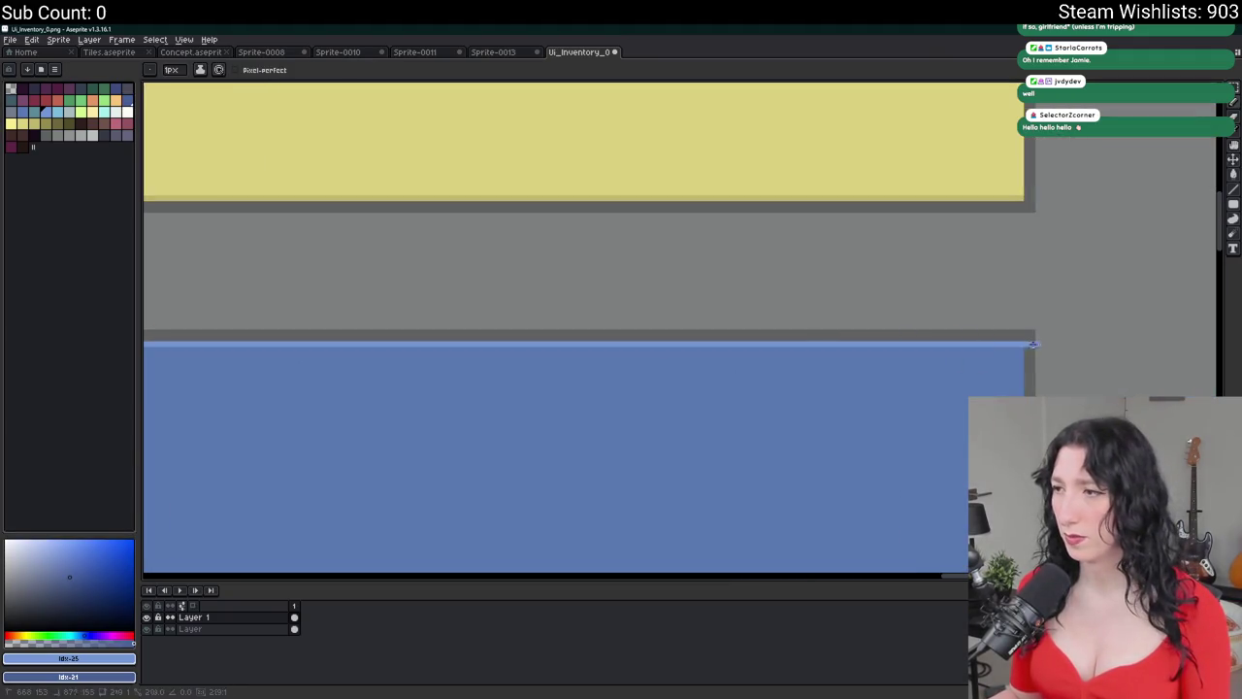
scroll(582, 291, "down", 3)
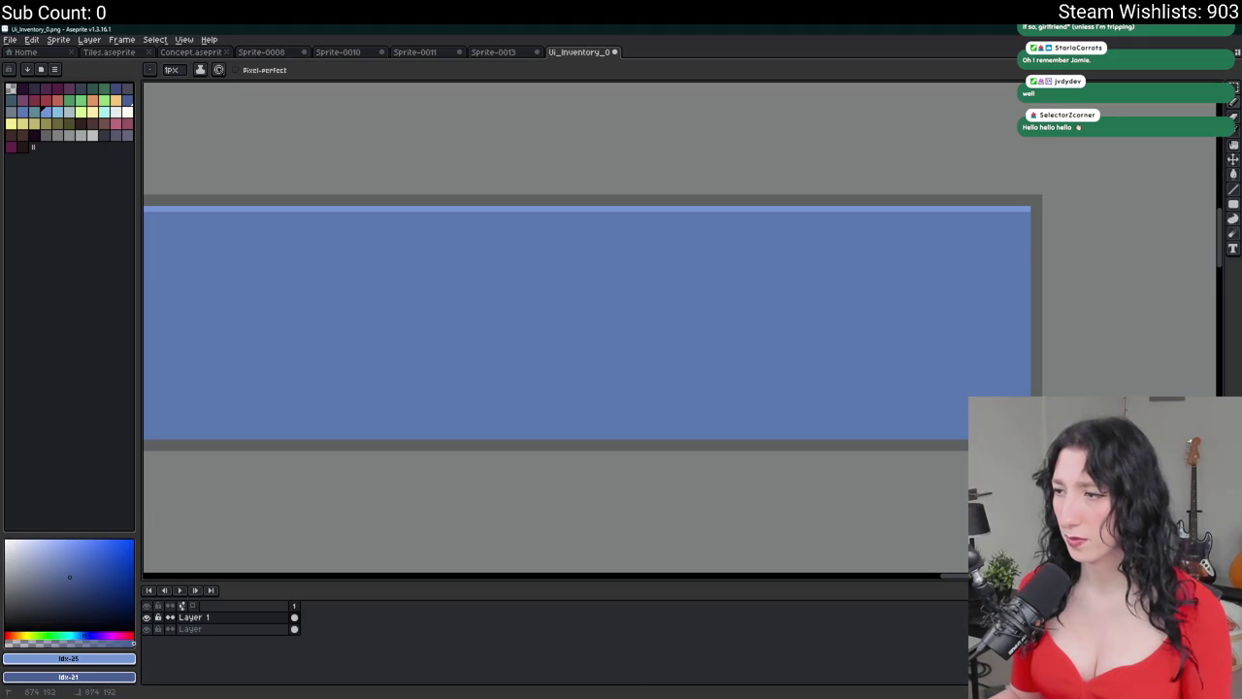
scroll(688, 424, "up", 1)
scroll(688, 424, "down", 1)
scroll(485, 427, "left", 2)
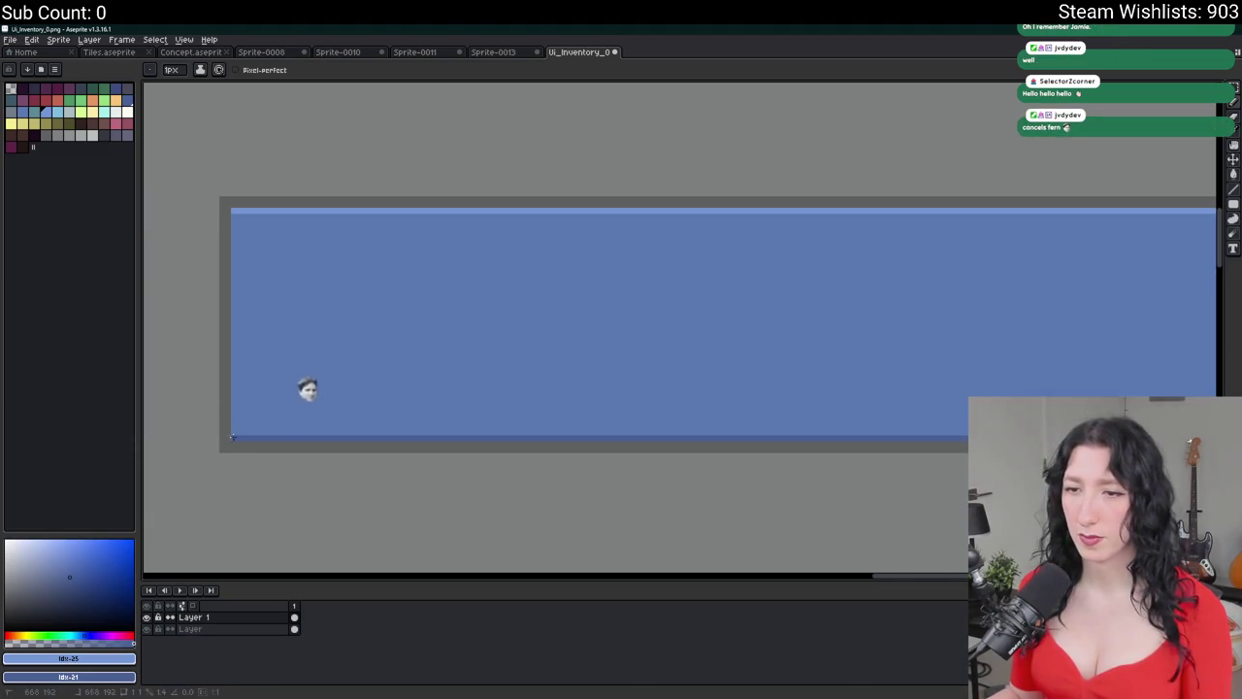
scroll(320, 383, "down", 2)
scroll(408, 355, "up", 1)
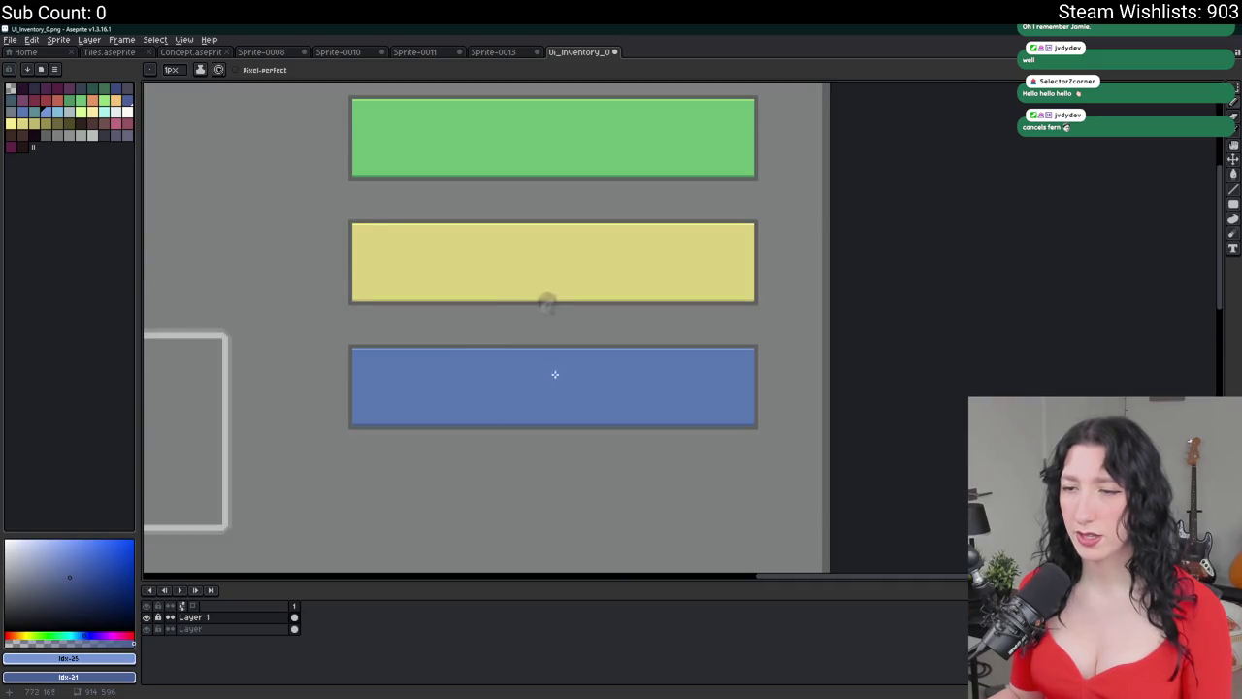
scroll(555, 374, "up", 1)
scroll(601, 335, "right", 2)
scroll(532, 285, "down", 1)
scroll(544, 306, "up", 2)
scroll(544, 306, "left", 2)
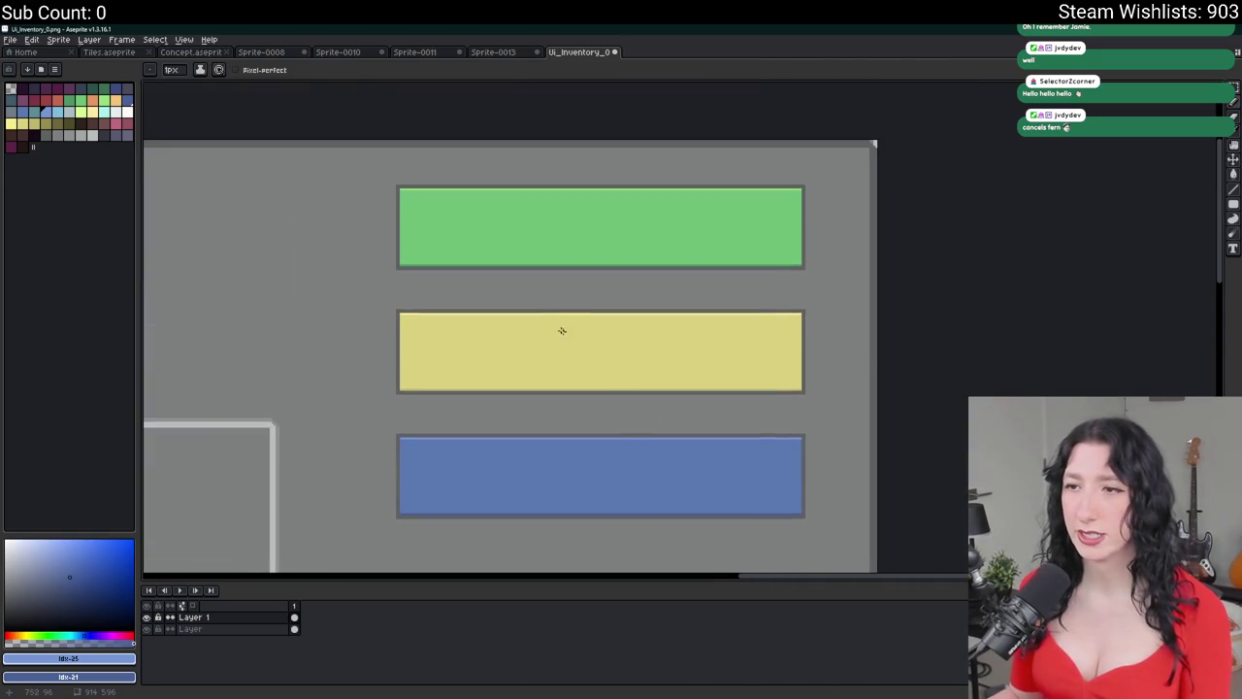
- Switch back to the Rectangular Marquee and bring all three bars into view
key("m")
scroll(543, 320, "down", 2)
left_click_drag(527, 266, 610, 237)
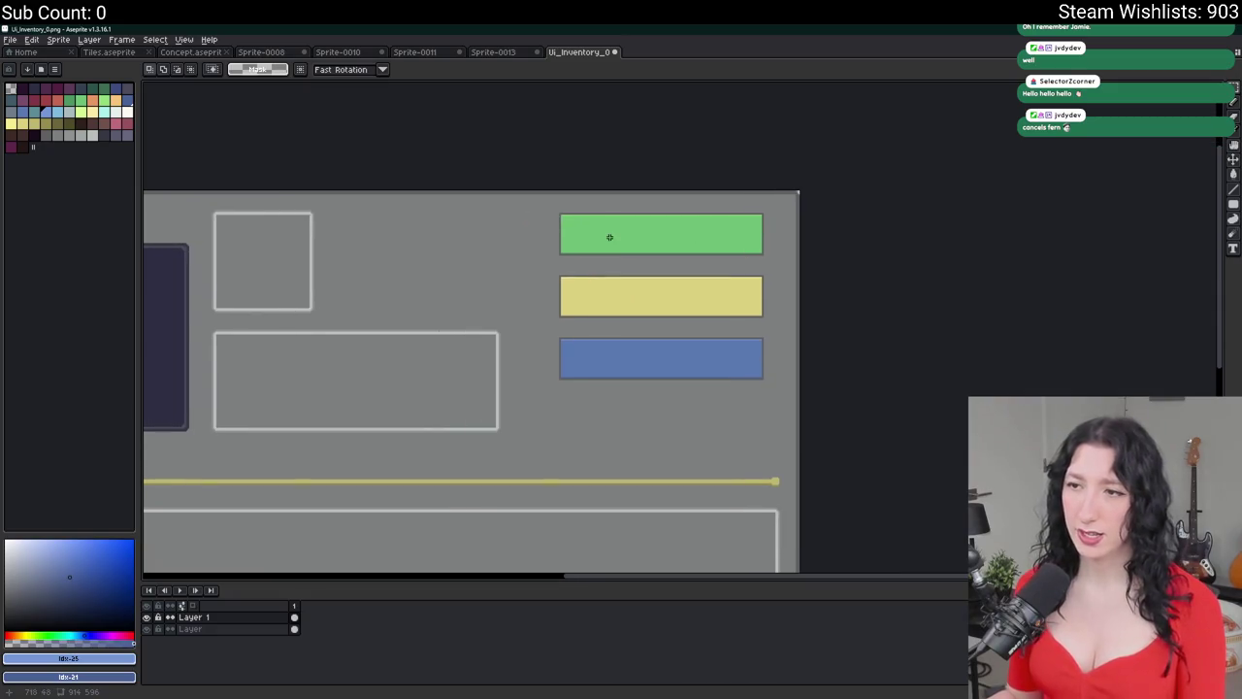
scroll(610, 237, "down", 2)
scroll(610, 237, "up", 1)
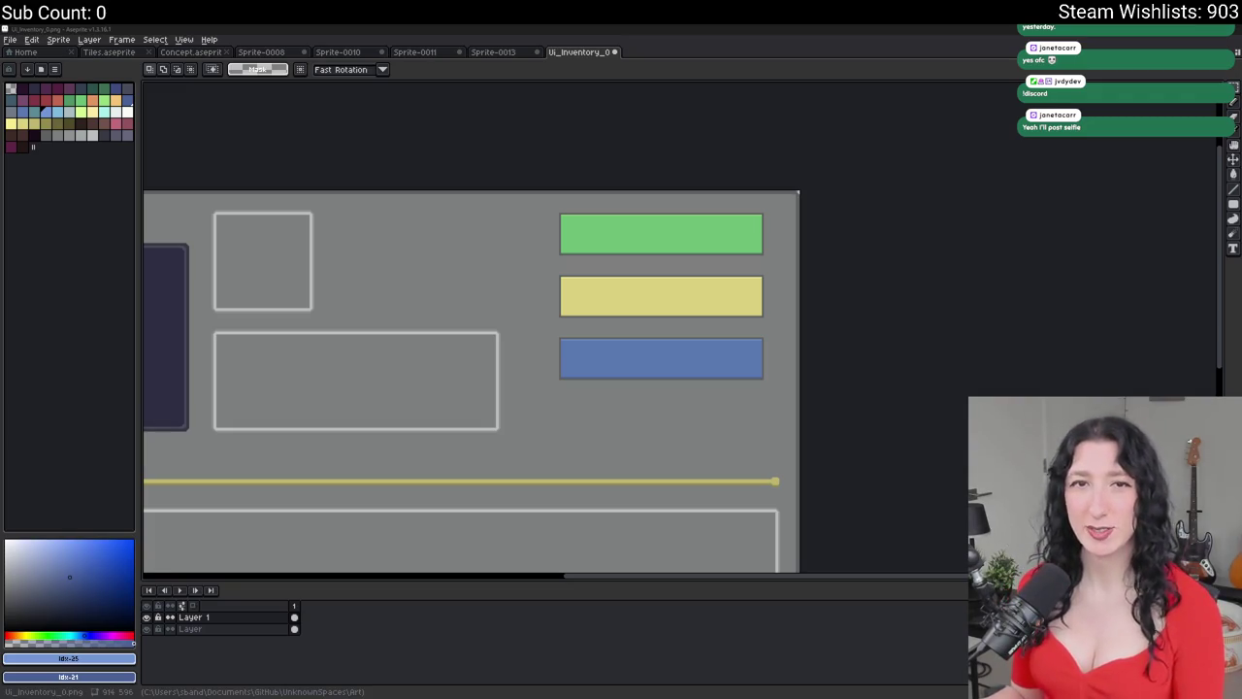
scroll(721, 294, "left", 2)
- Add a new layer and pencil the HP label onto the green bar
scroll(693, 319, "down", 1)
scroll(692, 318, "up", 2)
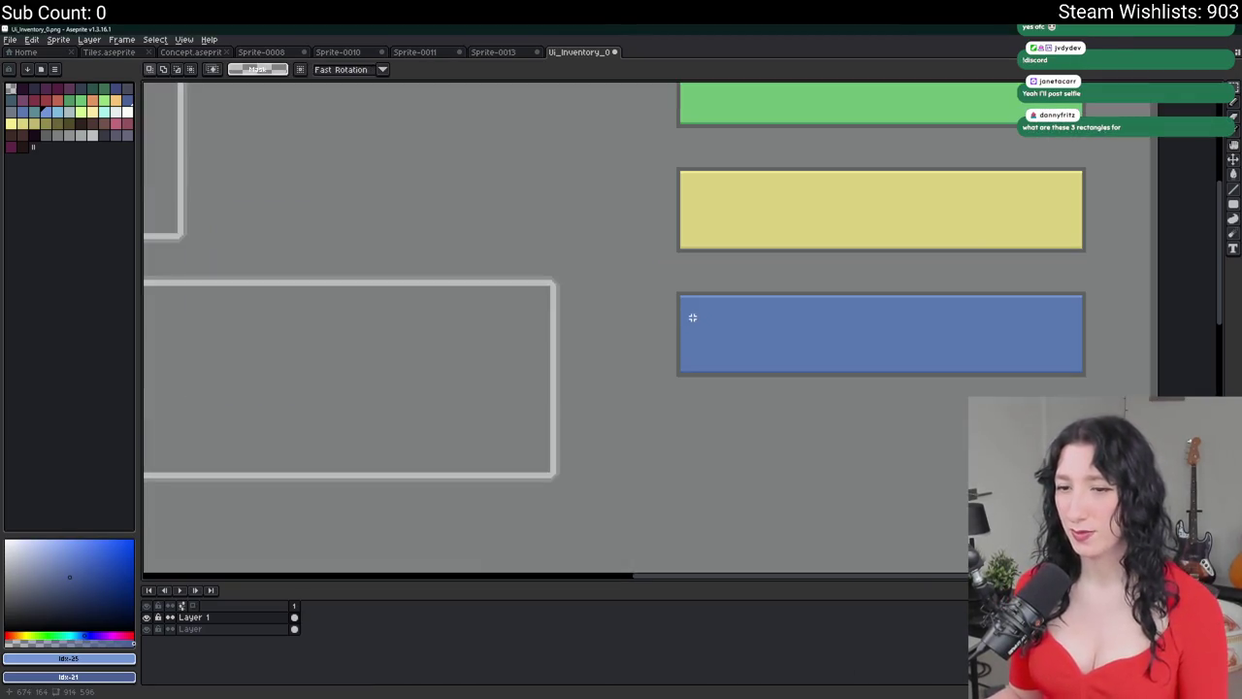
key("shift+n")
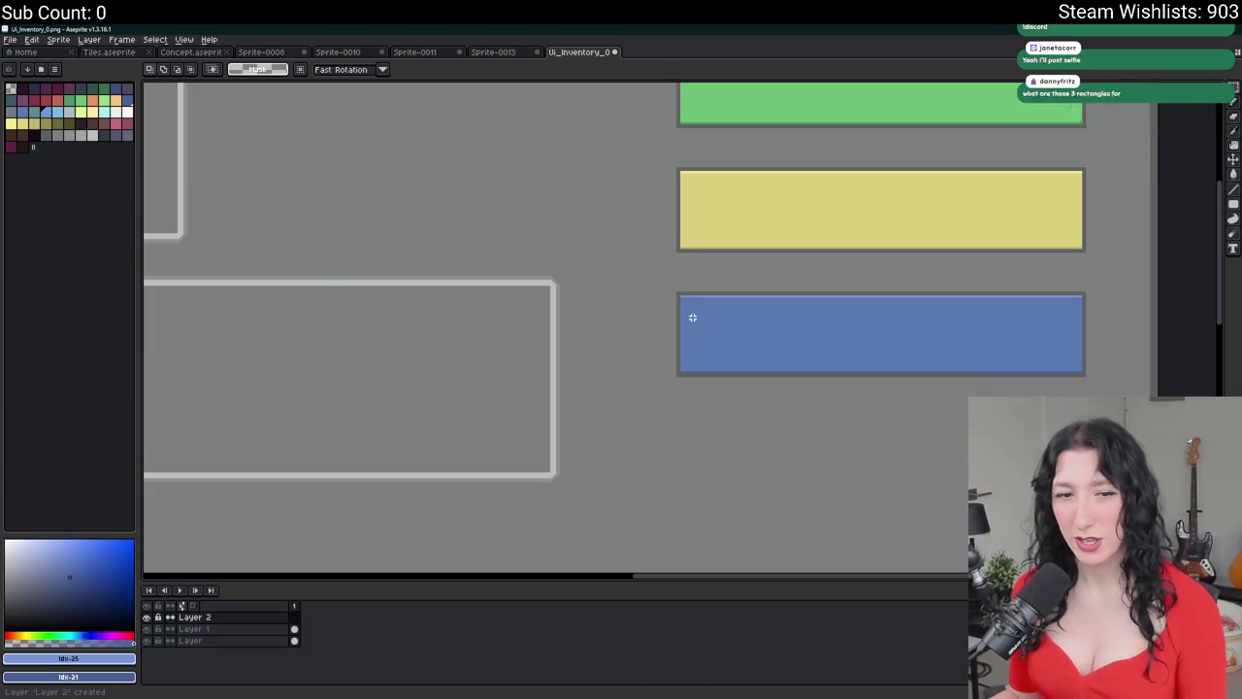
scroll(690, 319, "down", 1)
scroll(690, 320, "right", 2)
scroll(587, 194, "up", 2)
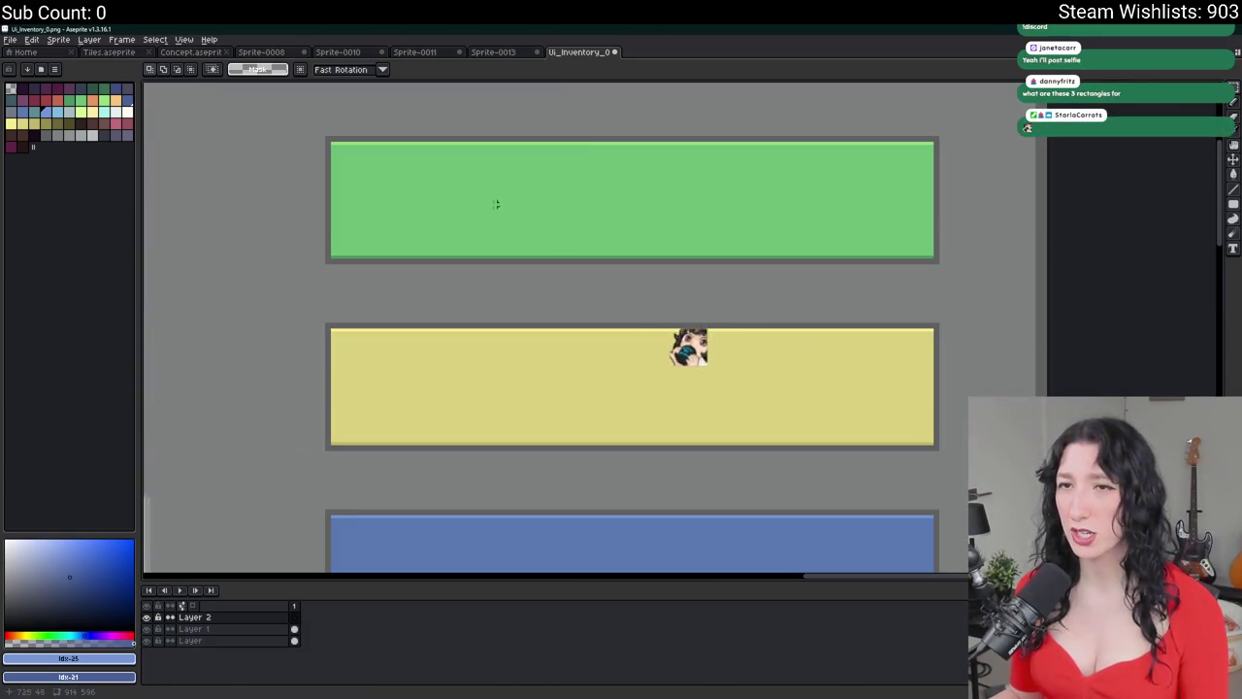
key("b")
scroll(538, 189, "up", 1)
mouse_move(540, 184)
left_mouse_down()
mouse_move(534, 253)
mouse_move(582, 219)
mouse_move(573, 266)
left_mouse_up()
left_click_drag(621, 198, 607, 259)
scroll(513, 340, "up", 1)
scroll(513, 341, "down", 2)
- Undo a stray stroke on the yellow bar and make Layer 2 the active layer
left_click_drag(481, 379, 499, 289)
key("ctrl+z")
left_click(569, 371, "ctrl")
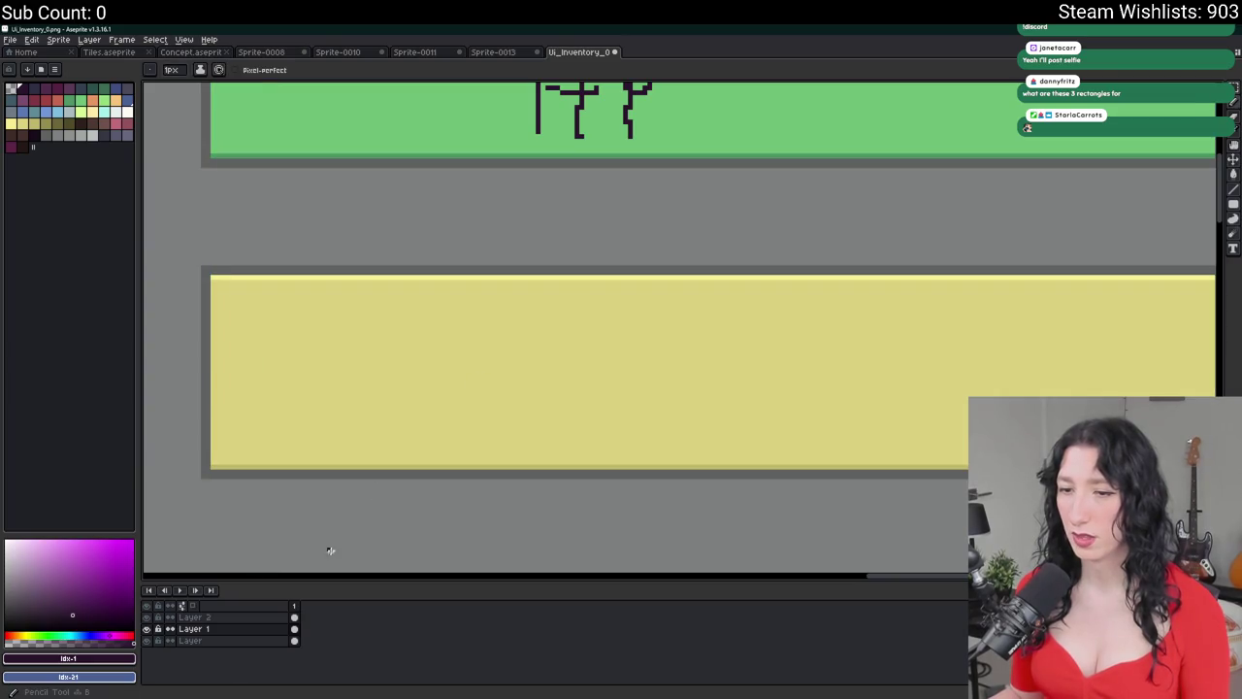
left_click(147, 617)
left_click(147, 617)
left_click(194, 618)
- Write the Hunger label on the yellow bar and Thirst on the blue bar
mouse_move(528, 327)
left_mouse_down()
mouse_move(531, 393)
mouse_move(586, 346)
mouse_move(622, 393)
left_mouse_up()
mouse_move(637, 392)
left_mouse_down()
mouse_move(652, 376)
mouse_move(659, 401)
mouse_move(720, 414)
mouse_move(775, 389)
left_mouse_up()
scroll(728, 277, "down", 2)
mouse_move(536, 390)
left_mouse_down()
mouse_move(536, 437)
mouse_move(578, 448)
mouse_move(616, 418)
mouse_move(670, 439)
left_mouse_up()
left_click_drag(660, 423, 676, 422)
scroll(679, 422, "up", 2)
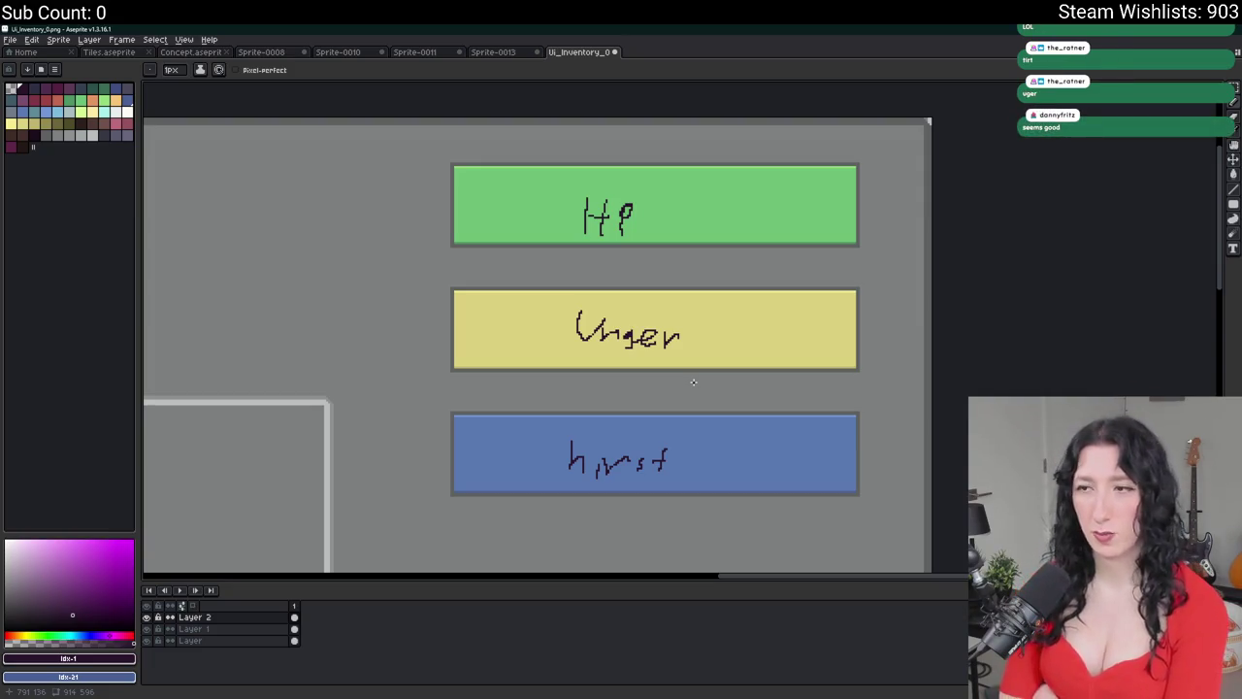
key("m")
left_click_drag(719, 495, 563, 177)
key("Delete")
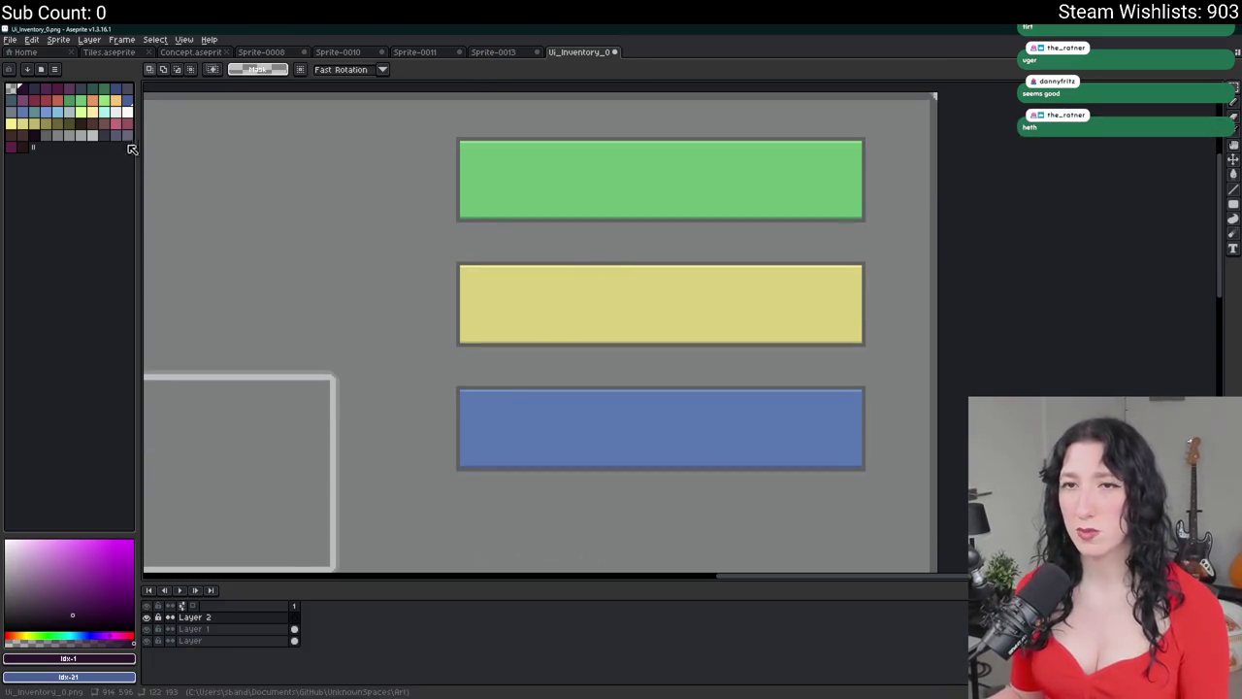
key("b")
scroll(388, 141, "up", 2)
mouse_move(539, 173)
left_mouse_down()
mouse_move(561, 151)
mouse_move(561, 175)
left_mouse_up()
scroll(573, 180, "down", 3)
key("ctrl+z")
key("ctrl+z")
key("ctrl+z")
scroll(524, 253, "right", 5)
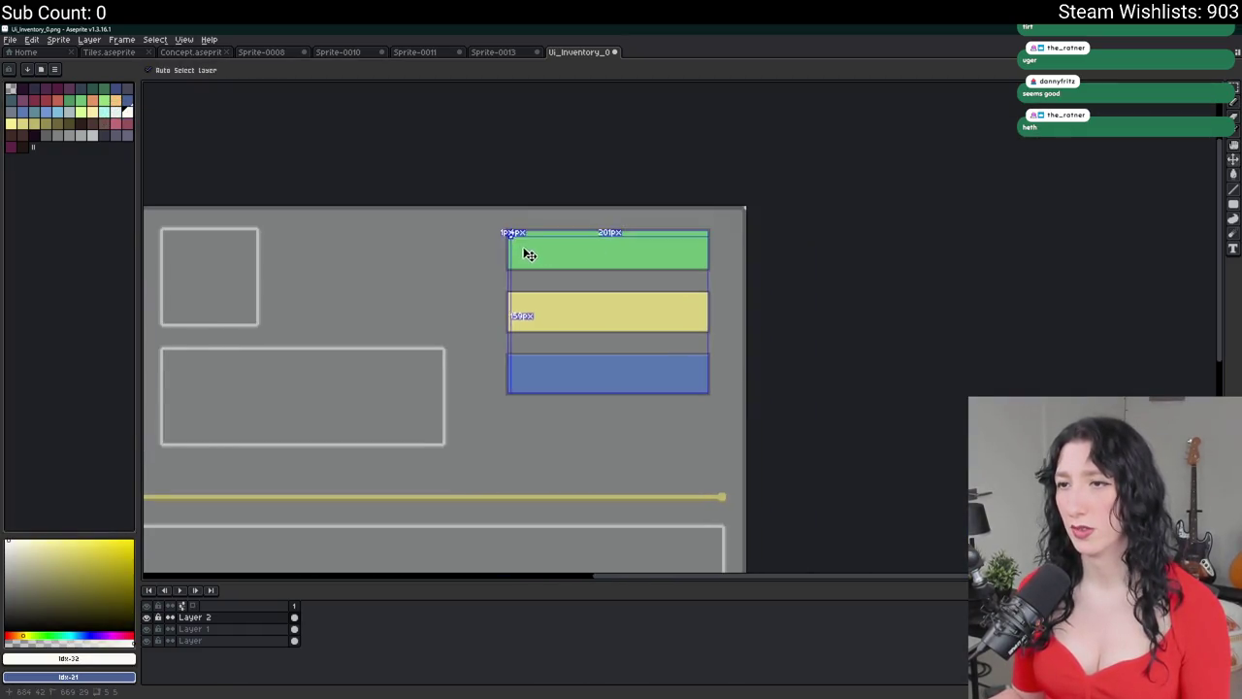
key("ctrl+y")
key("ctrl+y")
scroll(543, 234, "down", 1)
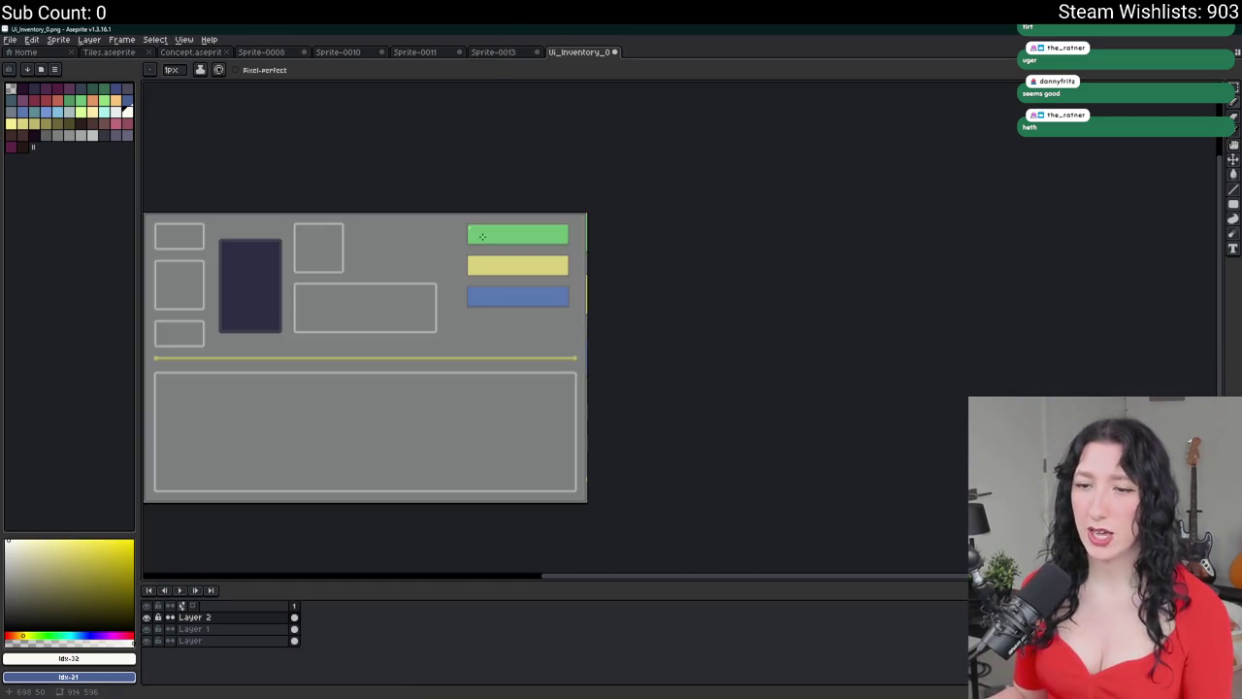
scroll(497, 238, "up", 1)
scroll(479, 249, "up", 2)
left_click(454, 211)
left_click_drag(460, 208, 402, 266)
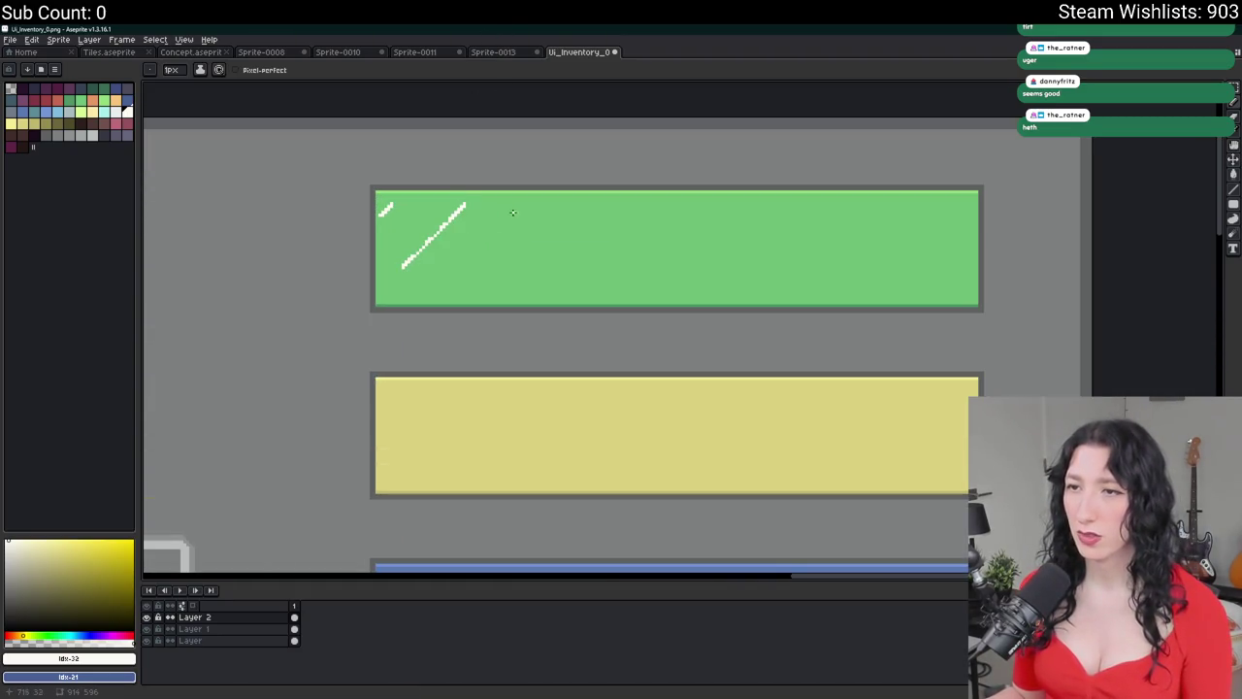
left_click_drag(516, 209, 454, 285)
left_click_drag(587, 210, 519, 294)
left_click_drag(659, 229, 578, 337)
left_click_drag(748, 202, 676, 301)
left_click_drag(810, 202, 736, 305)
left_click_drag(883, 209, 847, 265)
scroll(930, 206, "down", 3)
key("ctrl+z")
key("ctrl+z")
key("ctrl+z")
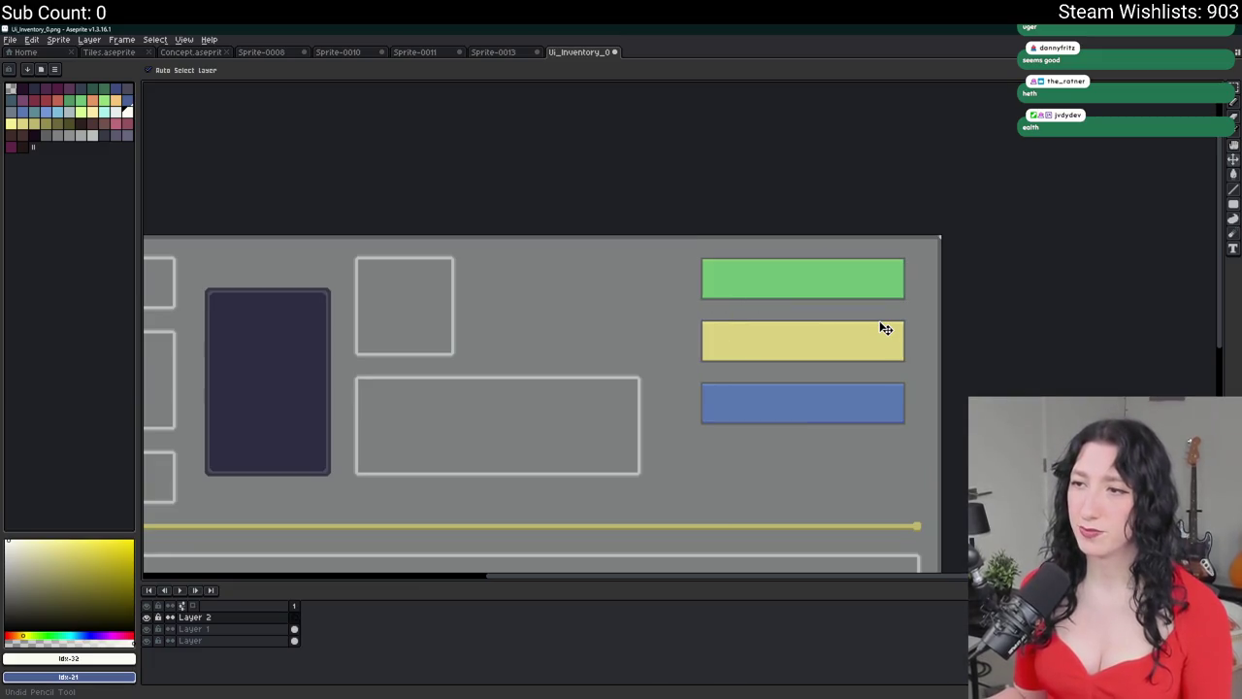
left_click_drag(882, 327, 721, 336)
scroll(721, 336, "up", 2)
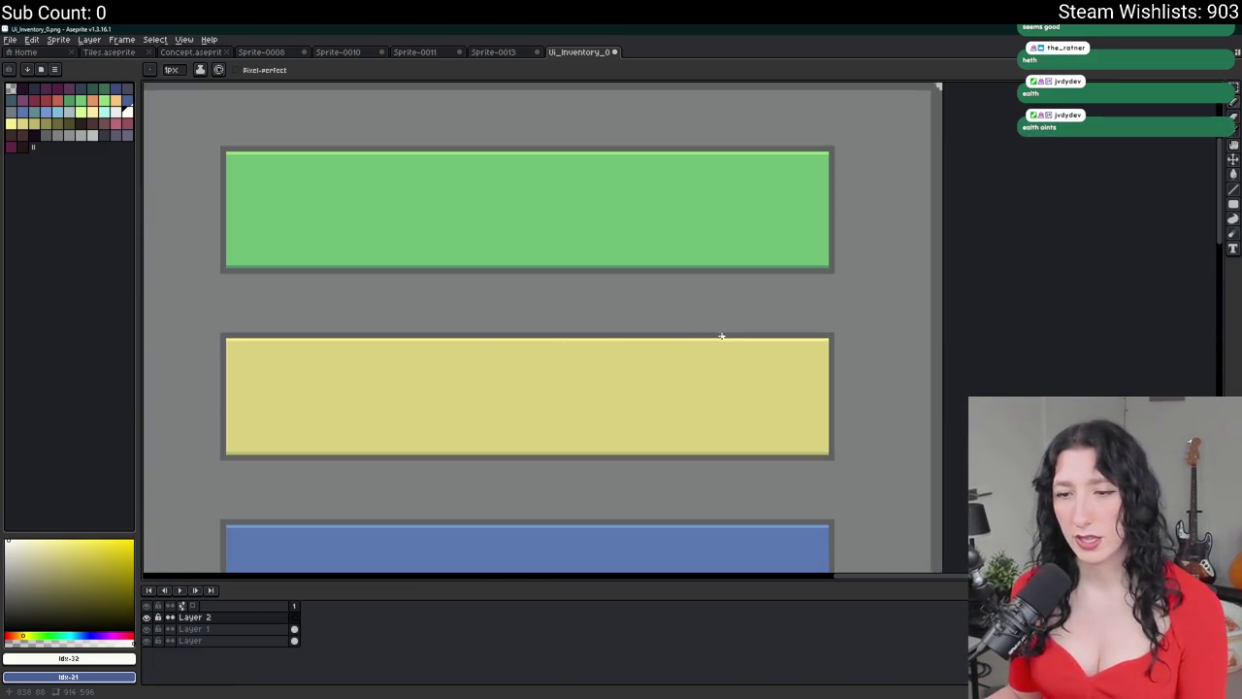
scroll(671, 250, "up", 1)
scroll(702, 239, "up", 1)
mouse_move(701, 239)
left_mouse_down()
mouse_move(733, 292)
mouse_move(748, 238)
left_mouse_up()
left_click_drag(702, 239, 663, 327)
left_click(116, 112)
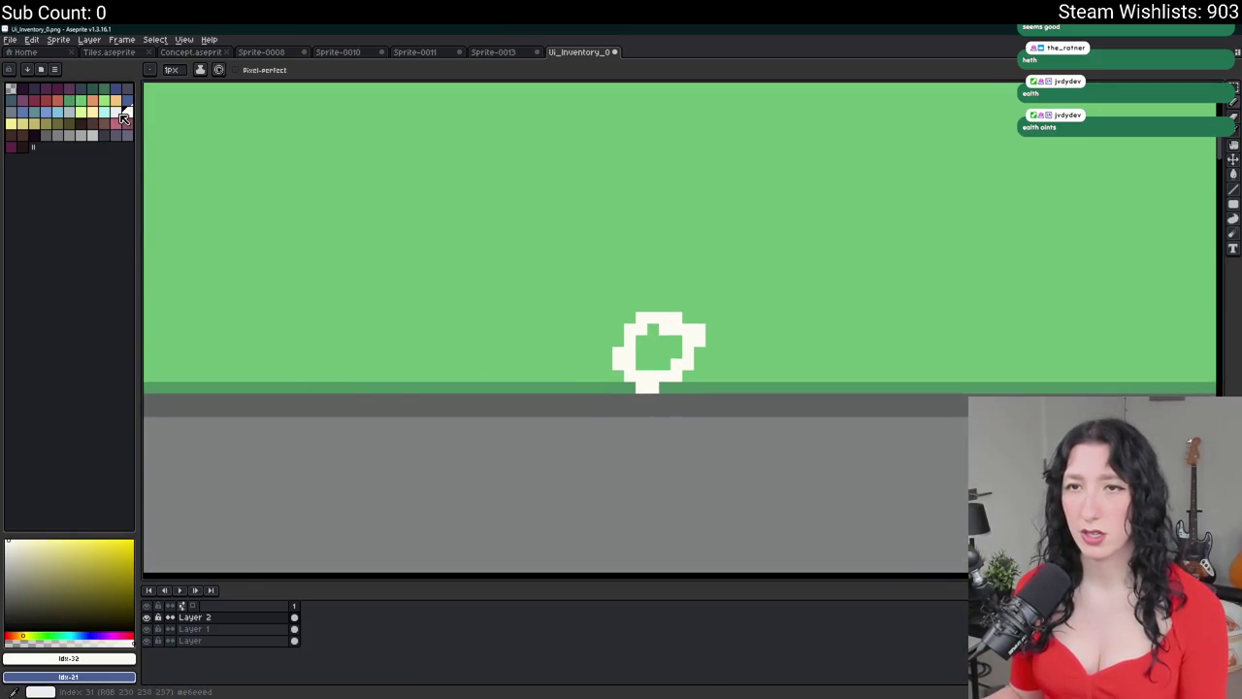
key("g")
left_click(640, 340)
scroll(679, 360, "down", 2)
key("ctrl+t")
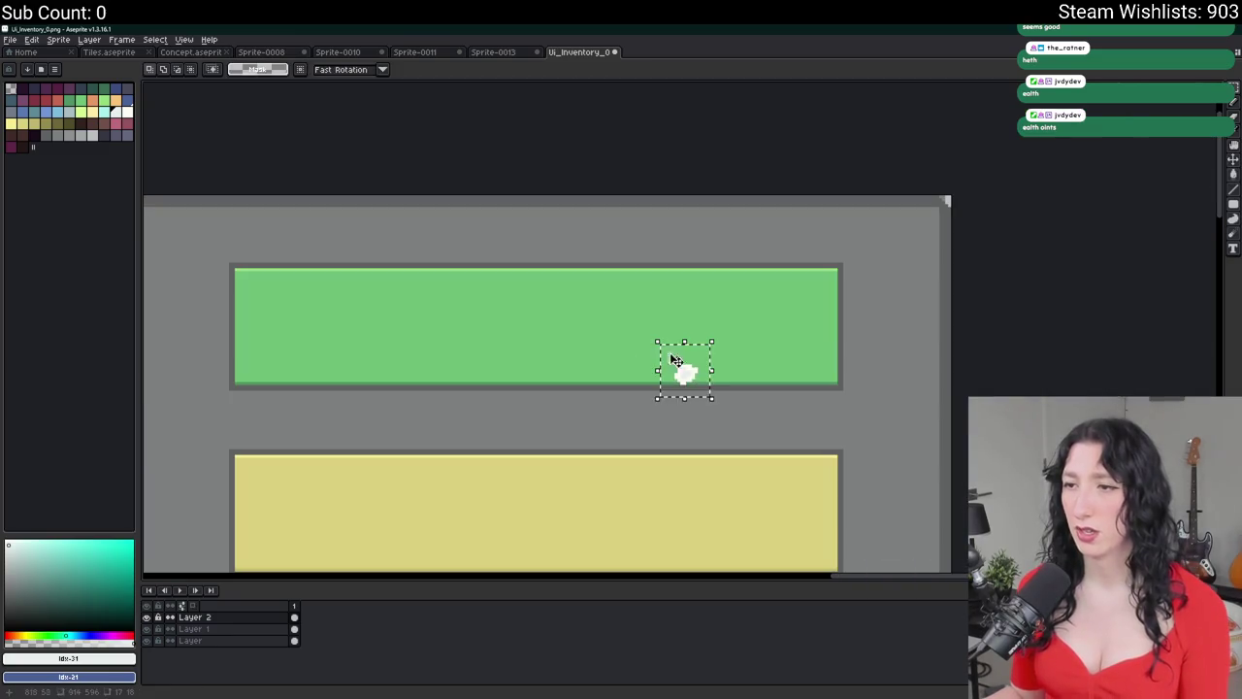
left_click_drag(686, 336, 687, 265)
key("Return")
scroll(693, 204, "down", 2)
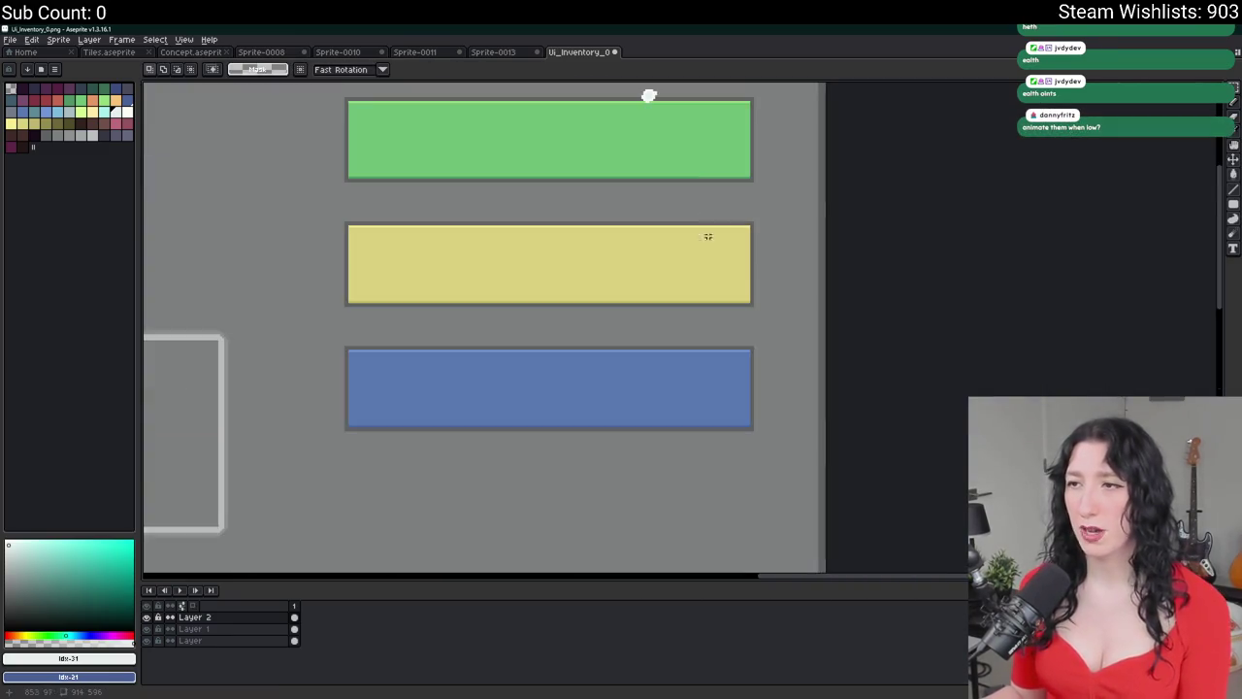
key("Delete")
left_click_drag(297, 408, 418, 474)
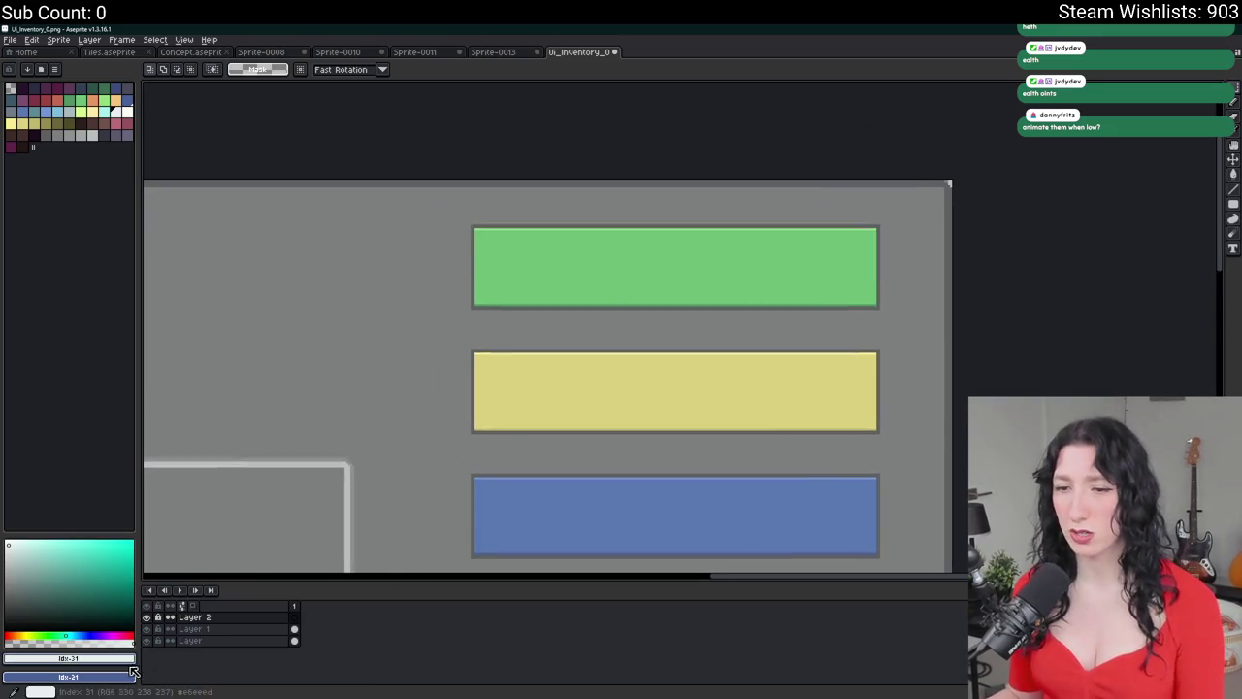
left_click(148, 641)
- Marquee-select a square at the left end of the green bar
scroll(350, 444, "down", 2)
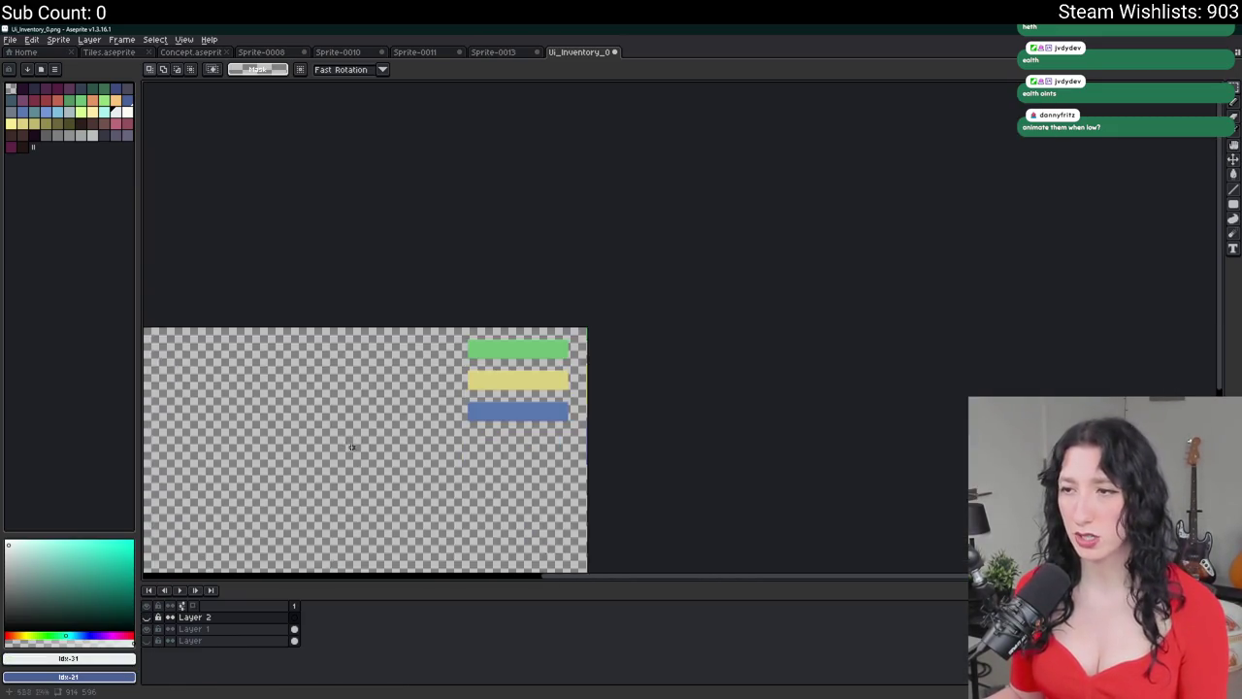
scroll(590, 286, "up", 3)
scroll(505, 243, "down", 2)
scroll(415, 130, "up", 2)
scroll(415, 130, "up", 1)
mouse_move(396, 106)
left_mouse_down()
mouse_move(444, 281)
mouse_move(463, 305)
mouse_move(536, 288)
mouse_move(535, 276)
left_mouse_up()
scroll(535, 276, "up", 1)
left_click_drag(543, 122, 784, 466)
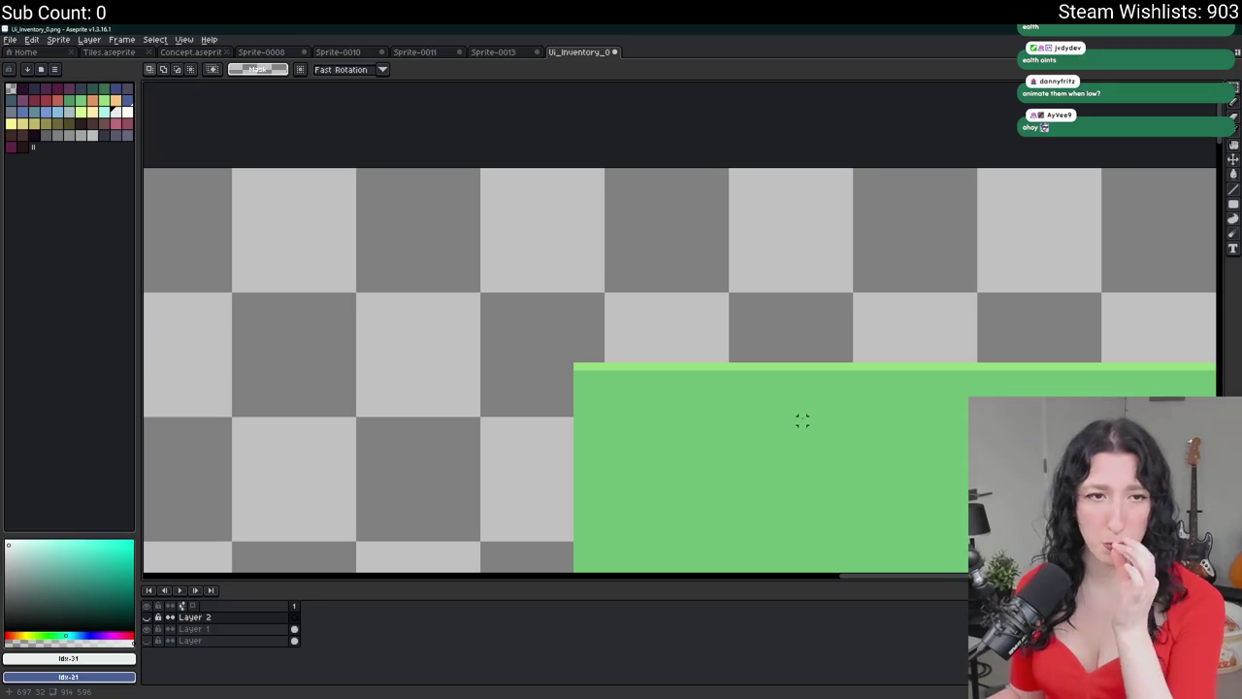
scroll(442, 271, "down", 1)
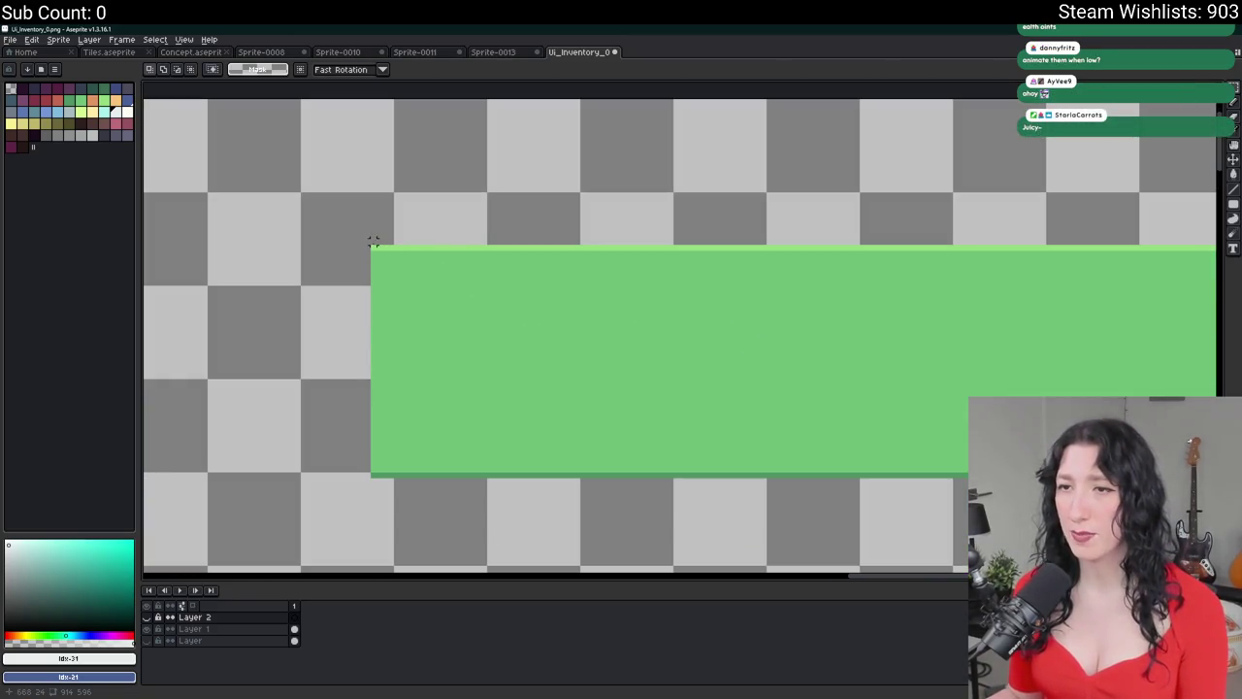
mouse_move(373, 248)
left_mouse_down()
mouse_move(653, 479)
mouse_move(631, 472)
left_mouse_up()
scroll(632, 471, "down", 1)
scroll(680, 430, "down", 1)
left_click_drag(679, 430, 448, 319)
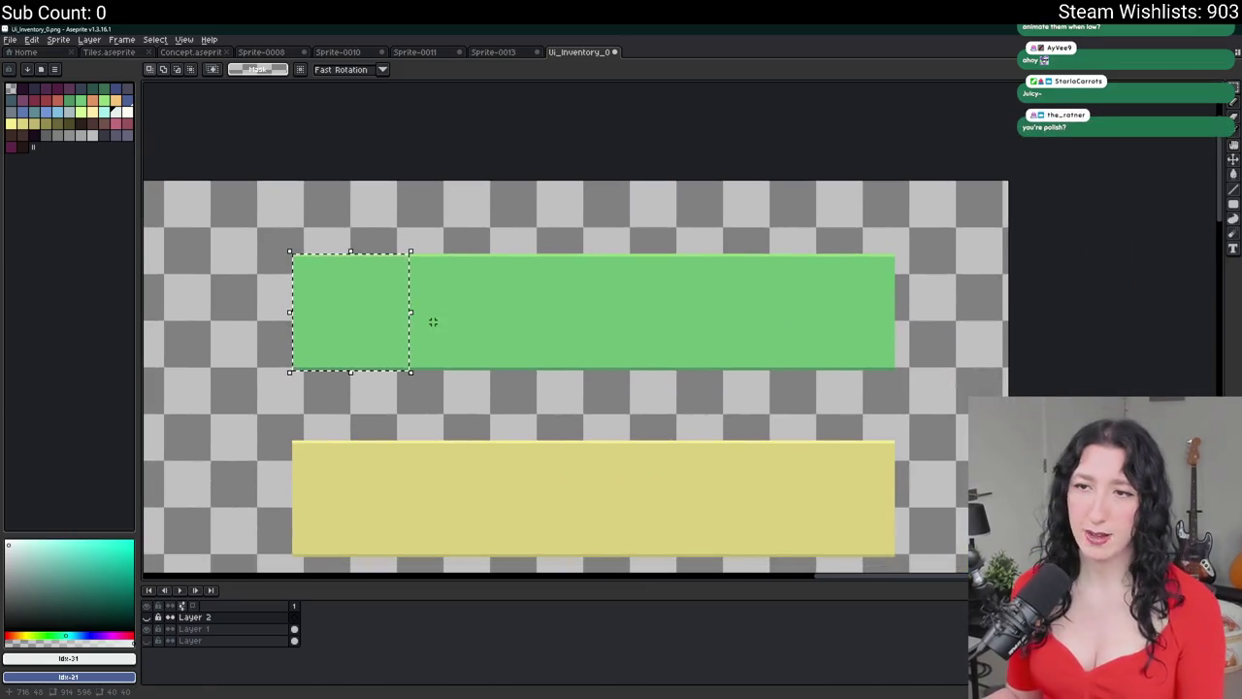
scroll(430, 320, "down", 2)
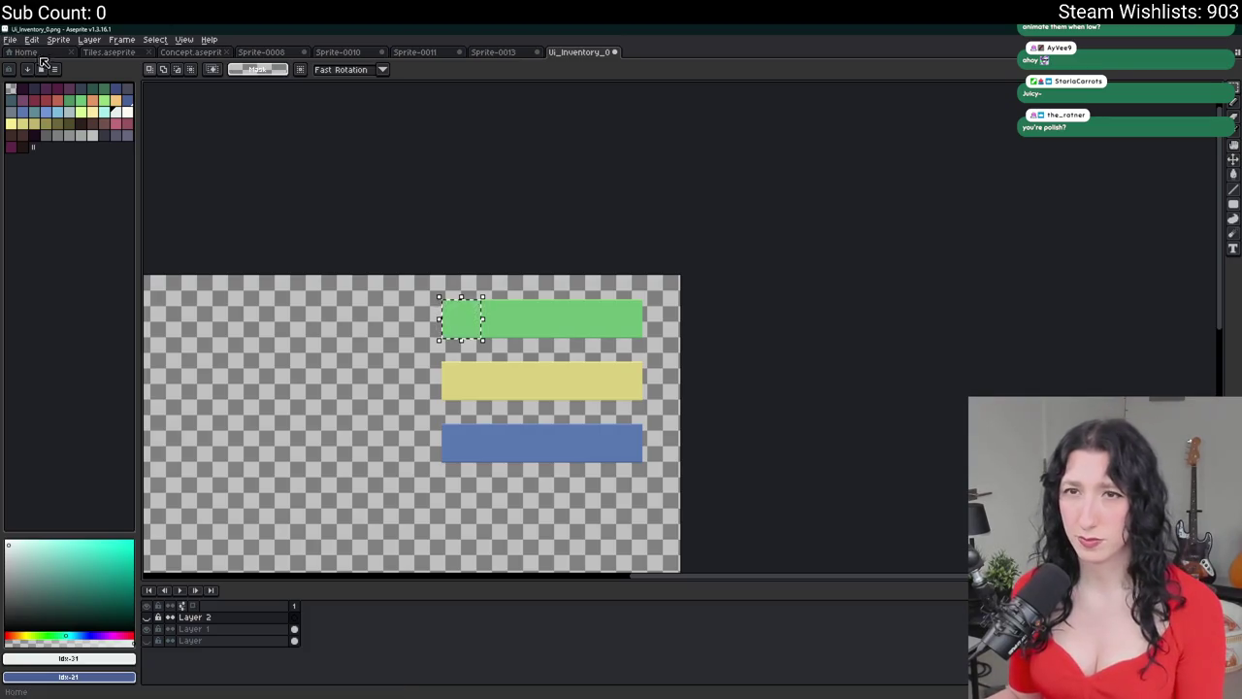
- Crop the sprite down to the selected green square with Sprite > Crop
left_click(58, 40)
left_click(63, 129)
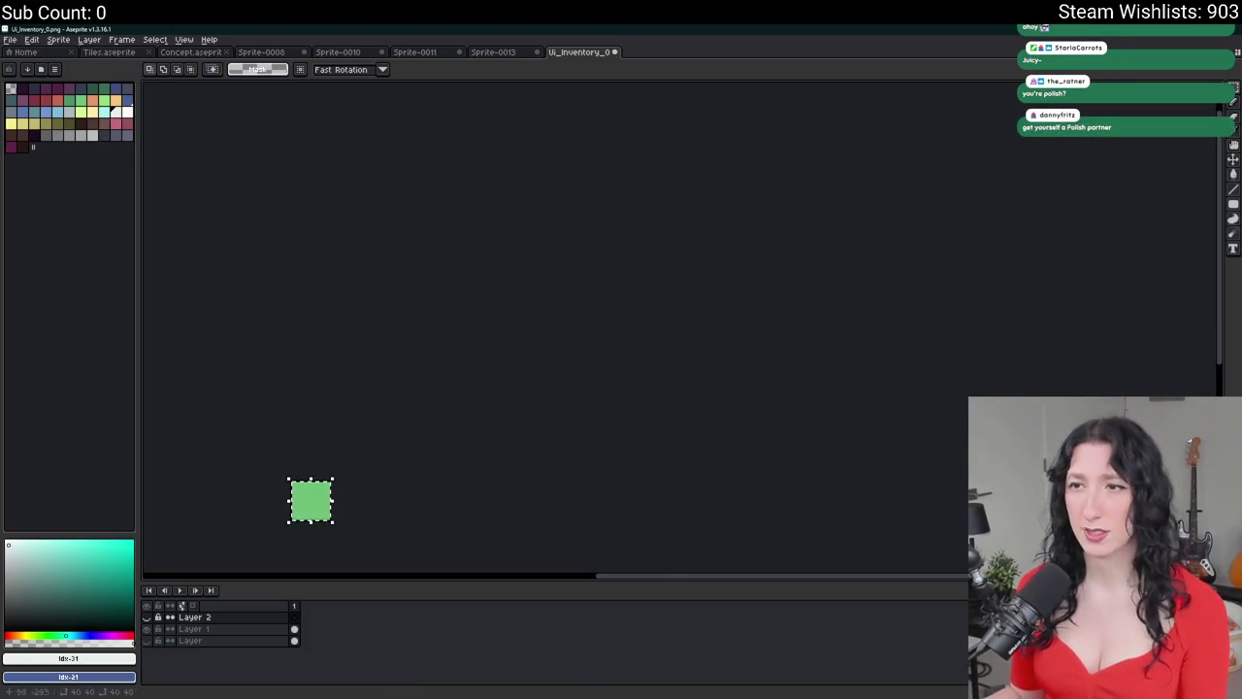
key("ctrl+alt+shift+s")
- Export the cropped green square as HP_Bar.png
left_click(513, 236)
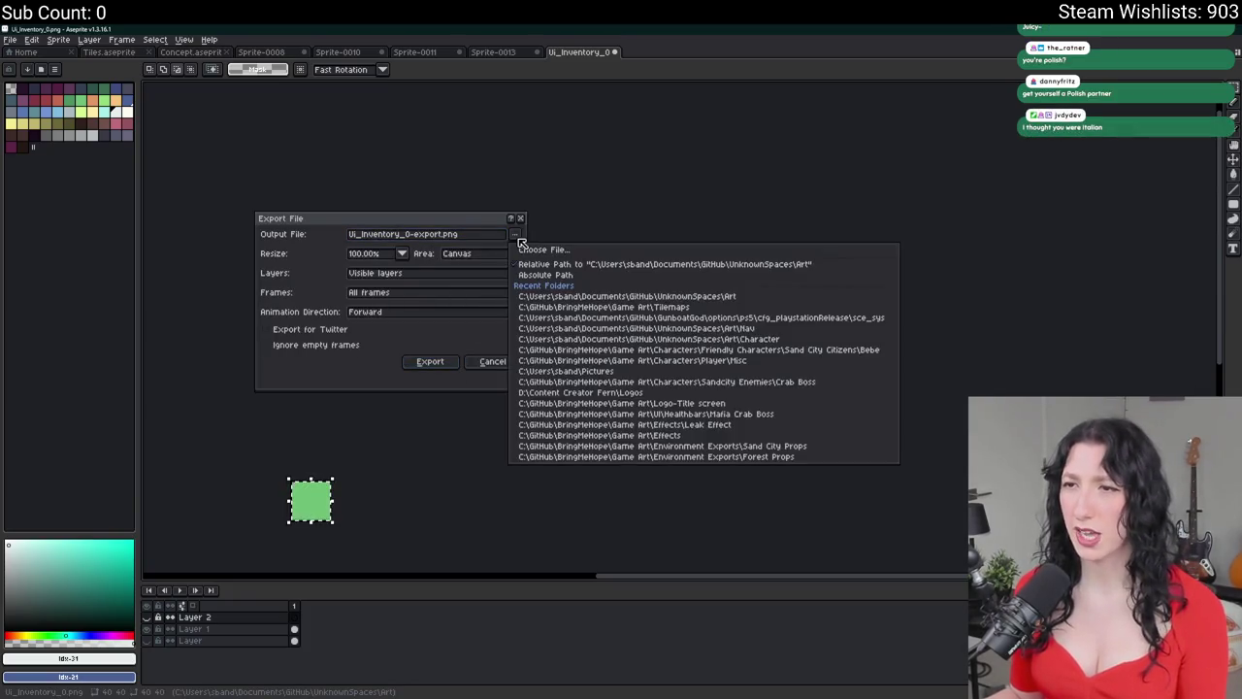
left_click(555, 535)
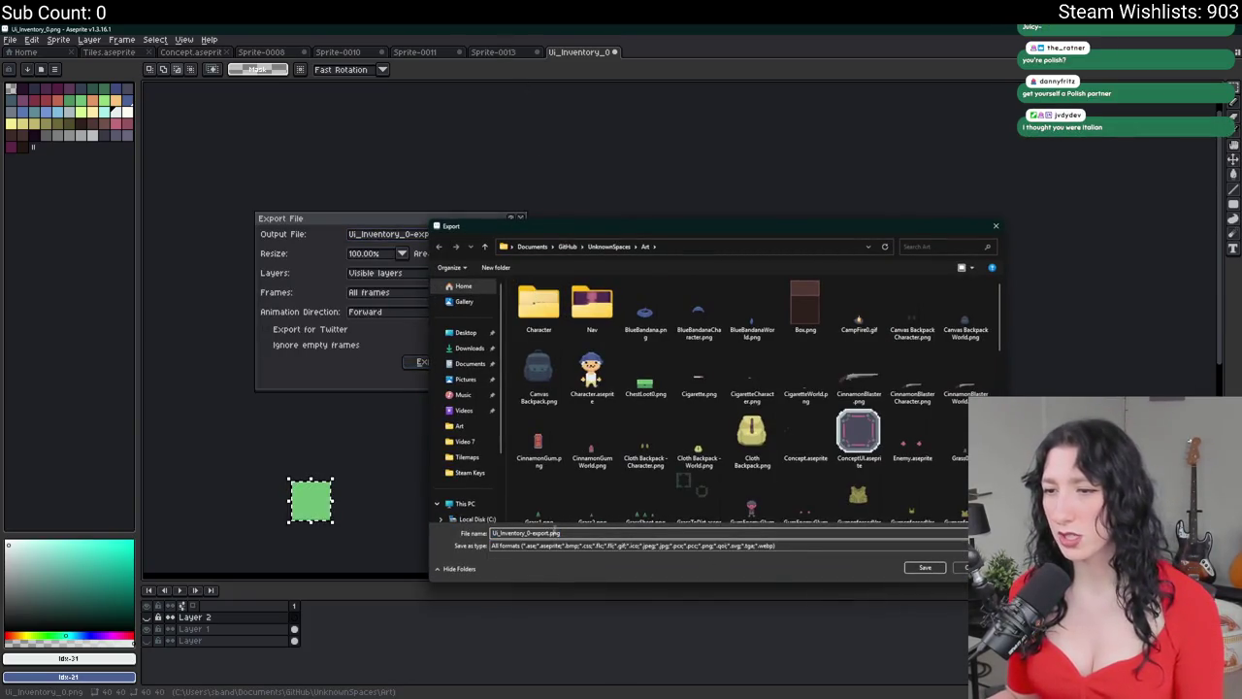
key("shift+Home")
type("1")
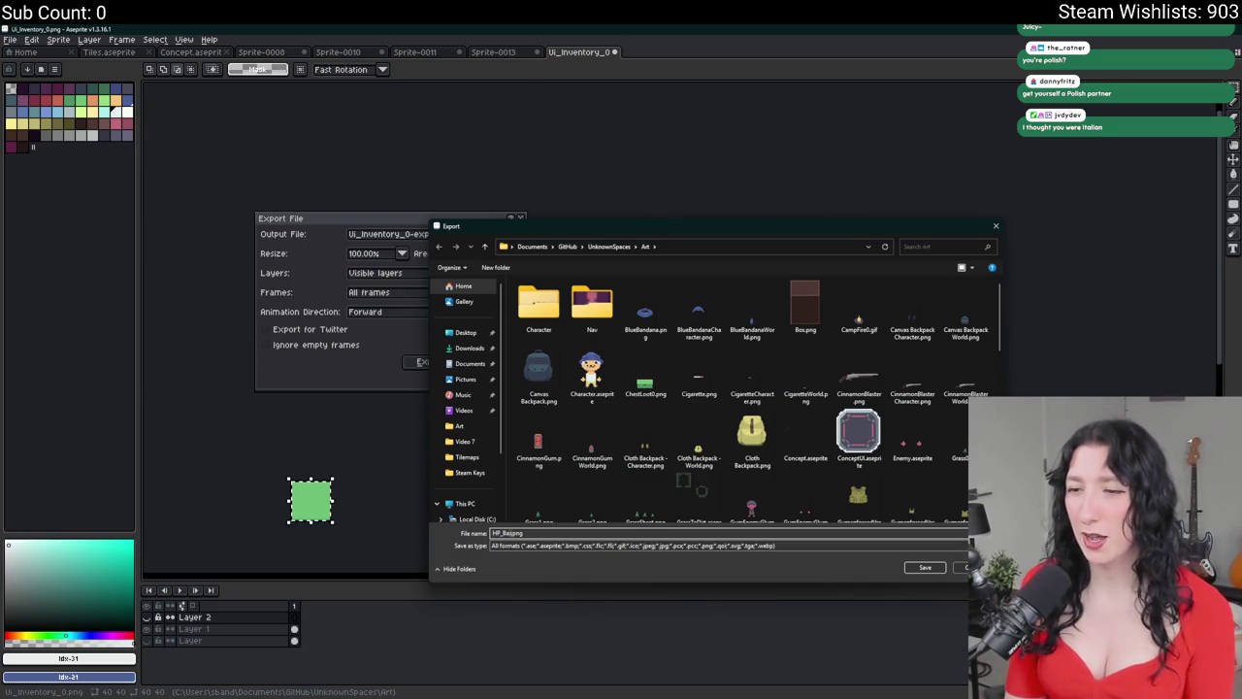
key("Return")
left_click(427, 361)
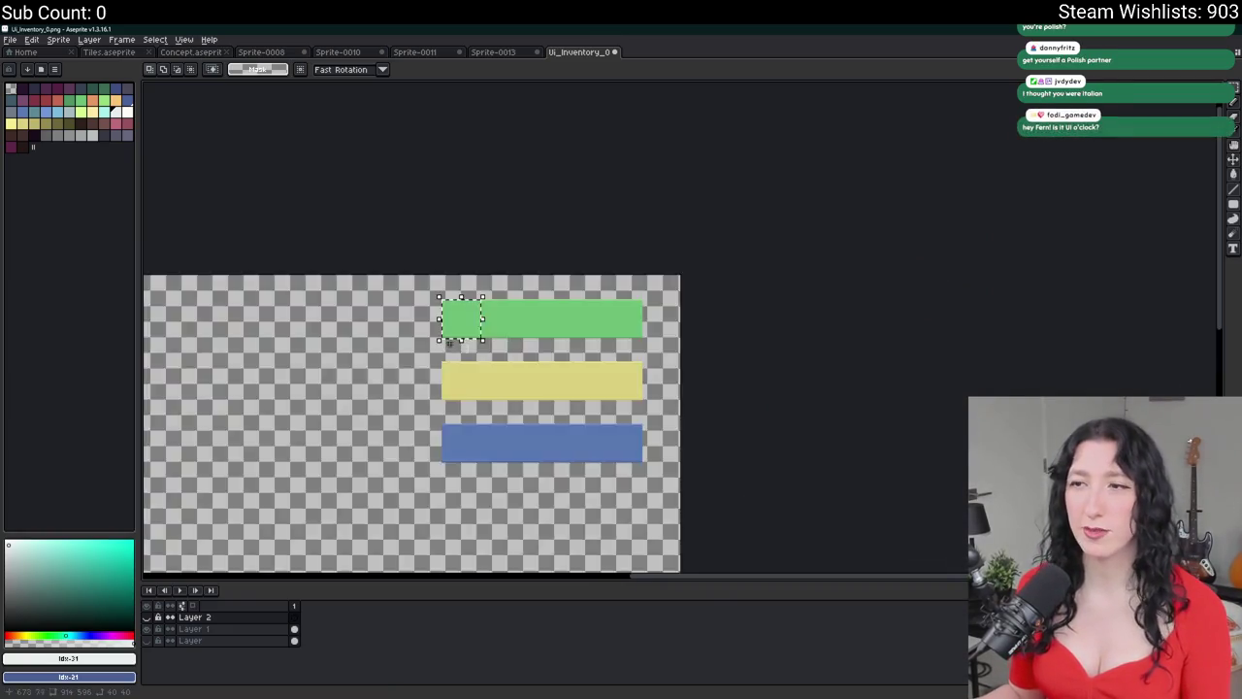
- Crop to the yellow bar's left-end square, export it as Hunger_Bar.png, and undo the crop
scroll(448, 342, "up", 8)
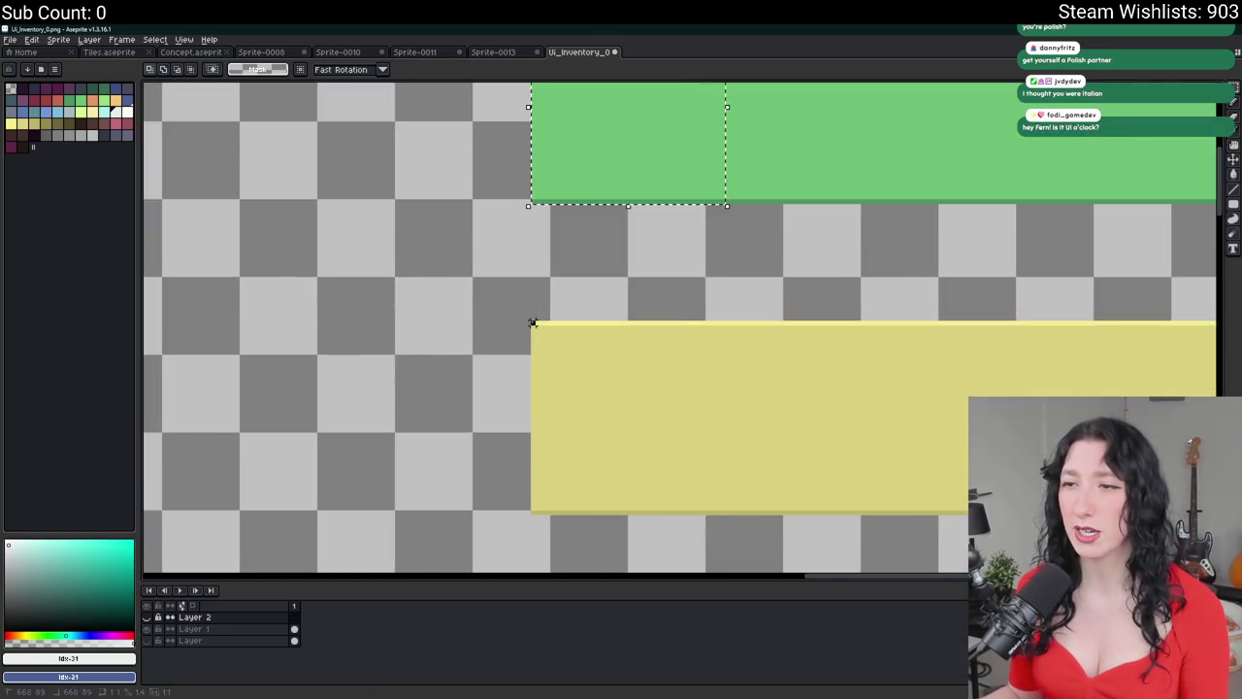
mouse_move(533, 323)
left_mouse_down()
mouse_move(711, 527)
mouse_move(727, 517)
left_mouse_up()
left_click(60, 40)
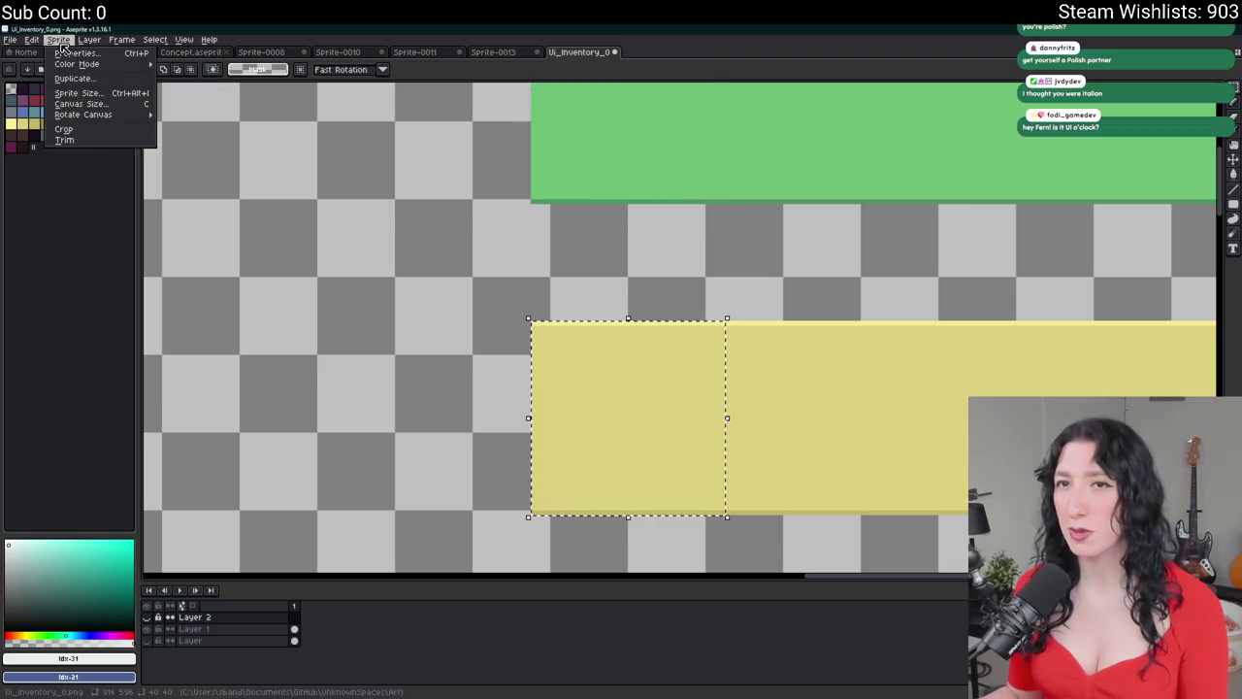
left_click(64, 128)
key("ctrl+alt+shift+s")
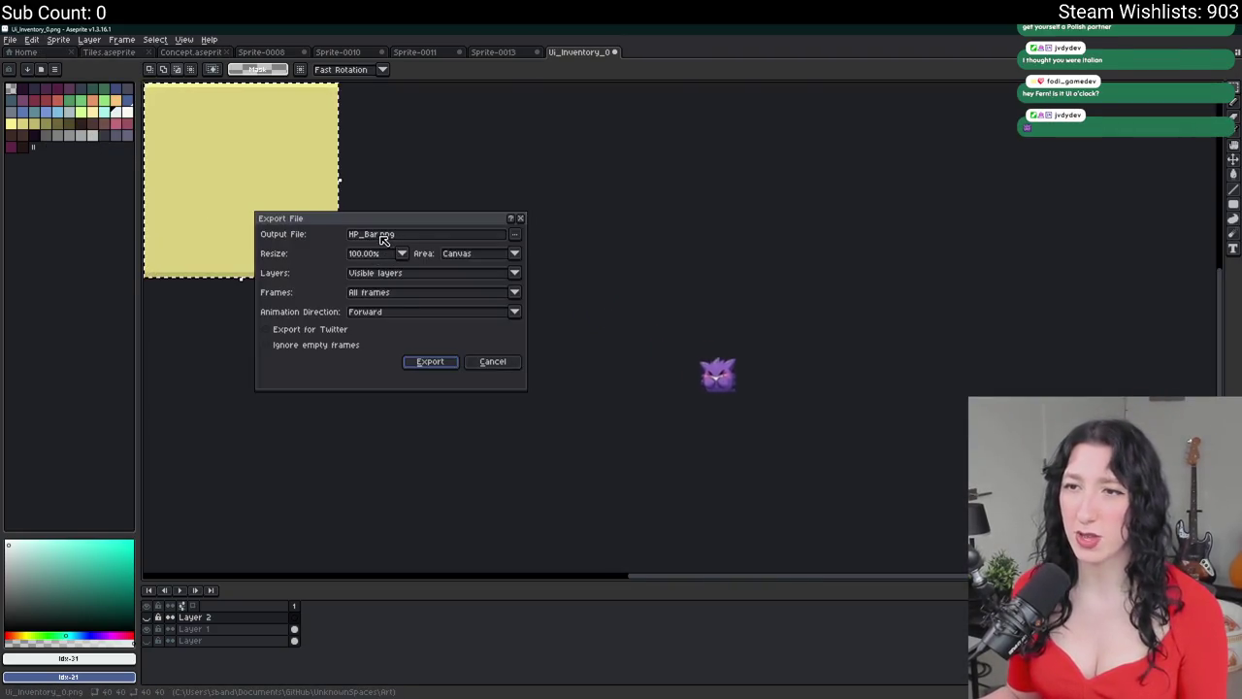
left_click(352, 234)
key("Delete")
key("Delete")
key("Delete")
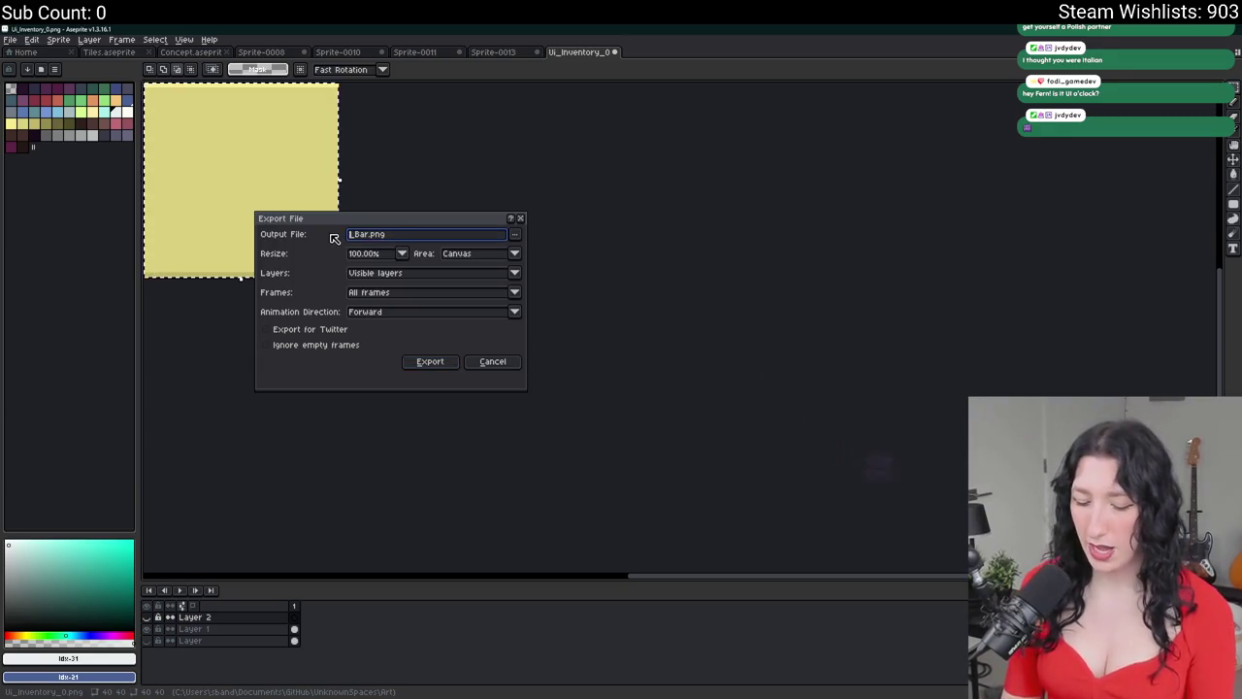
type("Hunger")
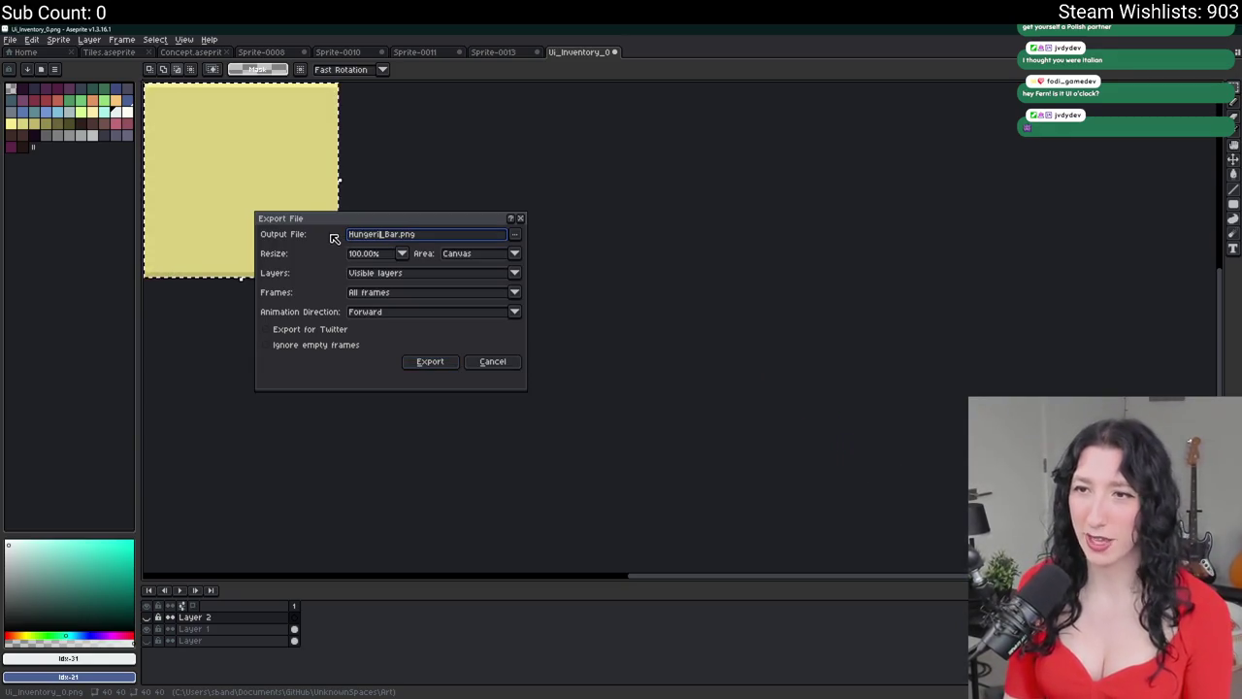
key("Return")
key("ctrl+z")
- Crop to the blue bar's left-end square, export it as Thirsty_Bar.png, and undo the crop
scroll(757, 330, "down", 3)
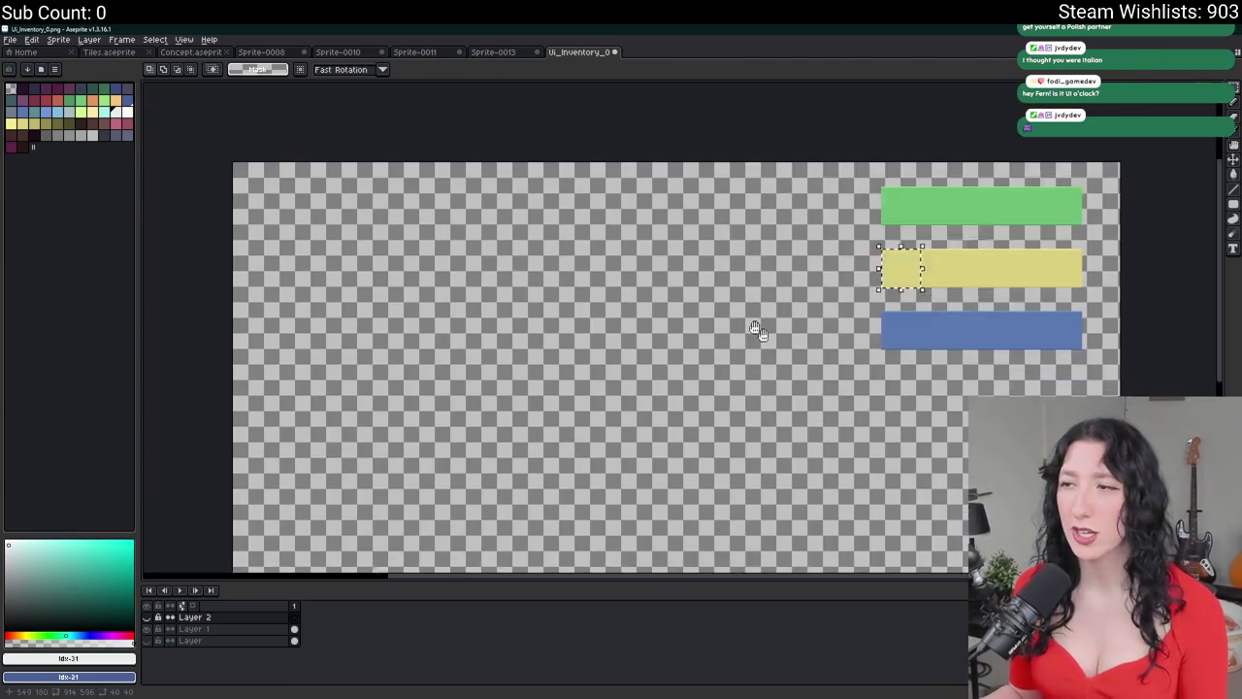
scroll(980, 330, "up", 5)
left_click_drag(333, 158, 646, 466)
left_click(58, 52)
left_click(69, 52)
left_click(58, 39)
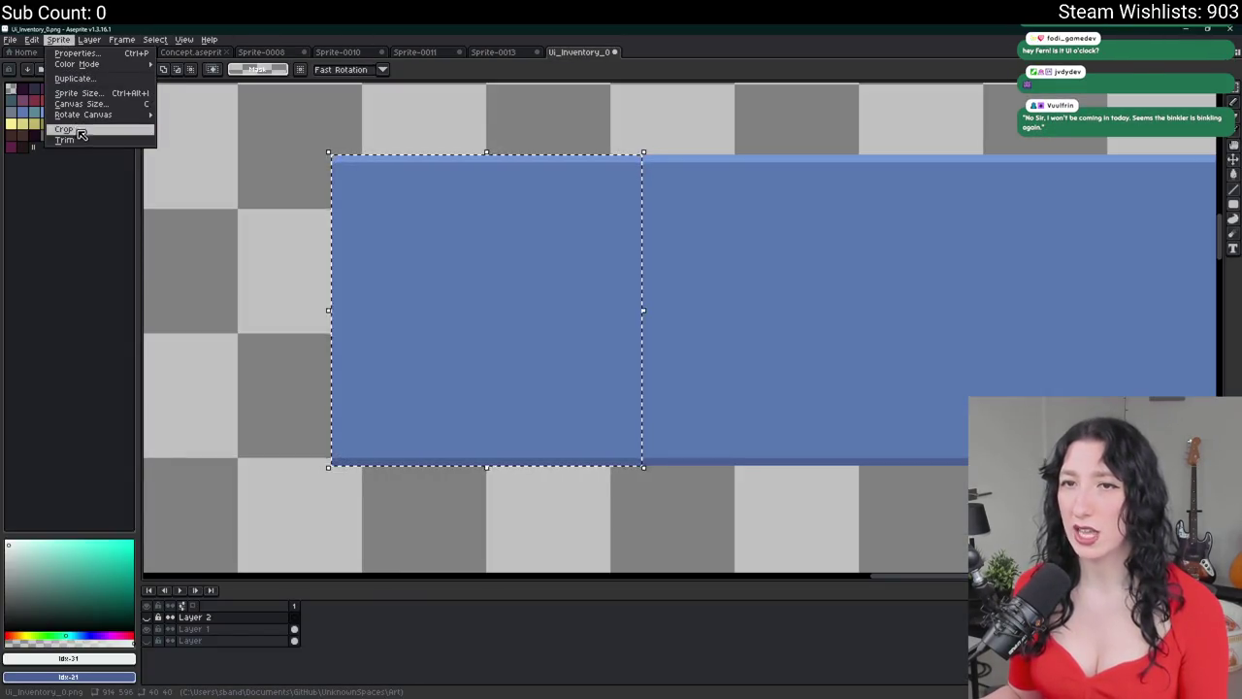
left_click(78, 131)
key("ctrl+alt+shift+s")
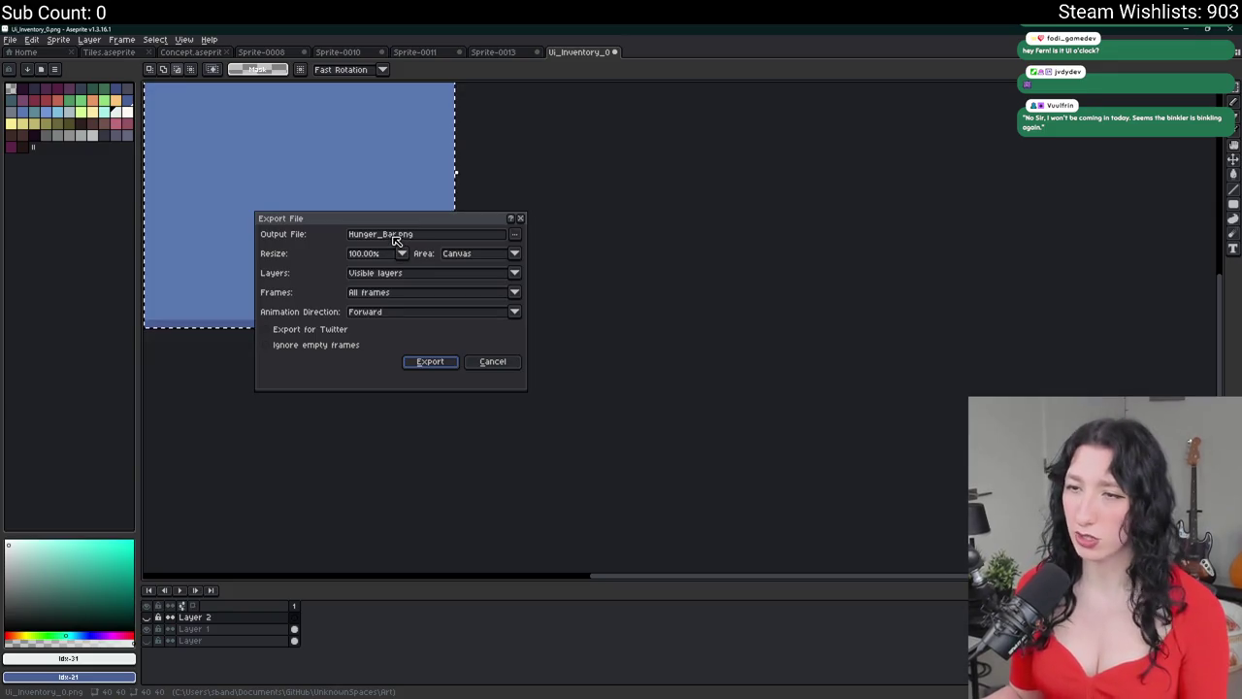
double_click(380, 236)
type("Thirsty")
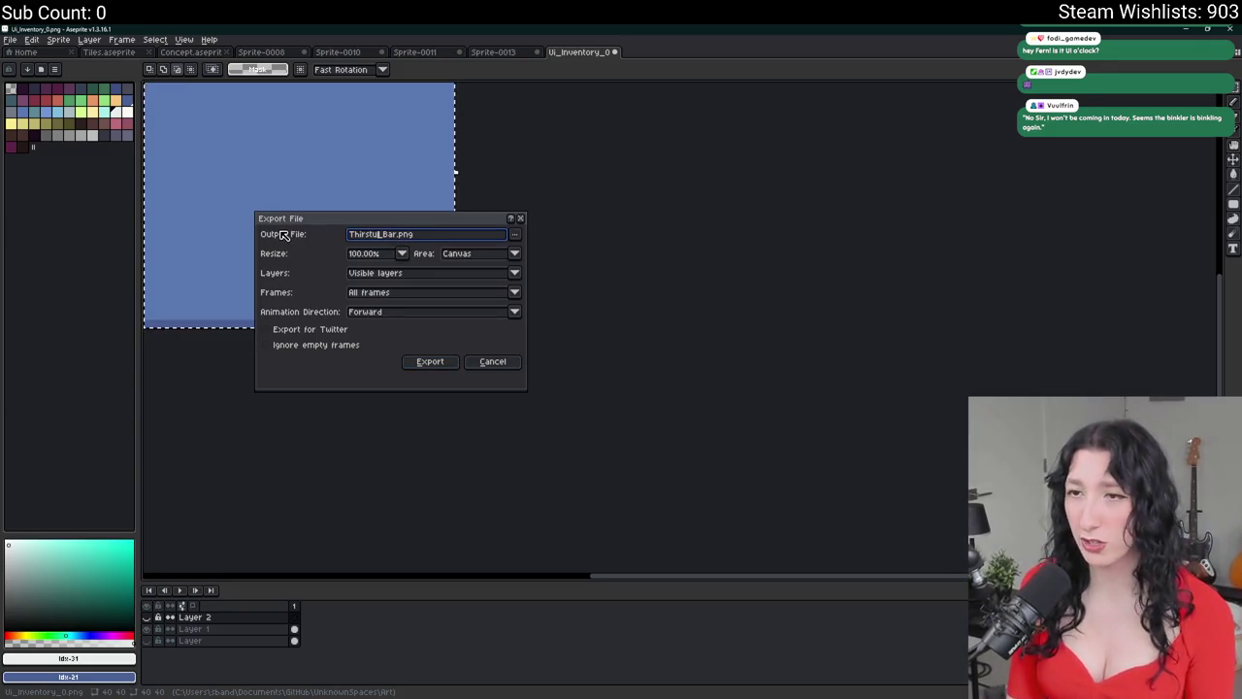
key("Return")
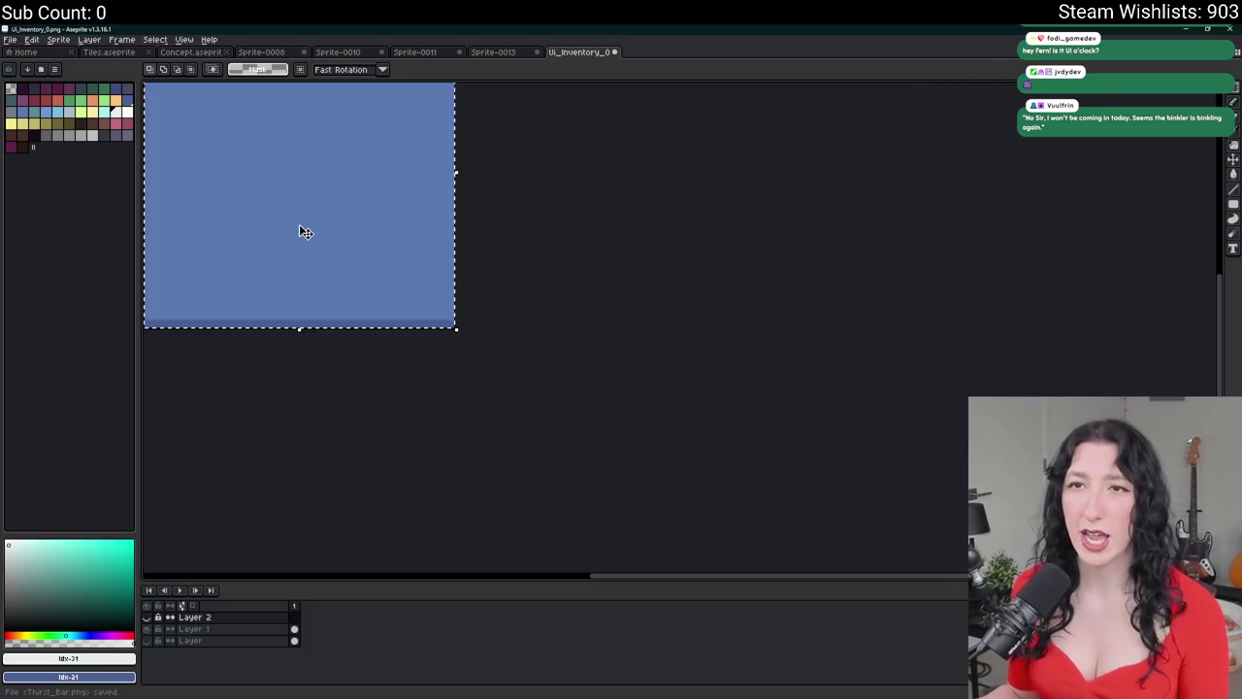
key("ctrl+alt+shift+s")
key("Escape")
key("ctrl+z")
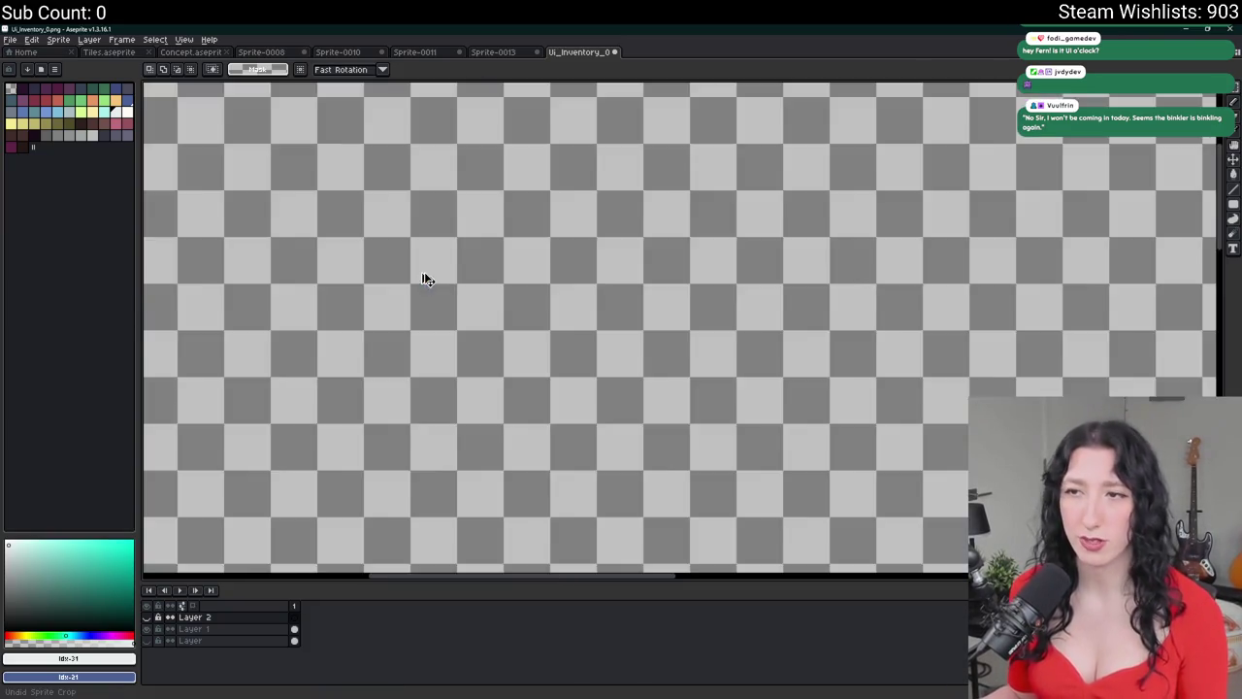
- Zoom the Aseprite view, then Alt+Tab to GameMaker's sprite editor
scroll(540, 291, "down", 6)
scroll(547, 263, "up", 3)
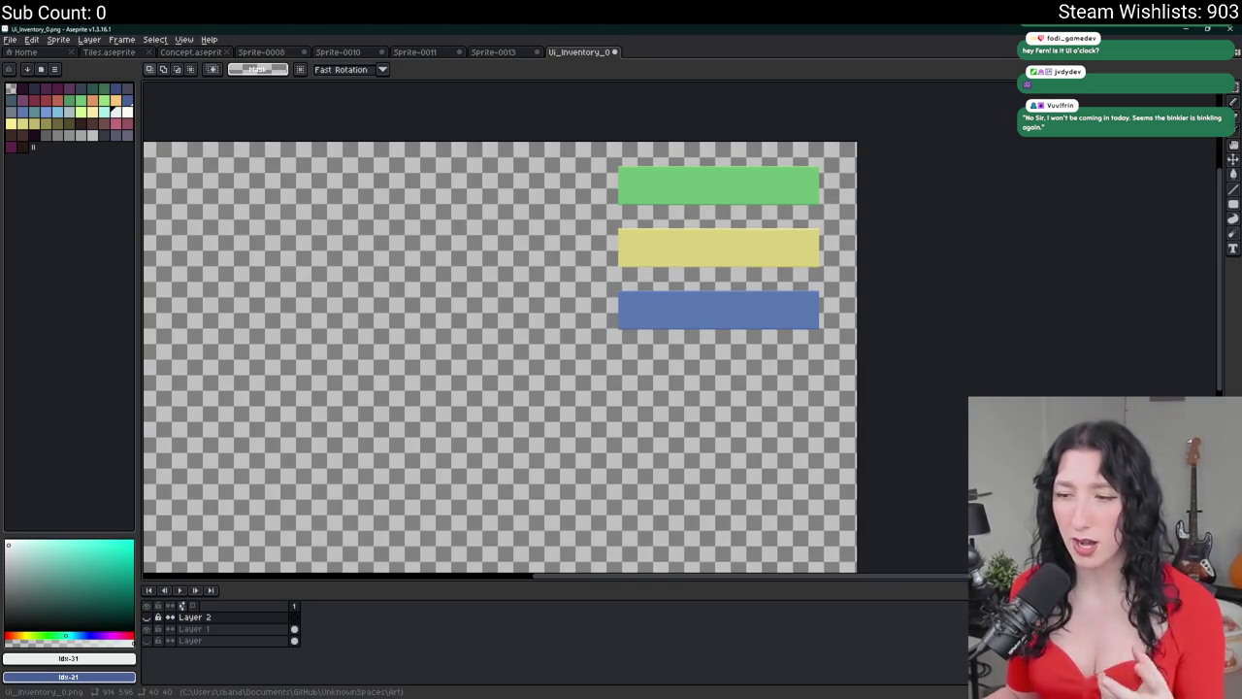
key("alt+Tab")
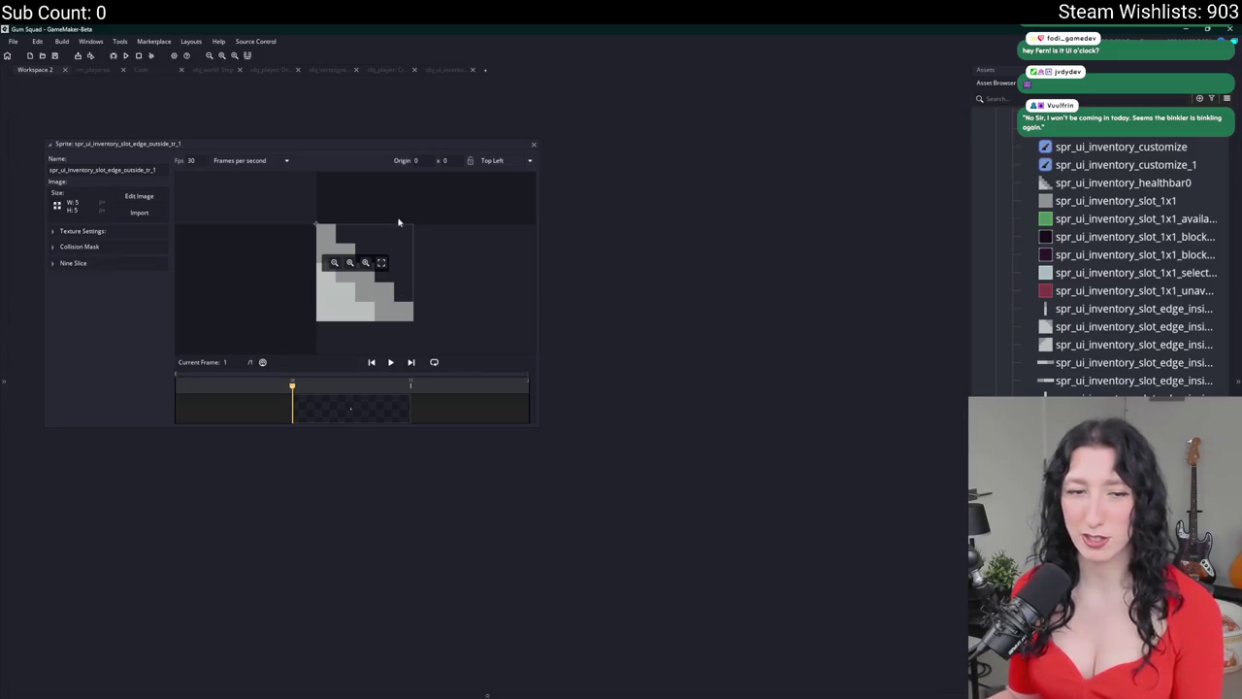
- Duplicate the spr_ui_arrow_left sprite and name the copy spr_ui_hp_bar
left_click(534, 145)
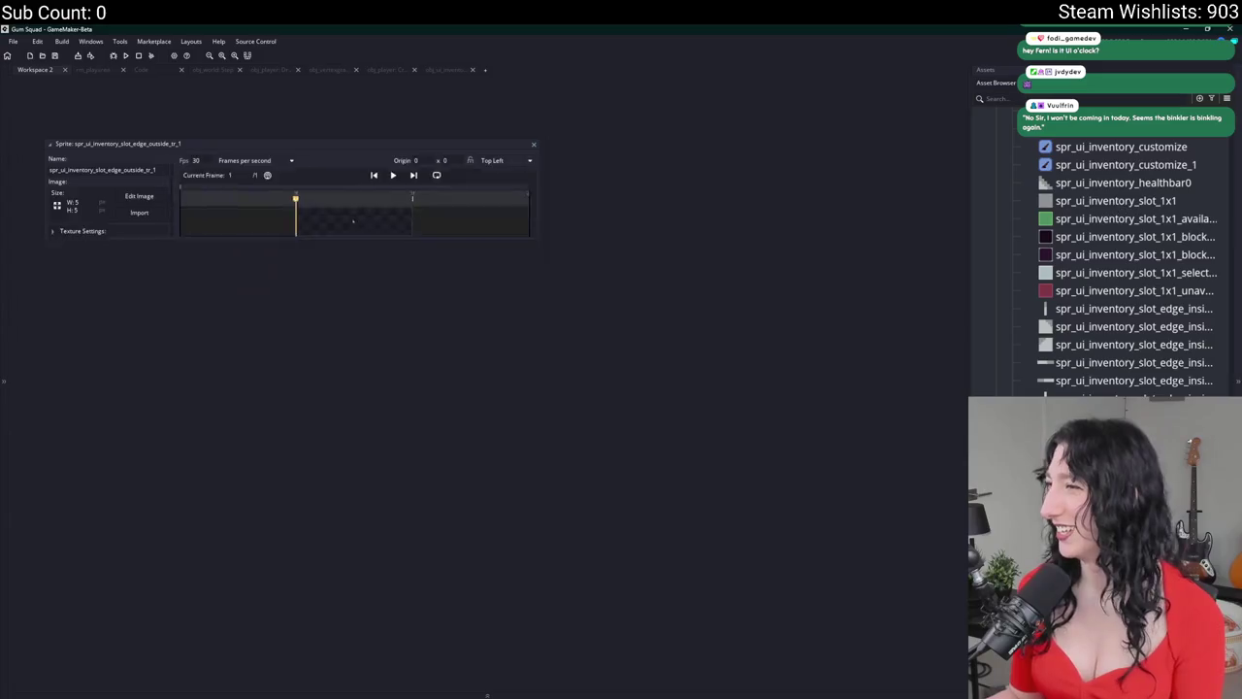
scroll(1020, 170, "up", 5)
left_click_drag(970, 130, 859, 130)
left_click(1000, 232)
key("ctrl+d")
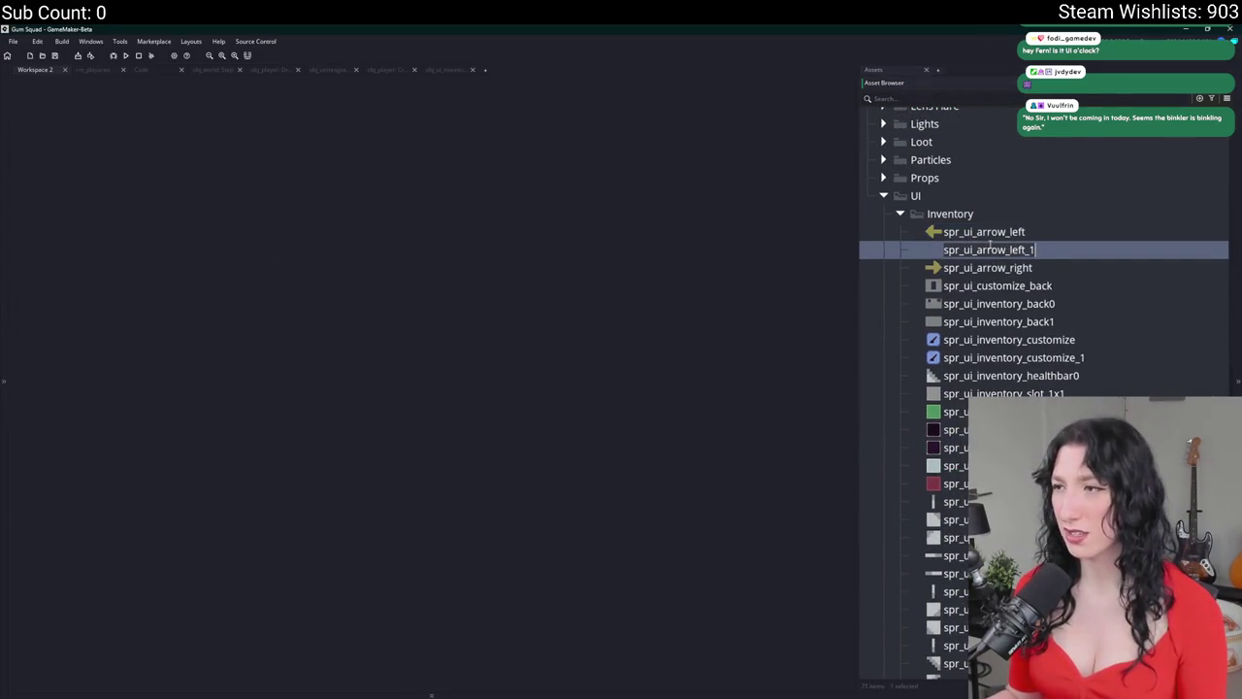
type("spr_ui_hp_bar")
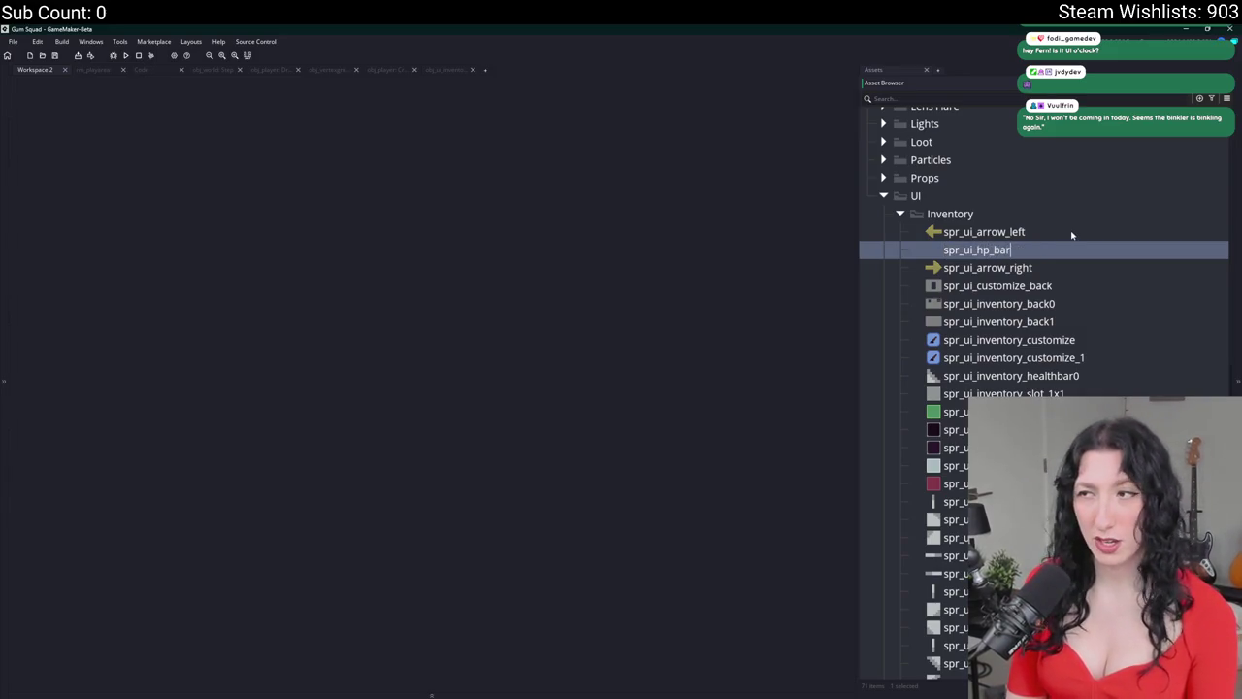
key("Return")
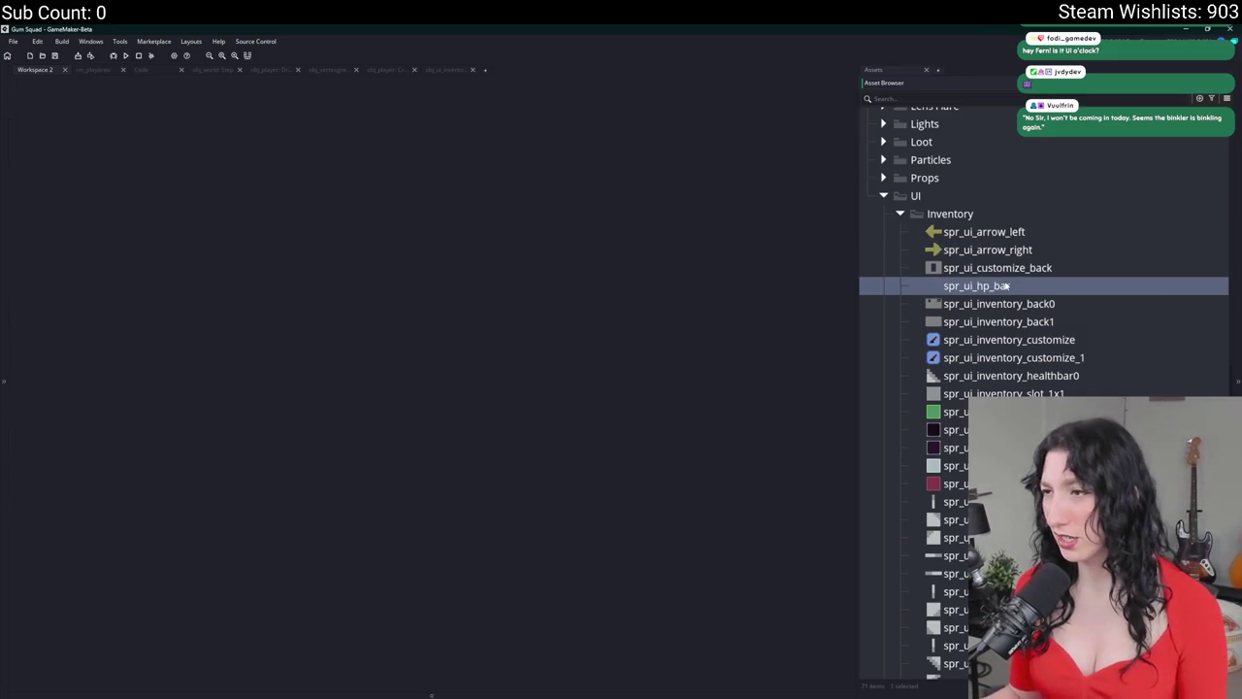
- Replace spr_ui_hp_bar's image with the green HP_Bar.png from the art folder
double_click(1007, 286)
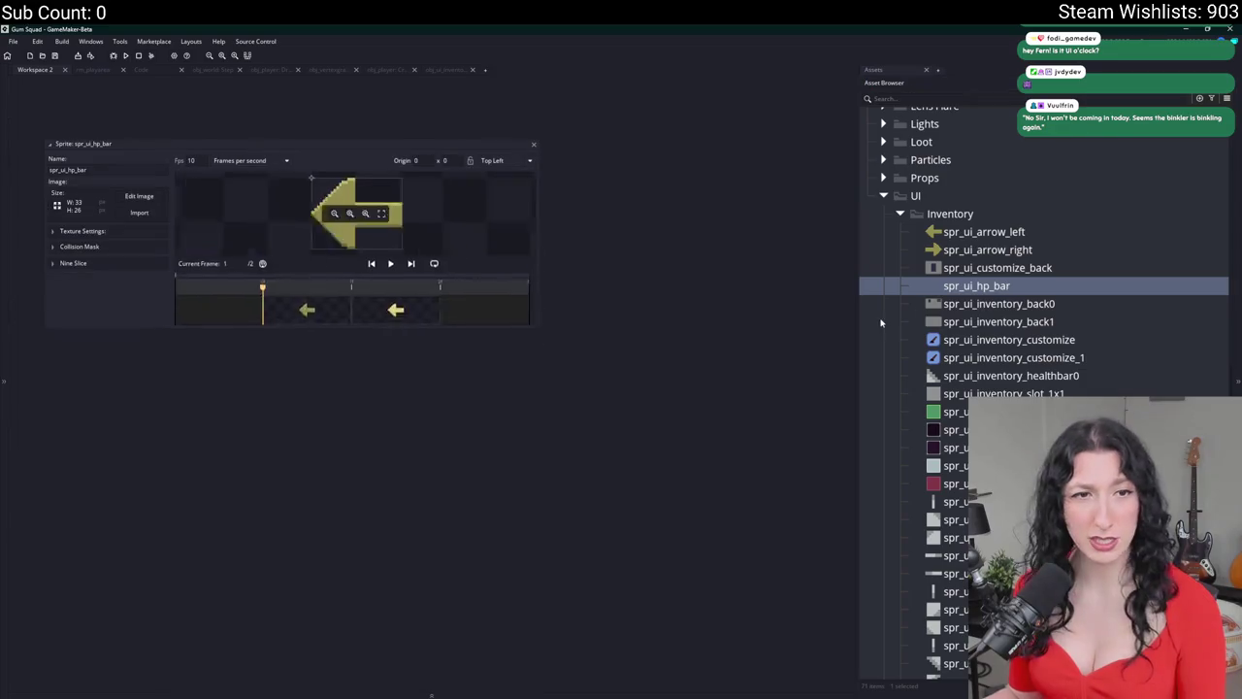
left_click(94, 232)
left_click(141, 213)
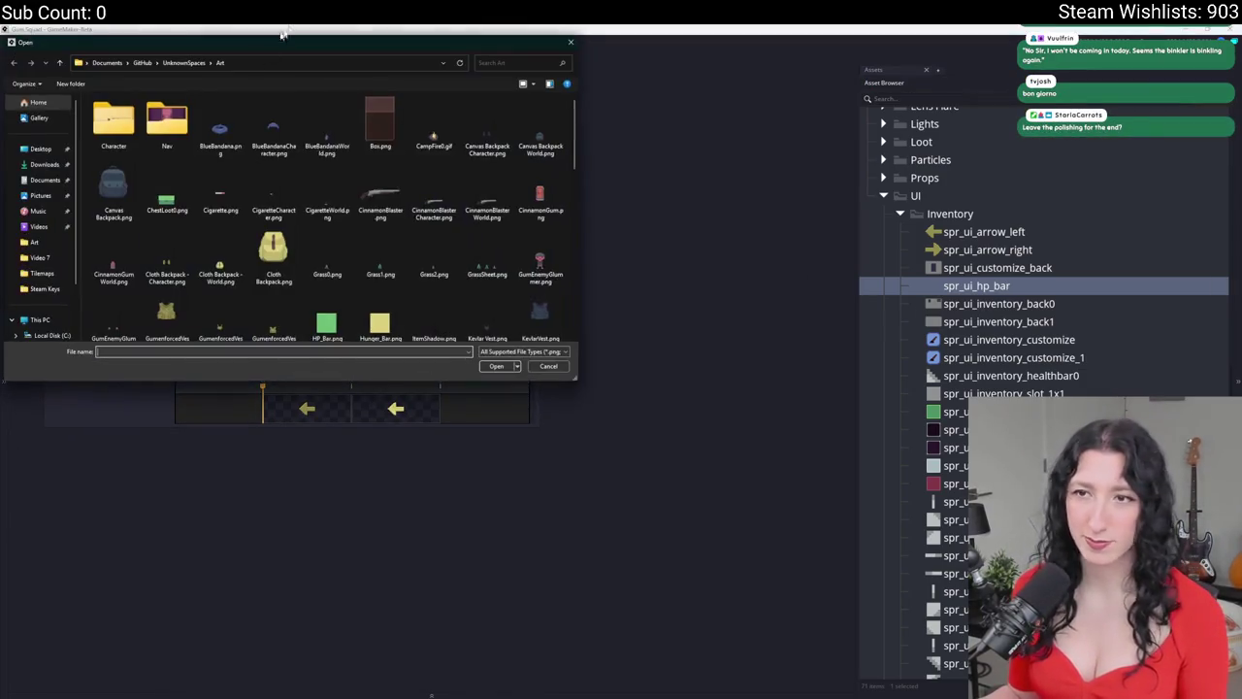
scroll(320, 194, "down", 3)
left_click(327, 126)
double_click(327, 126)
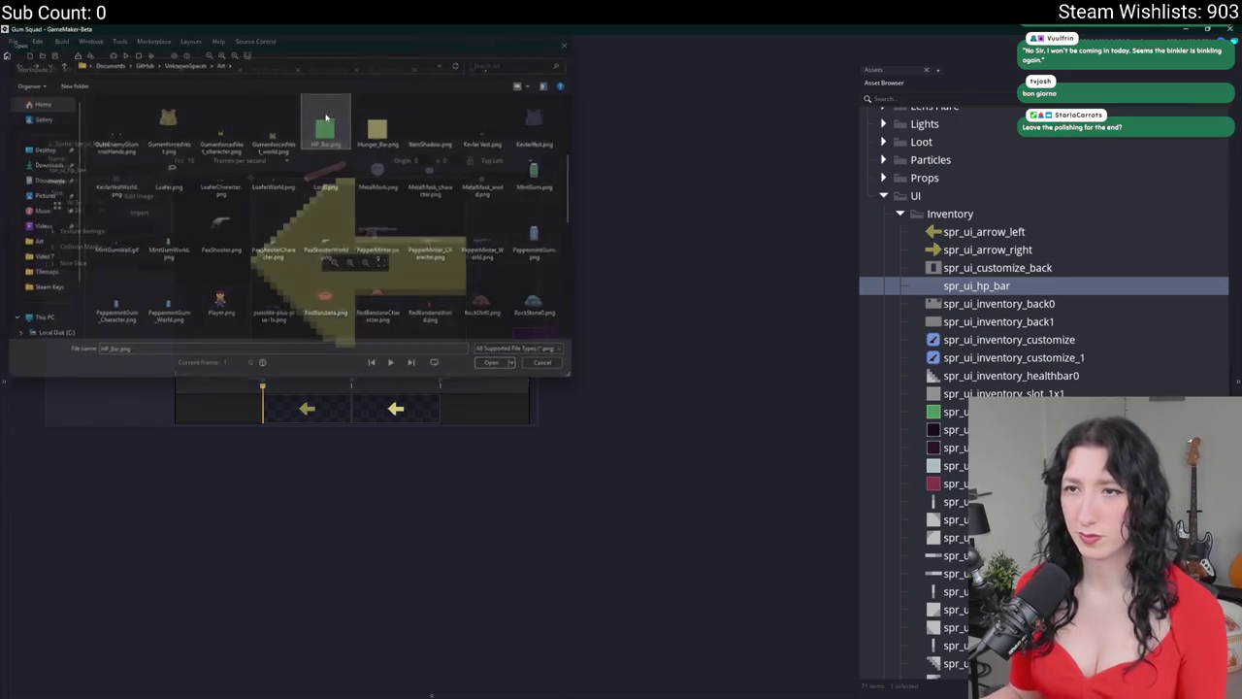
left_click(641, 399)
- Check the texture and nine-slice options, close the editor, and duplicate spr_ui_hp_bar
left_click(82, 231)
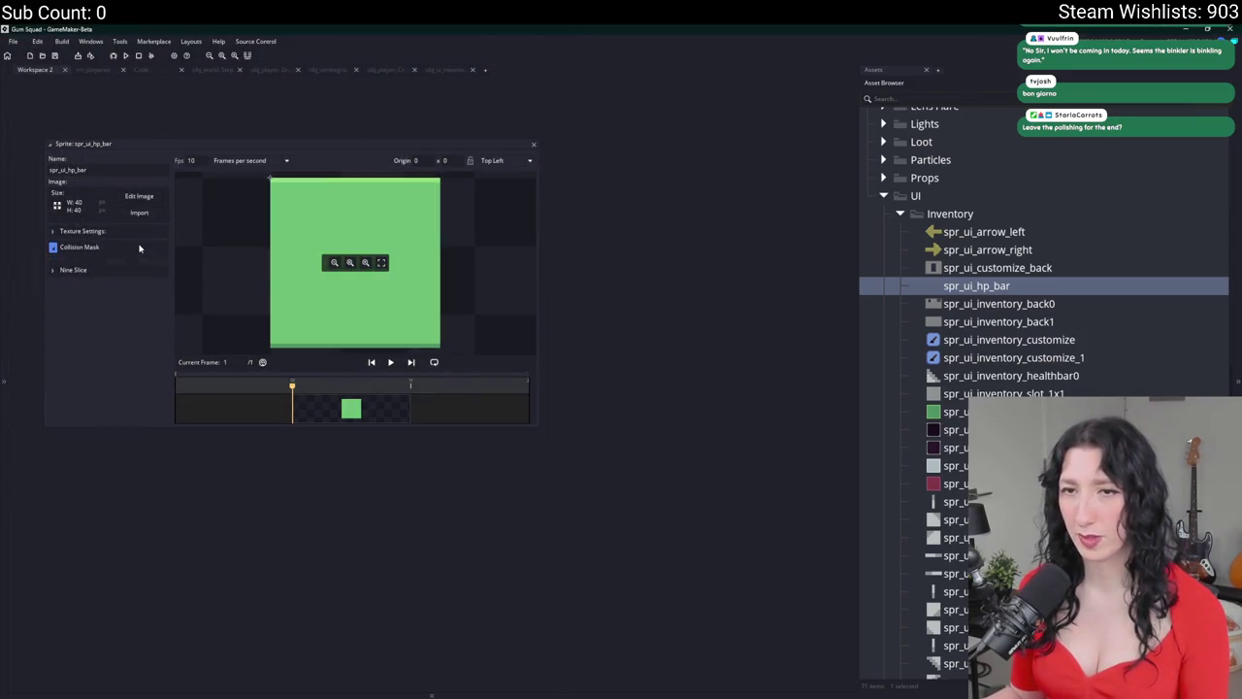
left_click(139, 233)
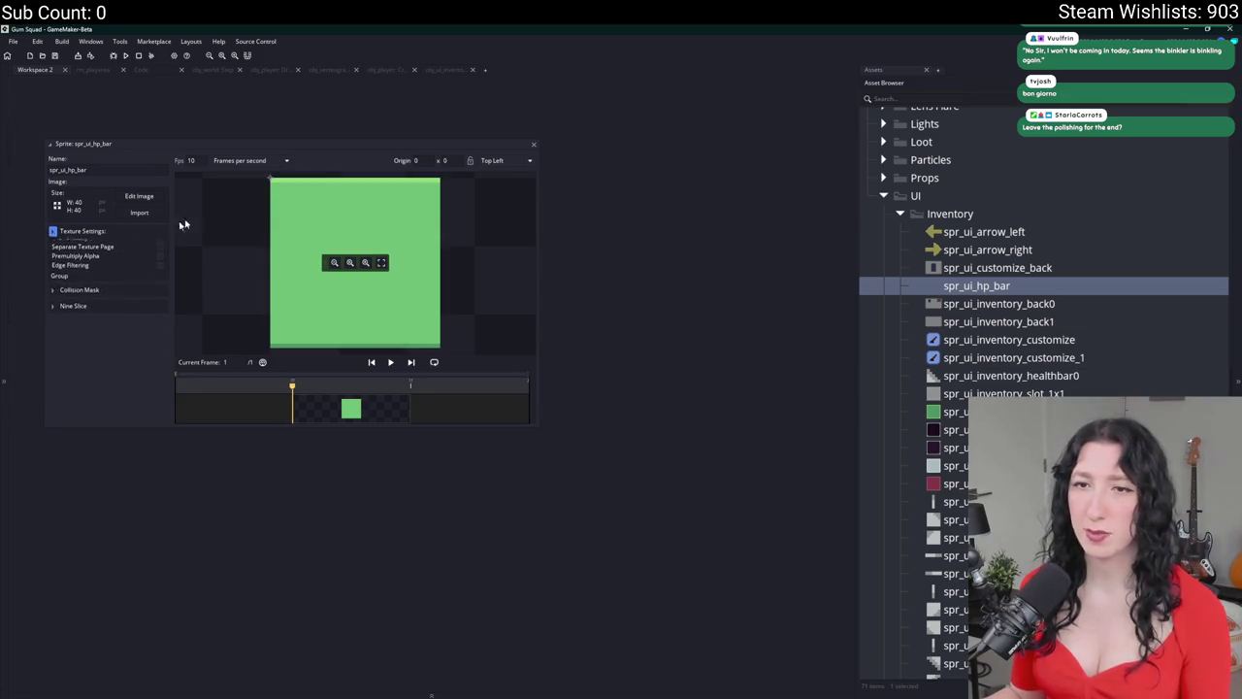
left_click(127, 268)
left_click(127, 268)
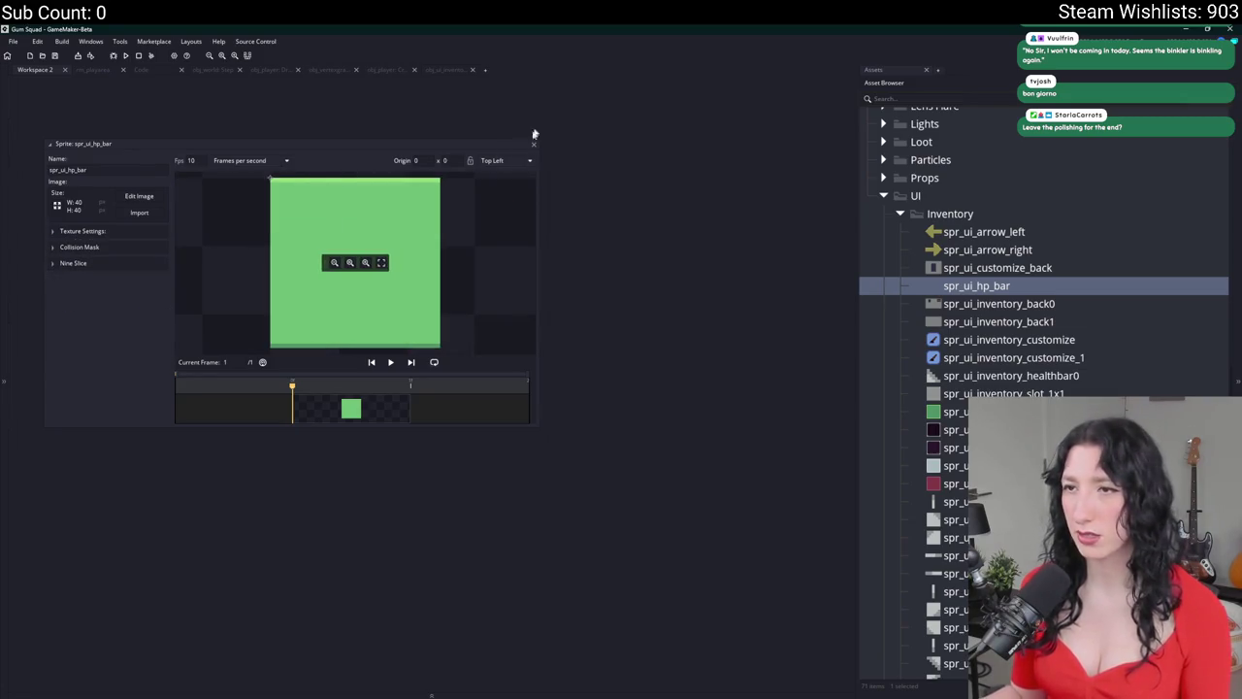
left_click(533, 144)
key("ctrl+d")
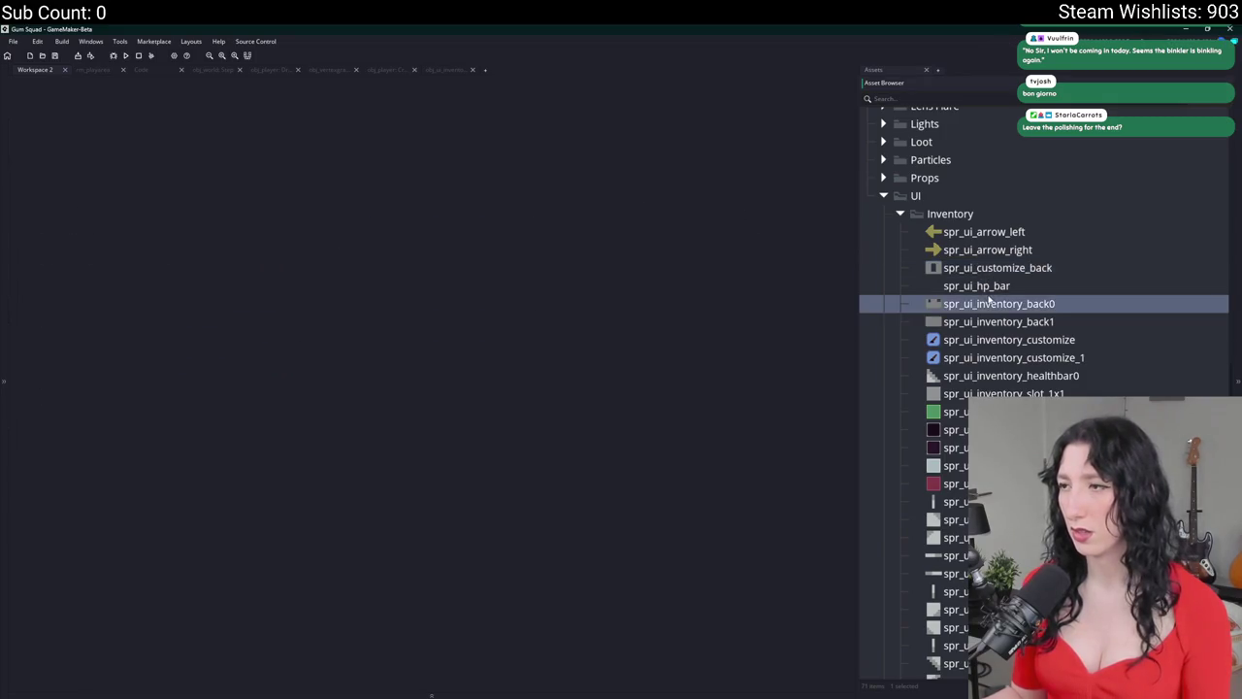
- Rename the copied sprite to spr_ui_thirst_bar
left_click_drag(978, 303, 1103, 308)
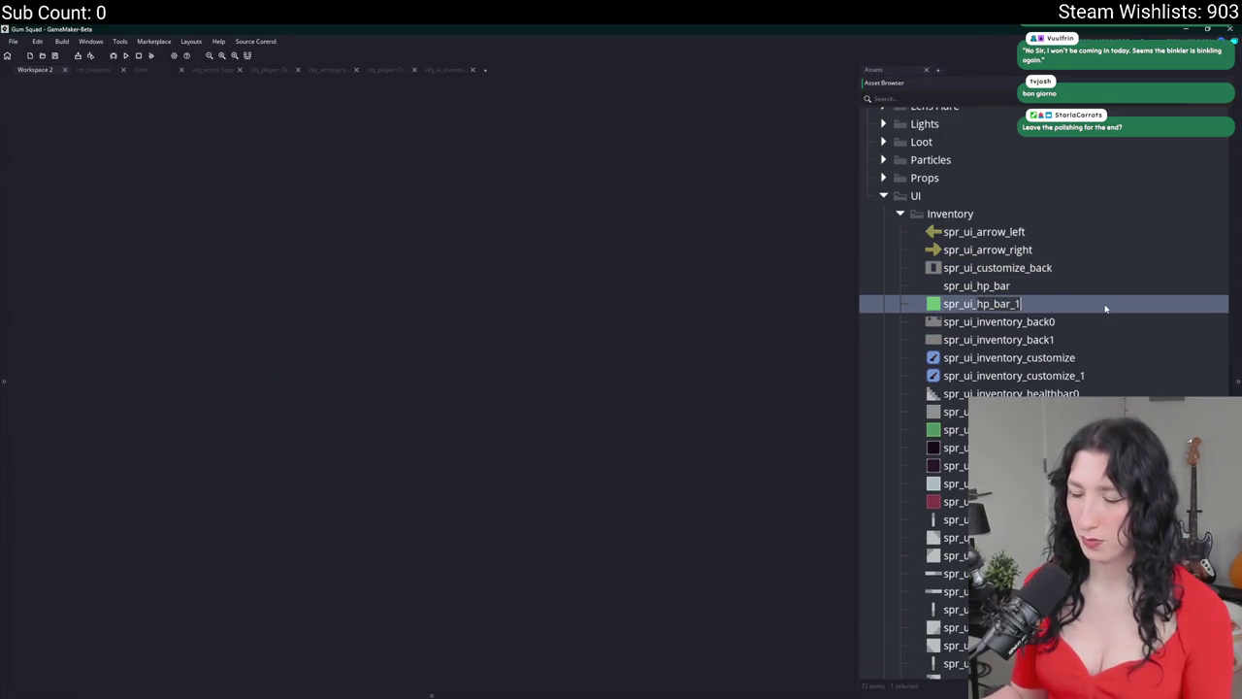
type("th")
type("bar")
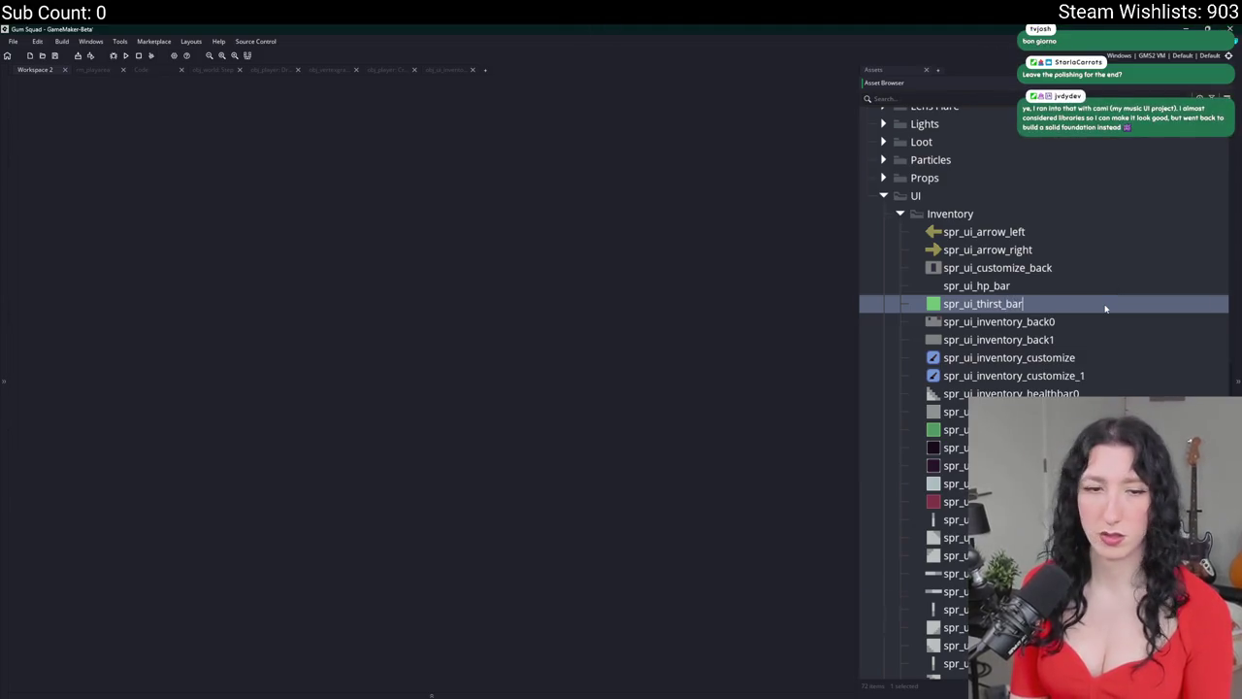
key("Return")
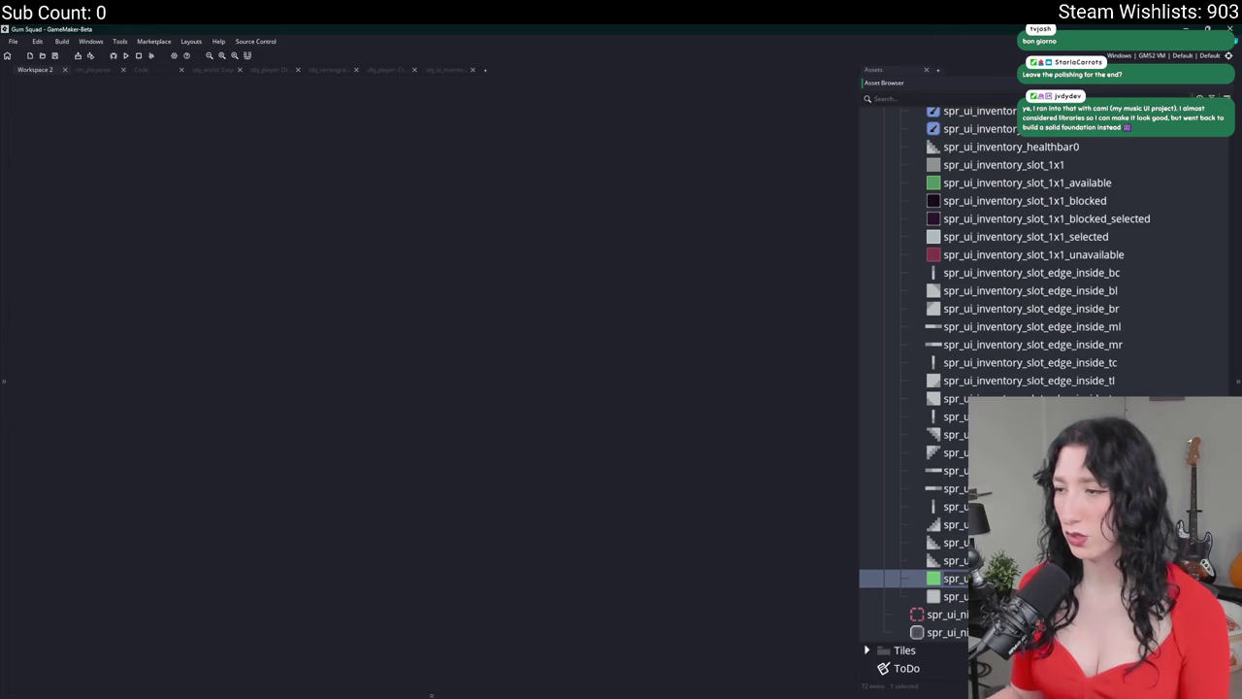
- Import the blue Thirst_Bar.png as spr_ui_thirst_bar's image and close its editor
left_click(139, 212)
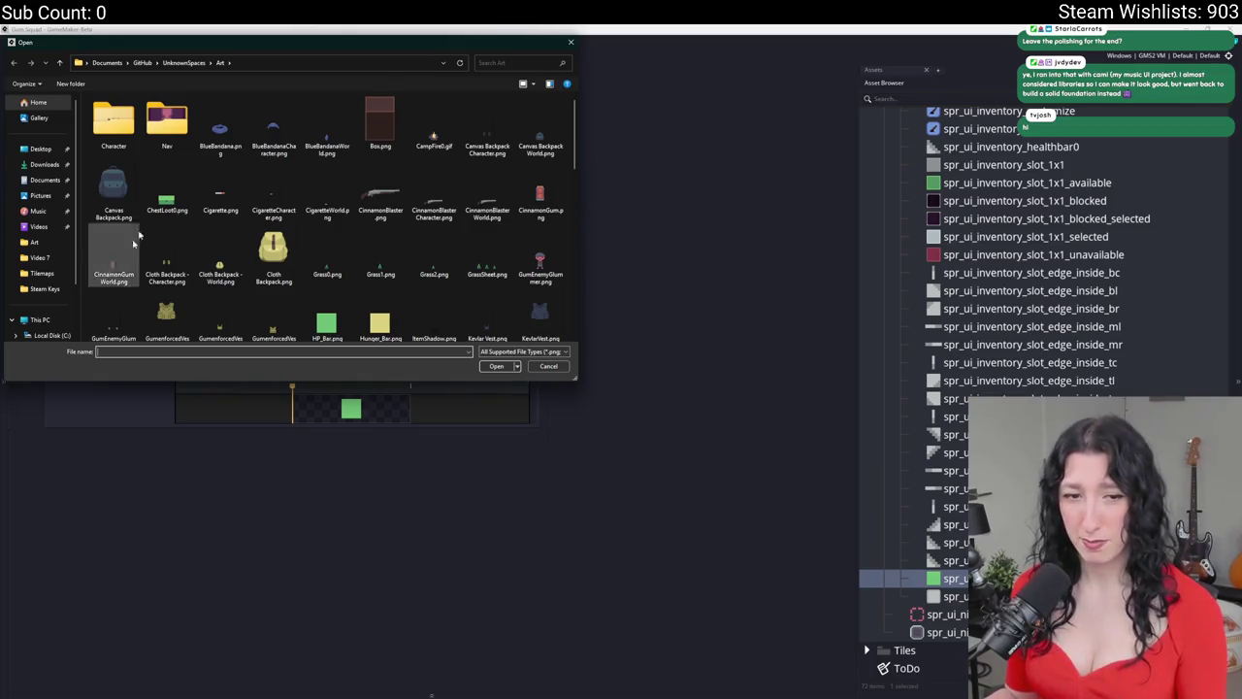
left_click(394, 202)
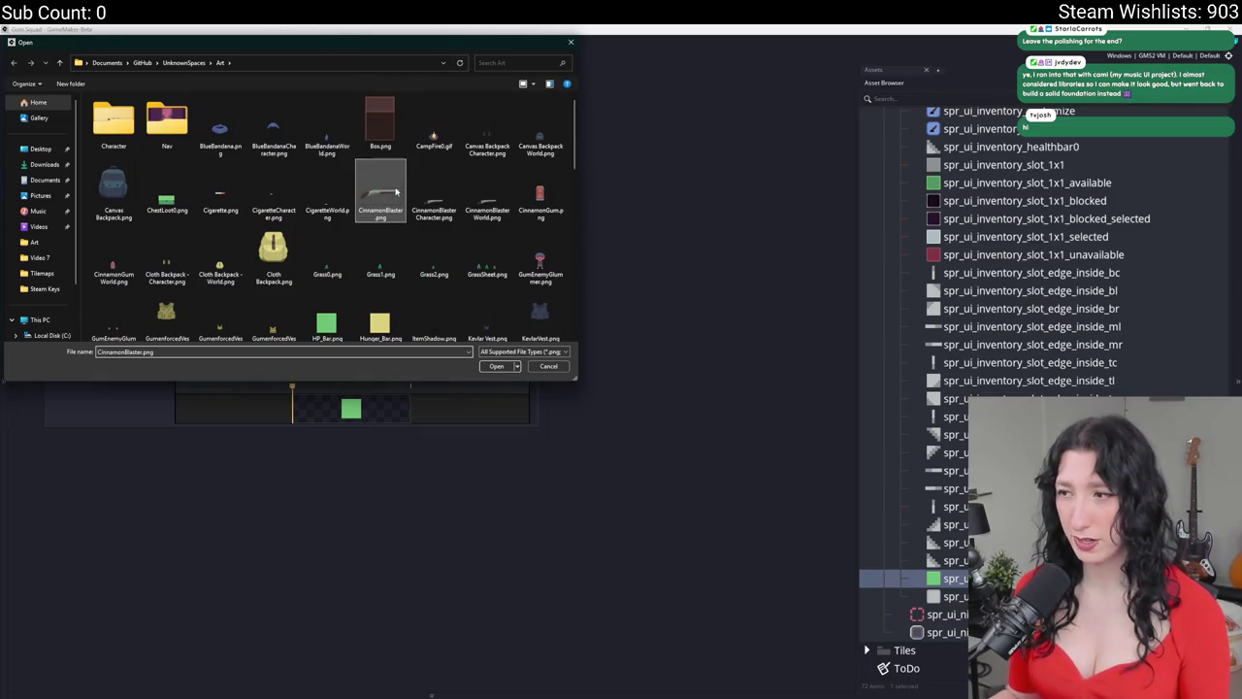
scroll(394, 201, "down", 10)
left_click(485, 126)
double_click(486, 127)
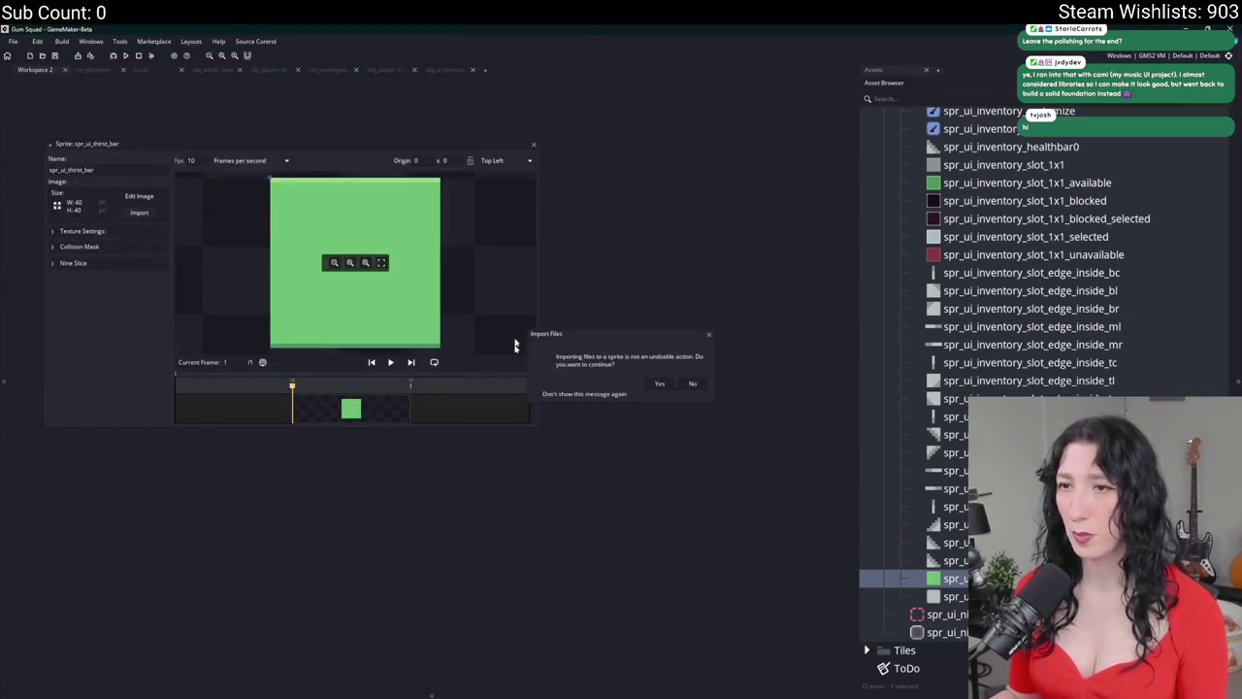
left_click(661, 384)
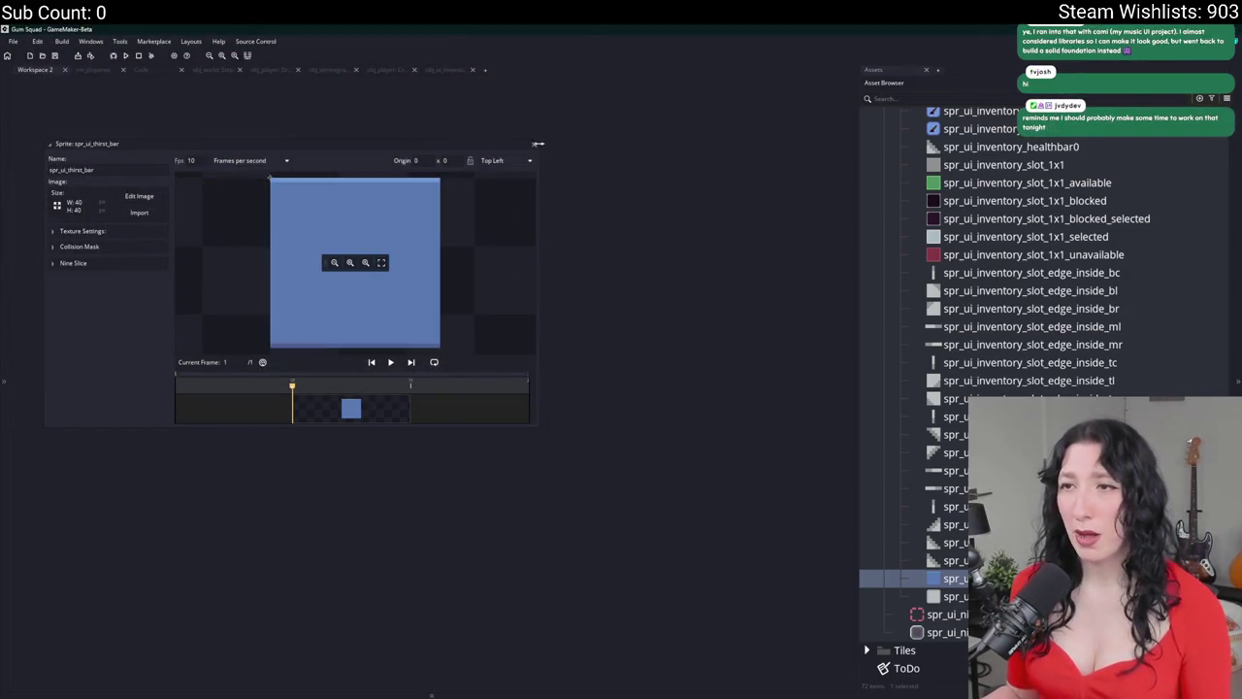
left_click(538, 143)
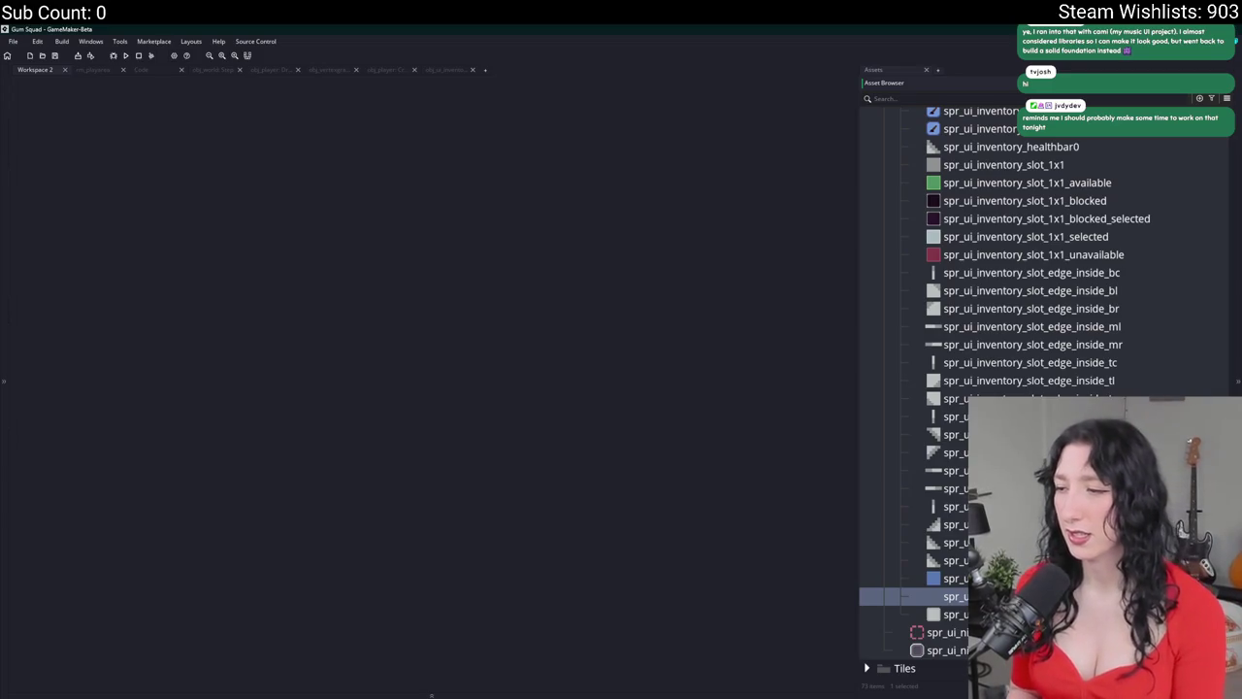
- Import the yellow Hunger_Bar.png into spr_ui_hunger_bar and close the editor
double_click(1035, 385)
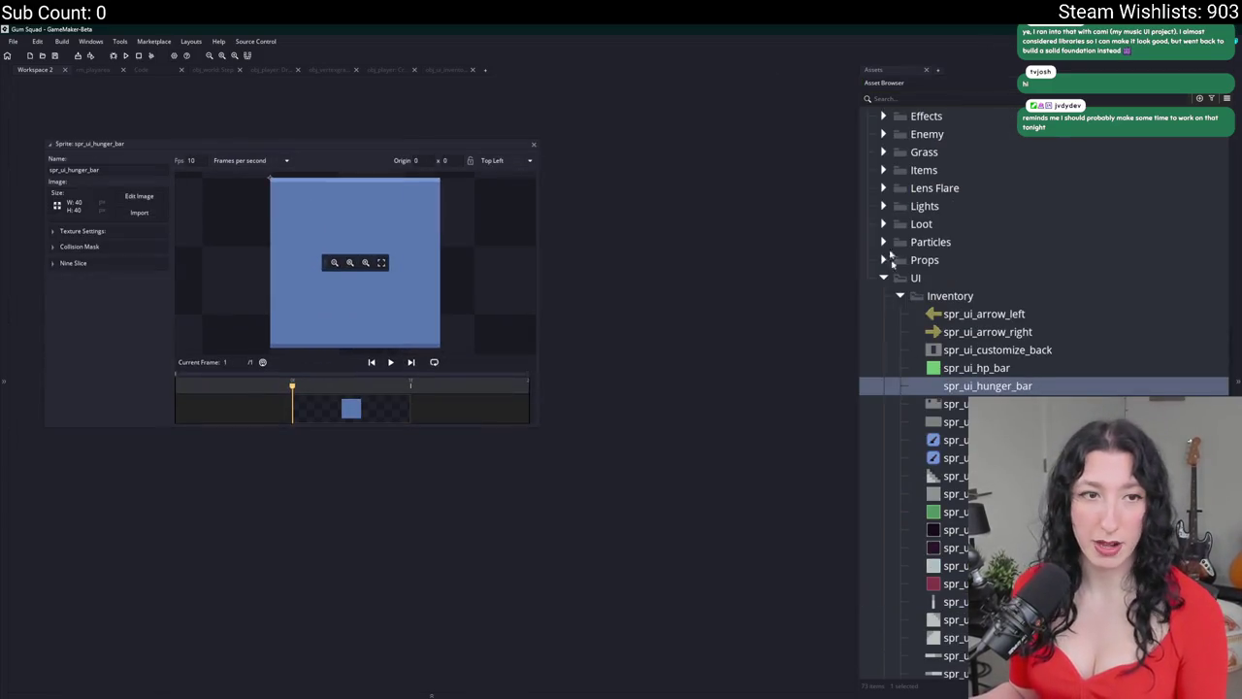
left_click(139, 211)
left_click(380, 315)
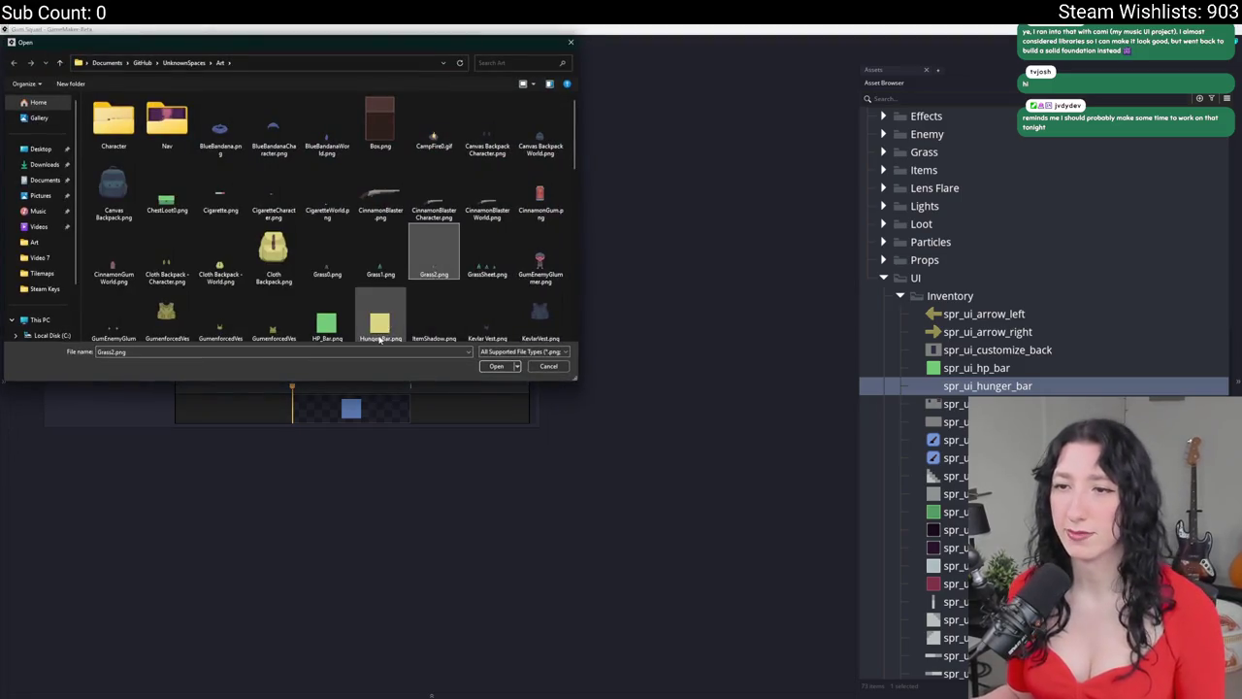
double_click(379, 309)
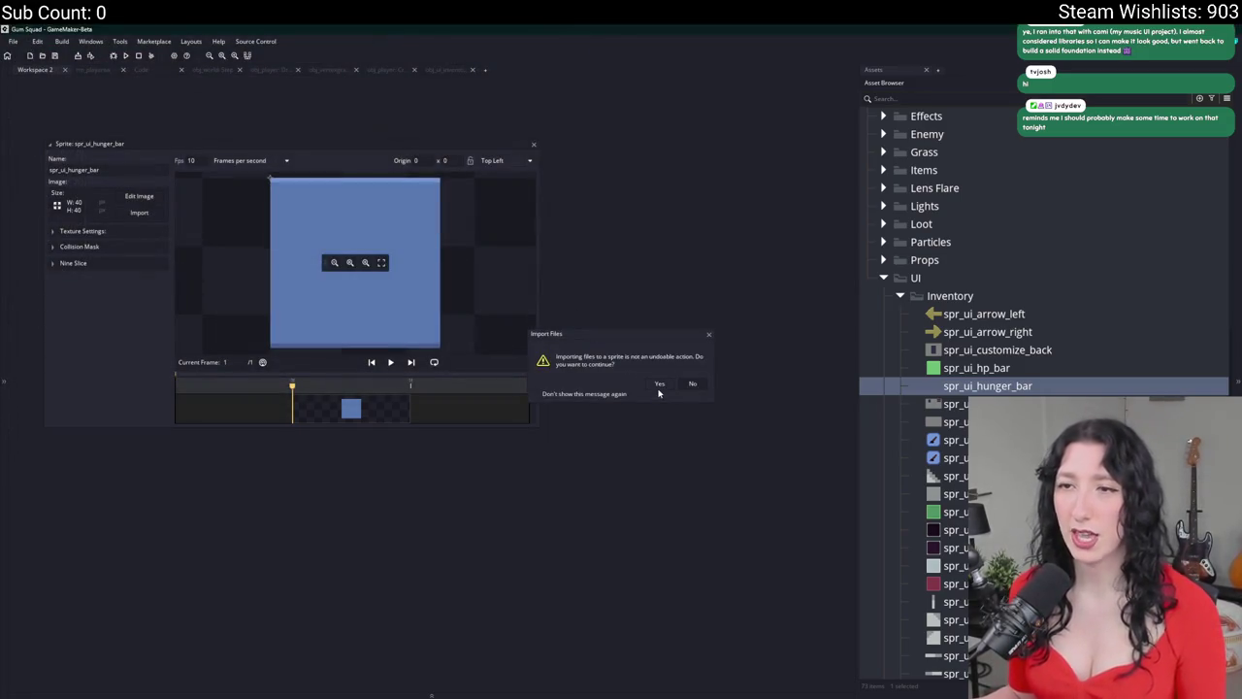
left_click(659, 384)
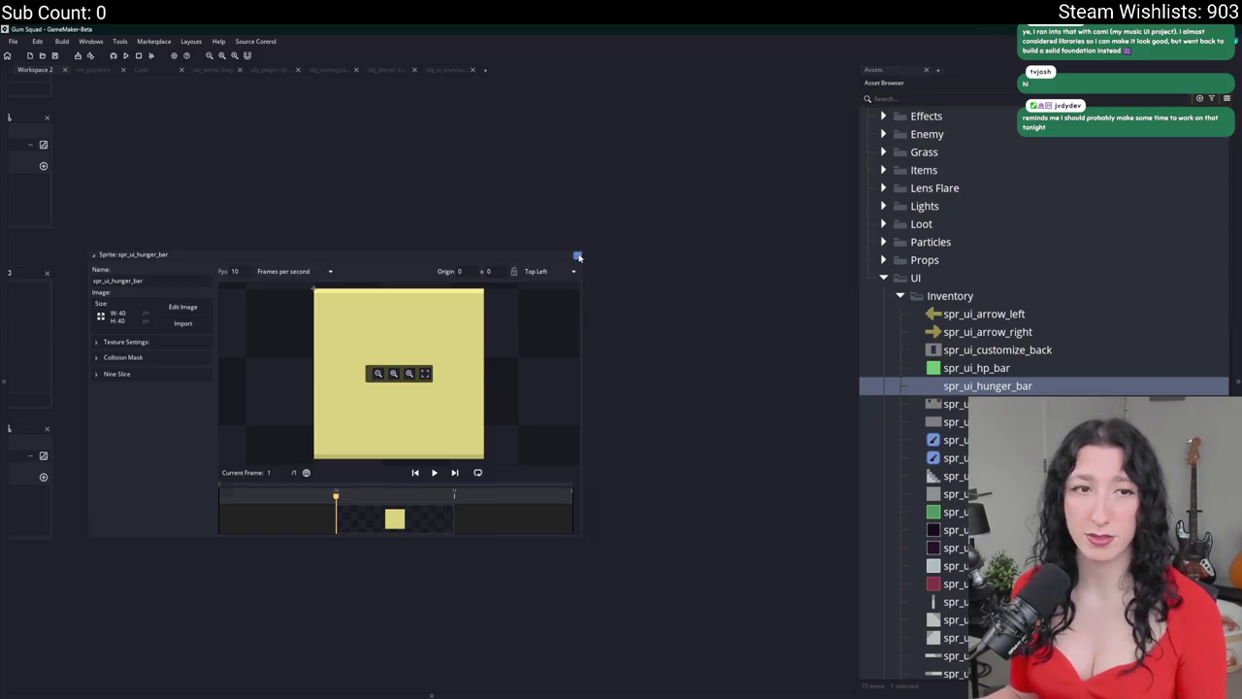
left_click(579, 257)
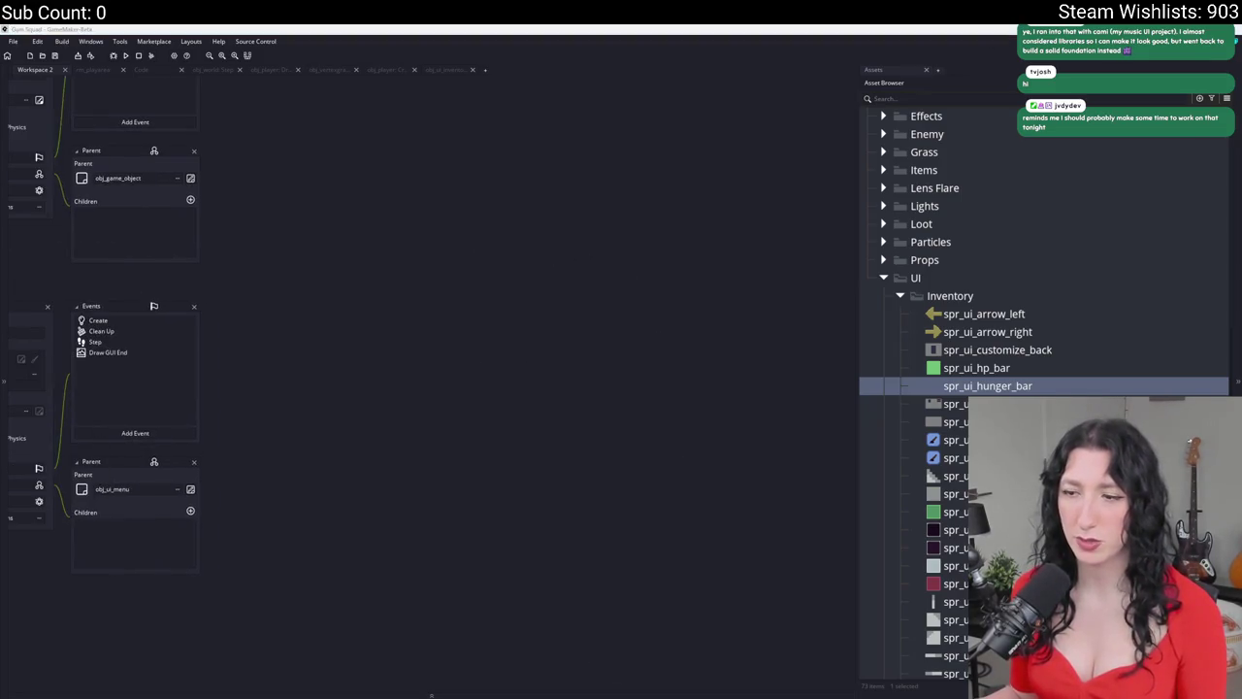
key("alt+Tab")
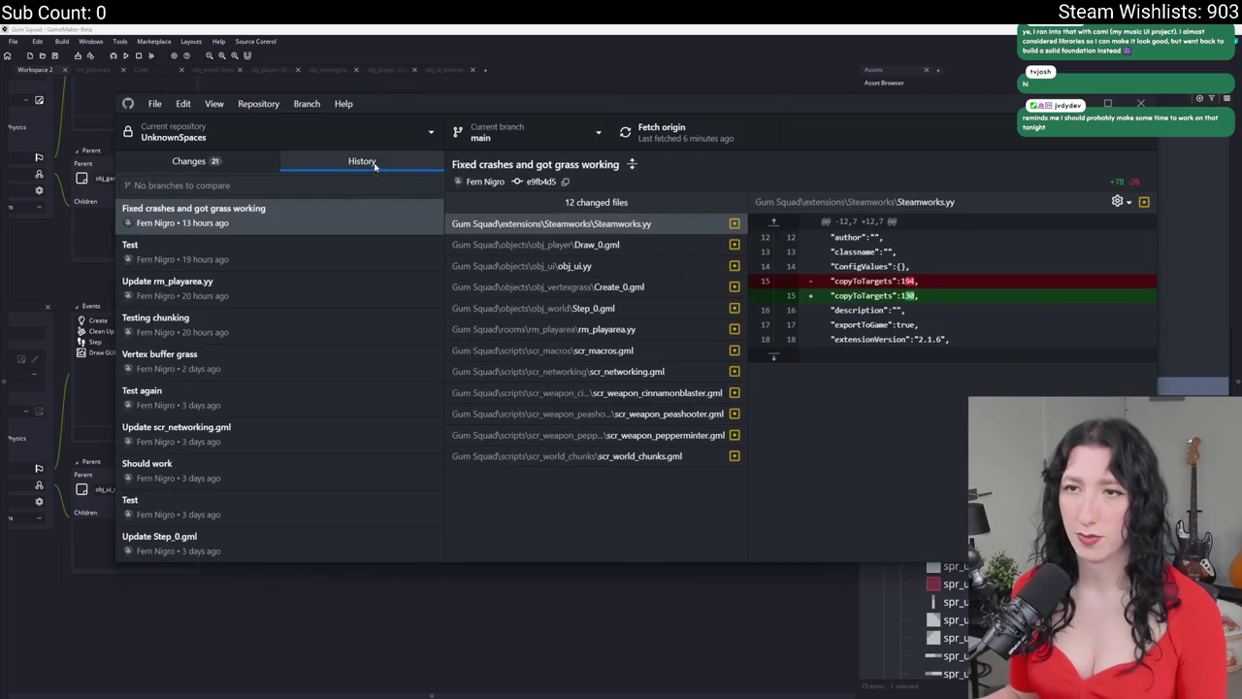
mouse_move(441, 230)
left_mouse_down()
mouse_move(411, 644)
mouse_move(440, 550)
mouse_move(338, 505)
left_mouse_up()
scroll(331, 485, "down", 15)
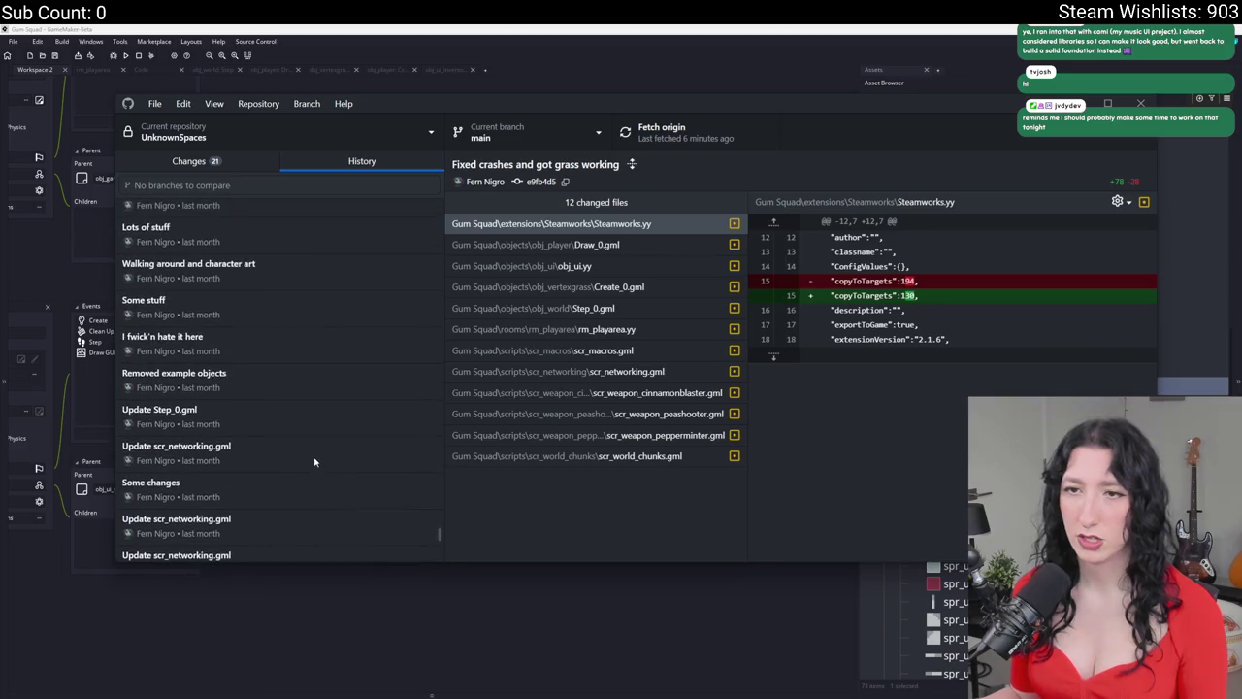
left_click_drag(440, 555, 440, 202)
left_click(788, 71)
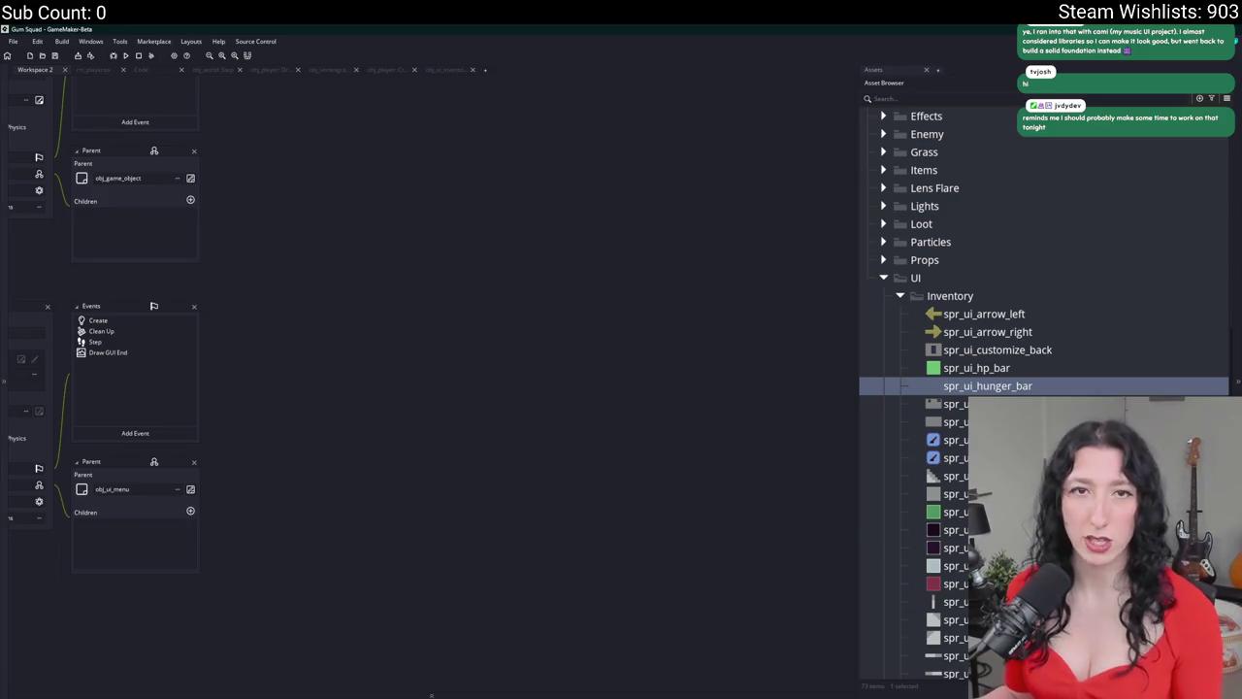
scroll(261, 307, "left", 3)
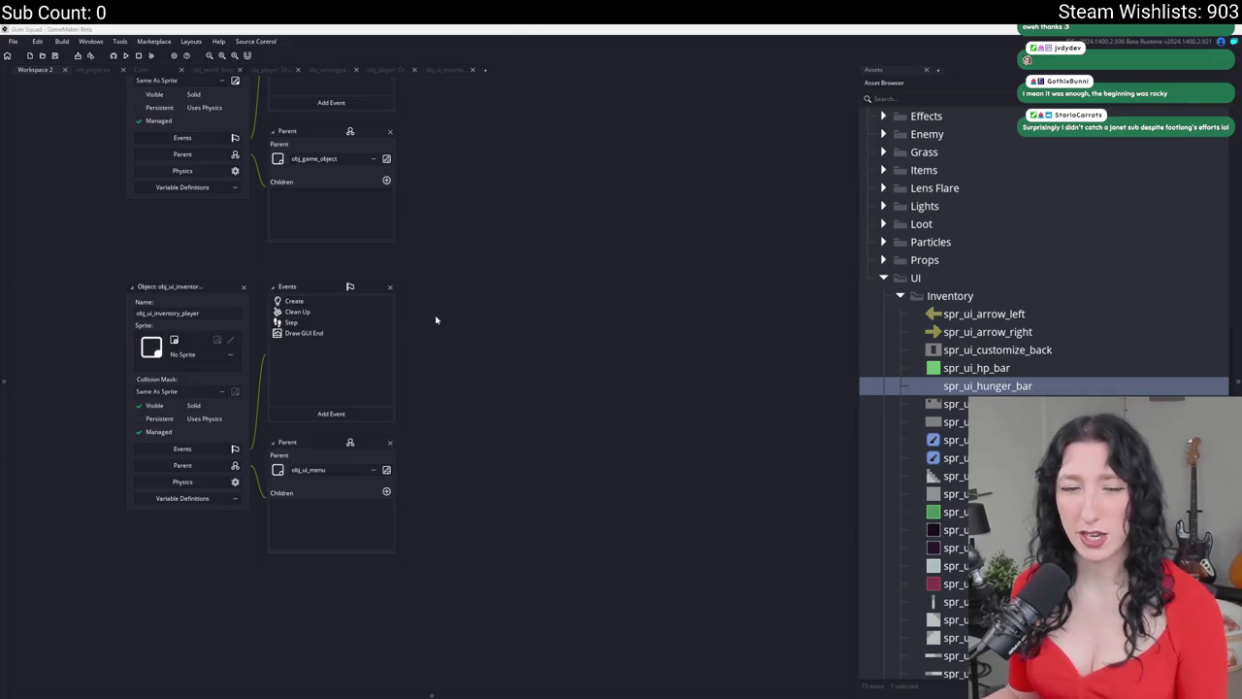
- In the Create event, start the draw_sprite_stretched call with spr_ui_hp_bar and subimage 0
left_click_drag(366, 292, 402, 379)
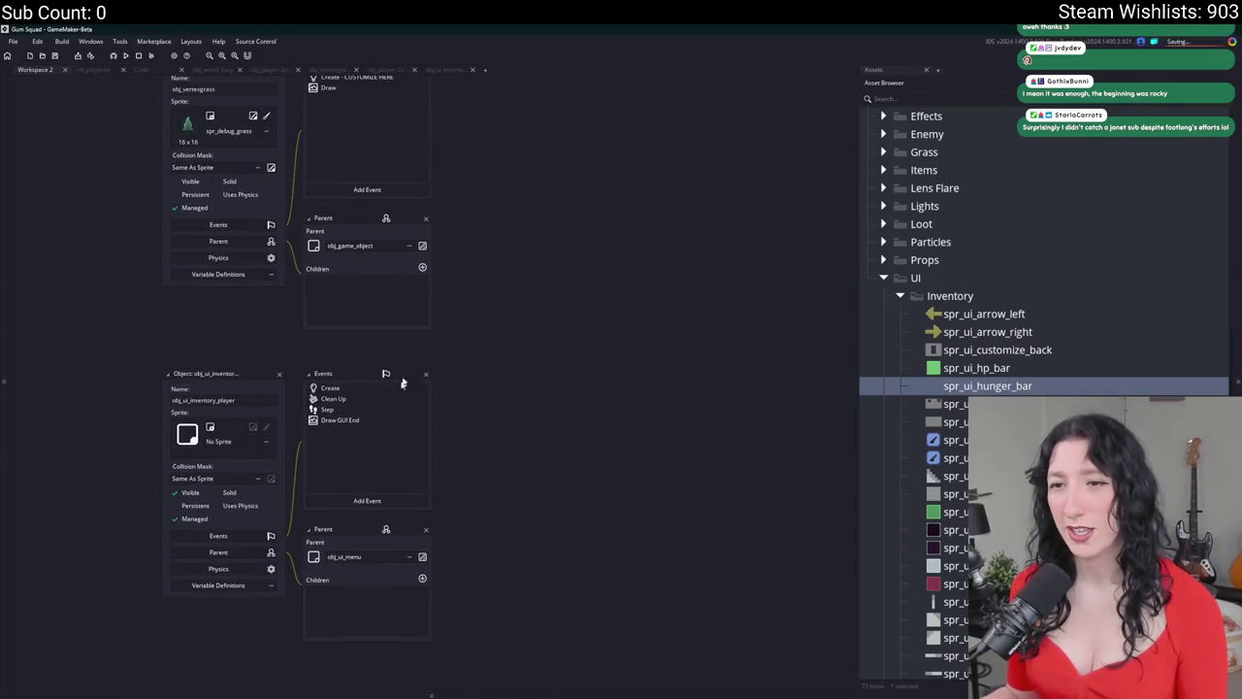
double_click(342, 419)
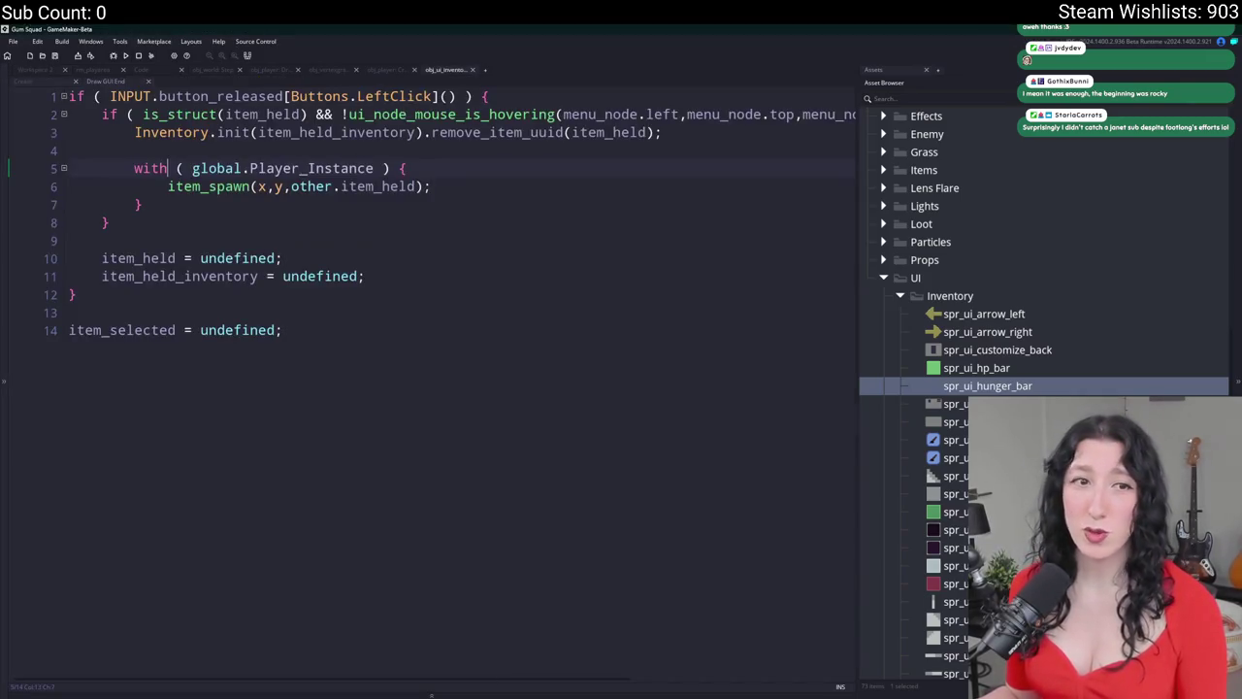
left_click(42, 84)
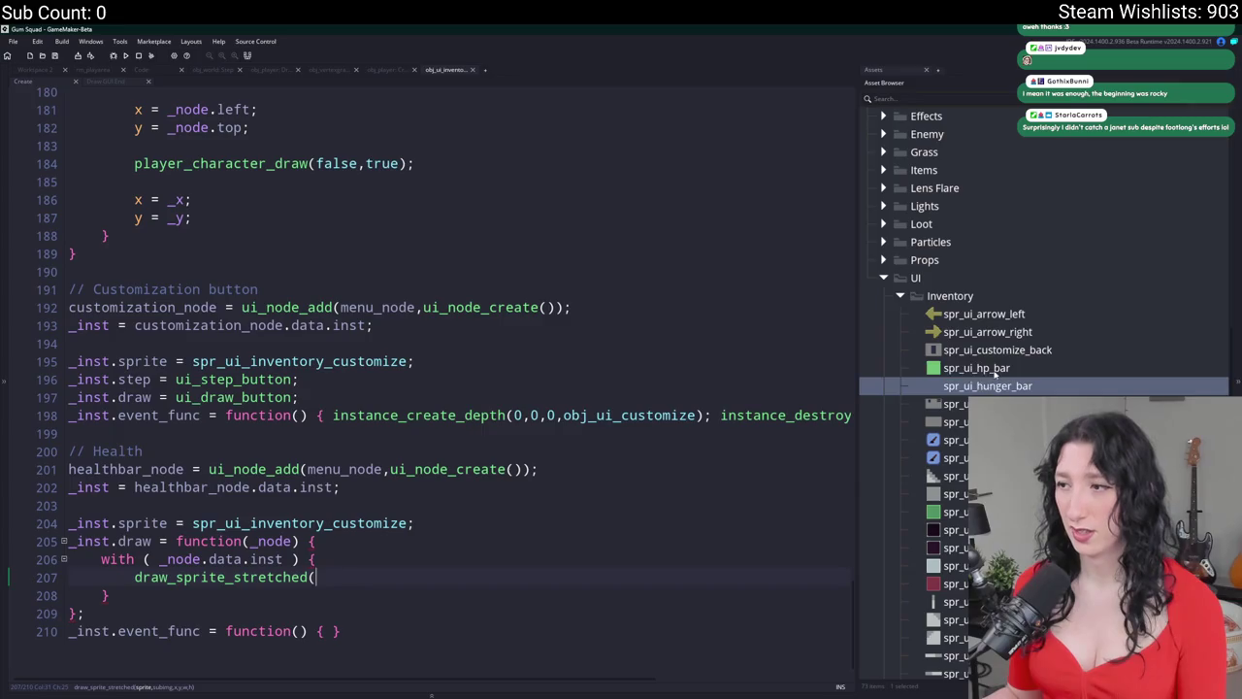
left_click(995, 375)
type("ije")
key("BackSpace")
key("BackSpace")
key("BackSpace")
type("spr_ui_hp_bar")
type(",0,")
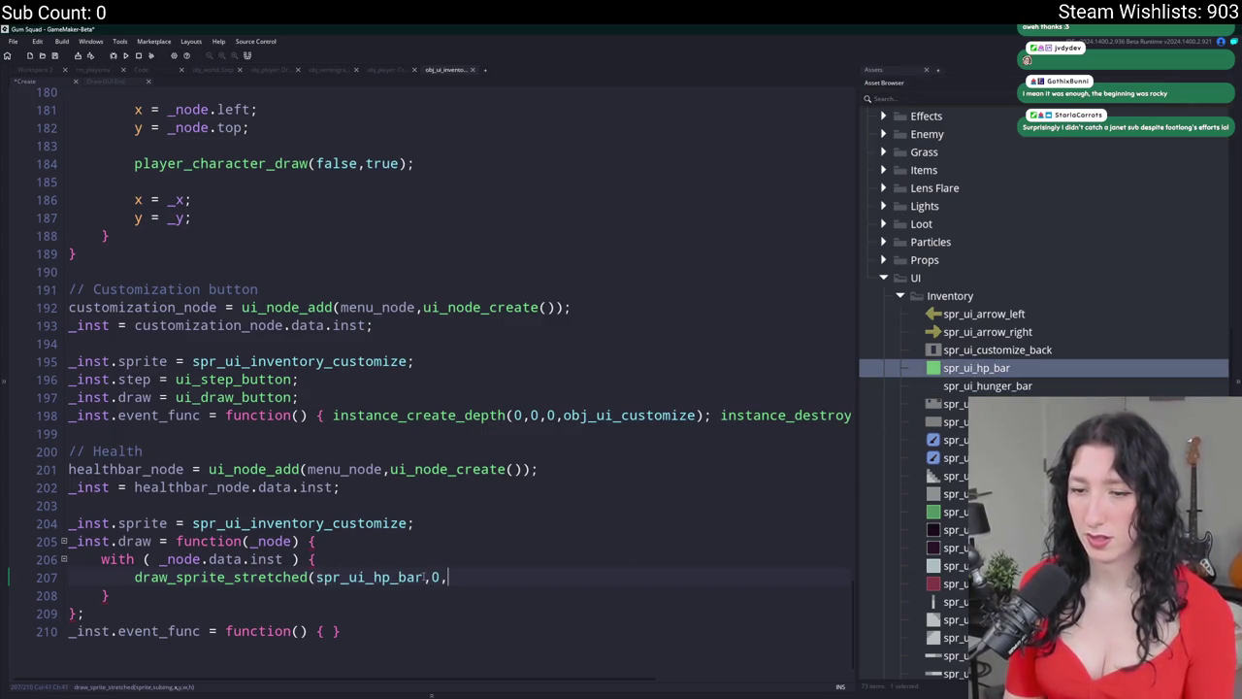
type("0,")
key("BackSpace")
key("BackSpace")
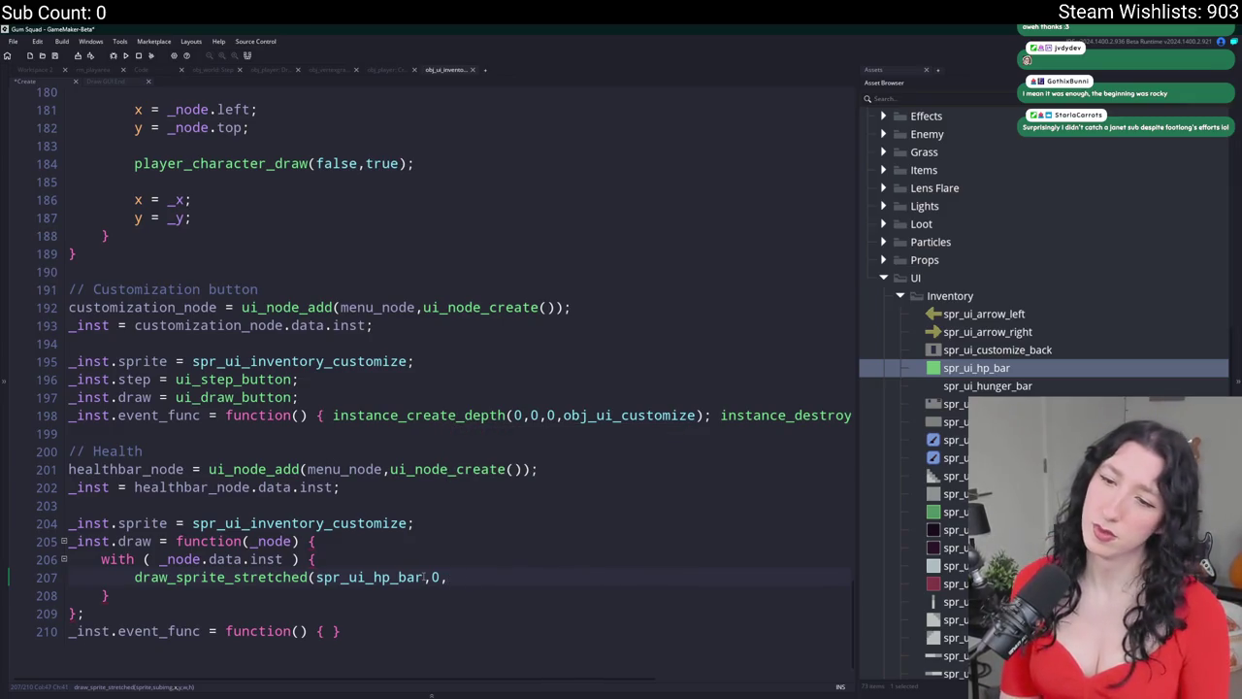
- Declare var _x1 = _node.left in the draw function and copy it into coordinate lines
left_click(449, 537)
key("Return")
type("var _x =")
key("BackSpace")
key("BackSpace")
type("1 = _node.left;")
key("ctrl+d")
key("BackSpace")
type("y")
scroll(137, 569, "down", 2)
key("ctrl+d")
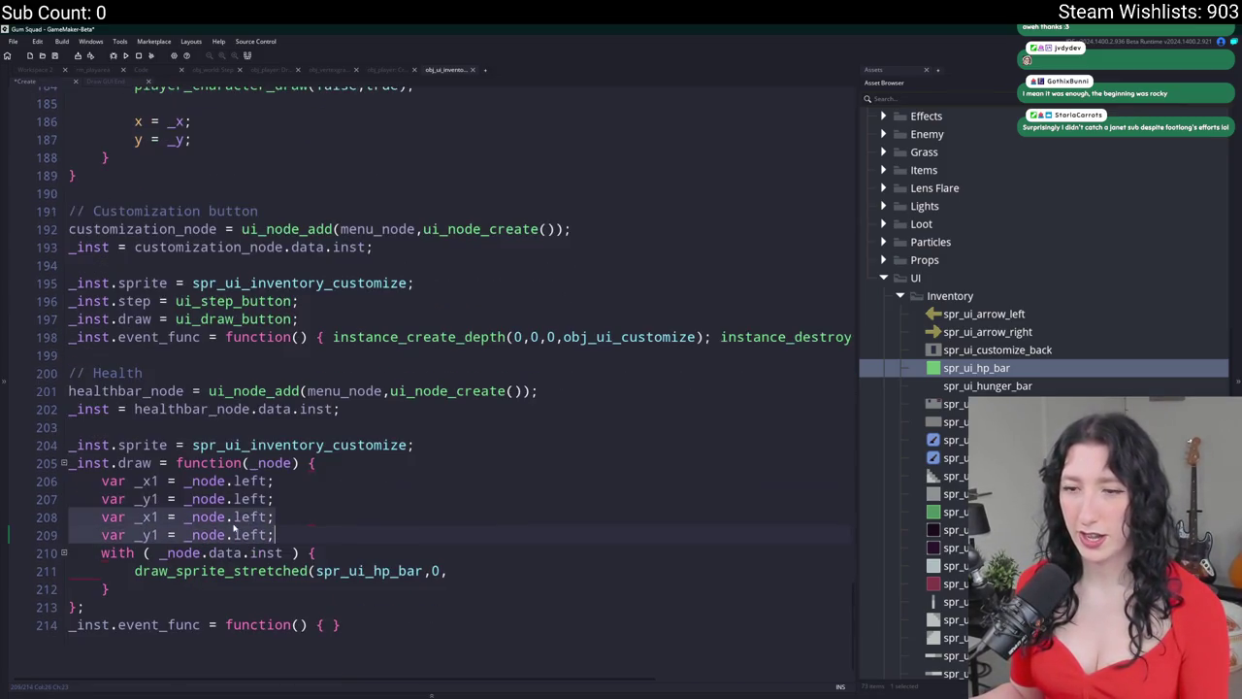
- Change the copied coordinate lines to read _node.top and _node.right
double_click(255, 523)
type("t")
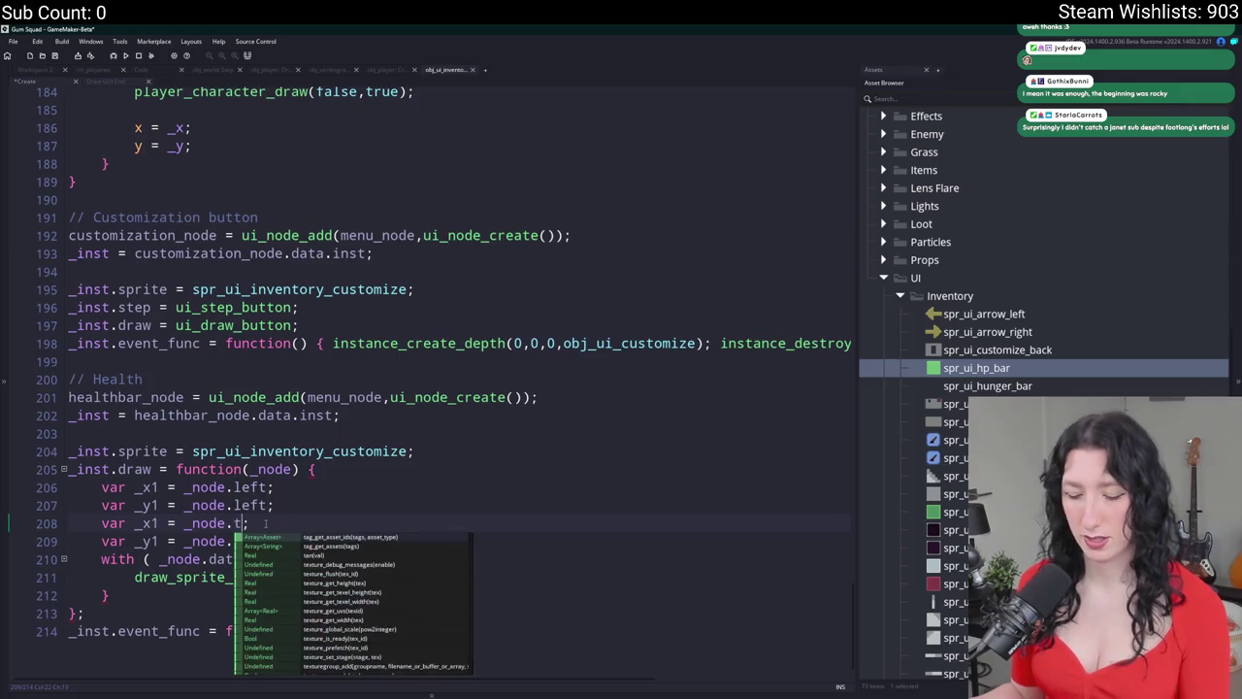
type("op")
double_click(239, 541)
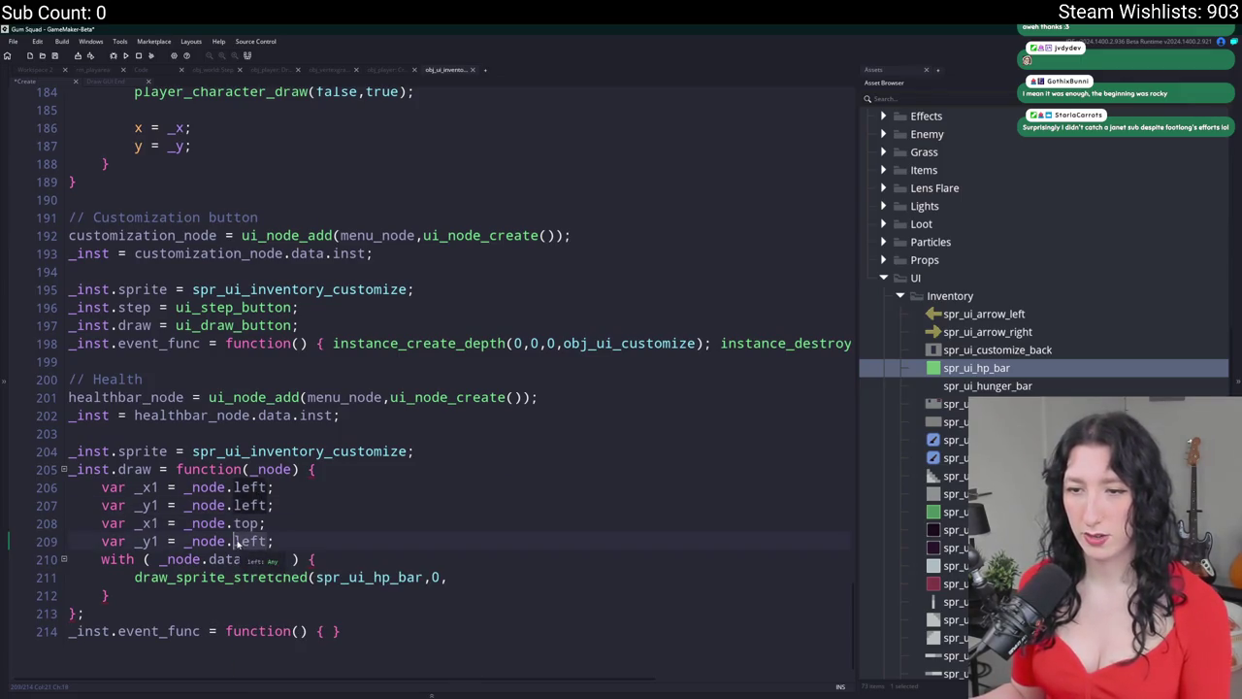
type("right")
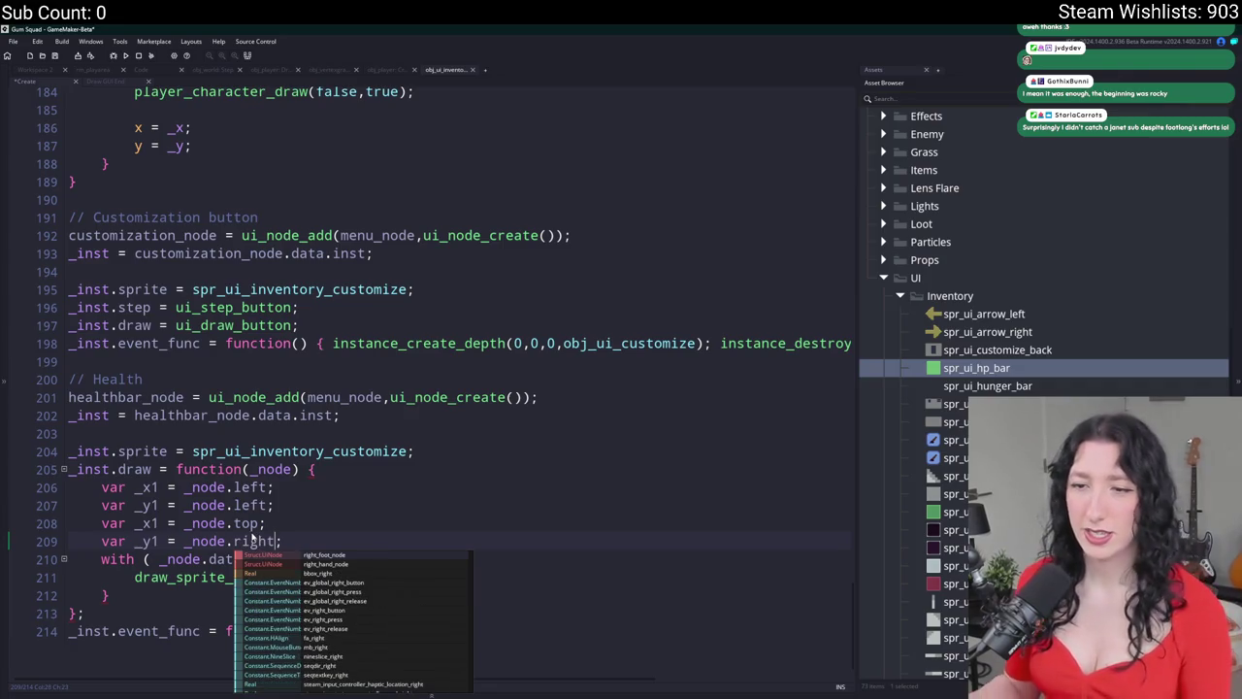
key("Escape")
double_click(250, 505)
type("top")
left_click(282, 541)
key("Return")
scroll(264, 519, "down", 1)
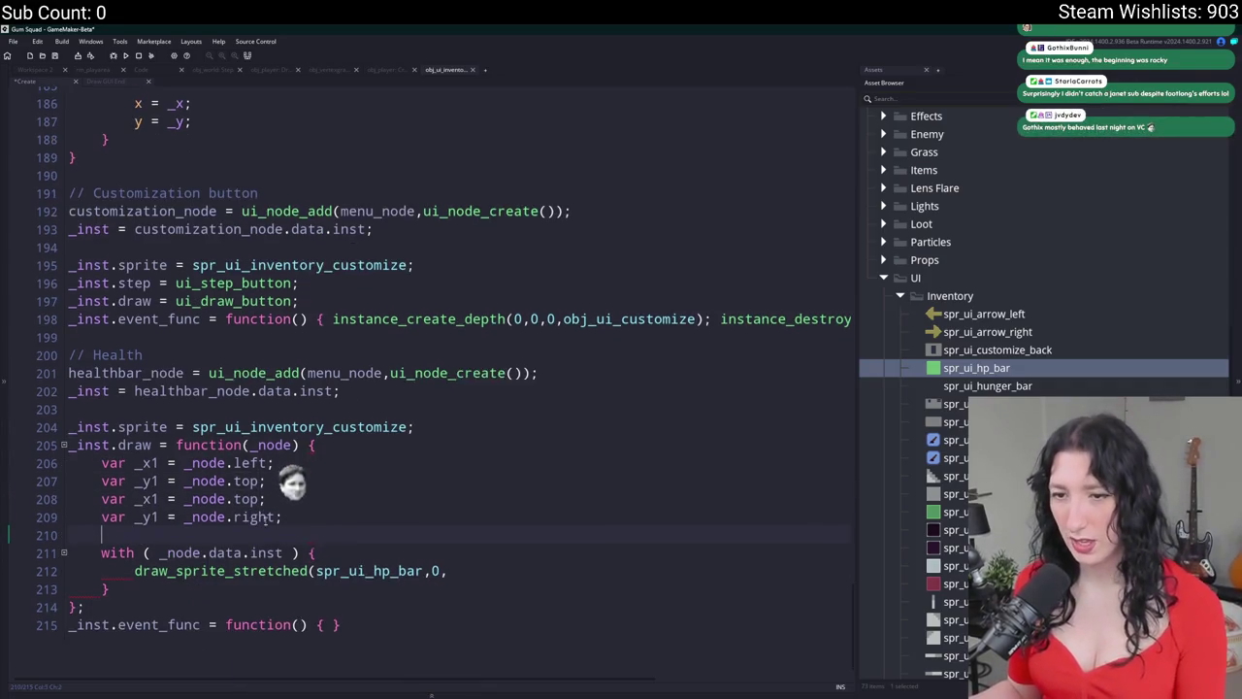
scroll(264, 517, "up", 1)
- Finish the variables as _x2 = _node.right and _y2 = _node.bottom
double_click(250, 504)
type("right")
left_click(157, 505)
key("BackSpace")
type("2")
left_click(158, 523)
key("BackSpace")
type("2")
double_click(248, 523)
type("b")
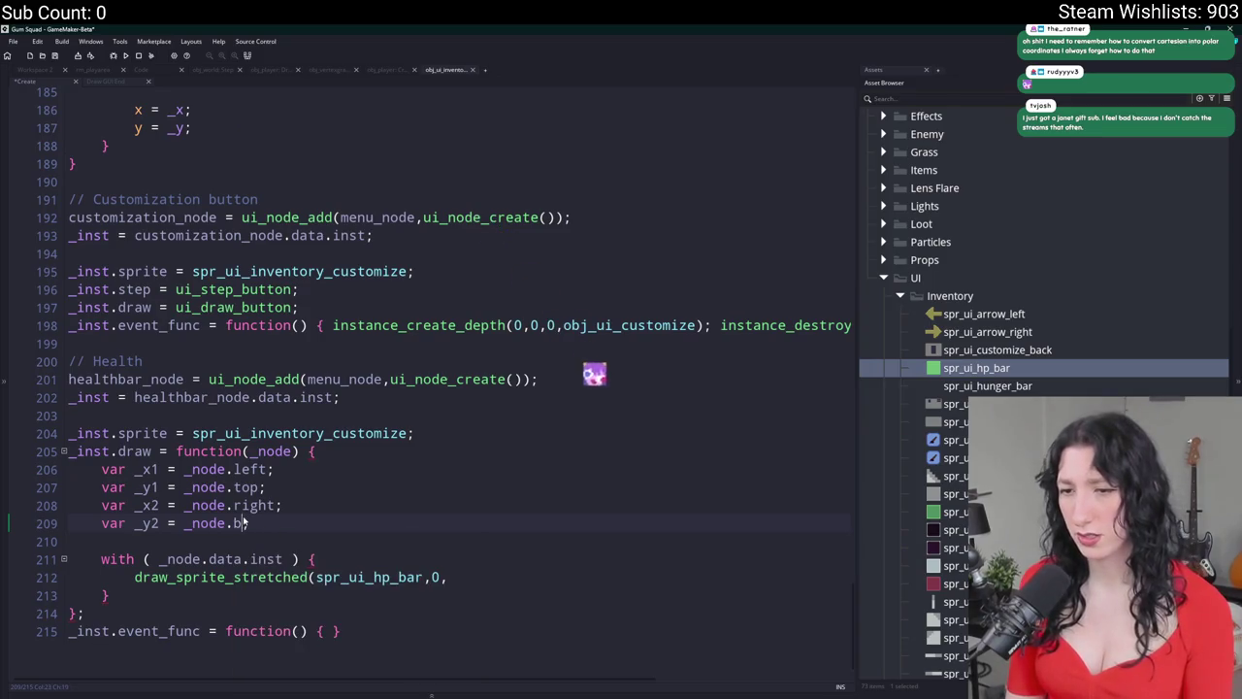
type("ottom;")
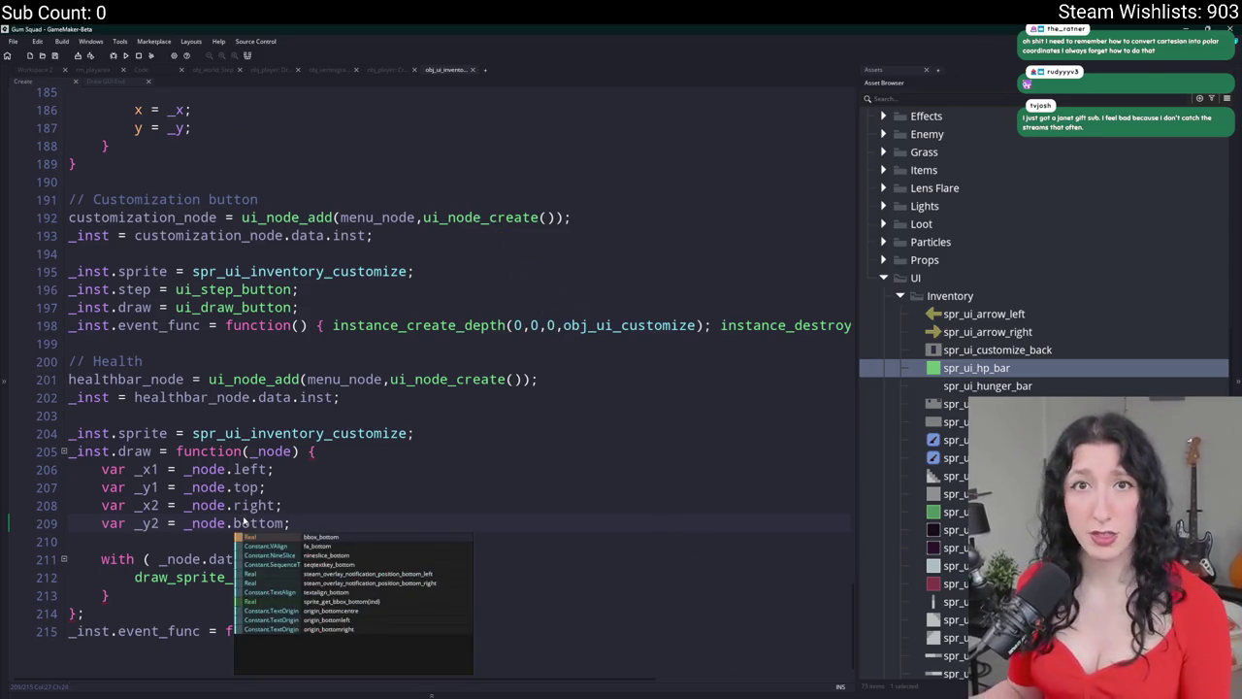
key("Escape")
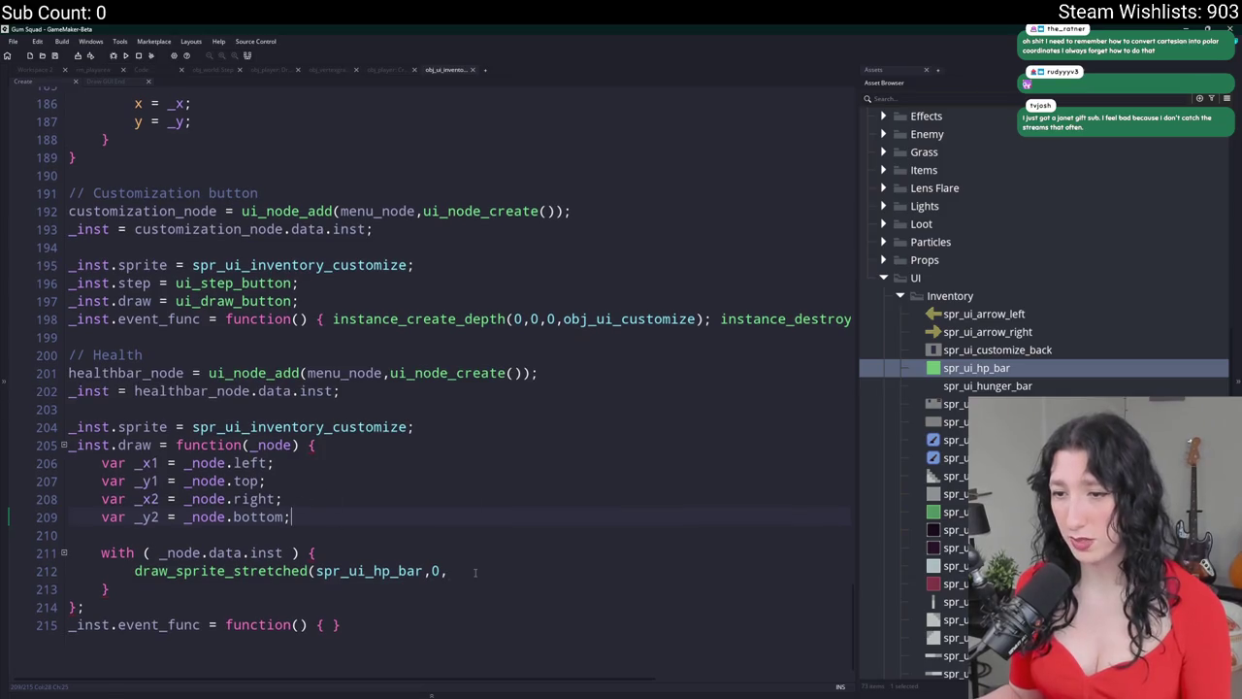
- Pass _x1, _y1, _x2 - _x1, _y2 - _y1 to draw_sprite_stretched
left_click(475, 573)
type("_x")
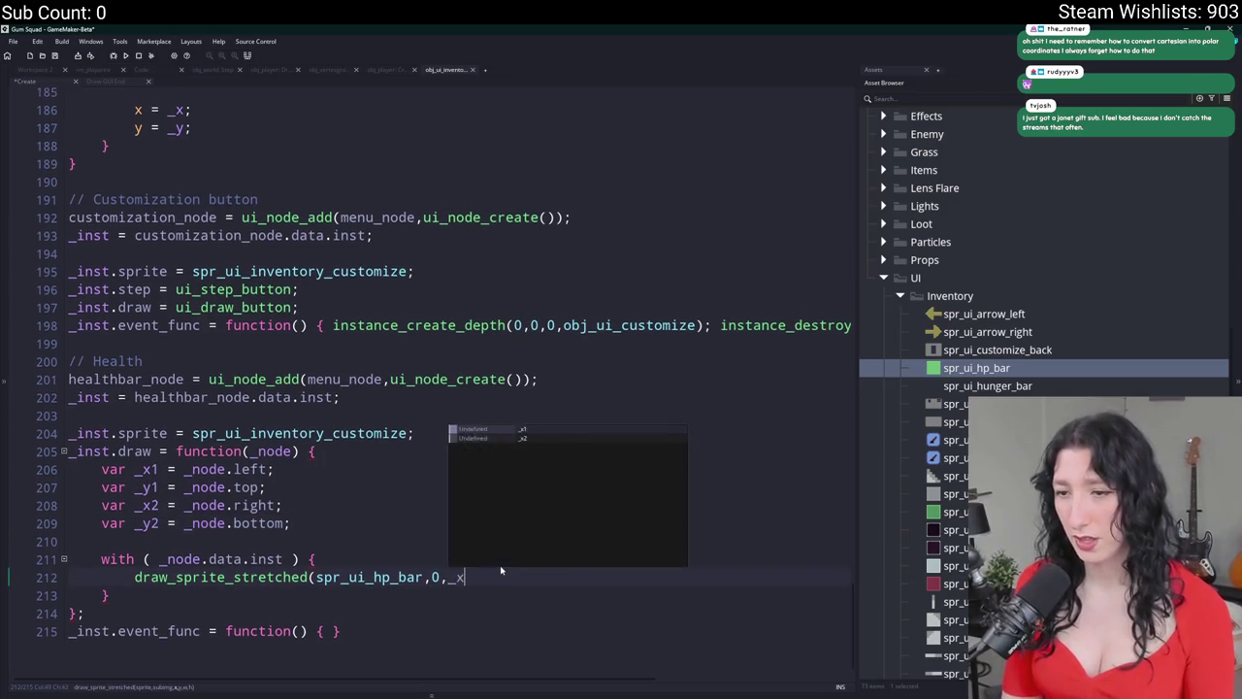
type("1,_y1,")
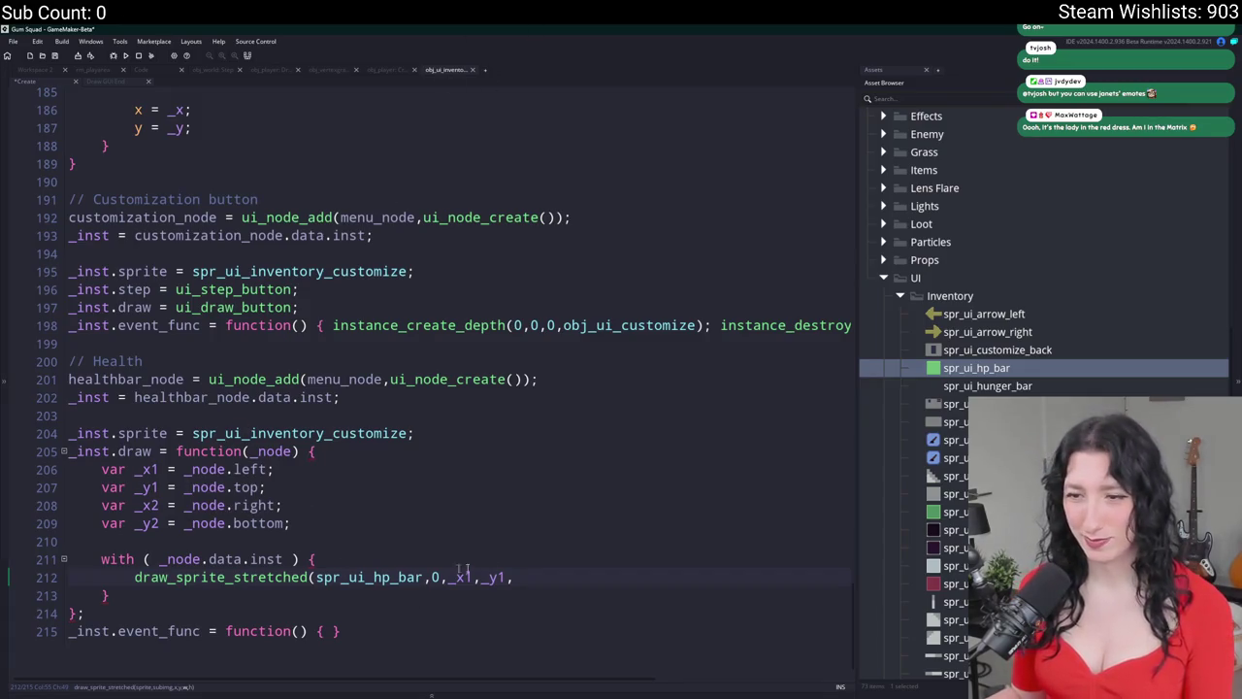
type("_x2")
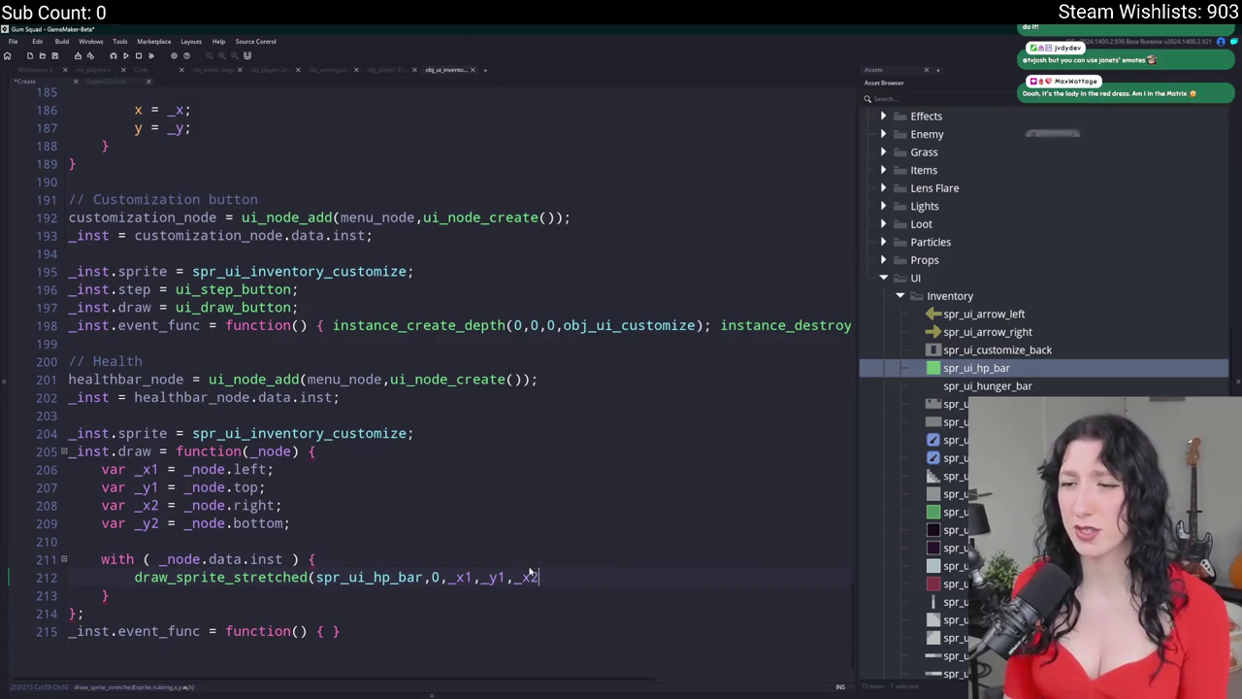
type(" - _x1,_y2 ")
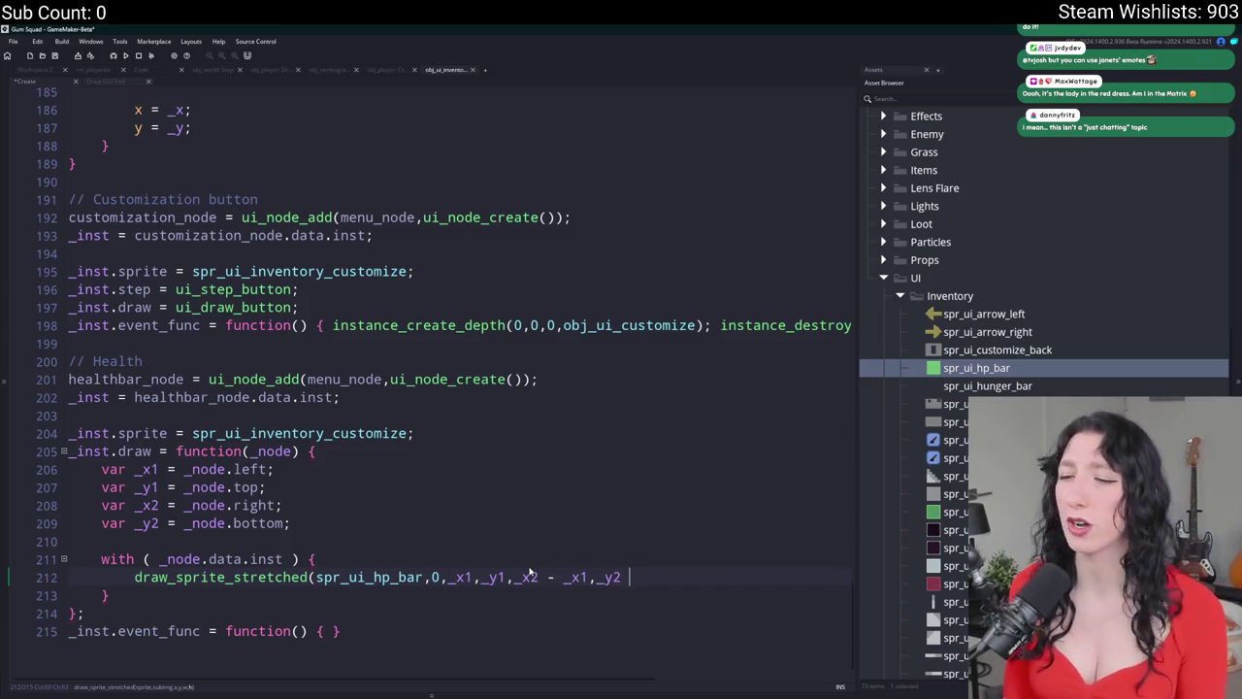
type("- _y1);")
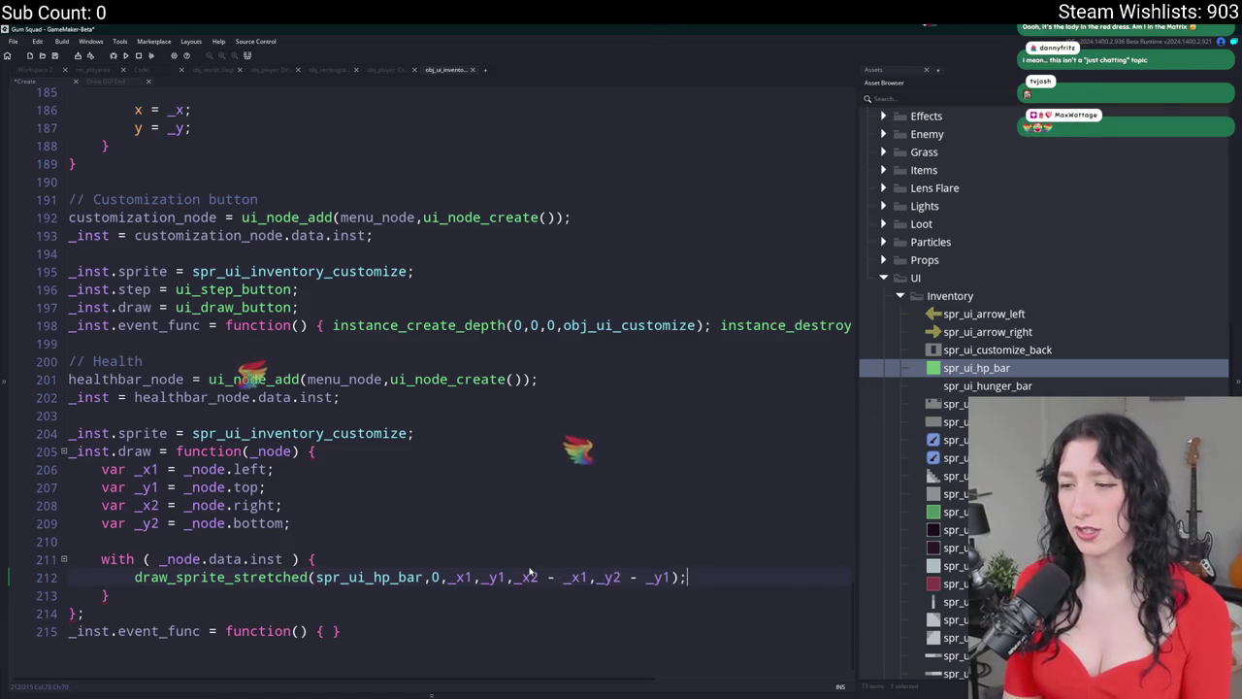
scroll(473, 542, "down", 1)
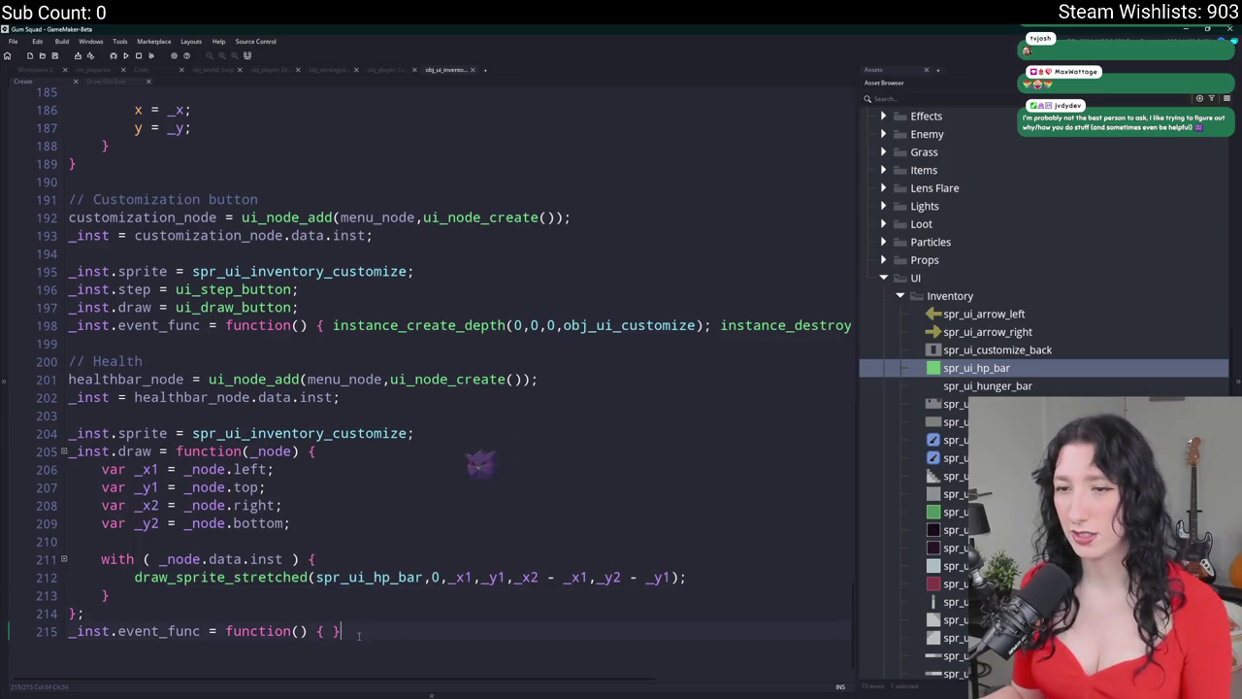
- Rename the comment to // Health bar and duplicate the health bar block
left_click_drag(15, 626, 39, 345)
left_click(221, 364)
type("bar")
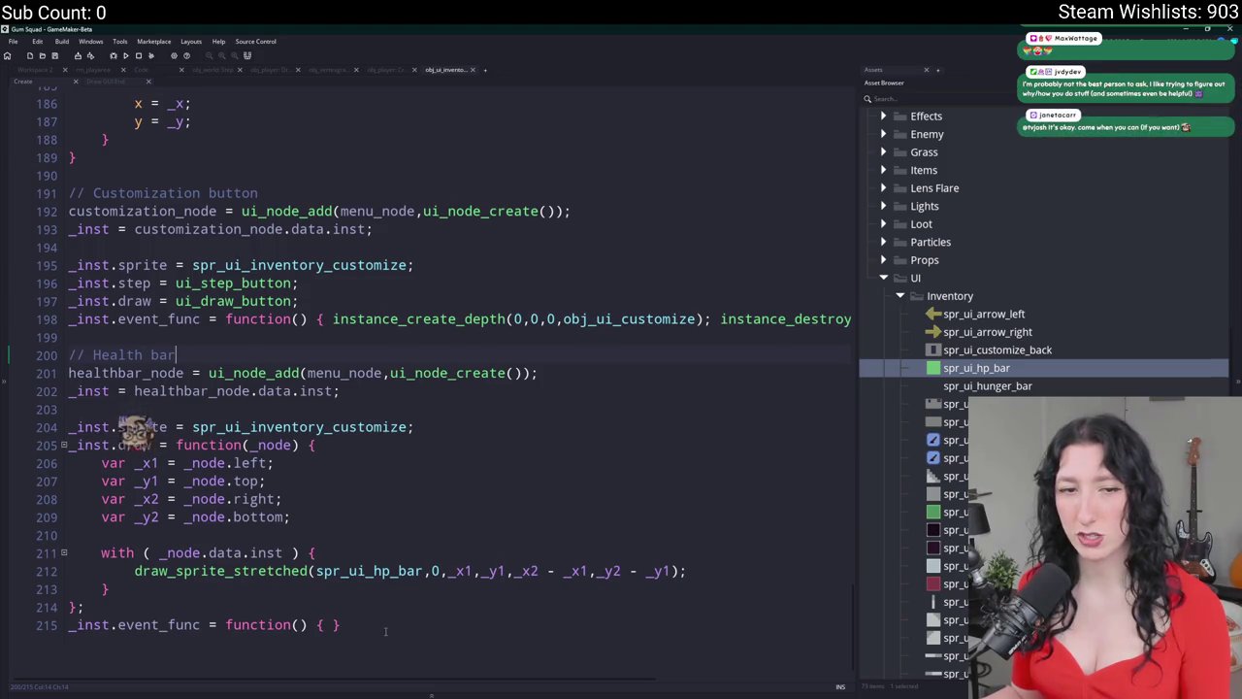
left_click(282, 574)
mouse_move(282, 576)
left_mouse_down()
mouse_move(106, 541)
mouse_move(94, 361)
mouse_move(70, 361)
left_mouse_up()
key("ctrl+d")
- Rename the copy's comment to Hunger bar and its node to hungerbar_node
scroll(124, 473, "up", 1)
double_click(124, 473)
type("Hunger bar")
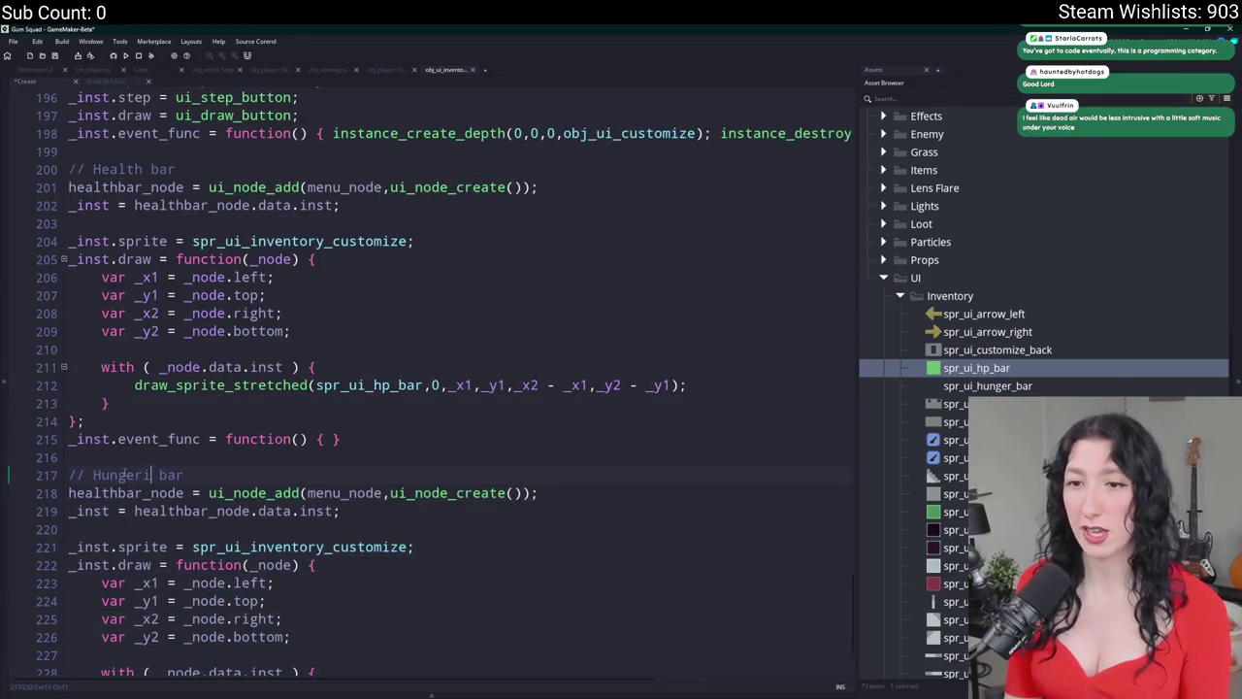
scroll(134, 485, "down", 2)
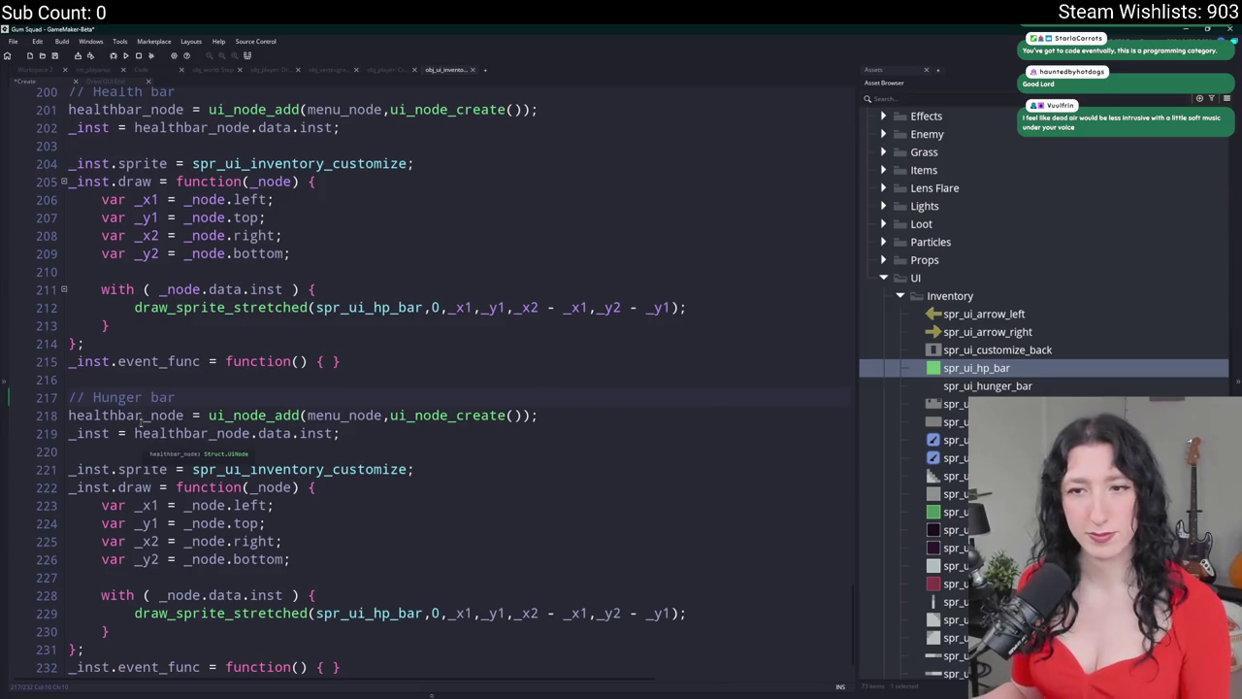
left_click_drag(118, 416, 69, 416)
type("hunger")
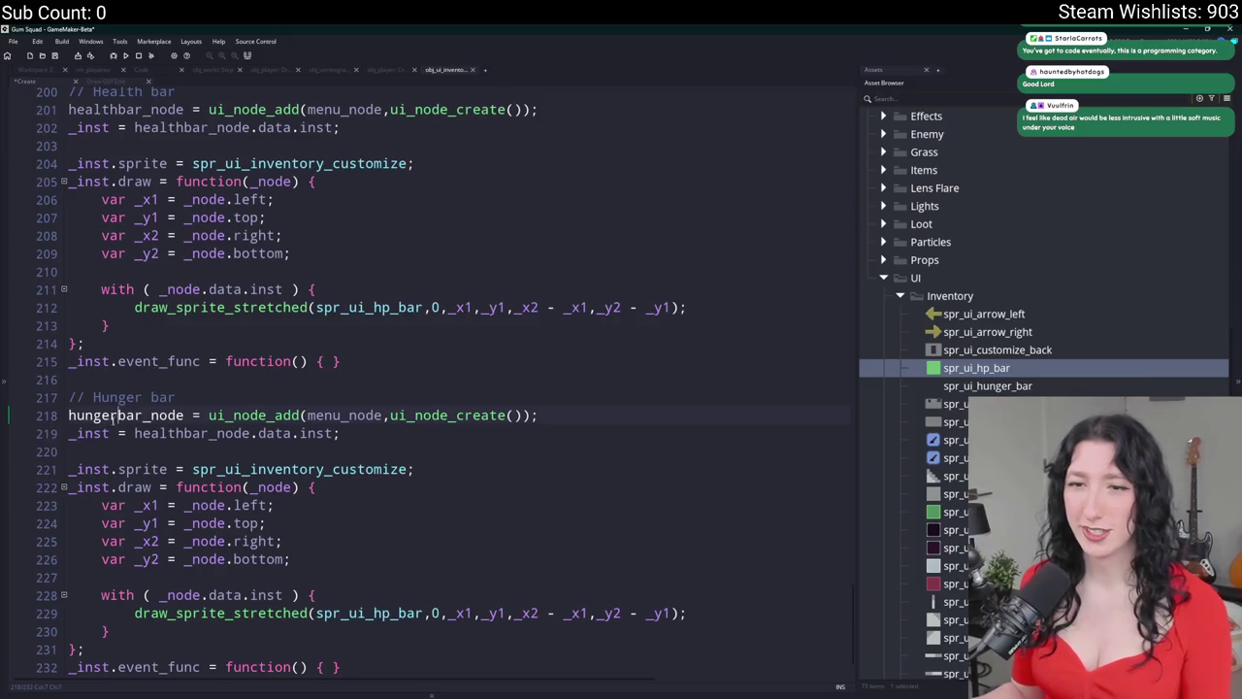
double_click(127, 416)
key("ctrl+c")
double_click(194, 433)
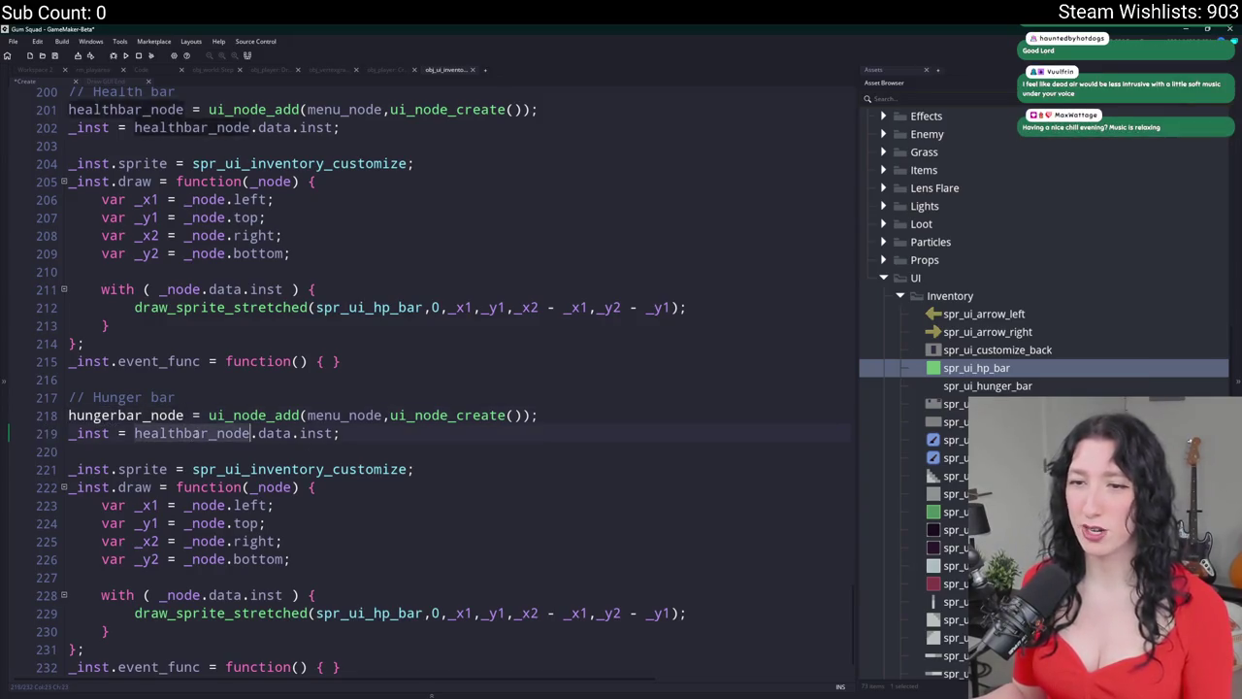
key("ctrl+v")
- Replace the customize sprite name on line 221 with spr_ui_hp_bar
scroll(330, 428, "down", 1)
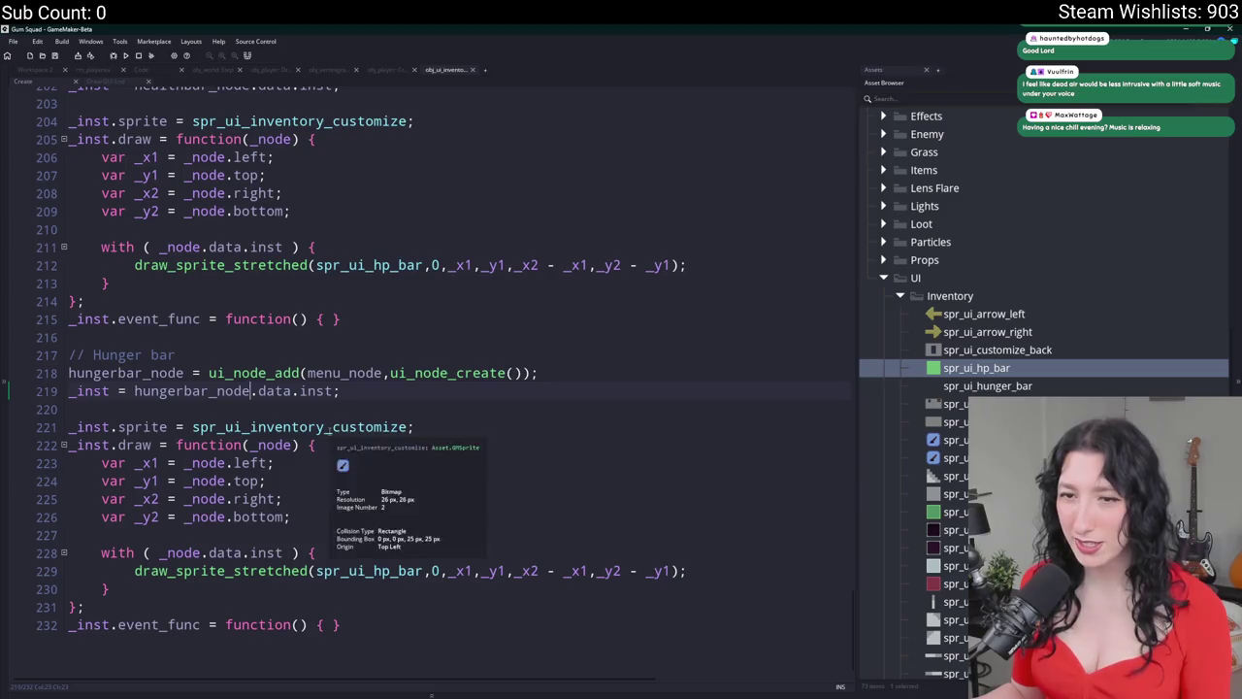
left_click(352, 433)
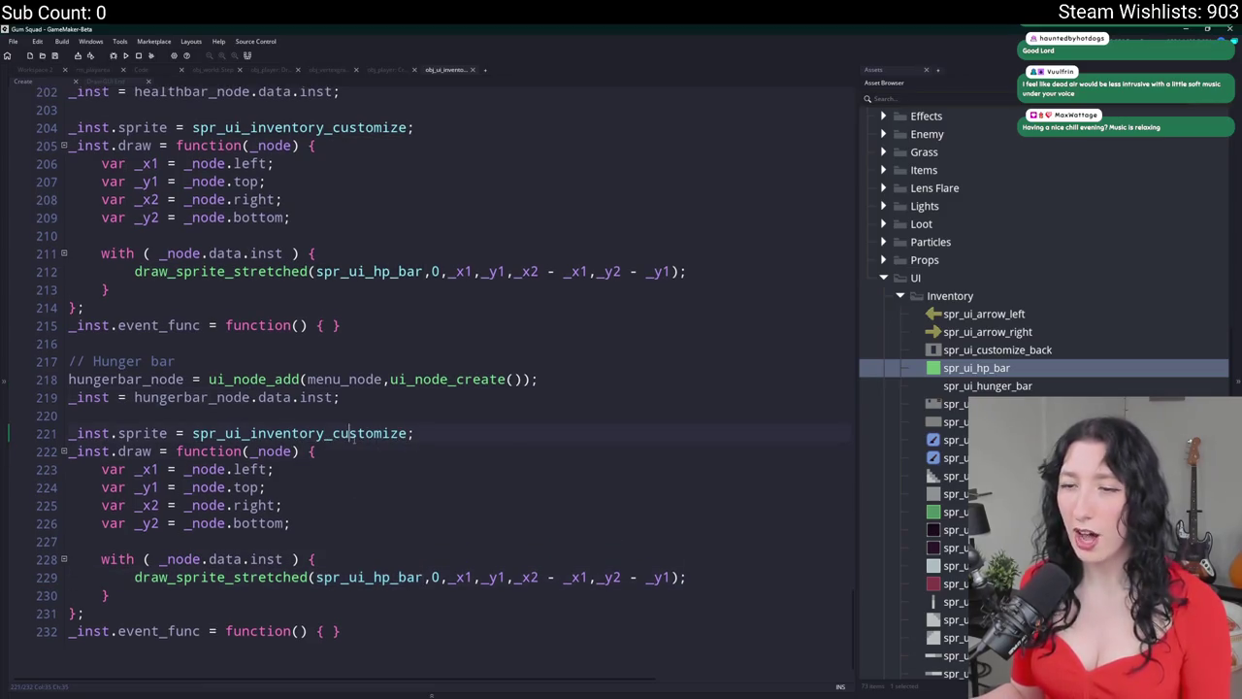
double_click(353, 433)
type("spr_ui_hp_bar")
scroll(359, 427, "up", 1)
left_click(371, 311)
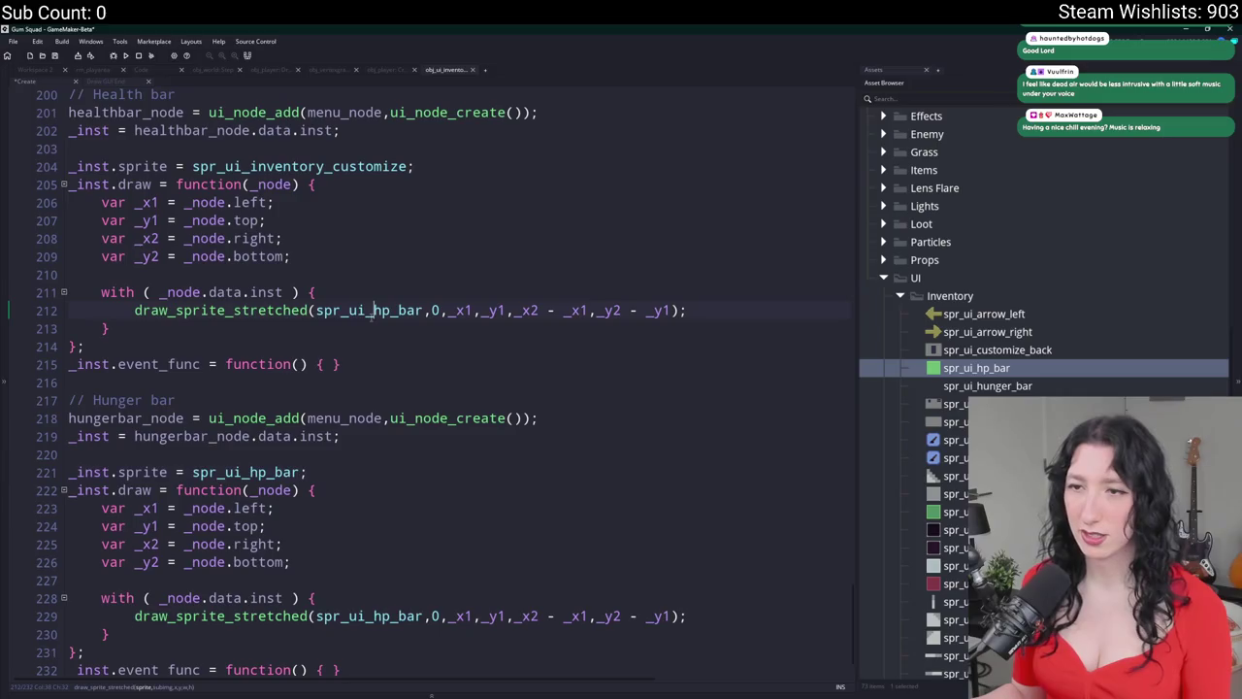
double_click(372, 311)
- Set spr_ui_hp_bar as the health sprite and spr_ui_hunger_bar as the hunger sprite
double_click(291, 166)
type("spr_ui_hp_bar")
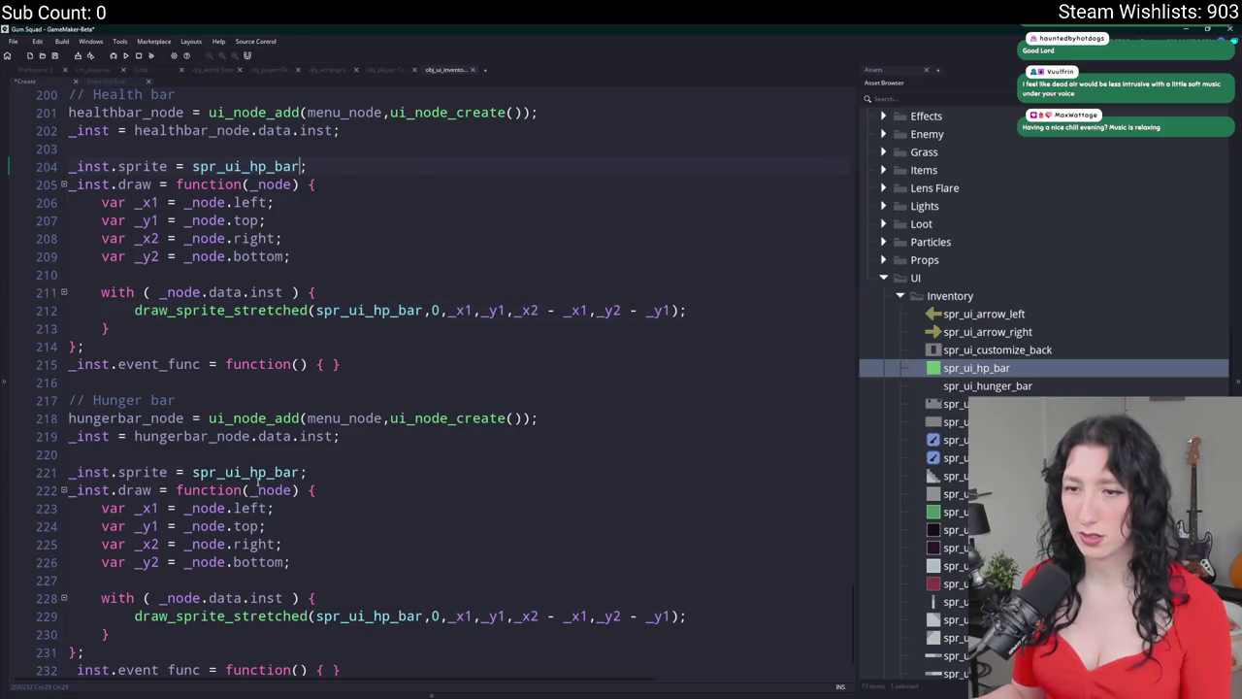
key("BackSpace")
type("u")
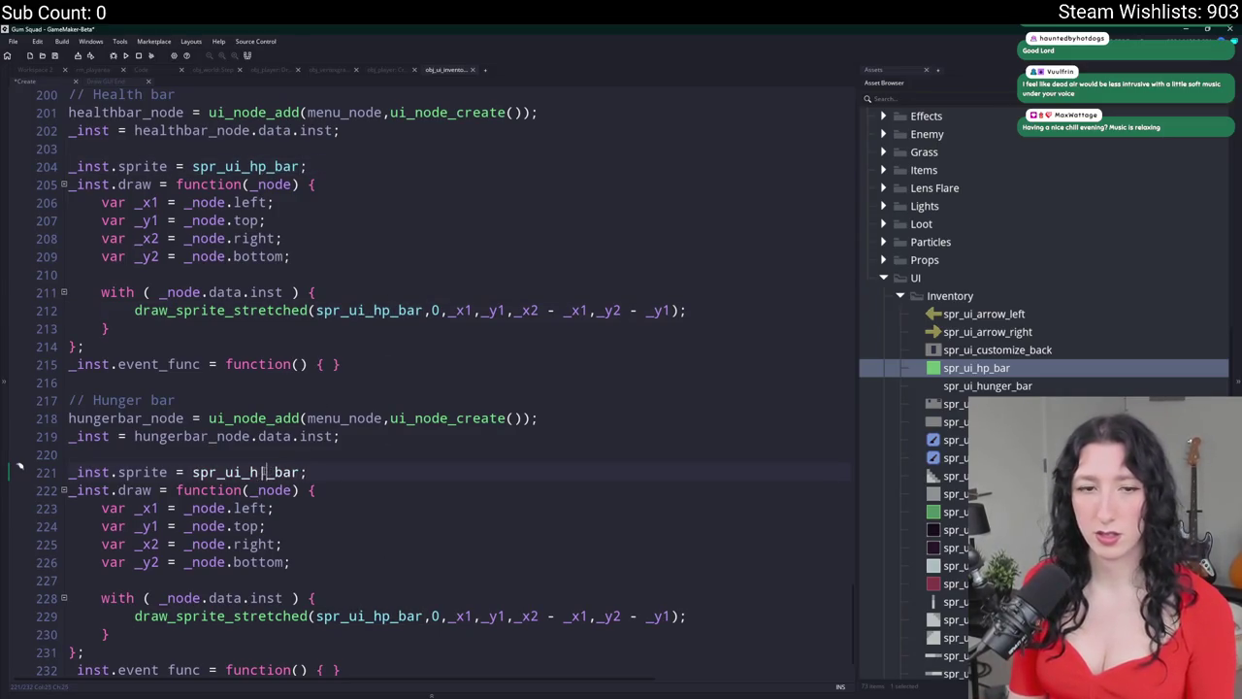
type("nger")
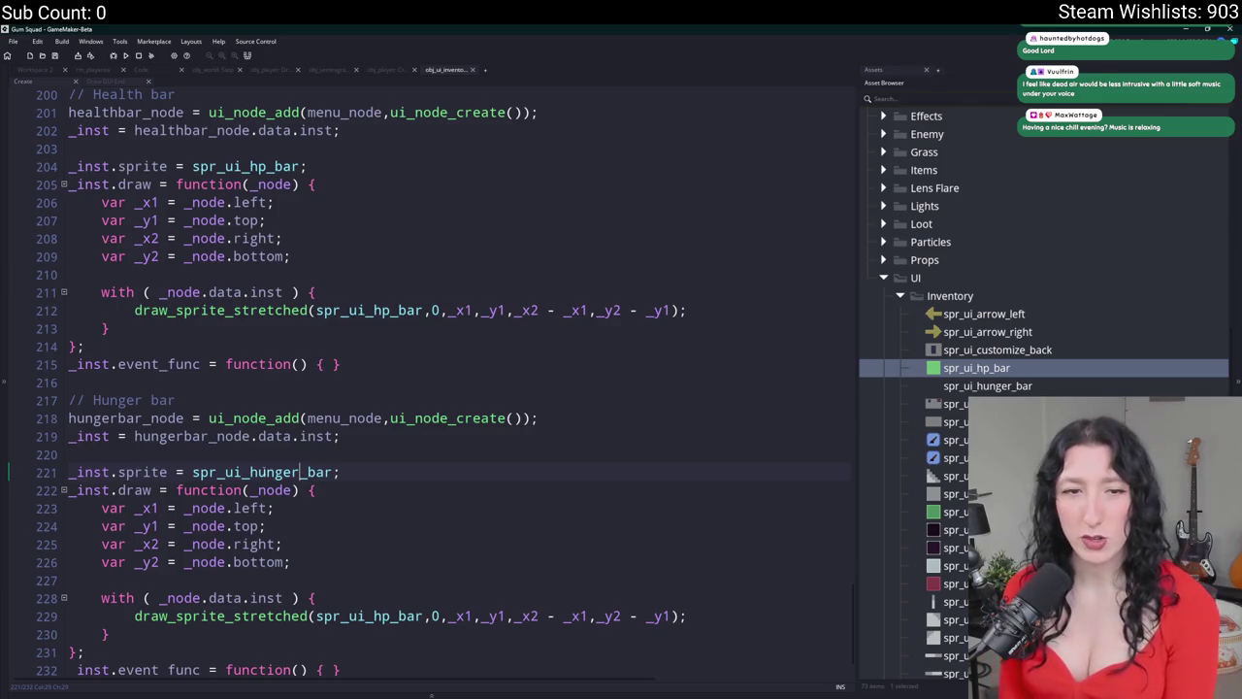
left_click(300, 471)
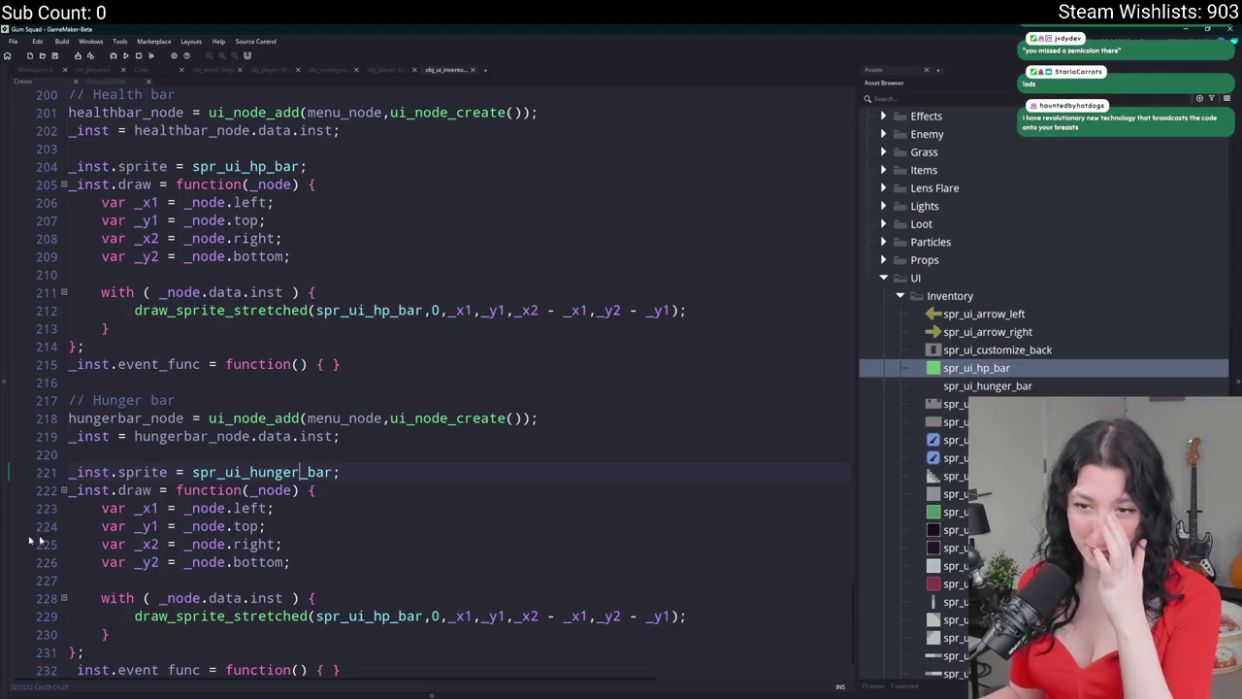
scroll(29, 538, "down", 1)
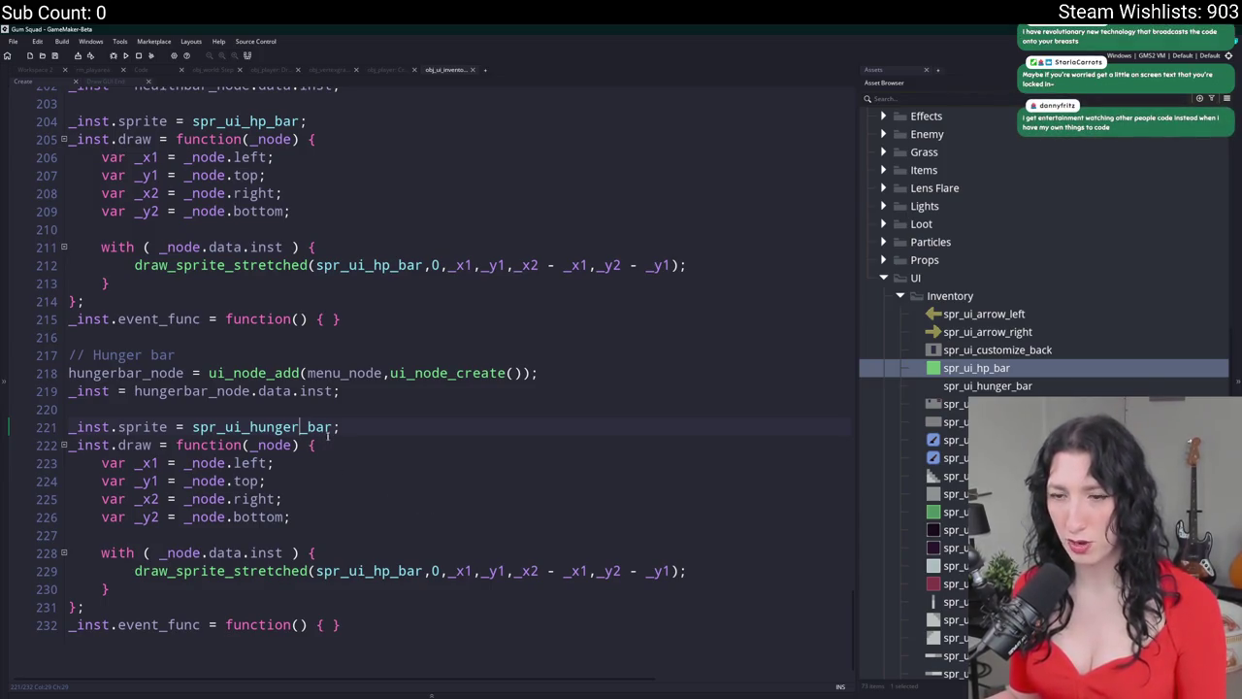
left_click(341, 433)
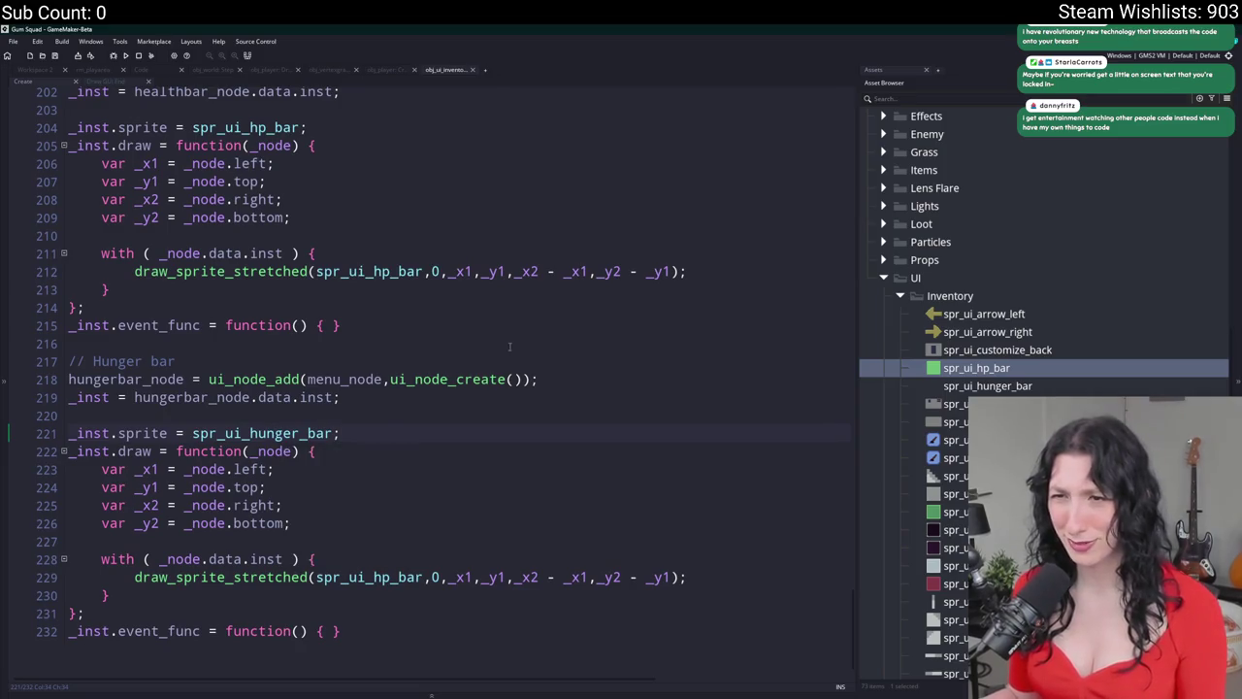
- Make the hunger draw call use spr_ui_hunger_bar, then paste a copy of the hunger bar block below
double_click(320, 433)
key("ctrl+c")
double_click(347, 578)
key("ctrl+v")
mouse_move(86, 613)
left_mouse_down()
mouse_move(135, 416)
mouse_move(73, 361)
left_mouse_up()
key("ctrl+c")
key("ctrl+End")
key("Return")
key("ctrl+v")
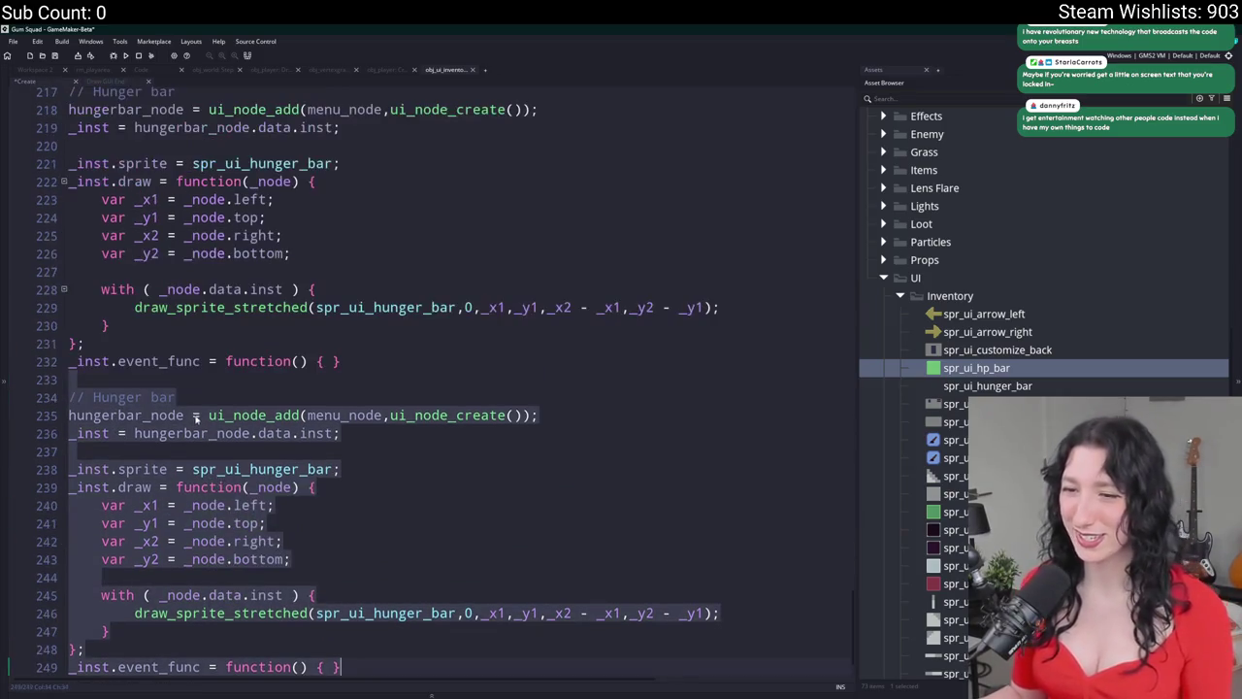
left_click(204, 451)
- Replace spr_ui_hunger_bar with sprite in both draw_sprite_stretched calls
double_click(368, 613)
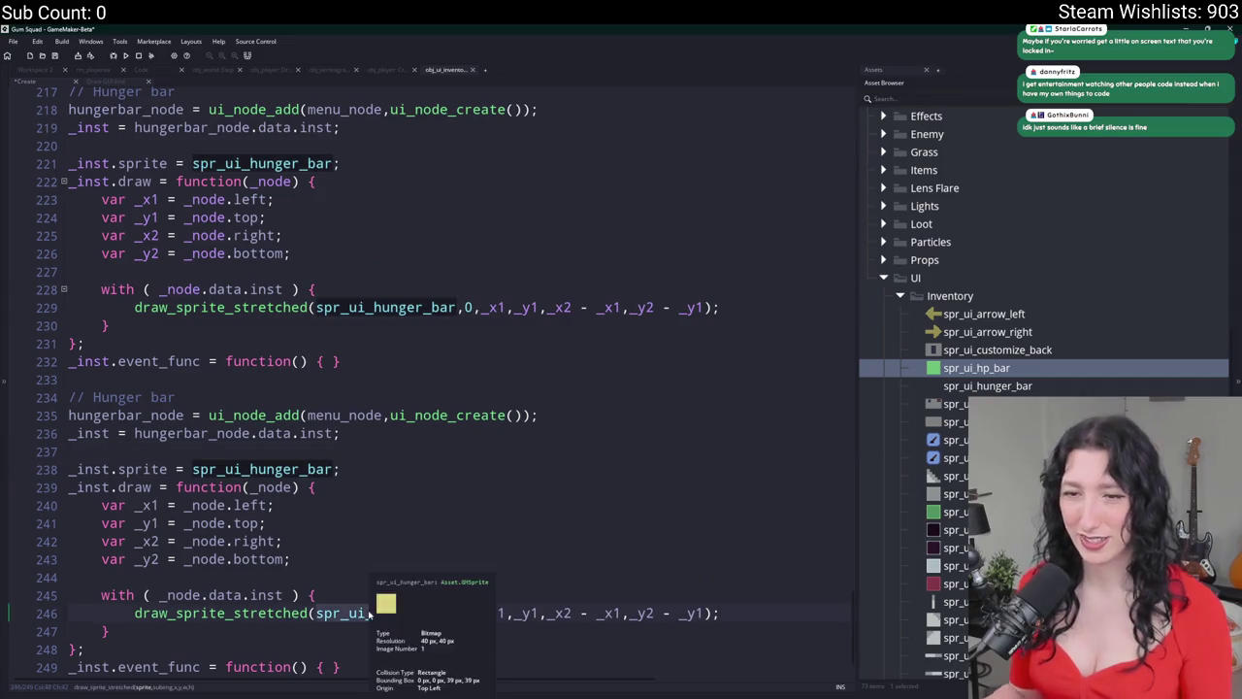
type("sprite")
key("Escape")
double_click(349, 612)
key("ctrl+c")
double_click(383, 307)
key("ctrl+v")
scroll(350, 563, "down", 1)
scroll(369, 602, "up", 2)
scroll(387, 642, "down", 2)
scroll(387, 643, "up", 5)
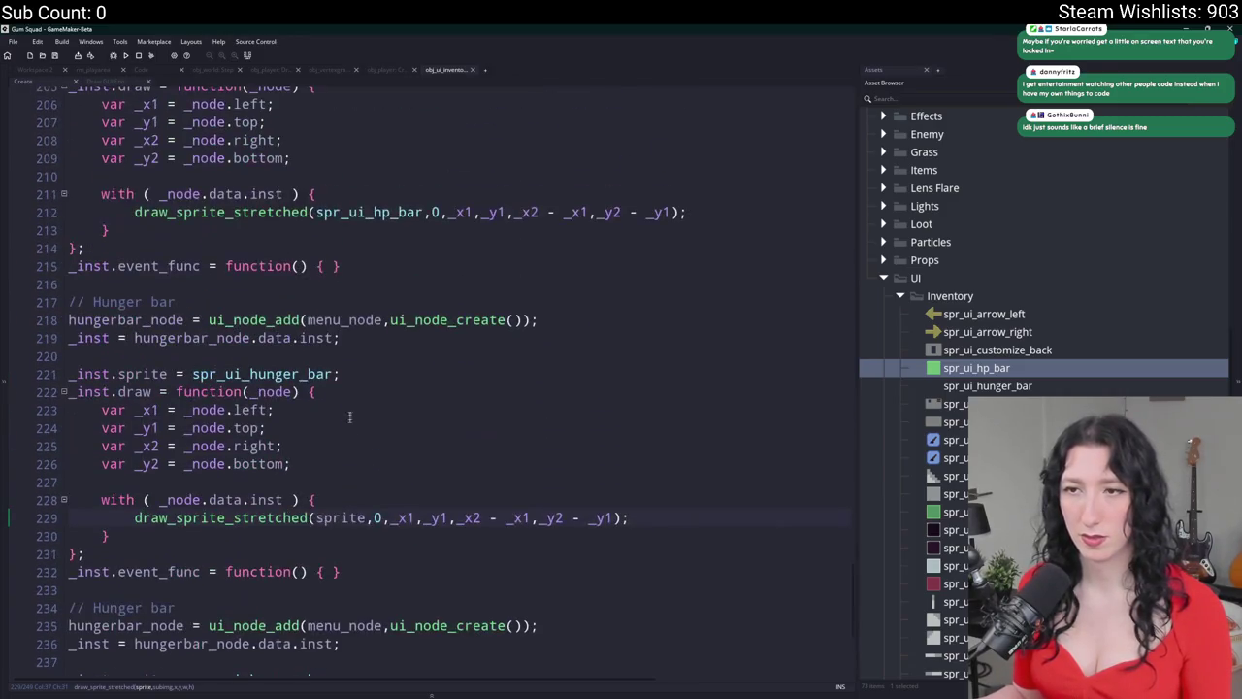
scroll(370, 350, "down", 5)
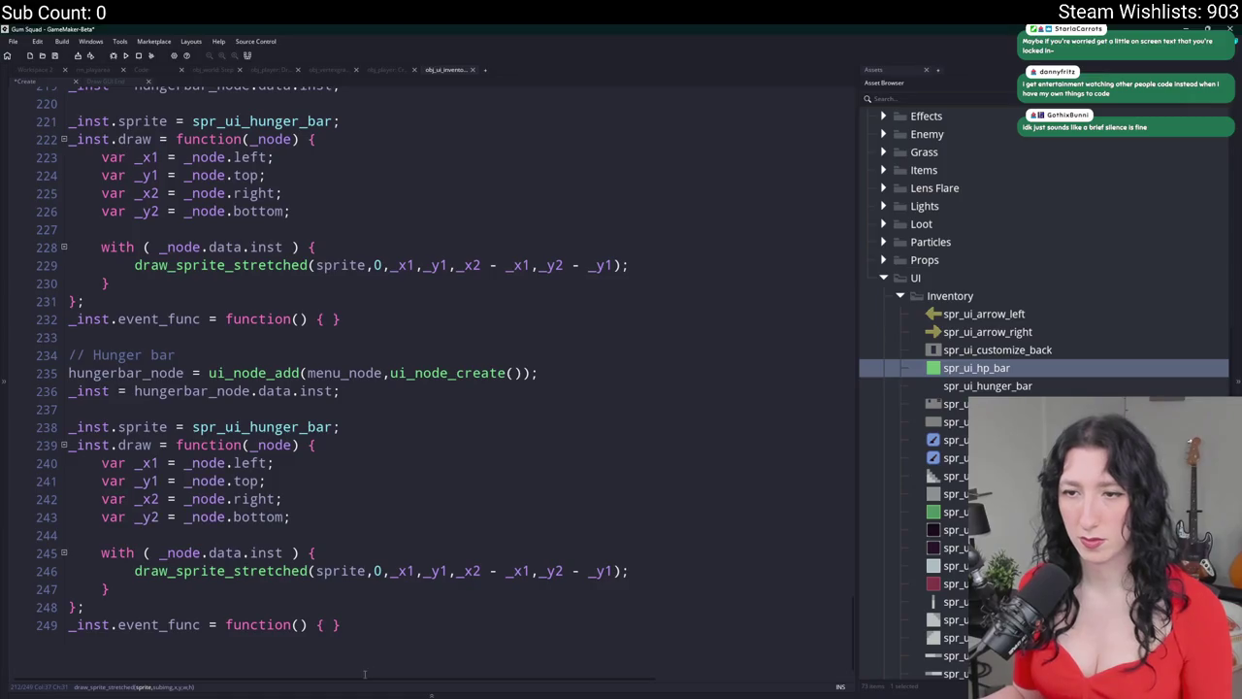
- Rename the copied block's comment to Thirst and its node to thirstbar_node on both lines
double_click(117, 360)
type("Thrist")
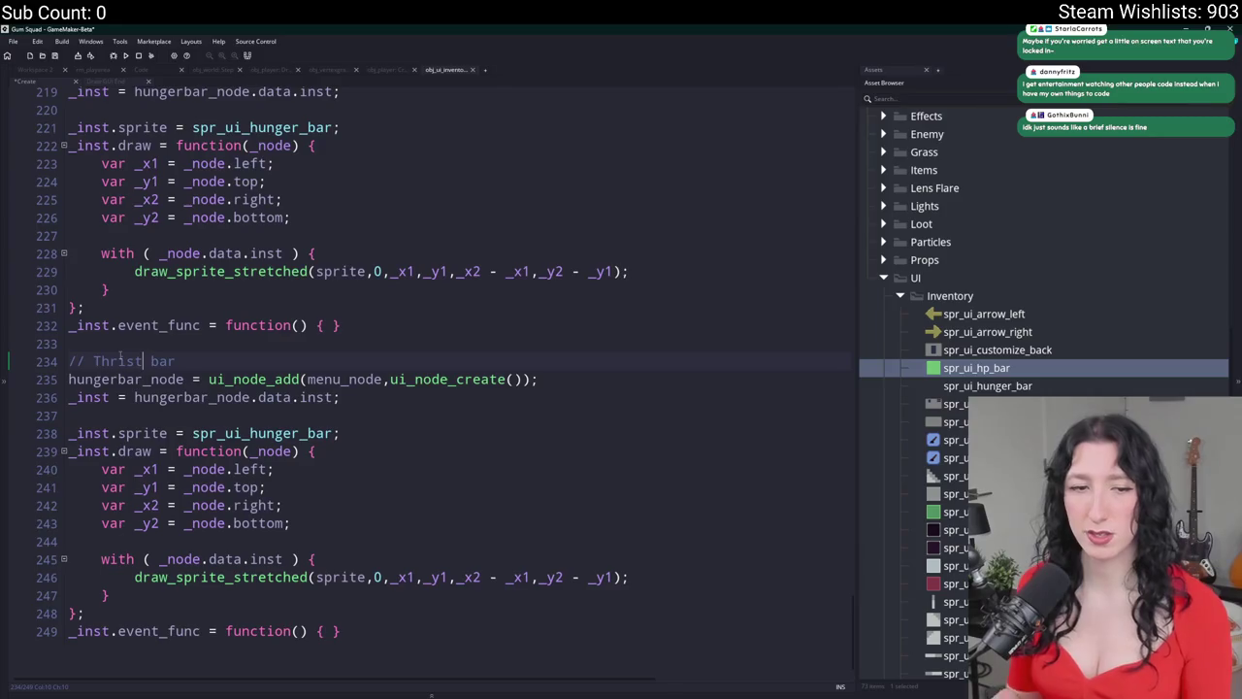
left_click_drag(118, 379, 68, 379)
type("thirst")
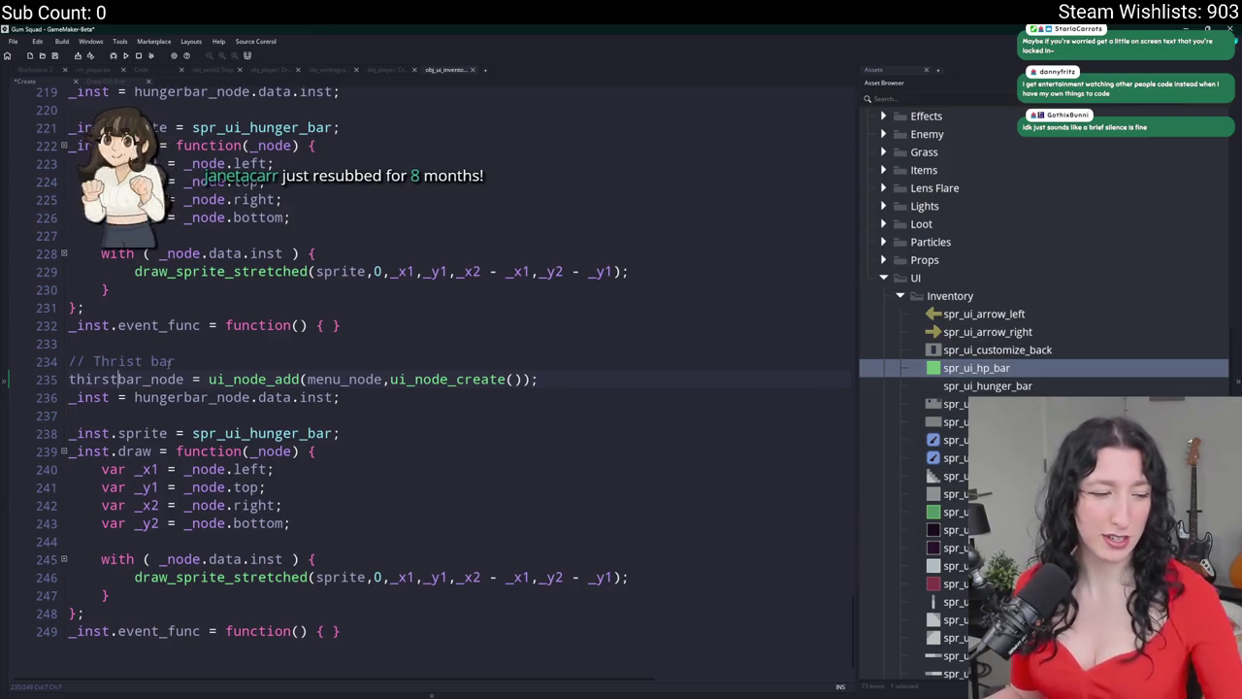
double_click(144, 378)
key("ctrl+c")
double_click(184, 397)
key("ctrl+v")
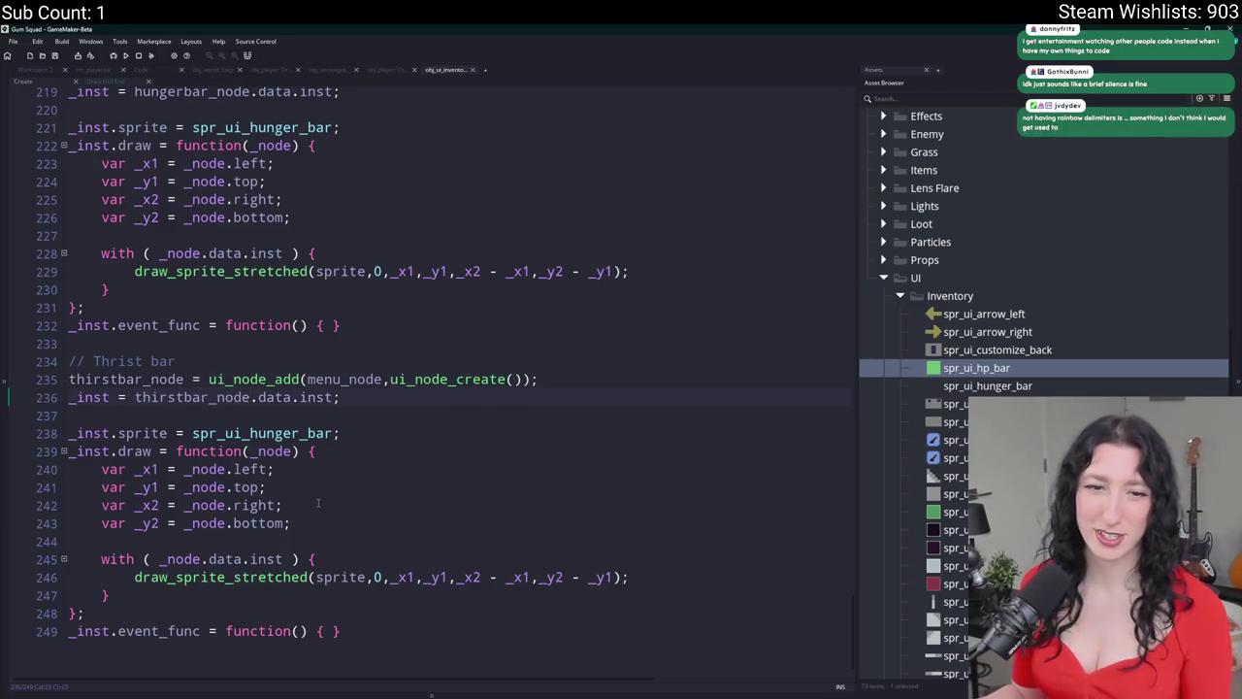
- Change the copied block's sprite name to spr_ui_thirst_bar
scroll(317, 502, "down", 1)
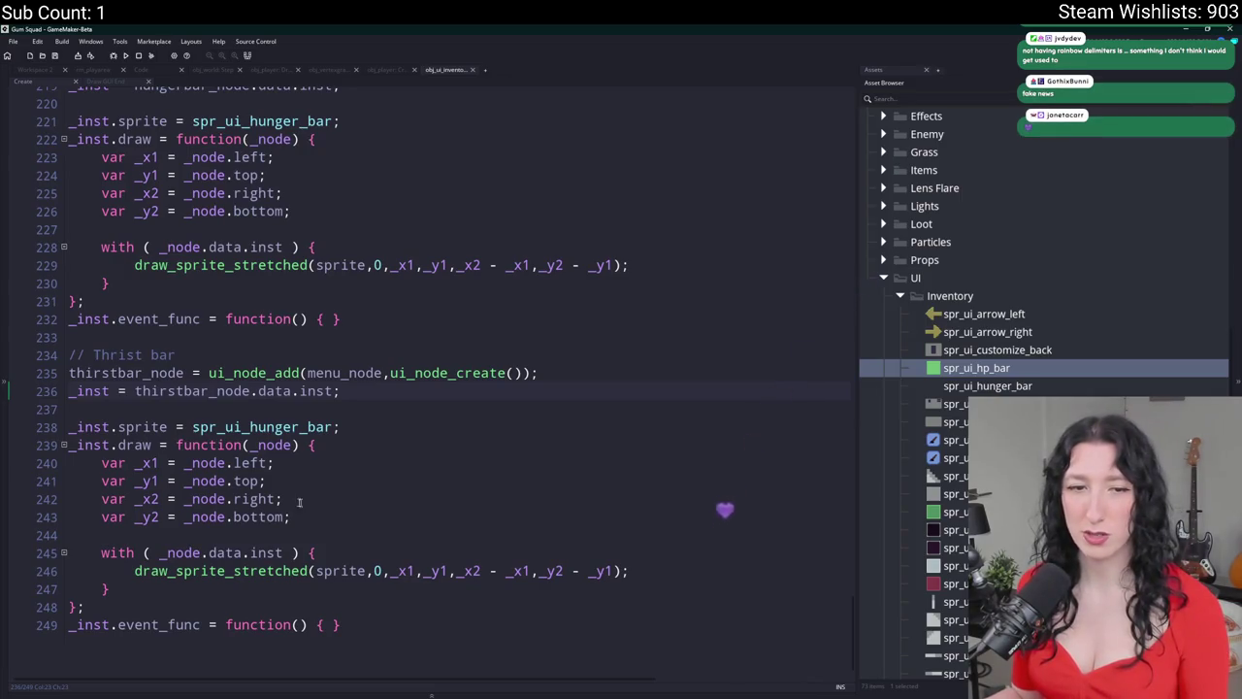
left_click(250, 390)
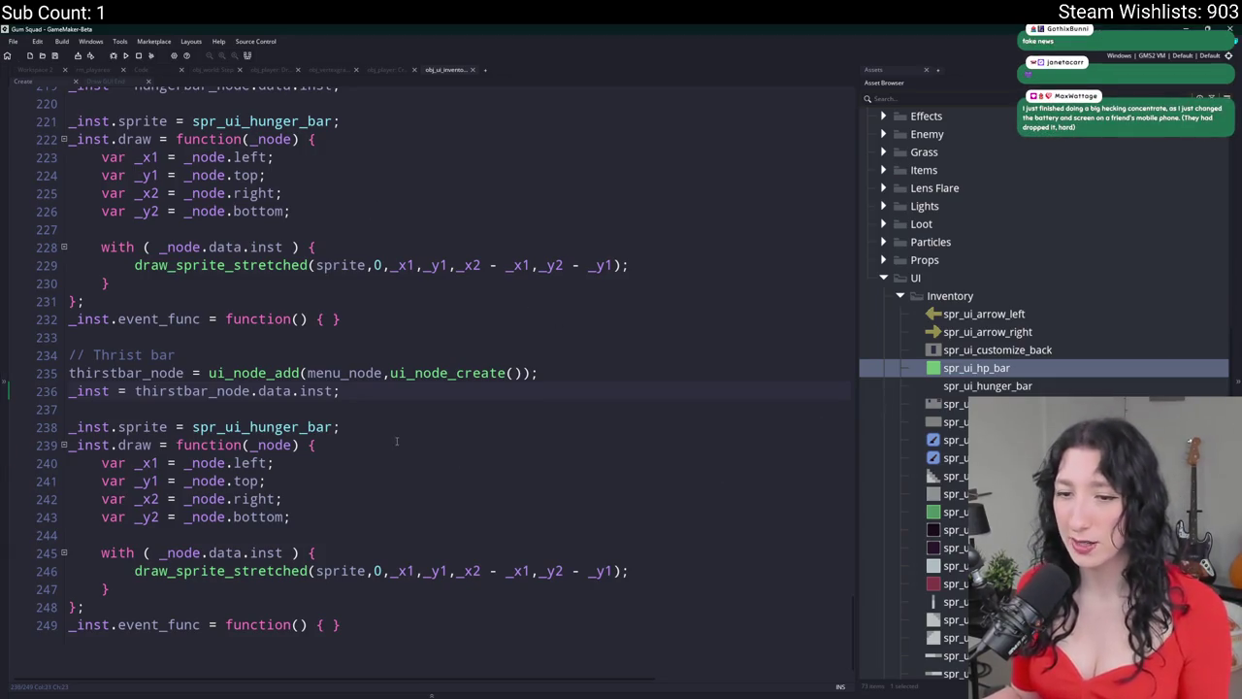
left_click(299, 427)
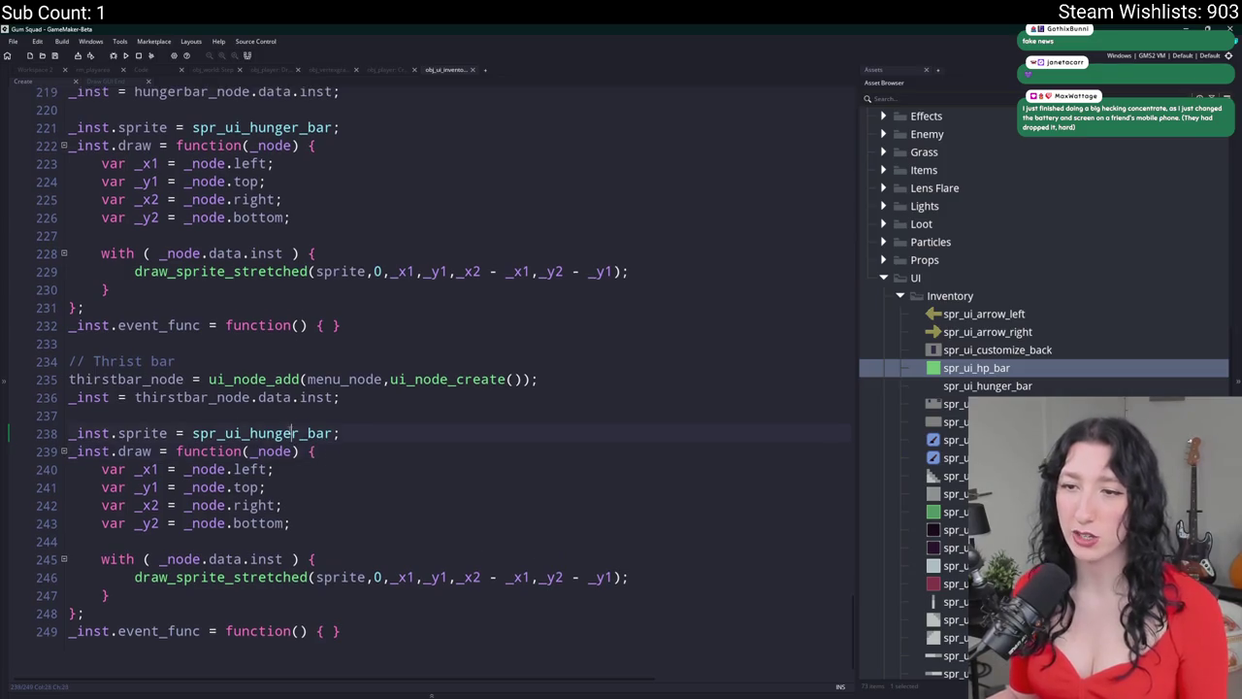
key("BackSpace")
key("BackSpace")
key("BackSpace")
type("thirst")
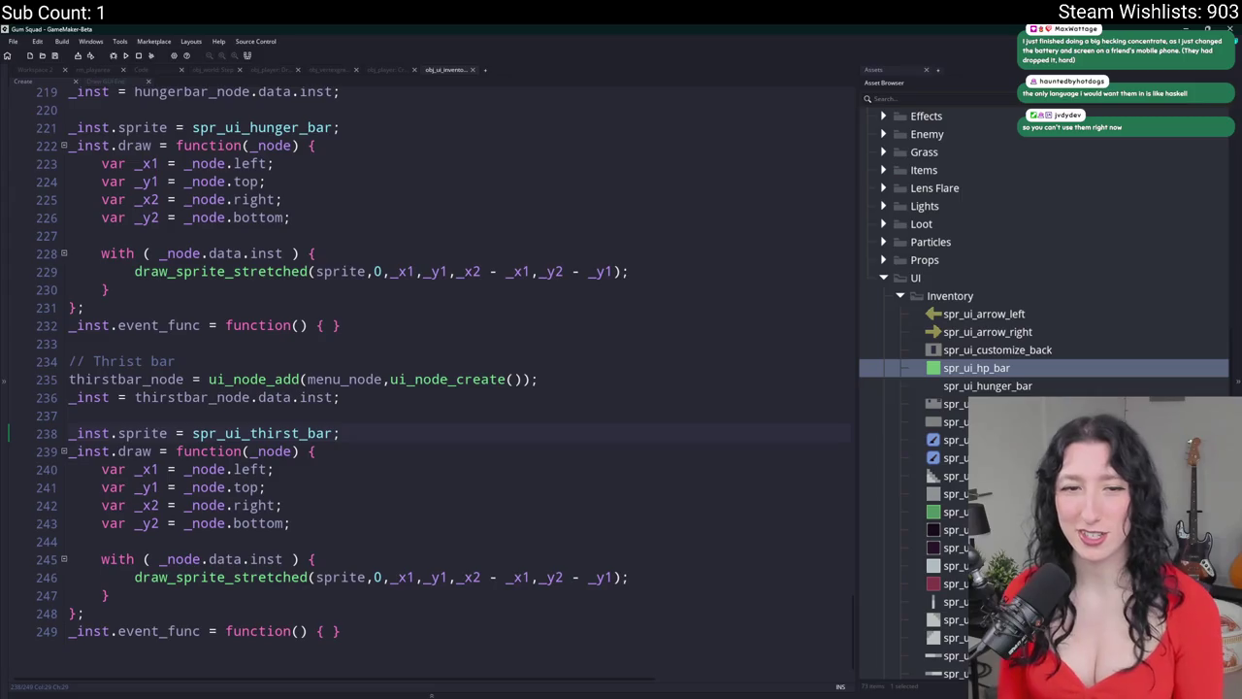
key("alt+Tab")
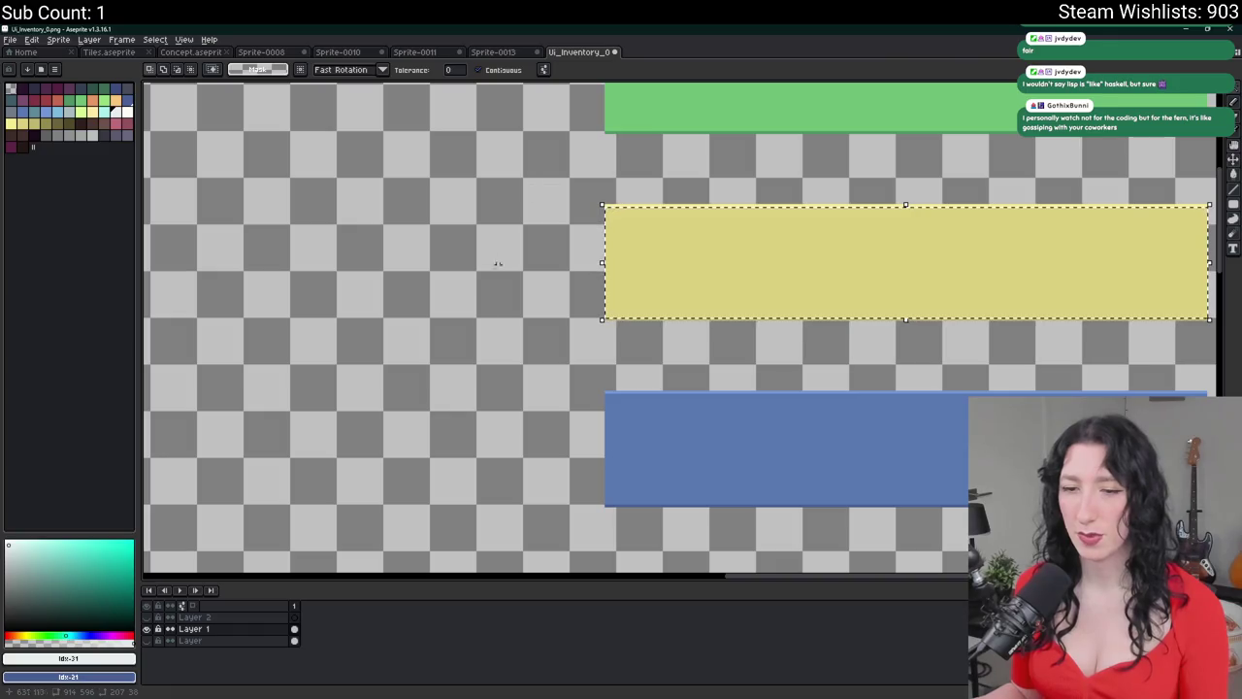
- In Aseprite, select the green bar and read its 207 × 38 pixel size
scroll(574, 249, "up", 3)
left_click(587, 224)
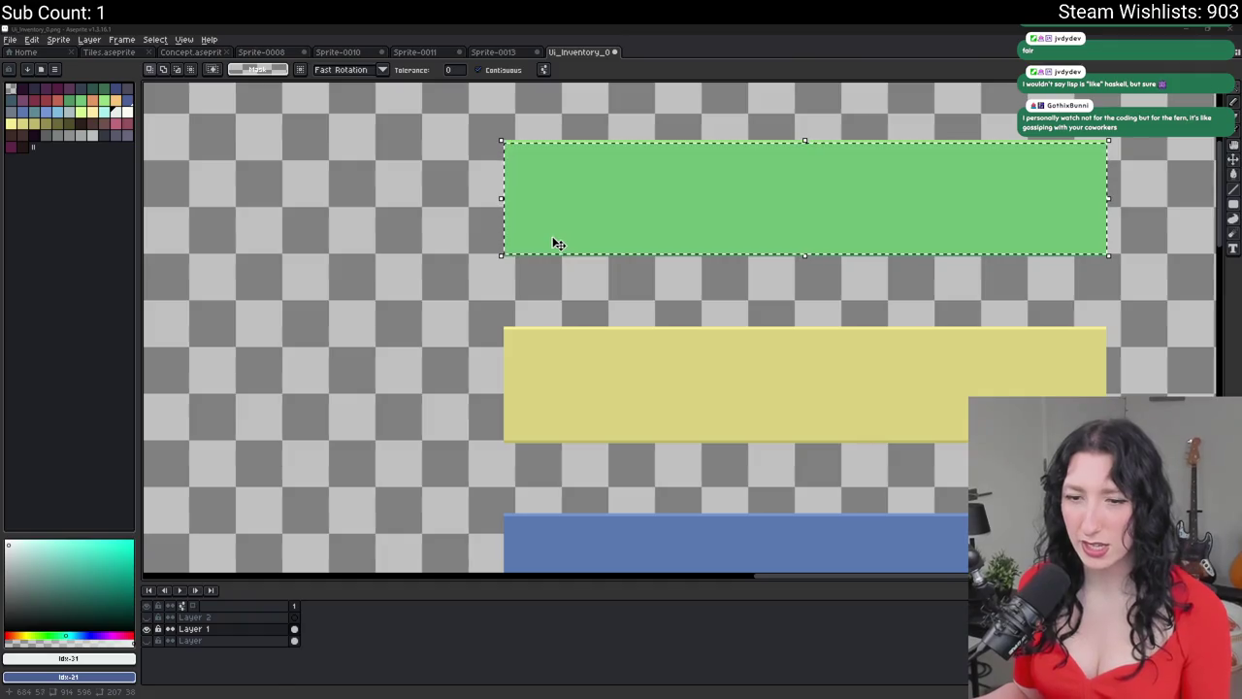
left_click(561, 235)
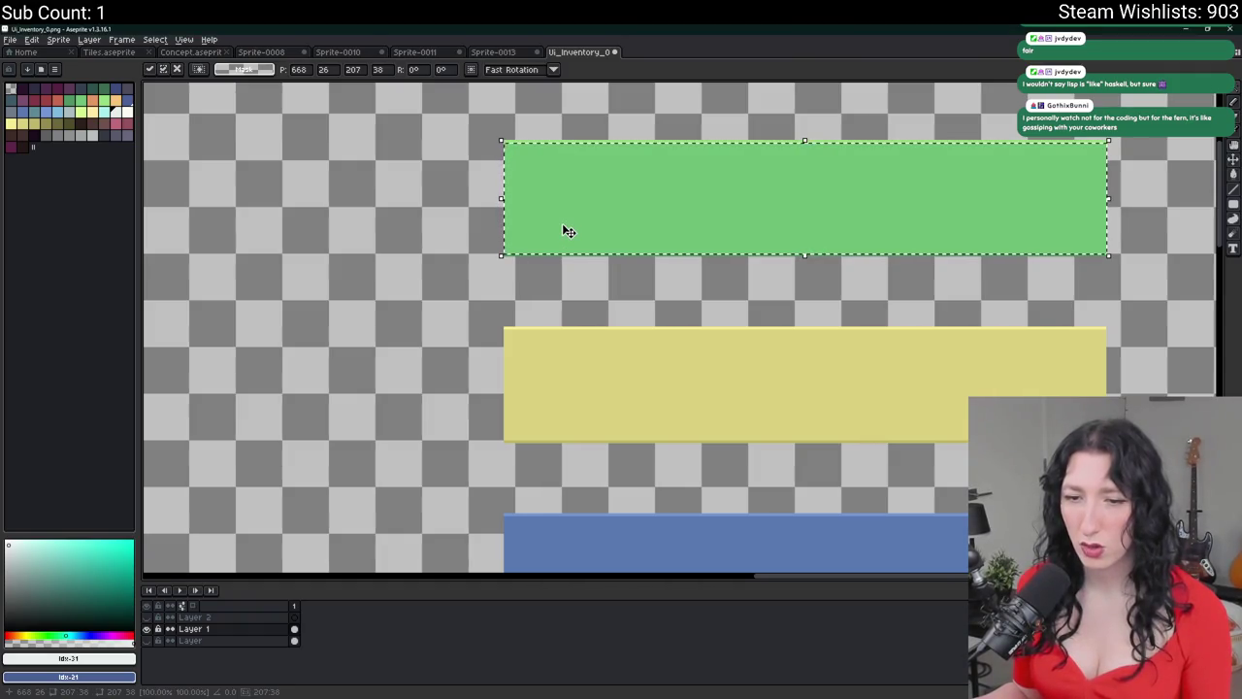
key("alt+Tab")
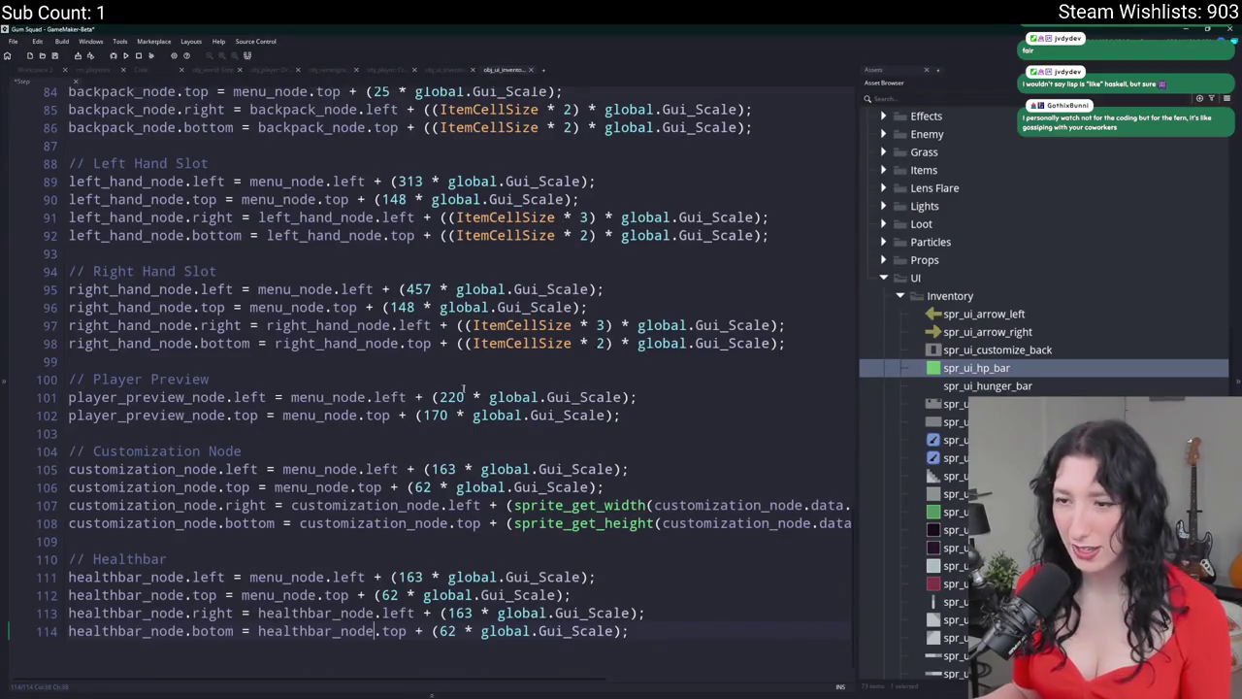
- Change the health bar's bottom offset on line 114 from 62 to 40
double_click(444, 631)
type("4")
key("alt+Tab")
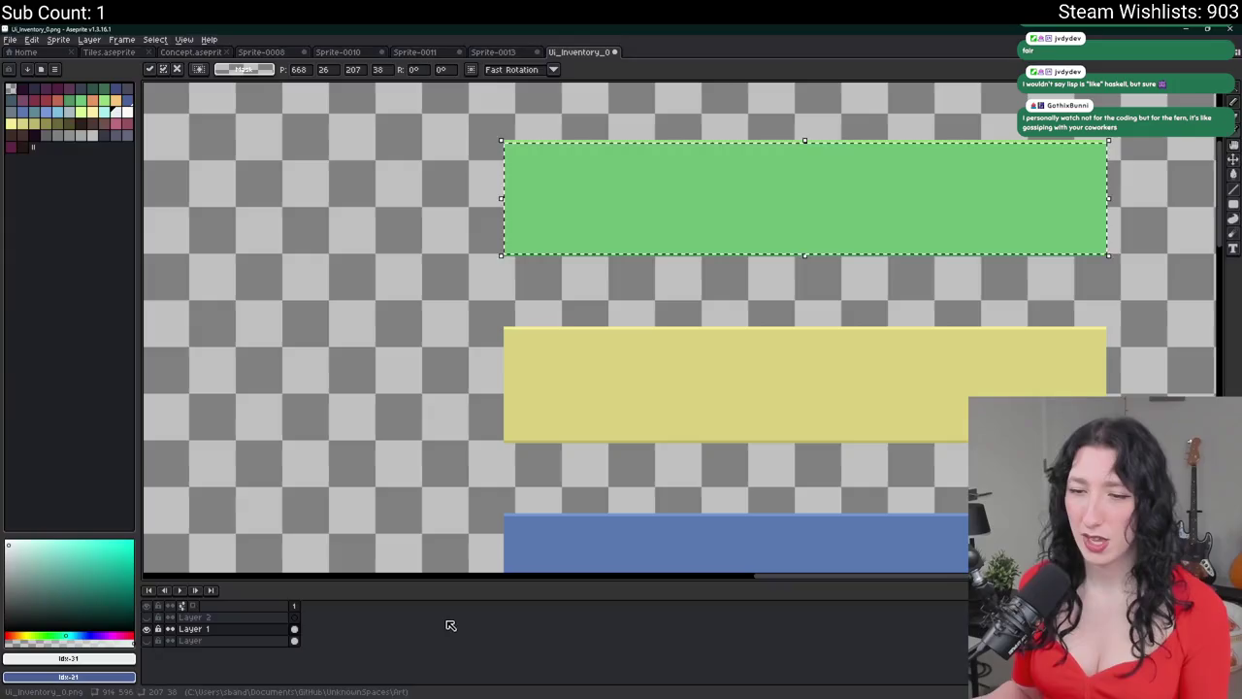
key("alt+Tab")
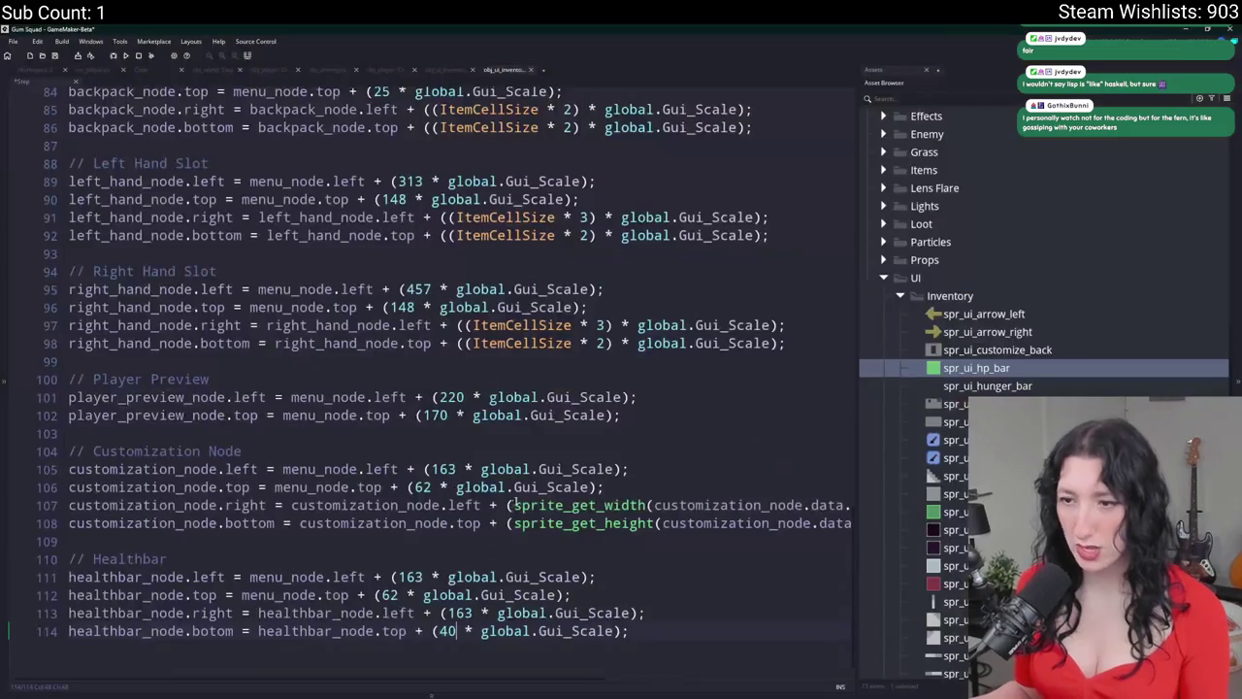
- Set the health bar width on line 113 to 207 and correct sprite_get_heght to sprite_get_height
double_click(462, 613)
type("207")
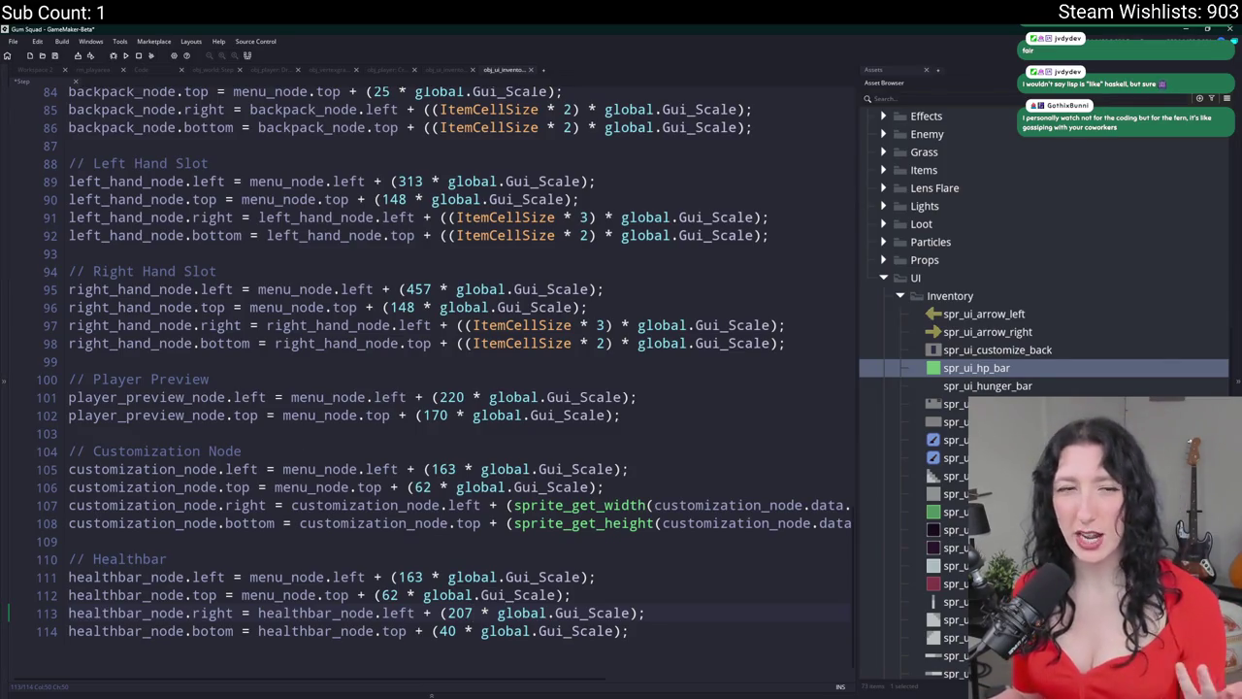
left_click(621, 523)
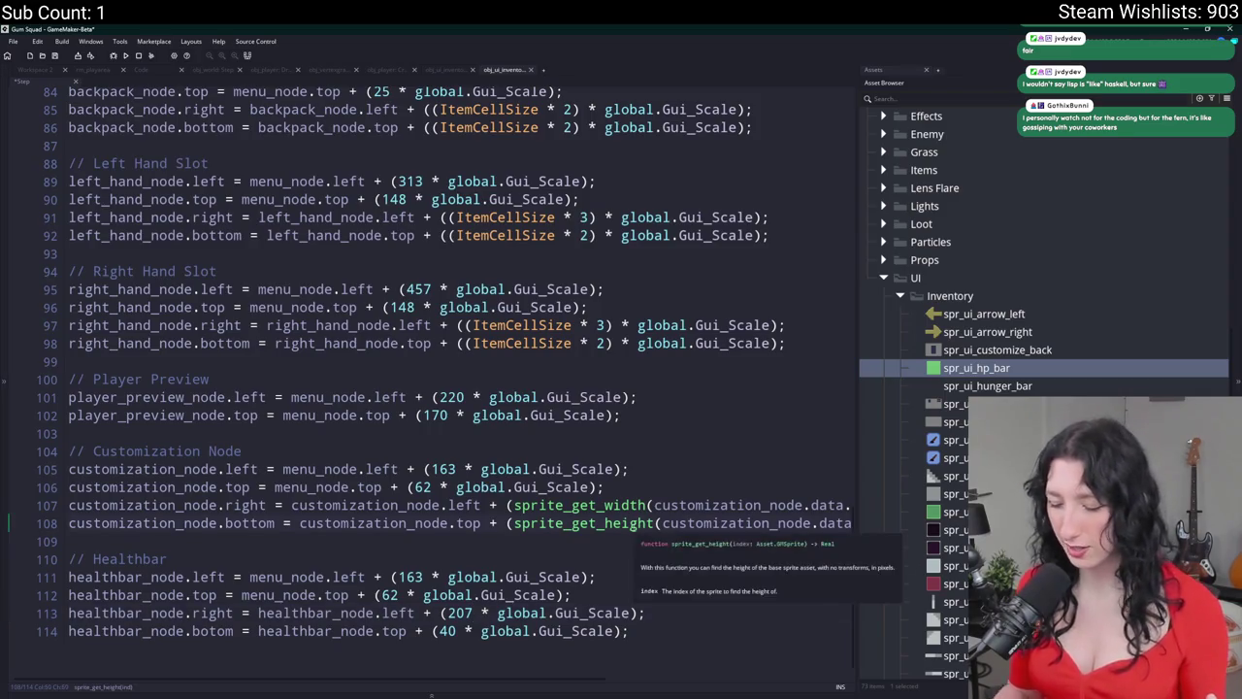
key("ctrl+alt+a")
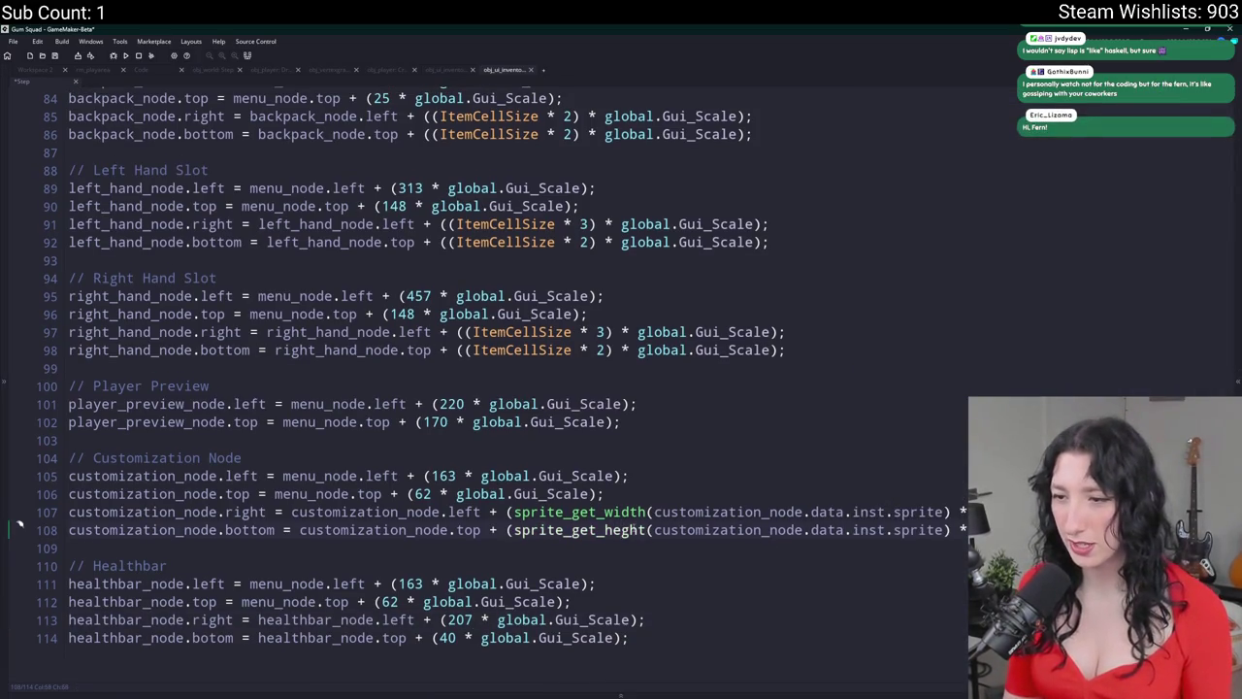
type("i")
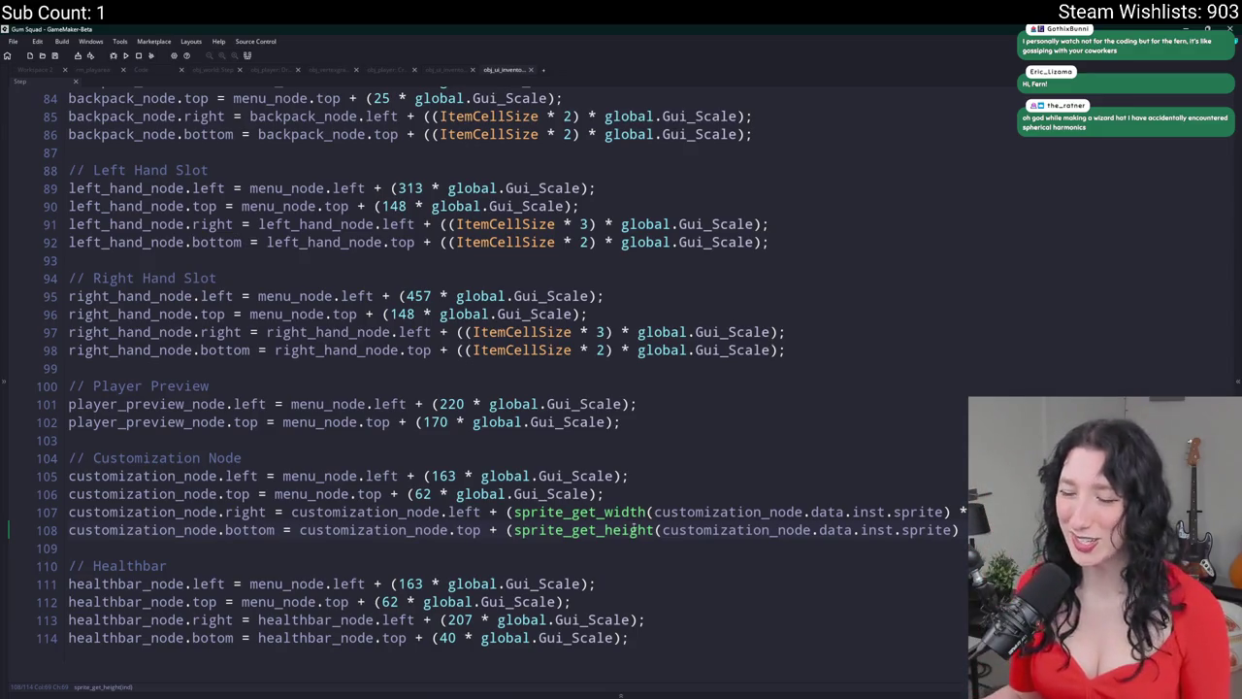
- Select the Healthbar block in the layout code
left_click(670, 571)
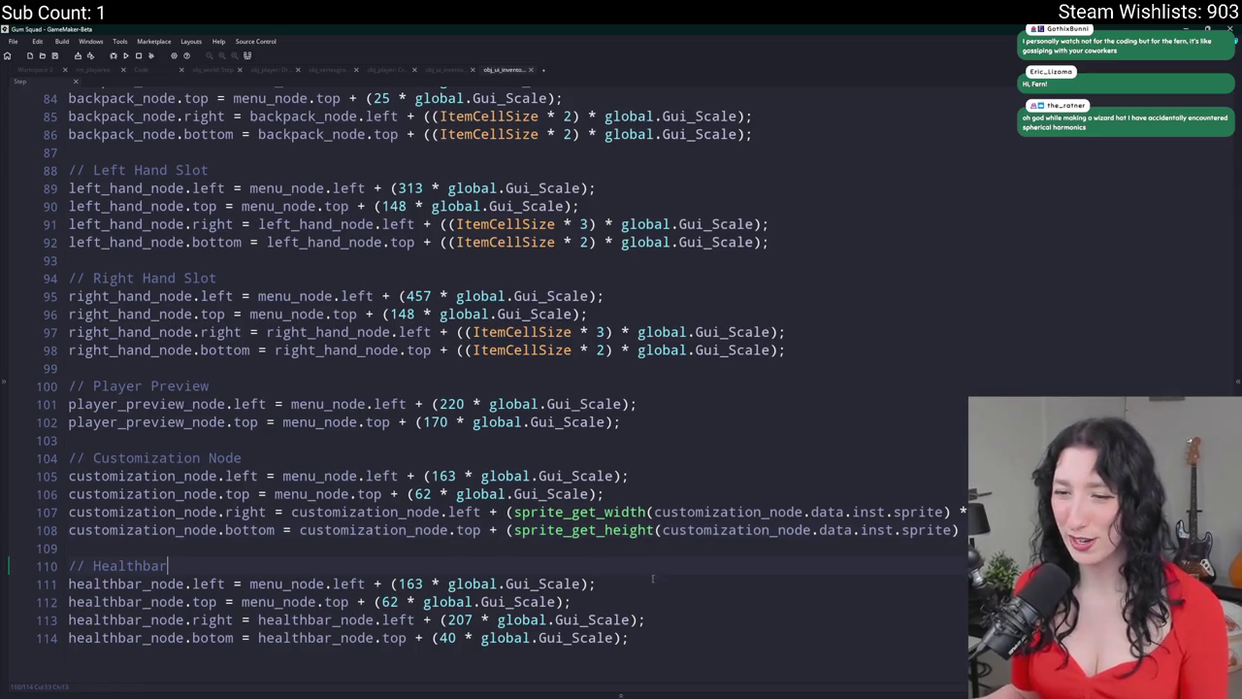
left_click(653, 611)
left_click_drag(656, 629, 388, 543)
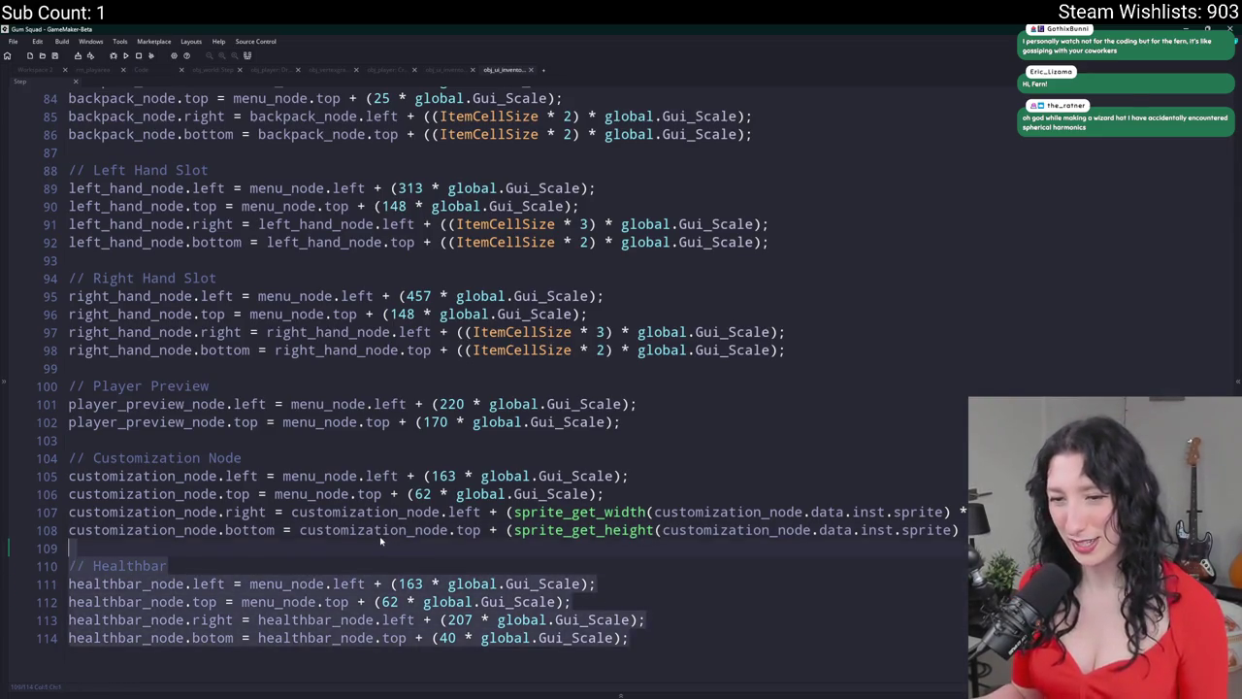
- Duplicate the Healthbar block and retitle the copy's comment 'Hunger bar'
key("ctrl+d")
scroll(373, 537, "down", 1)
left_click(132, 566)
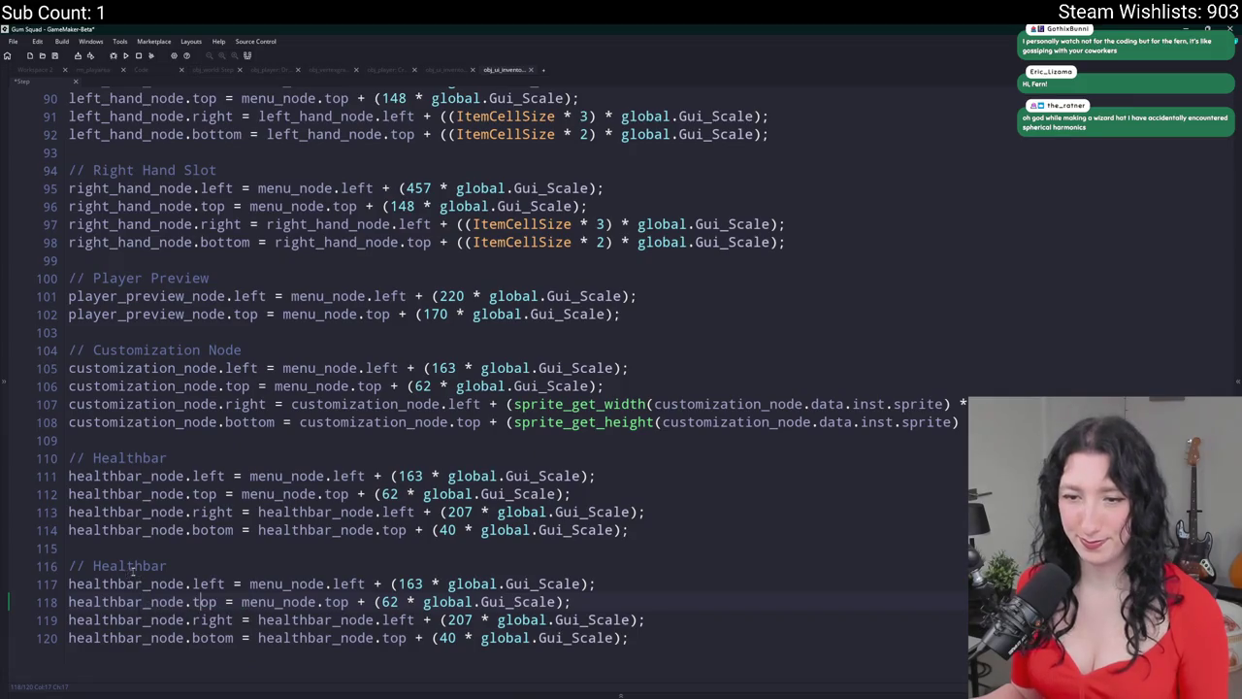
left_click_drag(142, 566, 94, 566)
key("BackSpace")
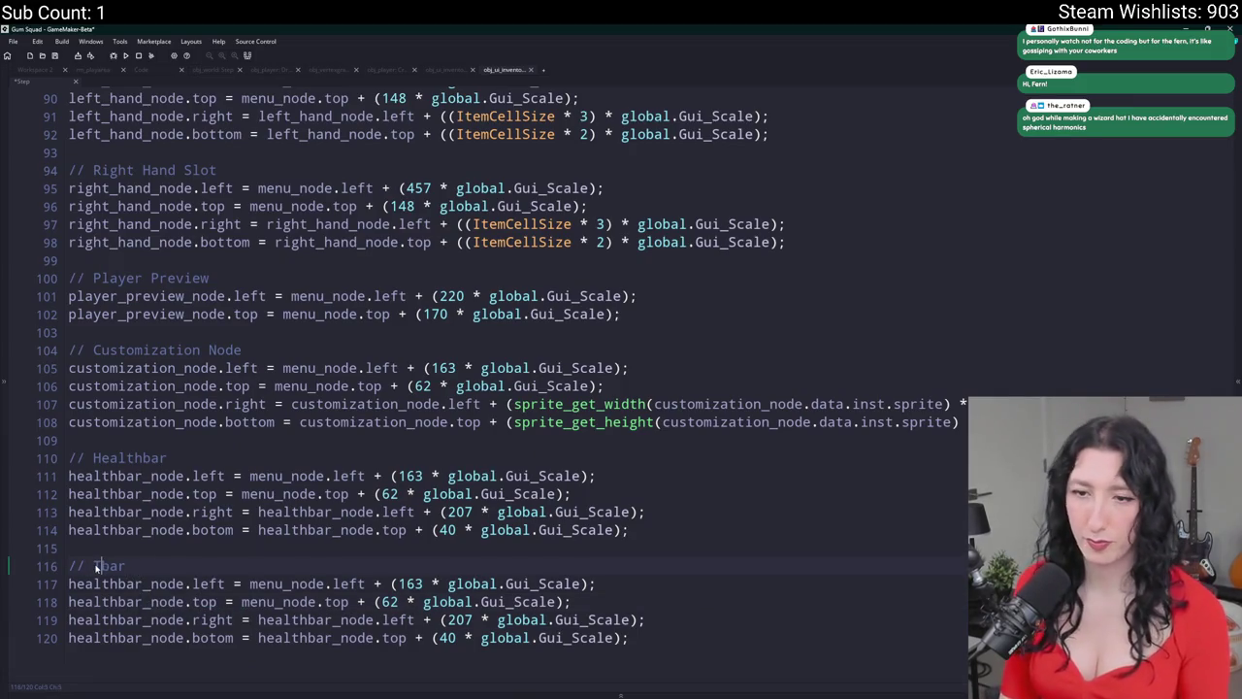
type("Hunger")
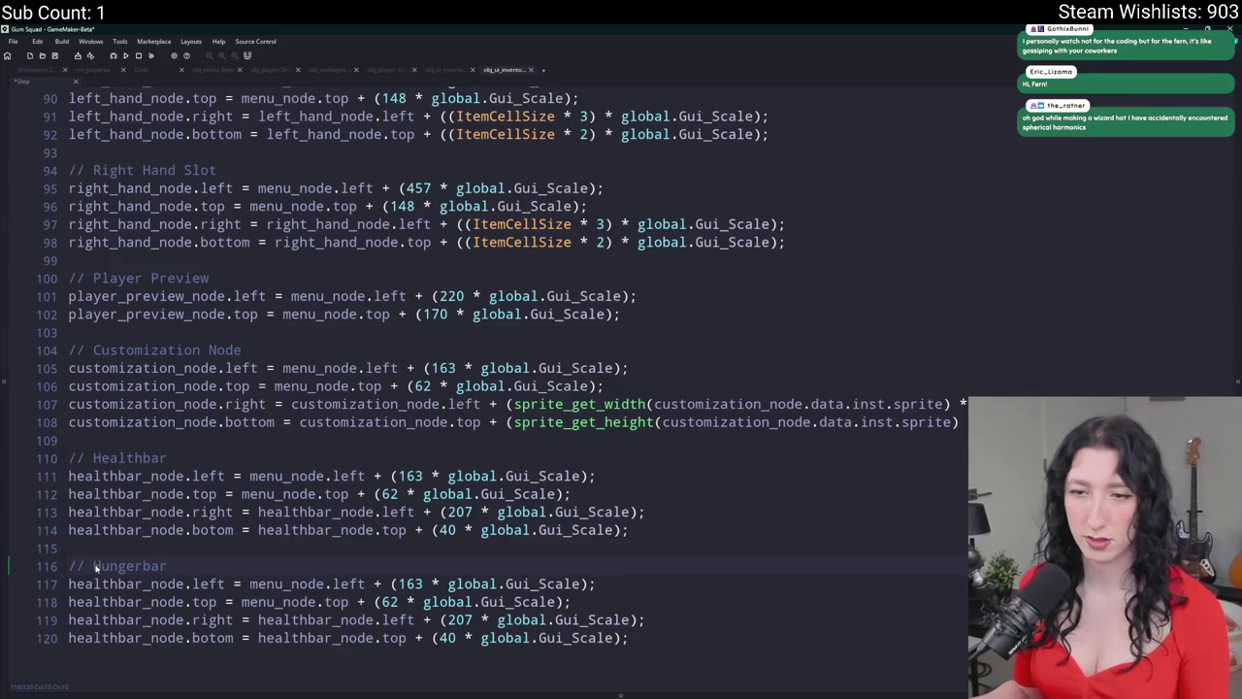
left_click(142, 458)
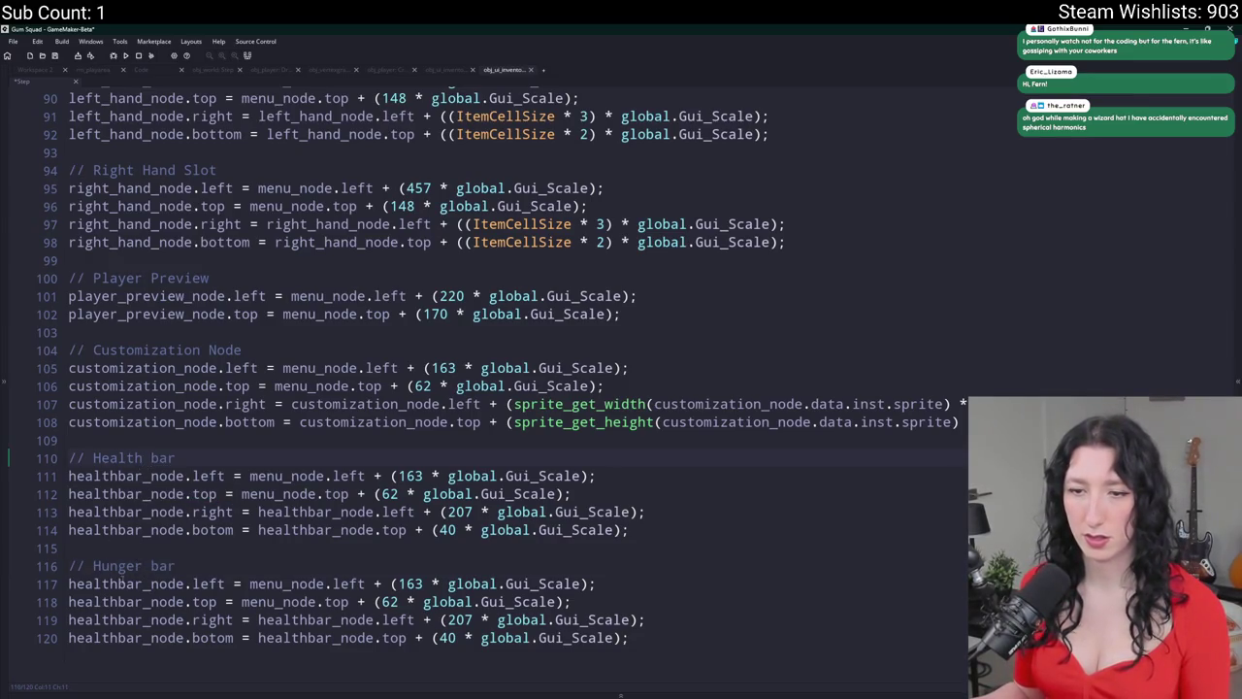
- Rename healthbar_node to hungerbar_node on all four lines of the copied block
left_click_drag(118, 583, 66, 641)
type("hunger")
double_click(130, 580)
key("ctrl+c")
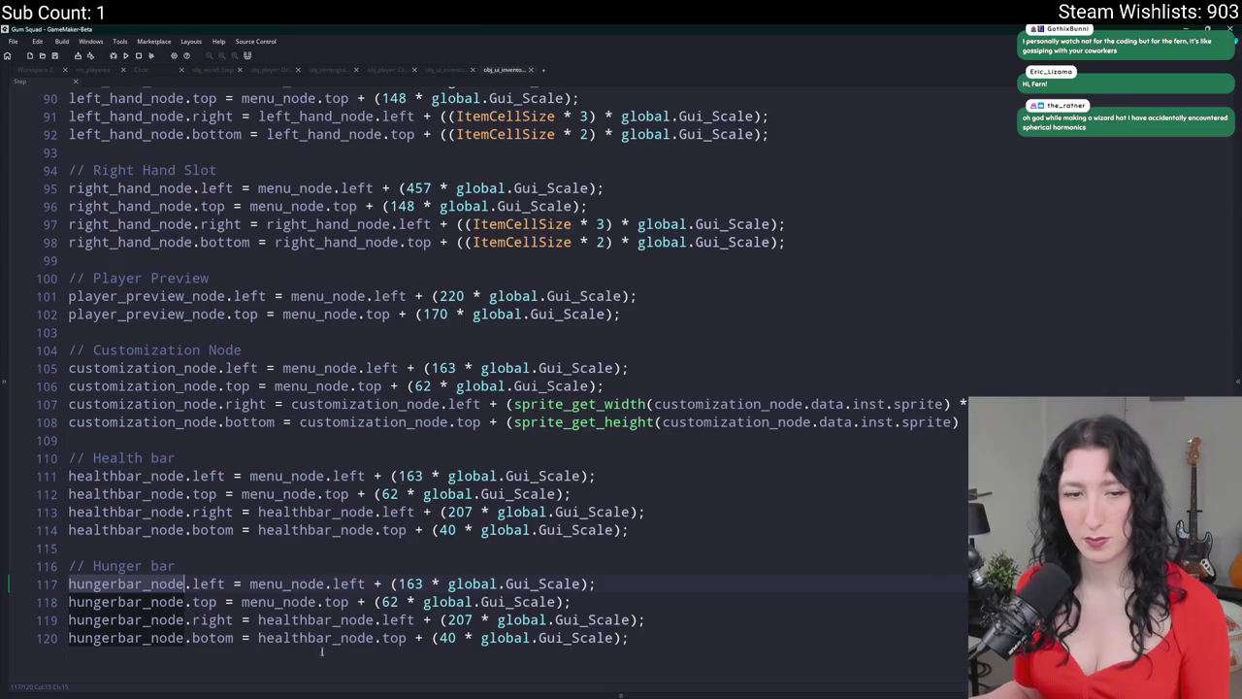
double_click(326, 619)
double_click(326, 638, "ctrl")
key("ctrl+v")
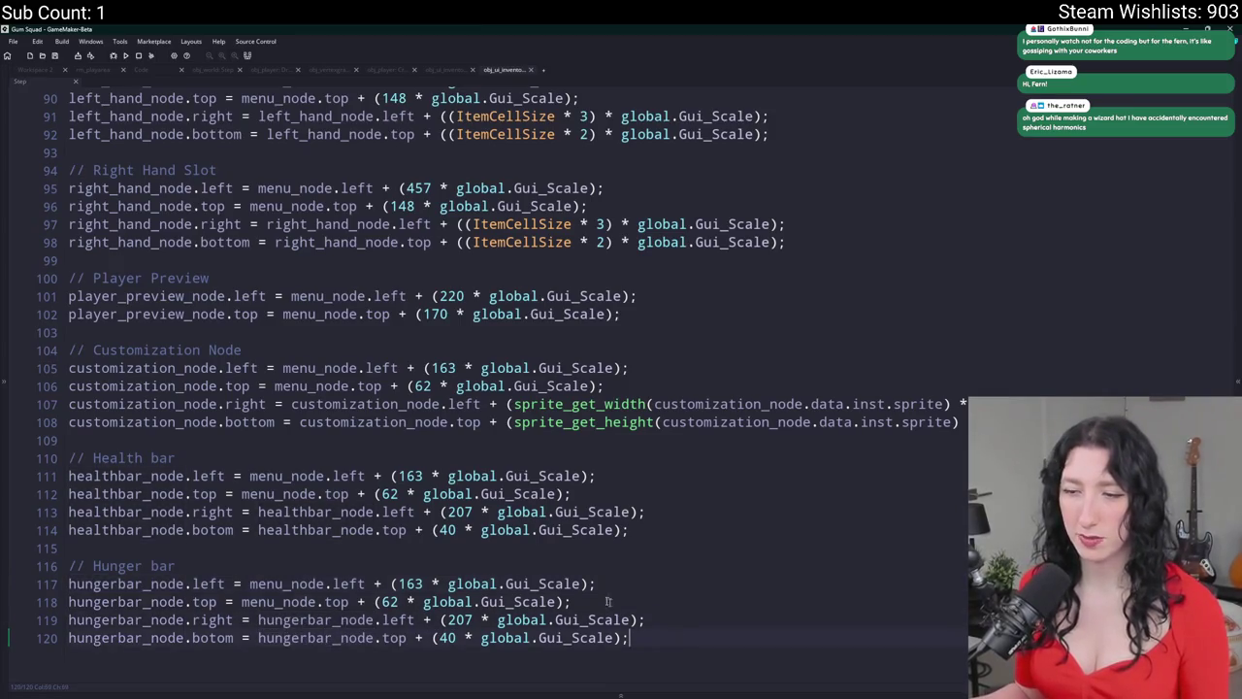
- Duplicate the Hunger bar block, title it 'Thirst bar' and rename hungerbar to thirstbar on lines 123–126
left_click_drag(631, 637, 72, 547)
key("ctrl+d")
double_click(128, 571)
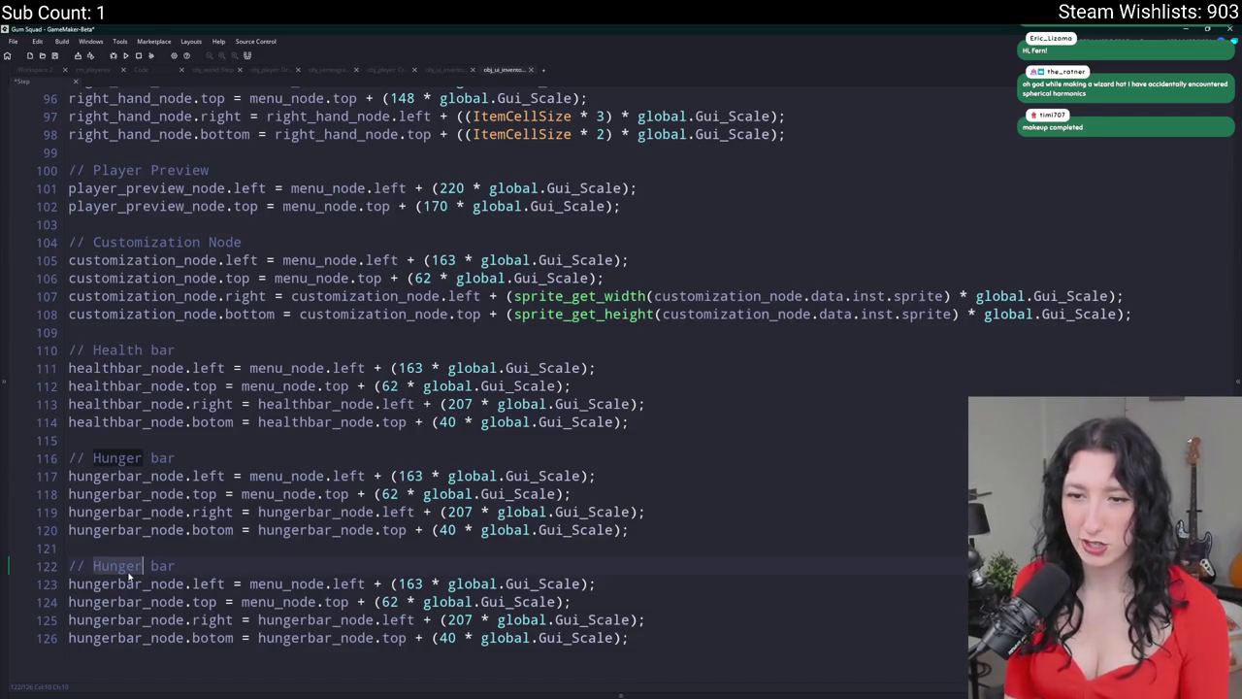
type("Thirst")
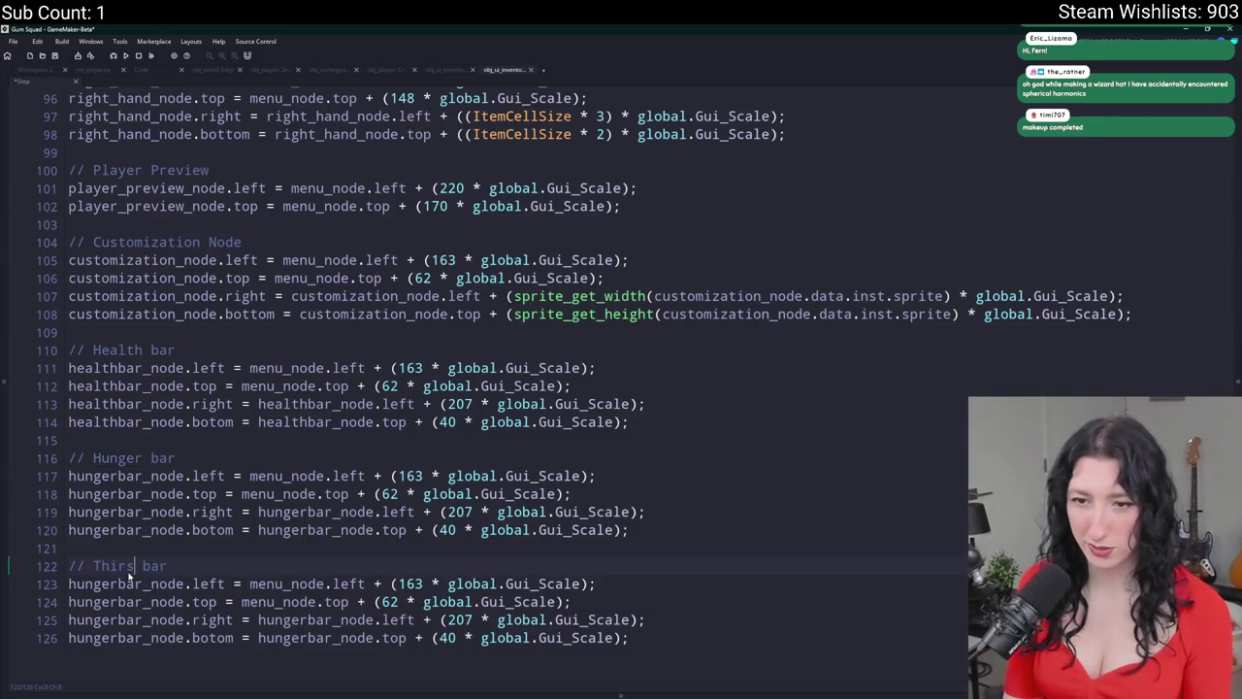
key("BackSpace")
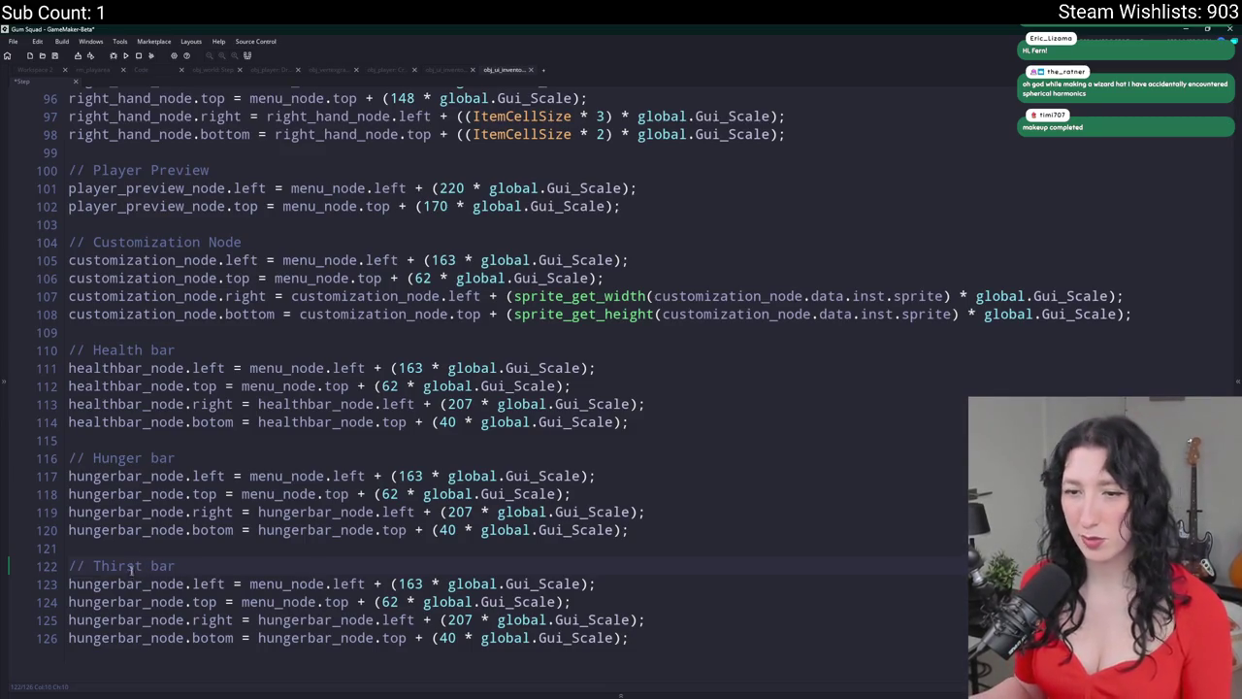
left_click_drag(118, 584, 41, 636)
type("thirst")
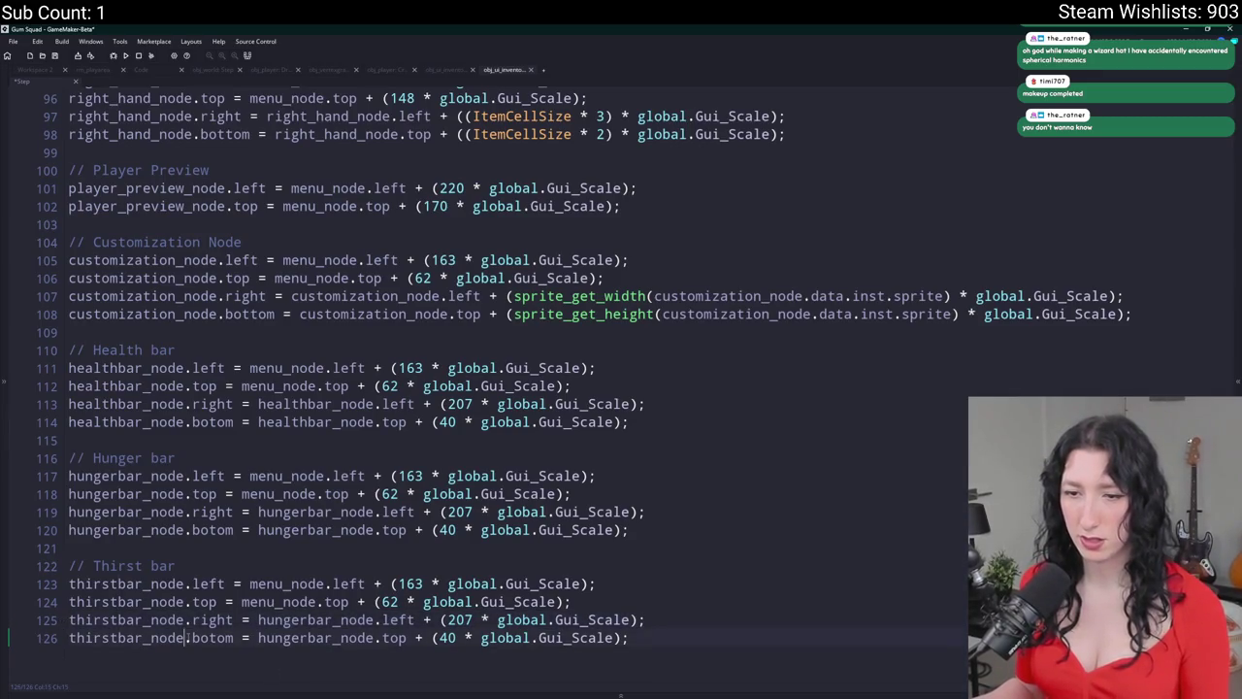
- Replace the leftover hungerbar_node references on lines 125 and 126 with thirstbar_node
left_click(283, 620)
double_click(282, 619)
type("thirstbar_node")
double_click(320, 637)
type("thirstbar_node")
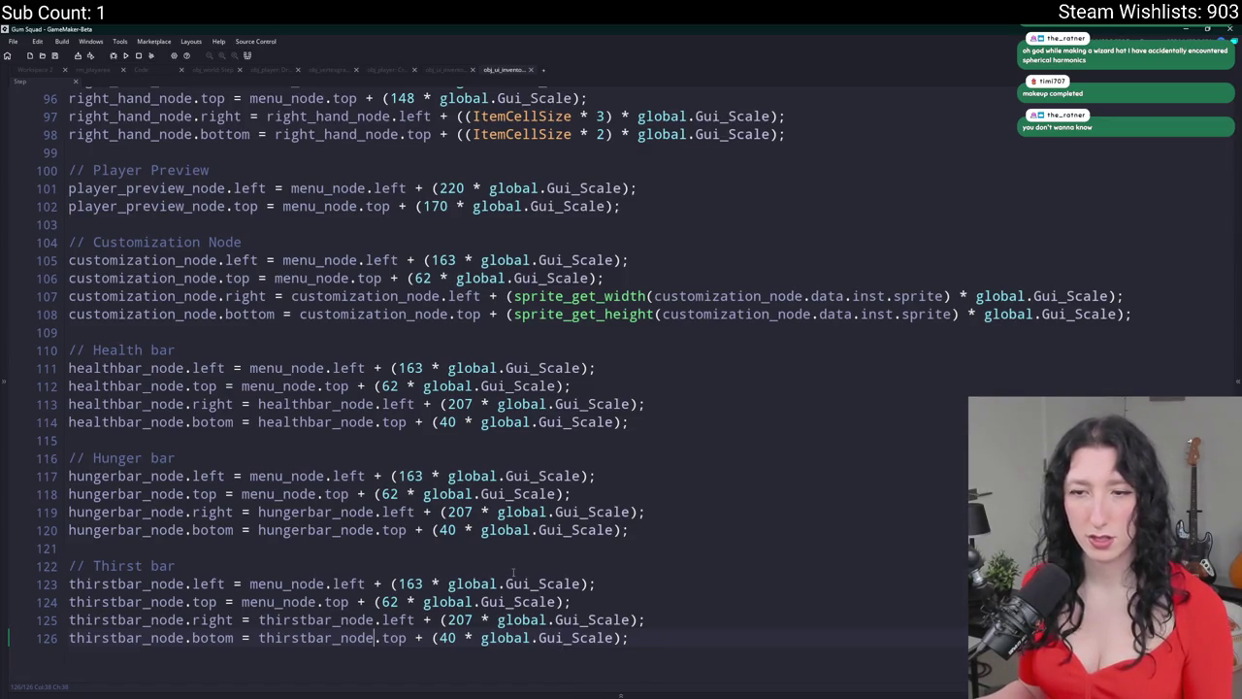
mouse_move(631, 422)
left_mouse_down()
mouse_move(597, 367)
mouse_move(199, 77)
left_mouse_up()
scroll(851, 407, "down", 15)
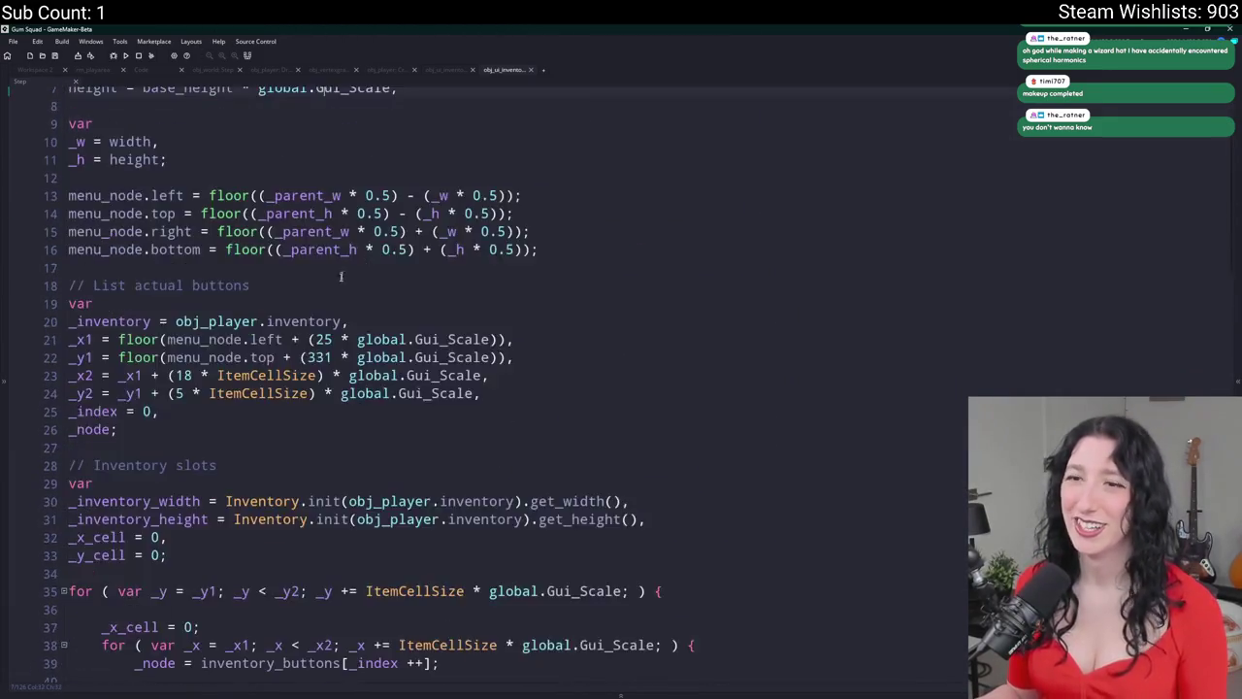
- Above the Health bar code, start a test line setting global.Player_Instance.hp to 50 plus a sine term
left_click(851, 407)
scroll(752, 523, "down", 2)
scroll(752, 523, "down", 12)
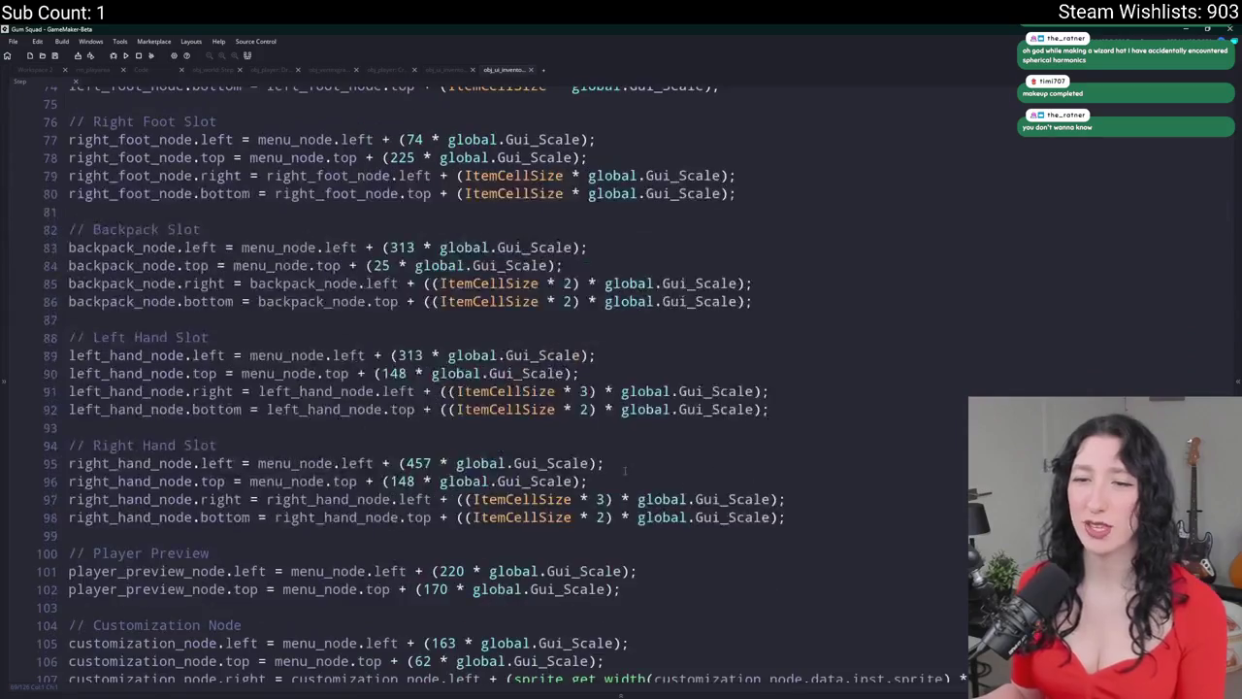
left_click(621, 404)
left_click(215, 367)
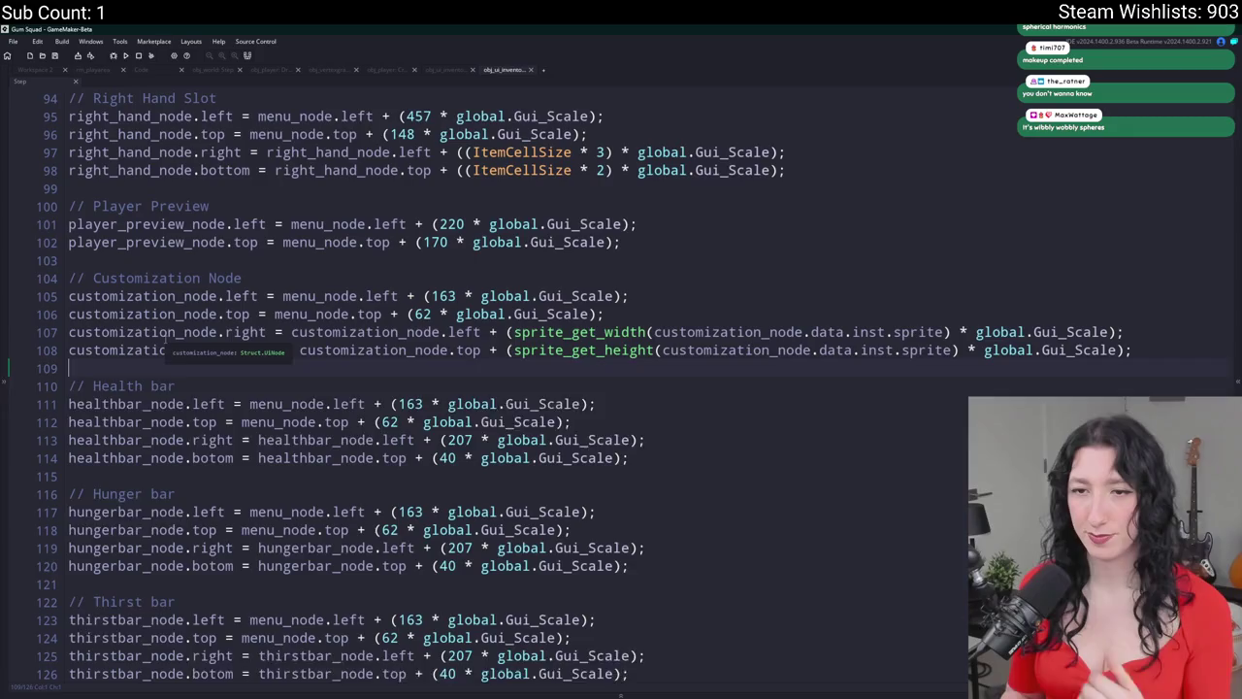
key("Return")
key("Return")
key("Up")
type("cu")
key("BackSpace")
key("BackSpace")
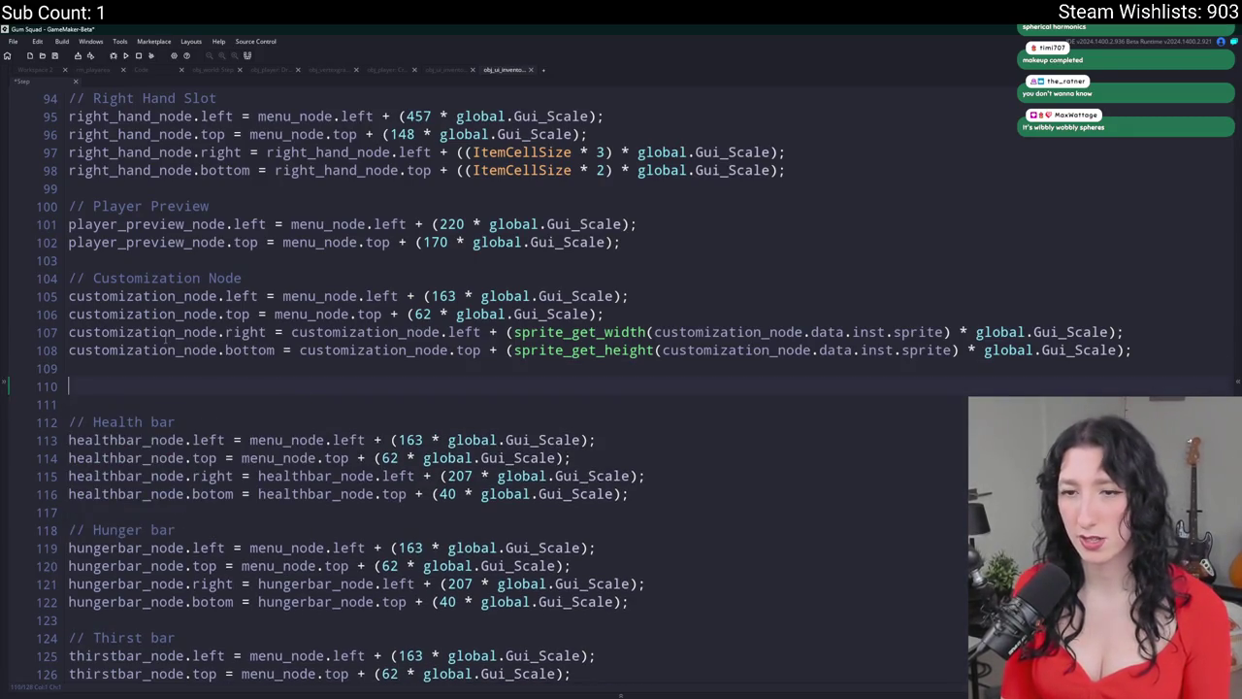
type("global.P")
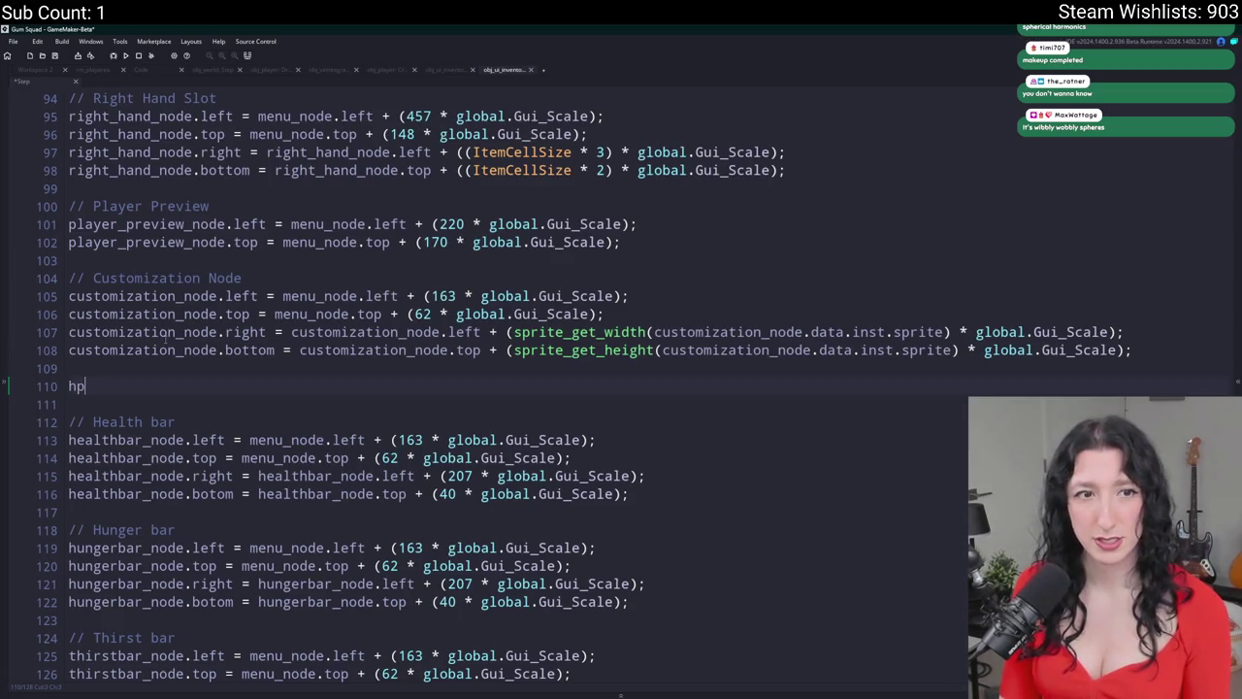
type("layer_Instance.hp =")
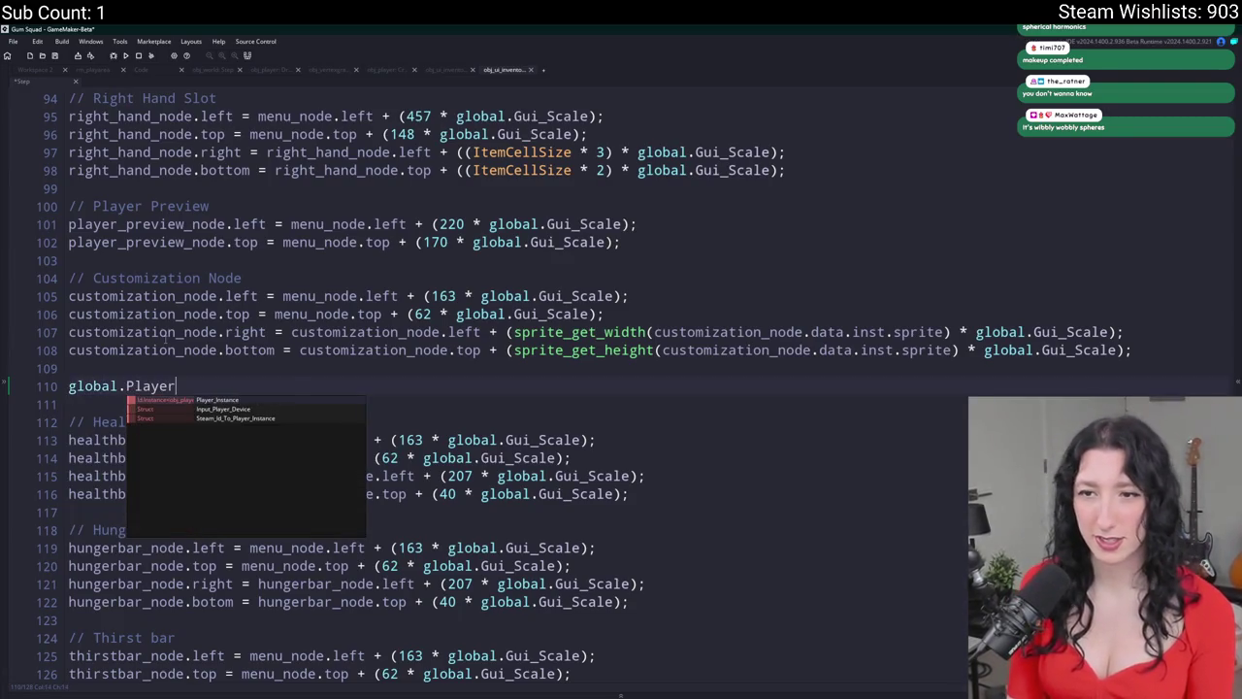
key("BackSpace")
type("in(")
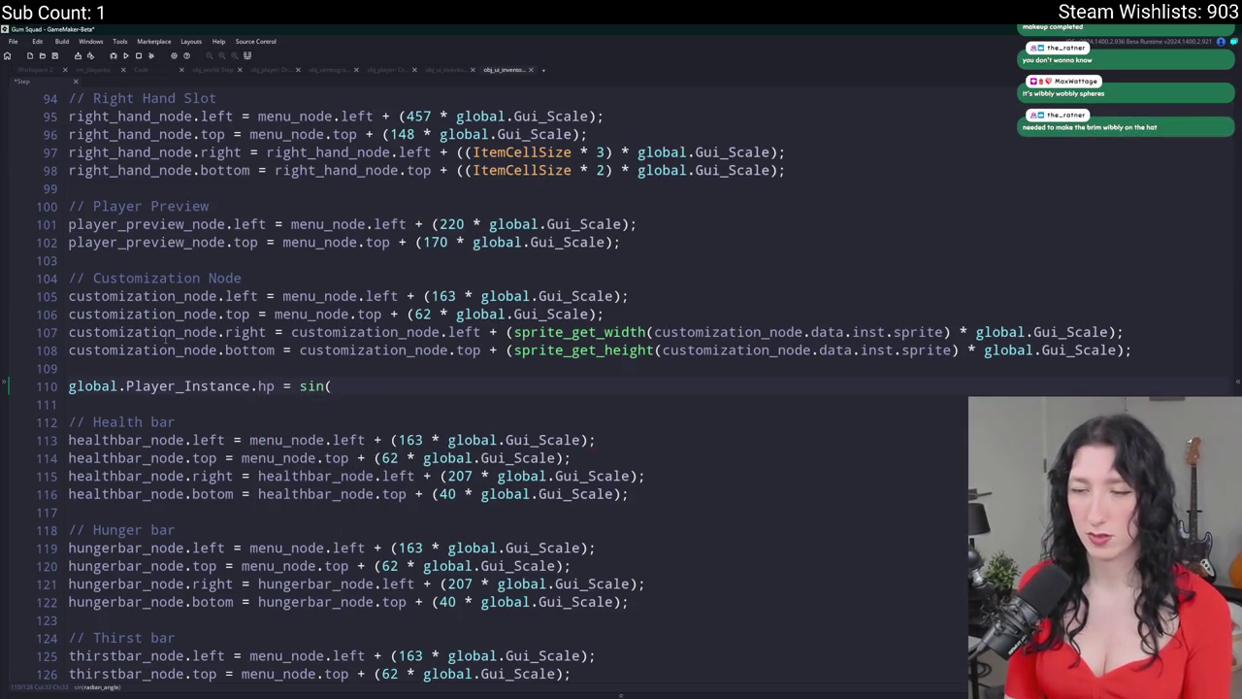
key("BackSpace")
key("BackSpace")
key("BackSpace")
key("BackSpace")
type("50 + ")
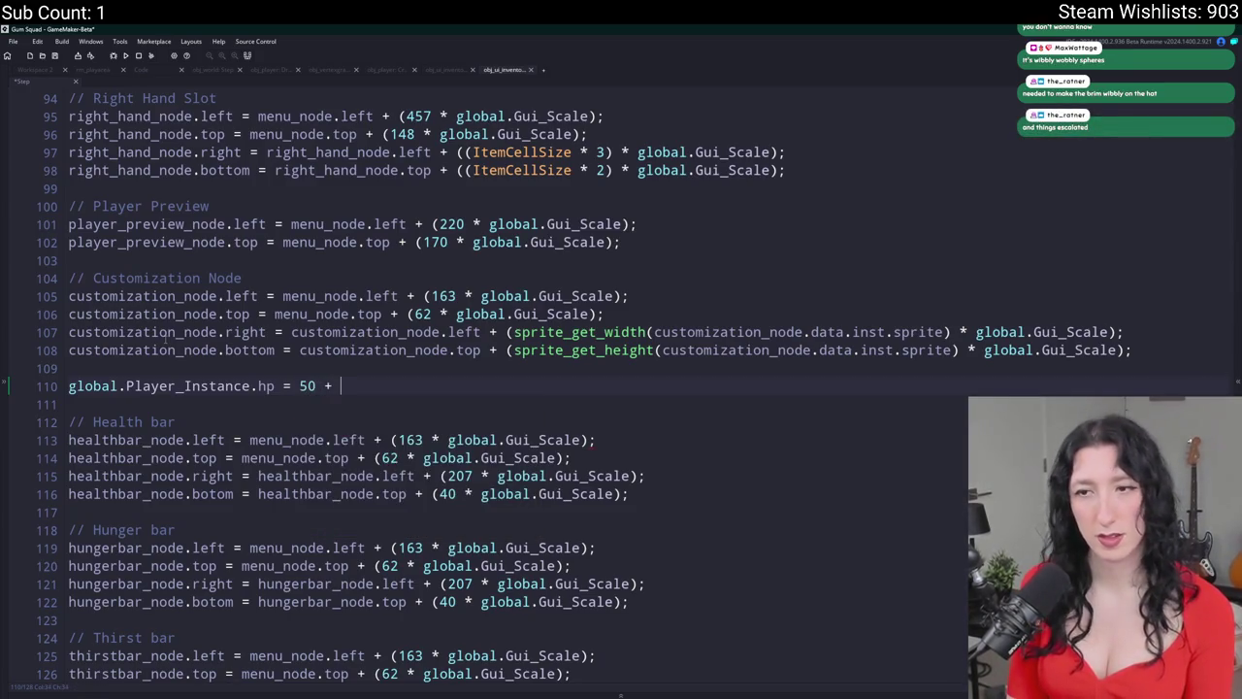
type("sin(50")
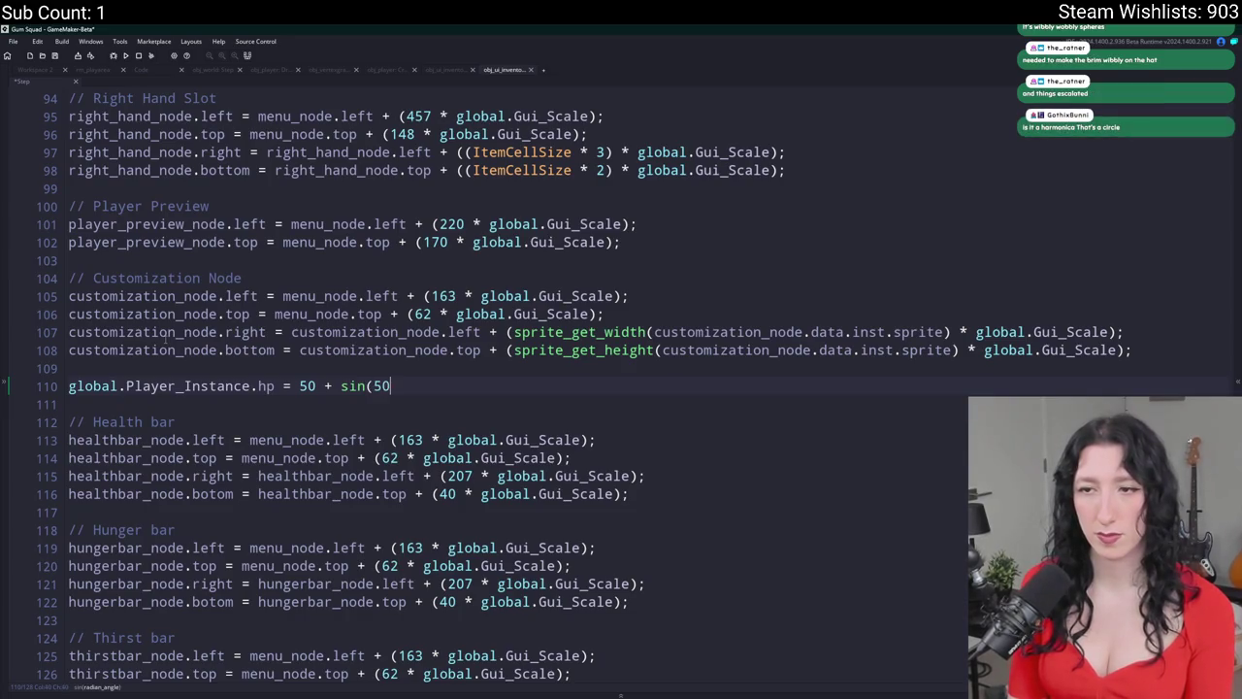
- Make the hp formula linear in time: 50 + ((current_time * 0.001) * 50)
key("BackSpace")
key("BackSpace")
type("0.1")
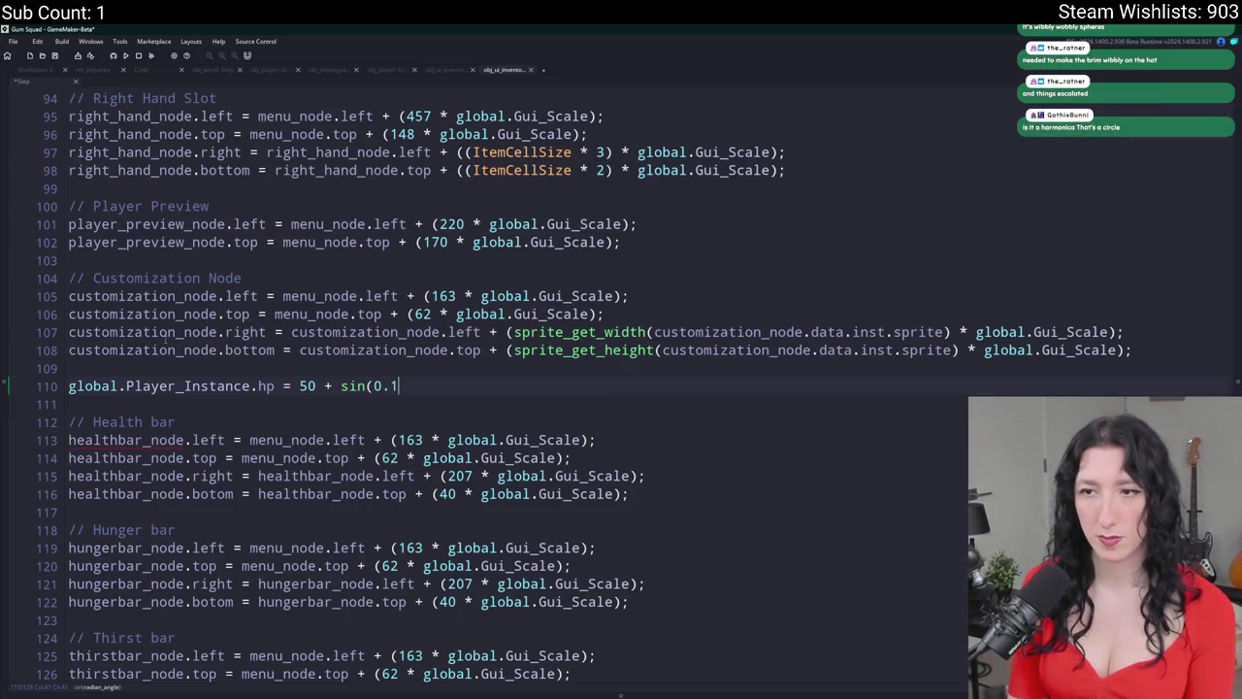
key("BackSpace")
key("BackSpace")
key("BackSpace")
type("current_time")
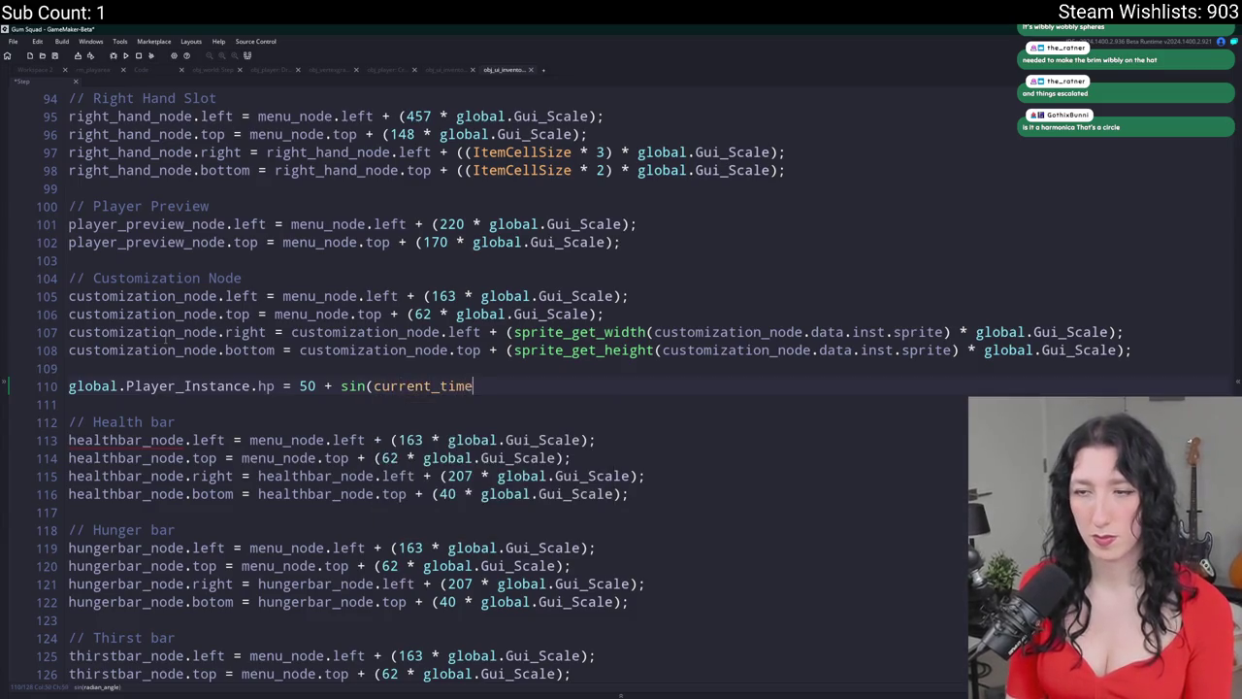
type(" * 0.001) * 50;")
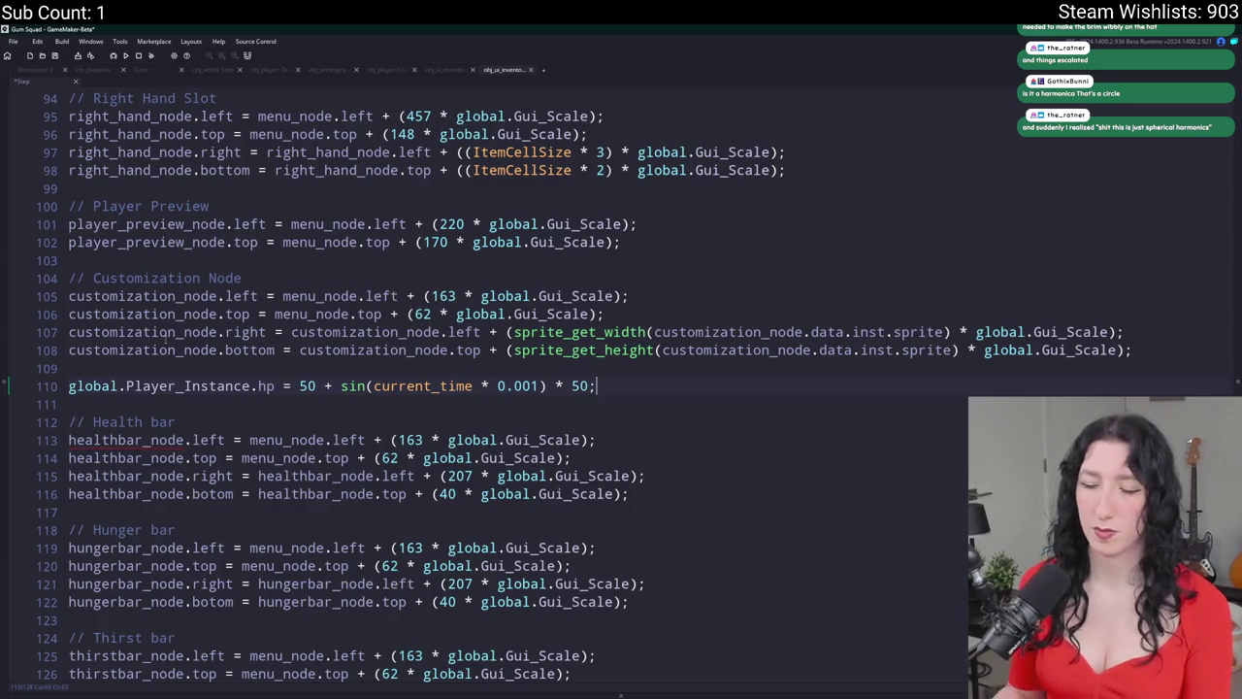
key("ctrl+Left")
key("ctrl+Left")
key("ctrl+Left")
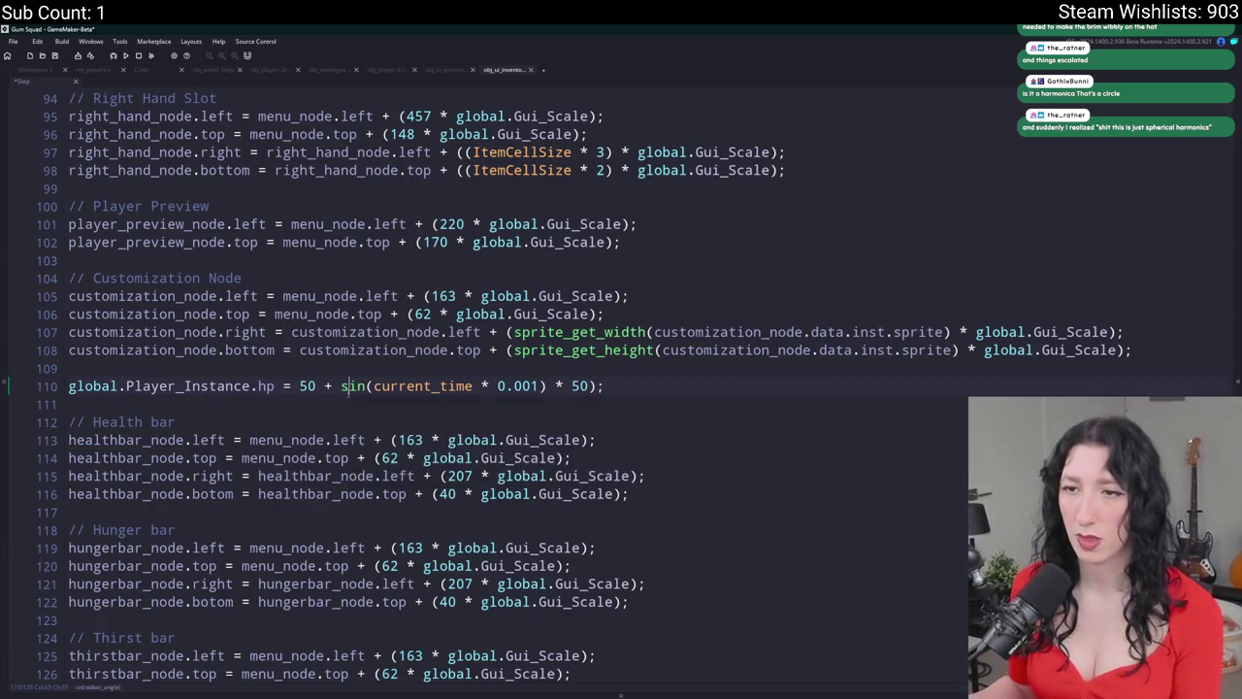
key("ctrl+shift+Right")
type("(")
key("Escape")
- Duplicate the hp test line into matching hunger and thirst lines
key("End")
key("ctrl+d")
key("ctrl+d")
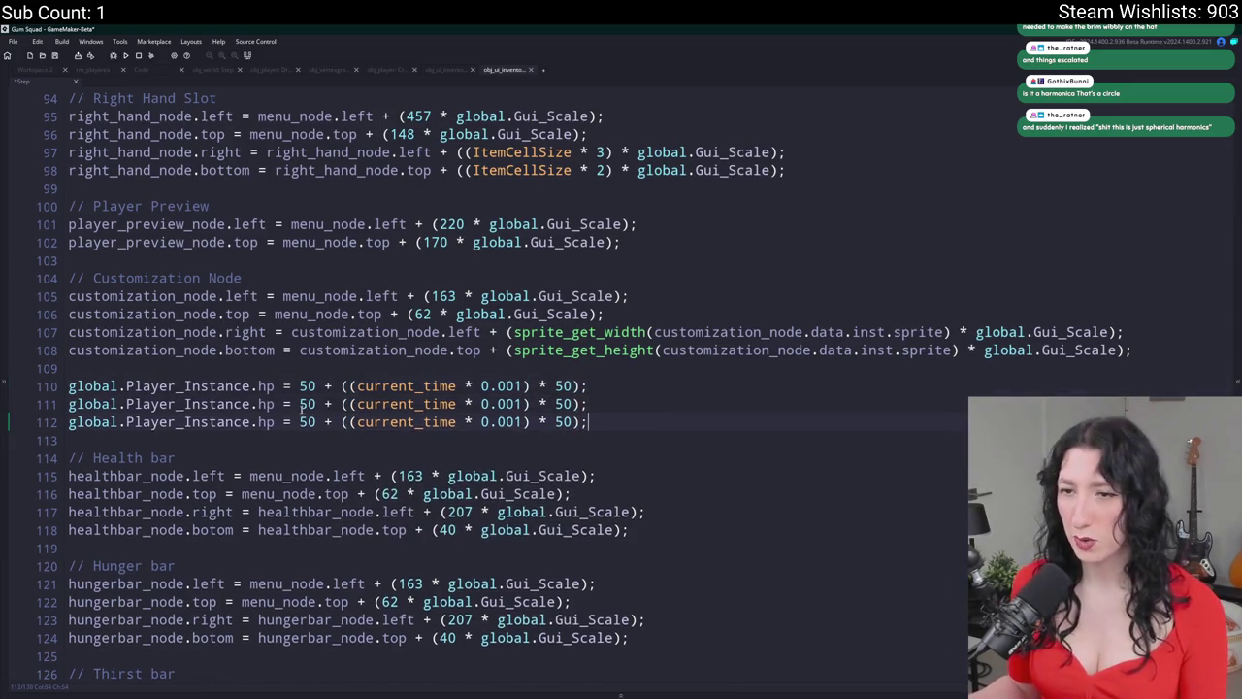
double_click(268, 404)
type("hun")
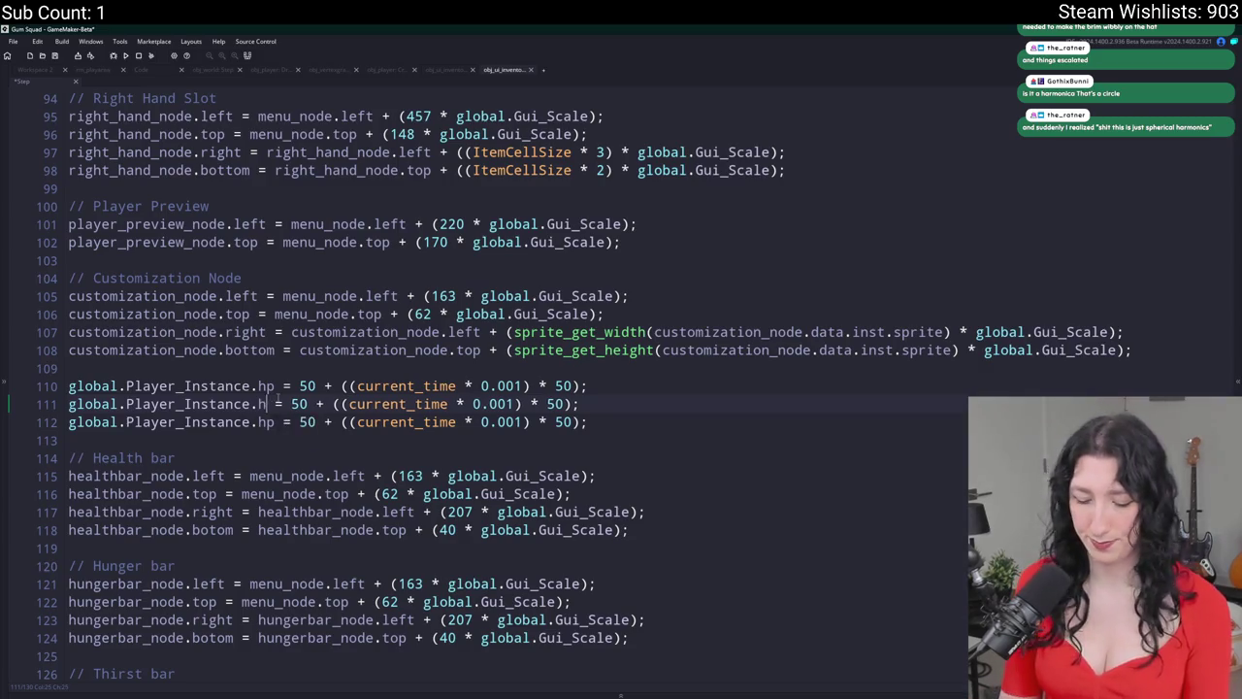
key("Return")
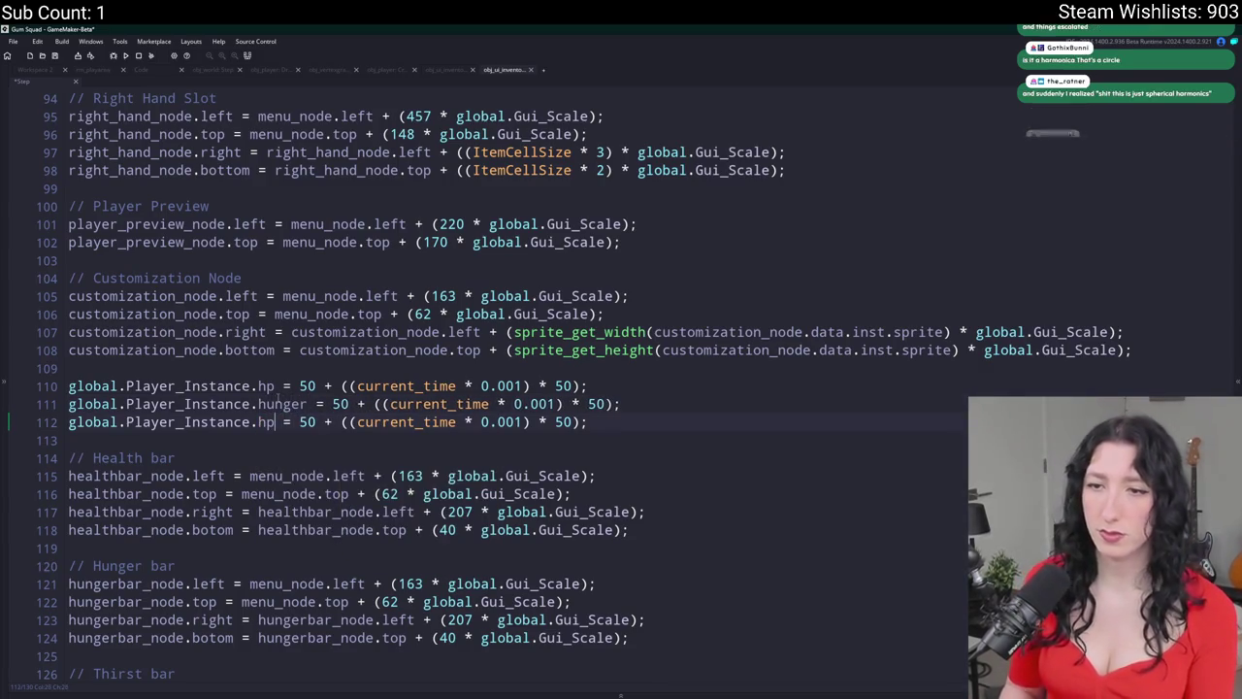
double_click(266, 423)
type("thirst")
- Add var _hp = global.Player_Instance.hp; below the test lines
left_click(390, 385)
scroll(401, 386, "down", 2)
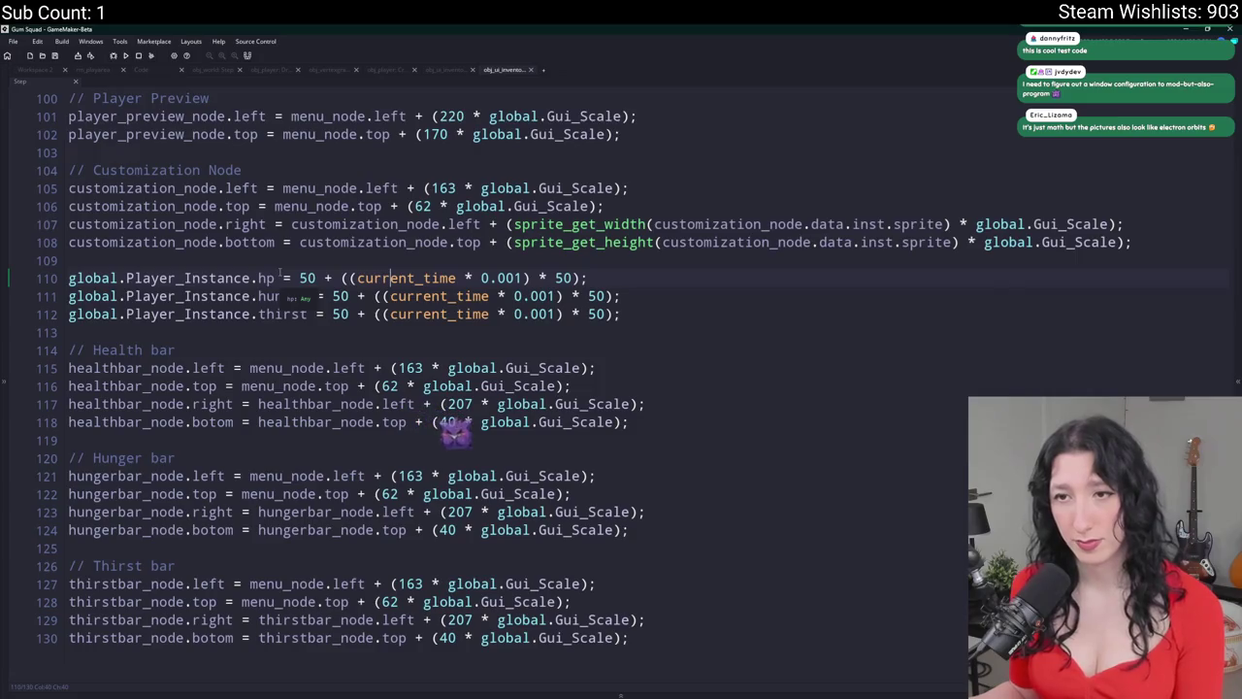
left_click_drag(275, 277, 55, 285)
key("ctrl+c")
left_click(685, 323)
key("Return")
key("Return")
type("var _hp =")
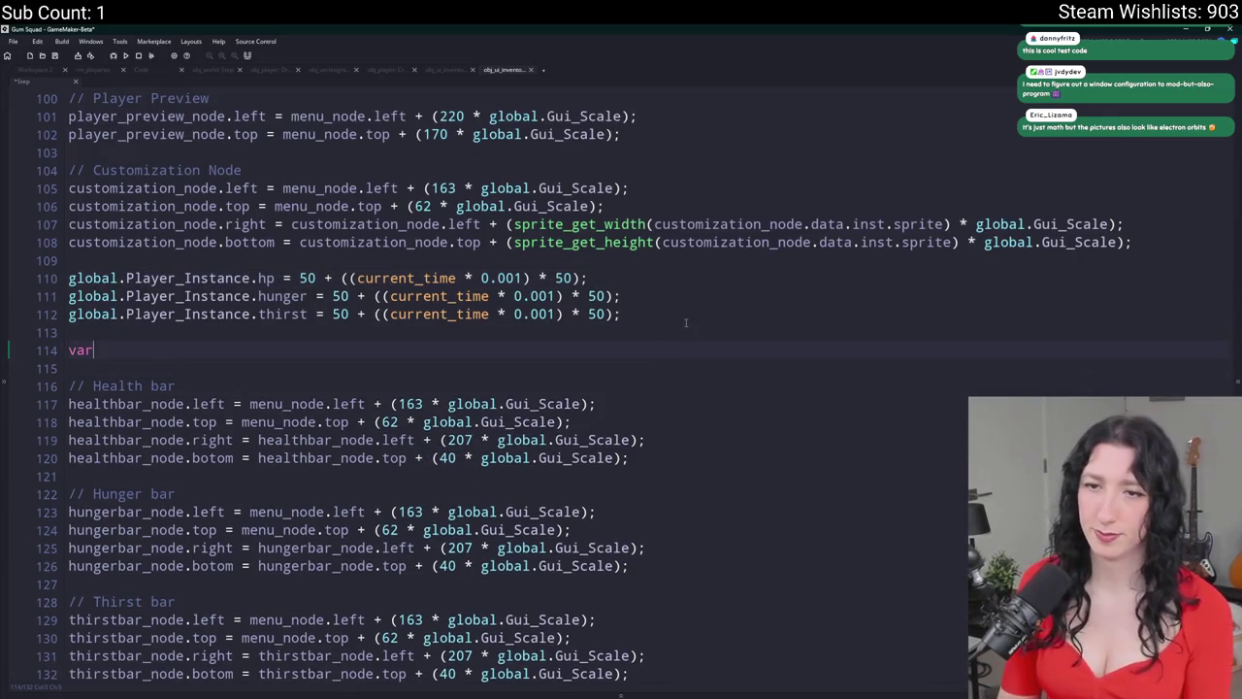
key("ctrl+v")
type(";")
key("ctrl+d")
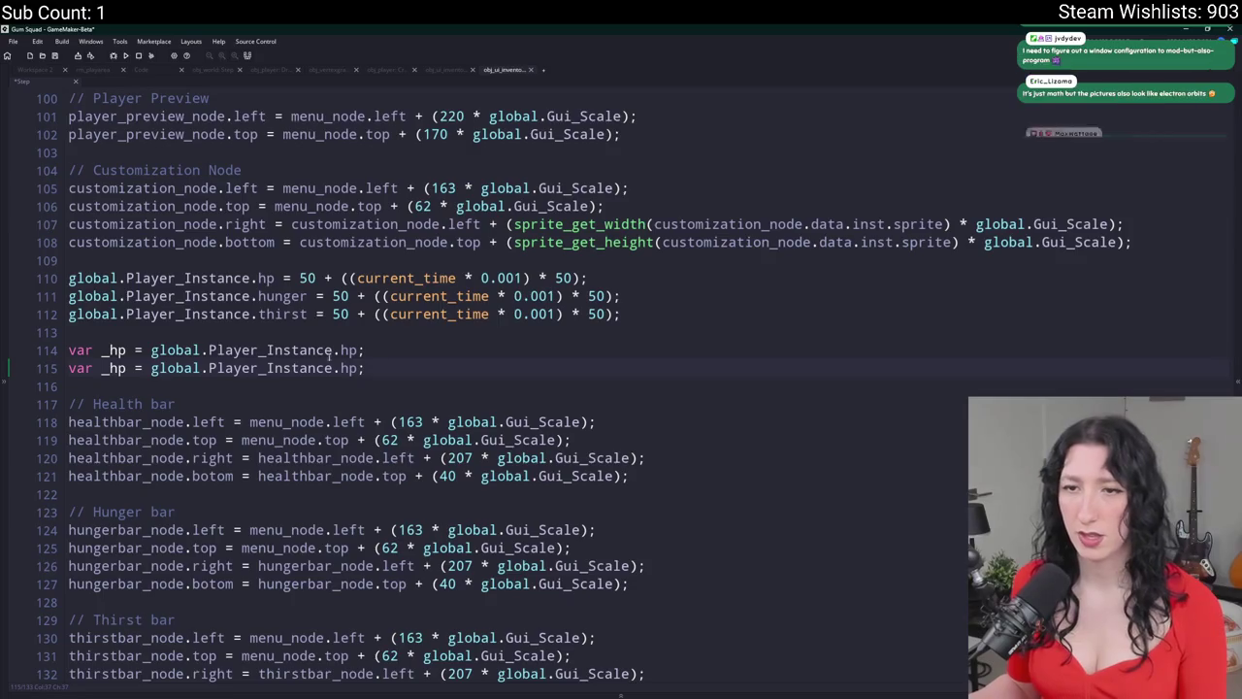
- Turn the copied line into var _hunger = global.Player_Instance.hunger;
left_click(260, 312)
double_click(282, 296)
key("ctrl+c")
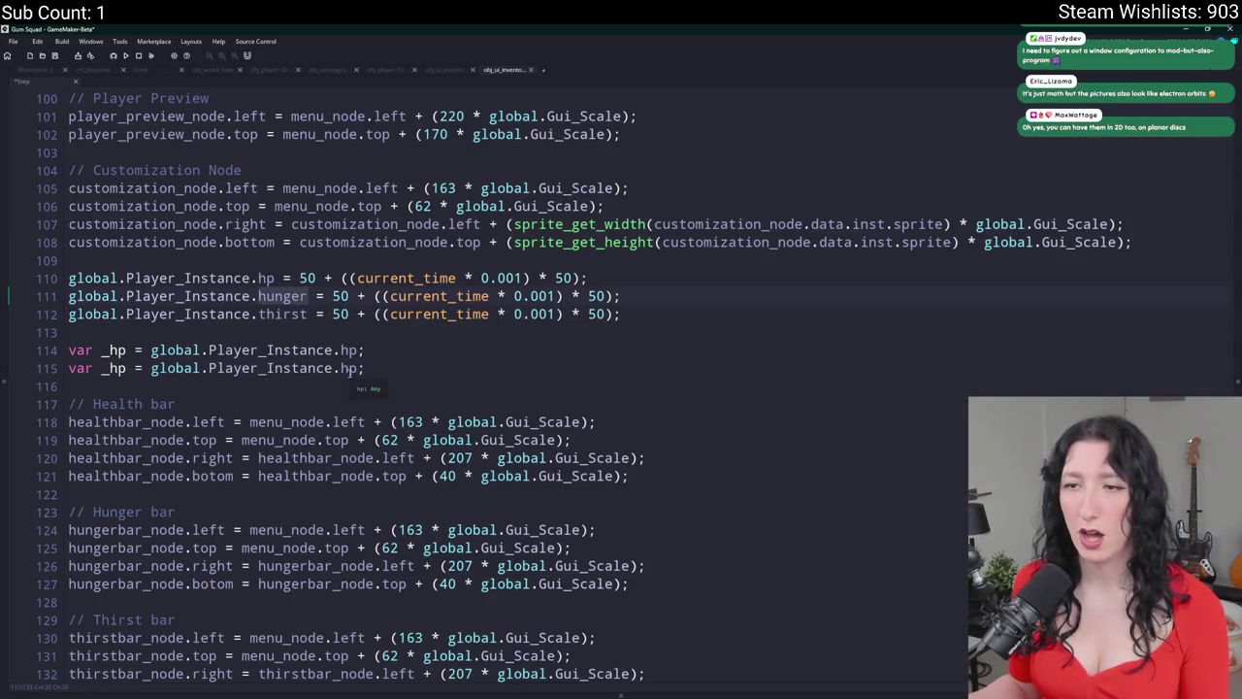
double_click(349, 368)
key("ctrl+v")
double_click(117, 368)
type("_hunger")
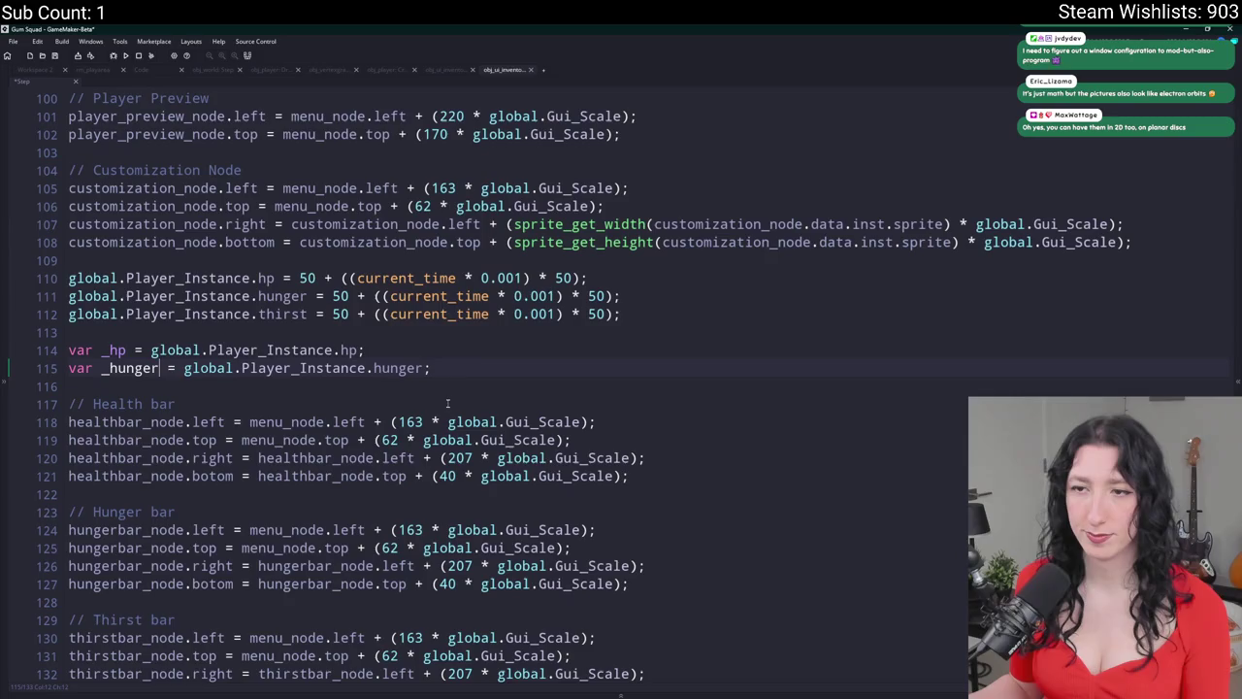
key("ctrl+d")
- Turn the next copy into var _thirst = global.Player_Instance.thirst;
double_click(282, 314)
key("ctrl+c")
double_click(398, 385)
key("ctrl+v")
double_click(131, 385)
type("_thirst")
- Run the game with F5 to test the animated bars
left_click(477, 373)
scroll(479, 373, "down", 1)
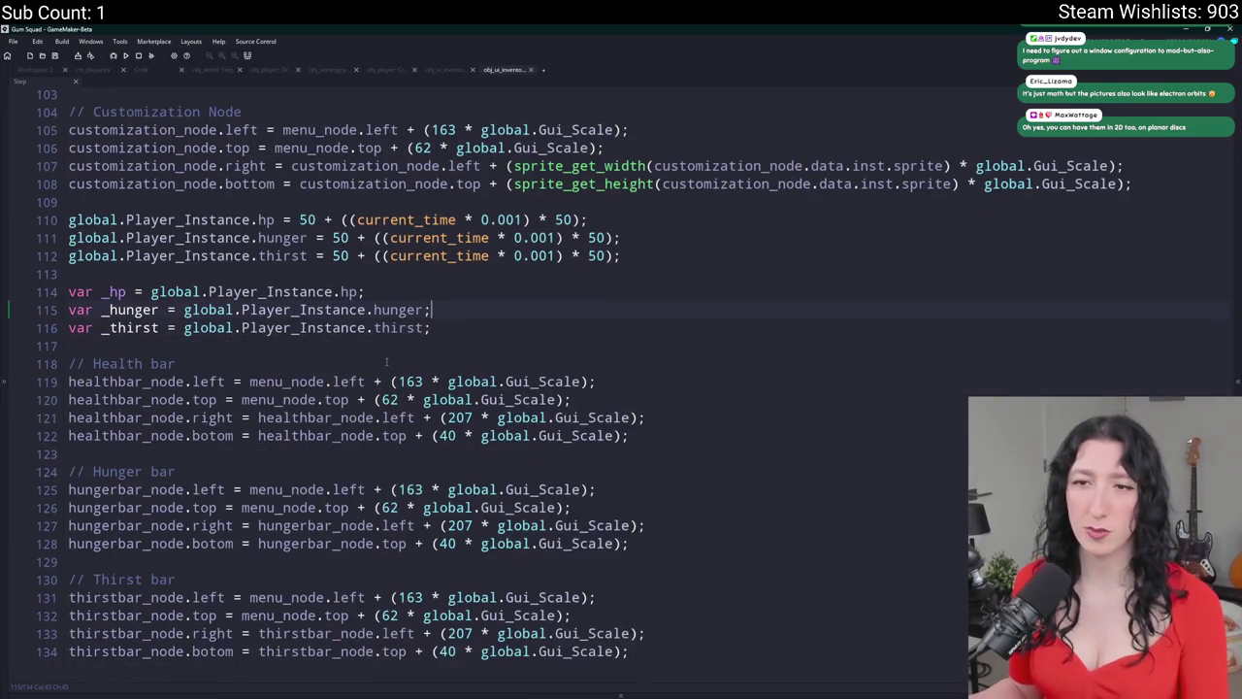
key("F5")
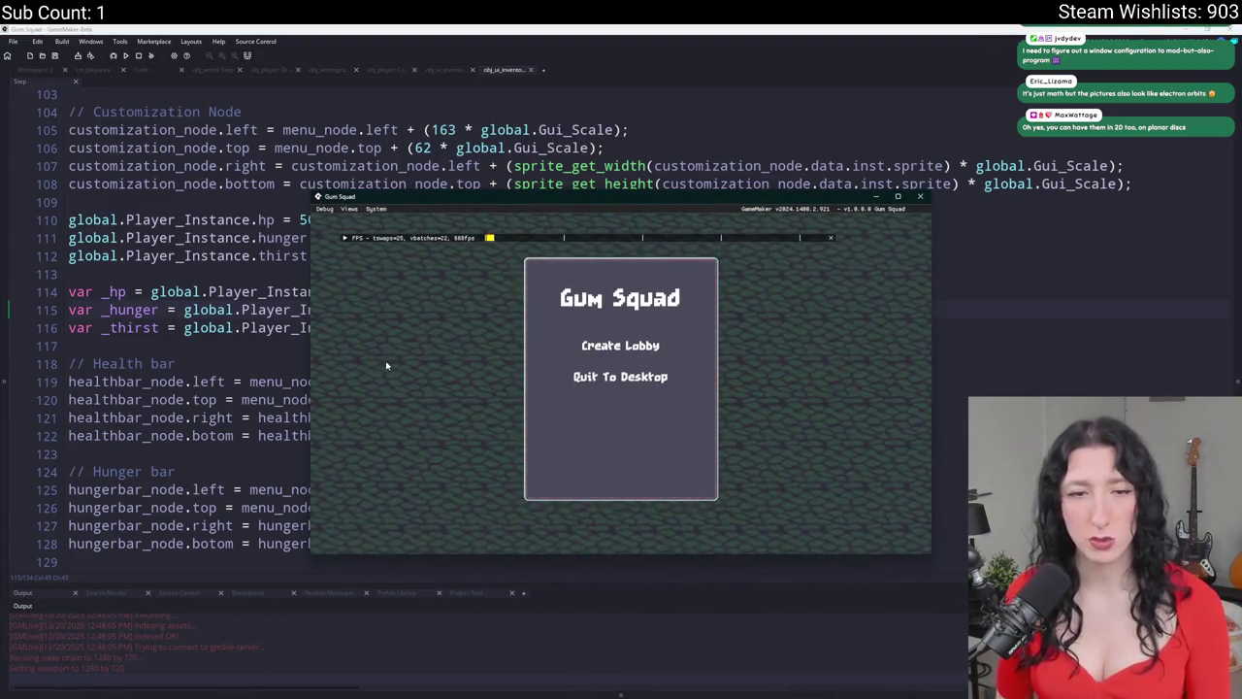
- Create a lobby and walk the player character around the game world
left_click(643, 345)
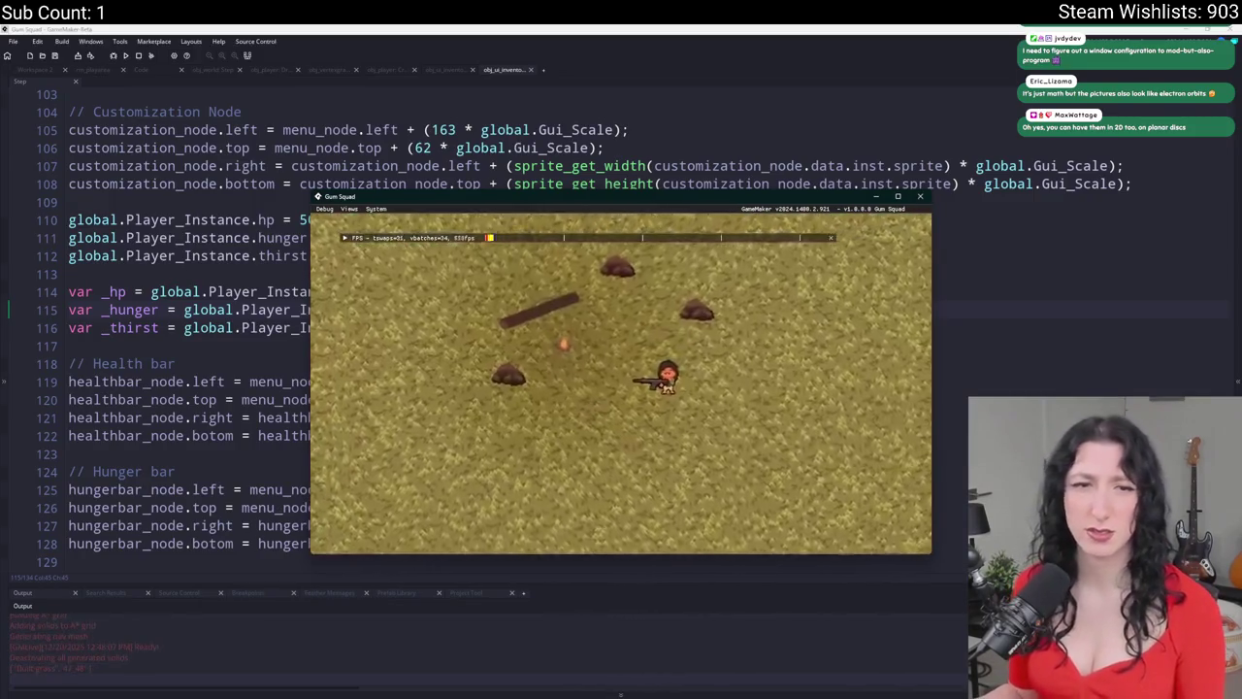
key("s")
key("d")
key("w")
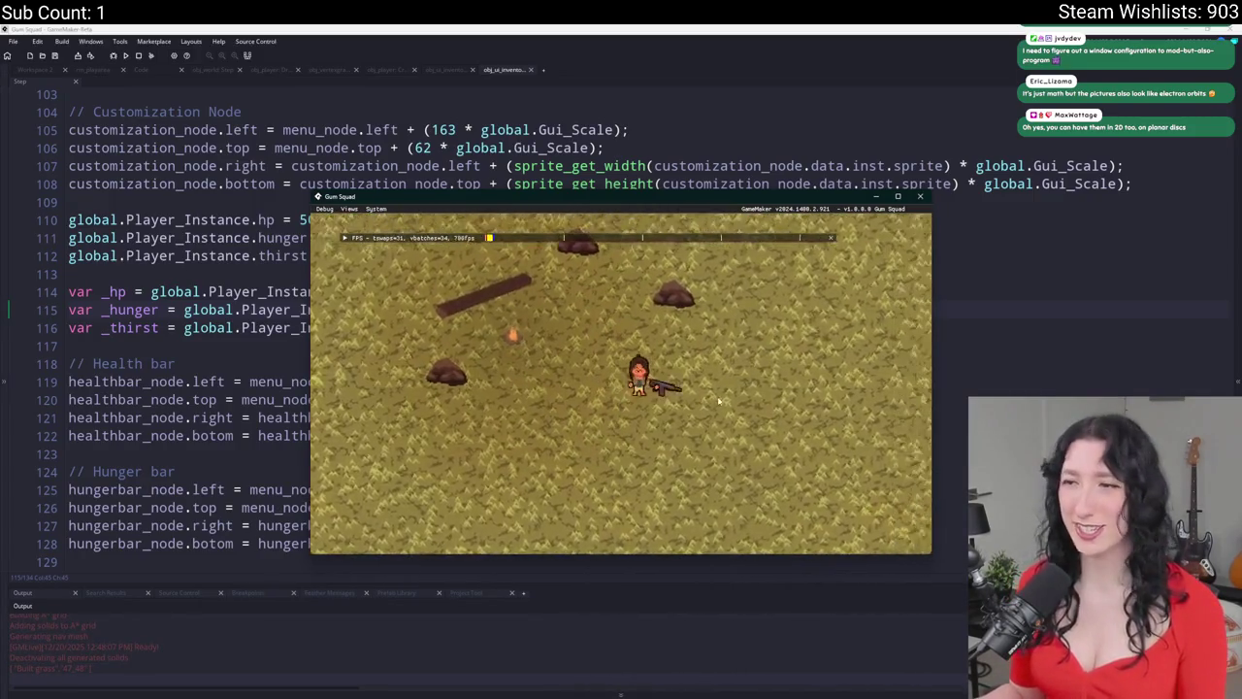
key("s")
key("w")
key("s")
key("a")
key("s")
key("w")
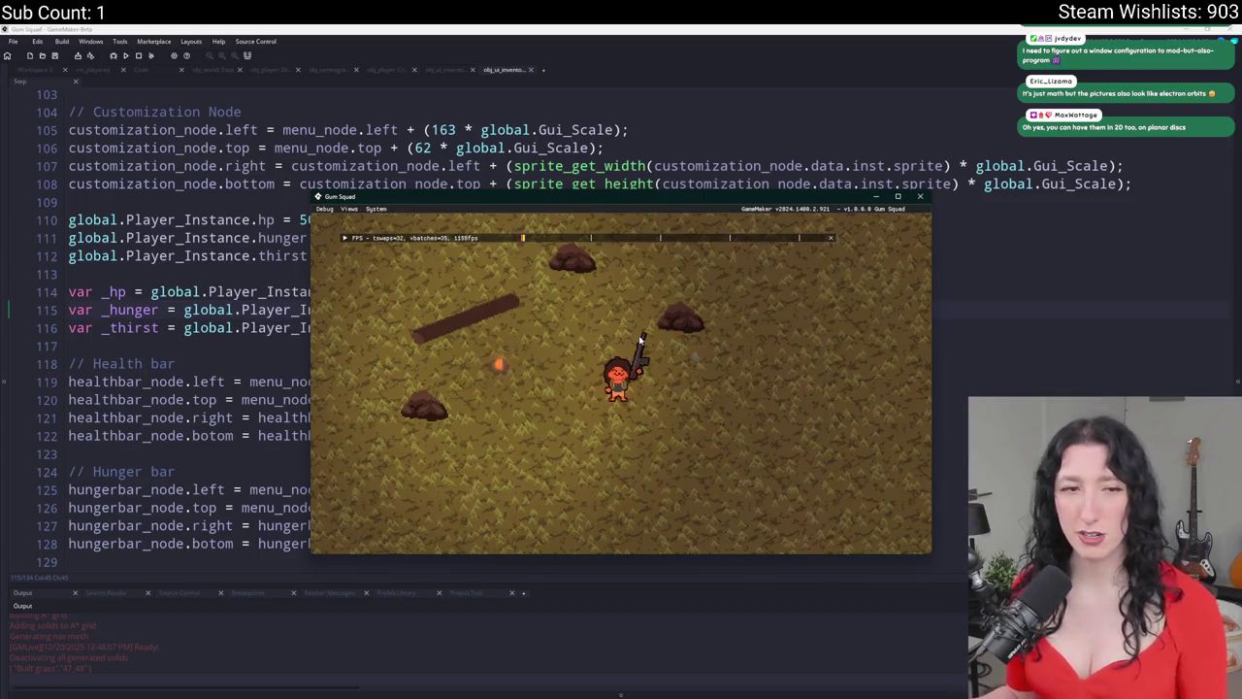
key("w")
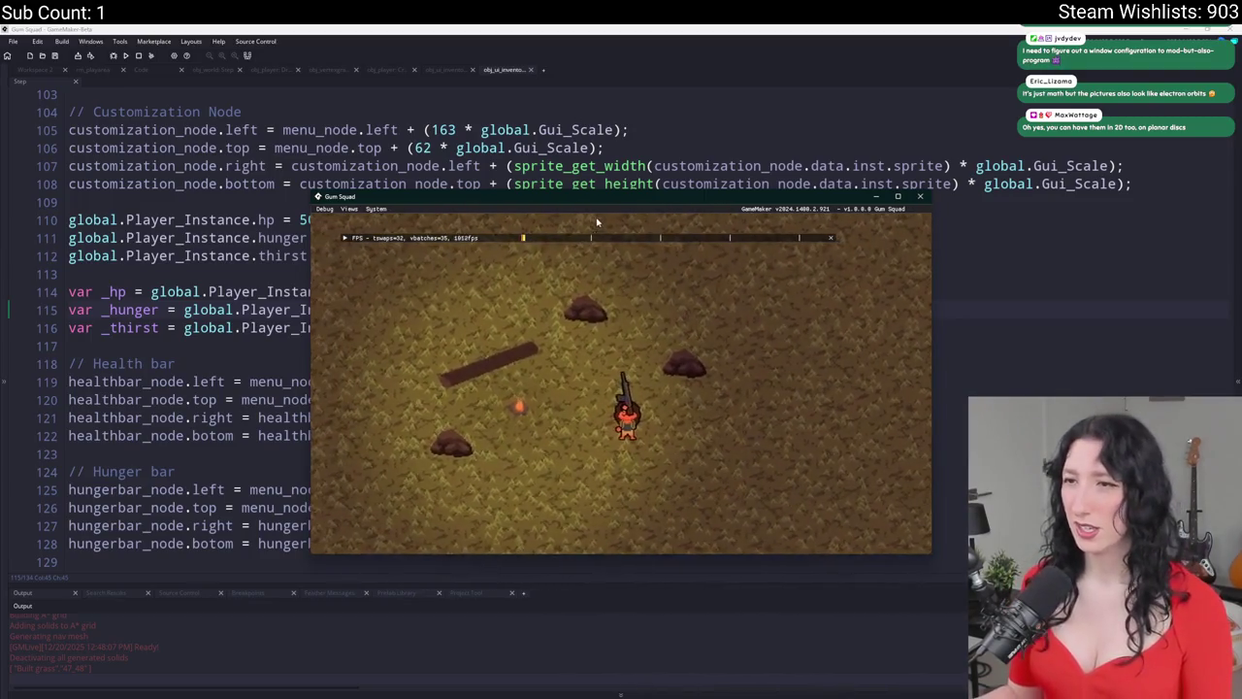
- Maximize the game window and open the inventory to view the purple, olive and navy bars
mouse_move(597, 197)
left_mouse_down()
mouse_move(640, 2)
mouse_move(1009, 260)
mouse_move(898, 130)
mouse_move(914, 104)
left_mouse_up()
key("i")
scroll(303, 311, "down", 1)
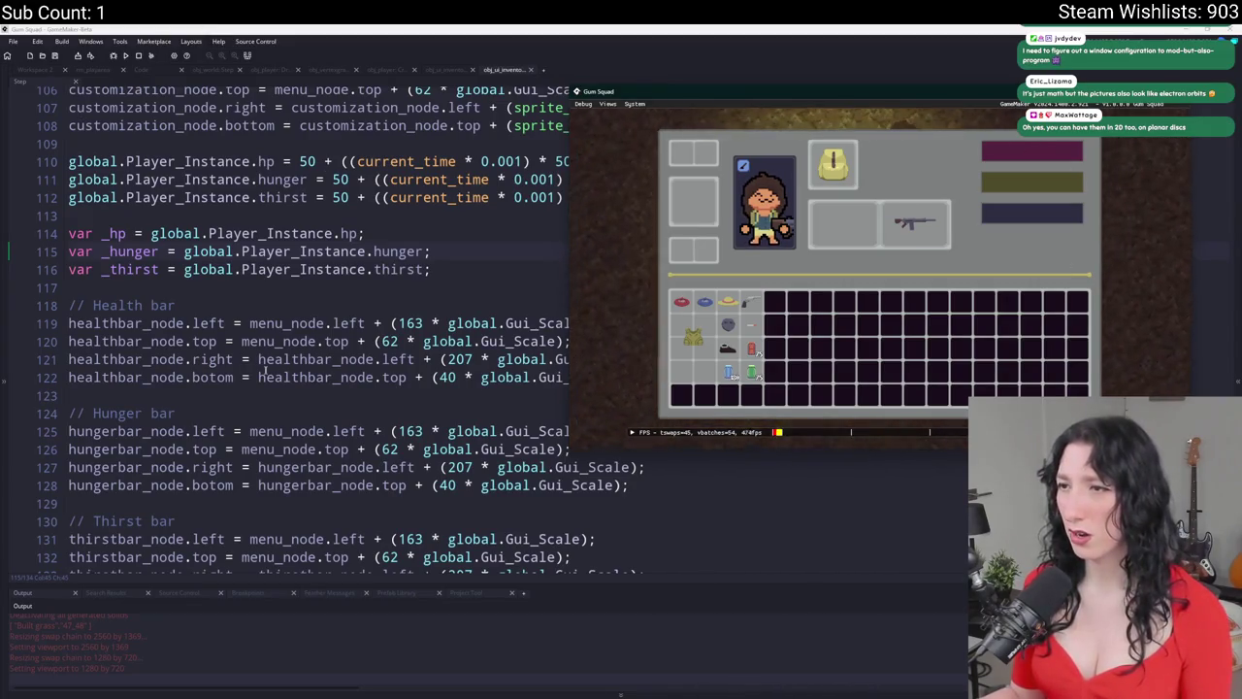
scroll(264, 369, "down", 2)
- Highlight and review every use of healthbar_node in the layout code
left_click(129, 284)
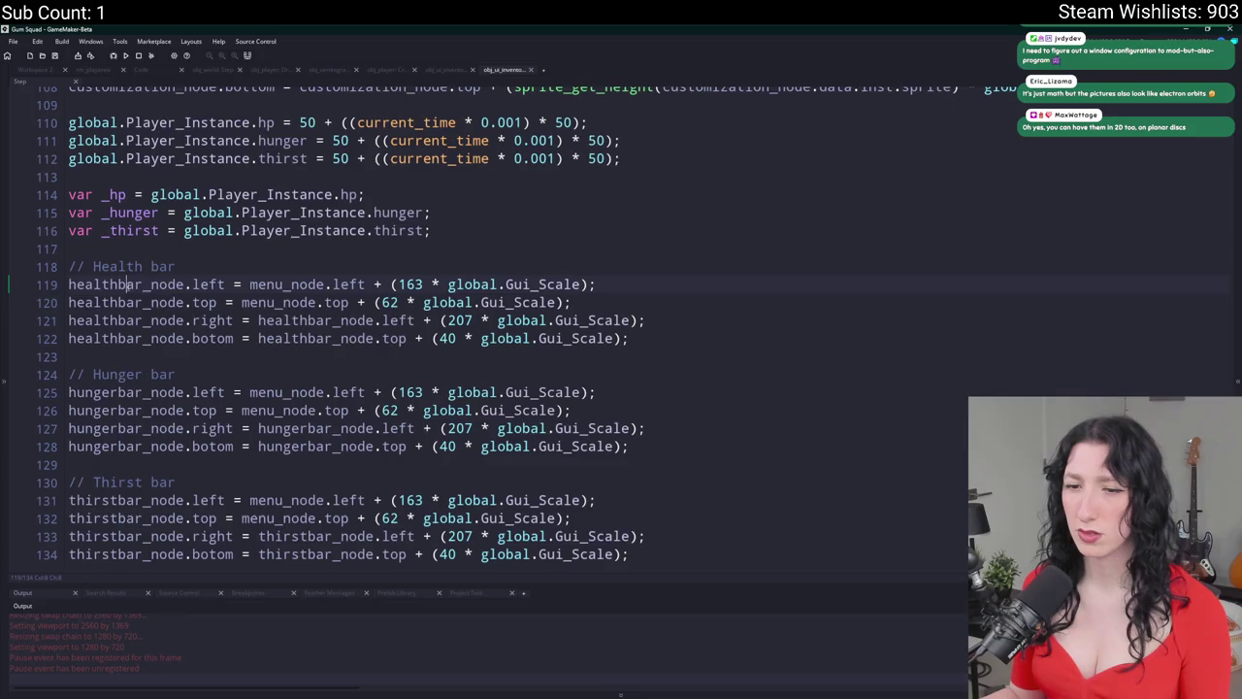
double_click(129, 284)
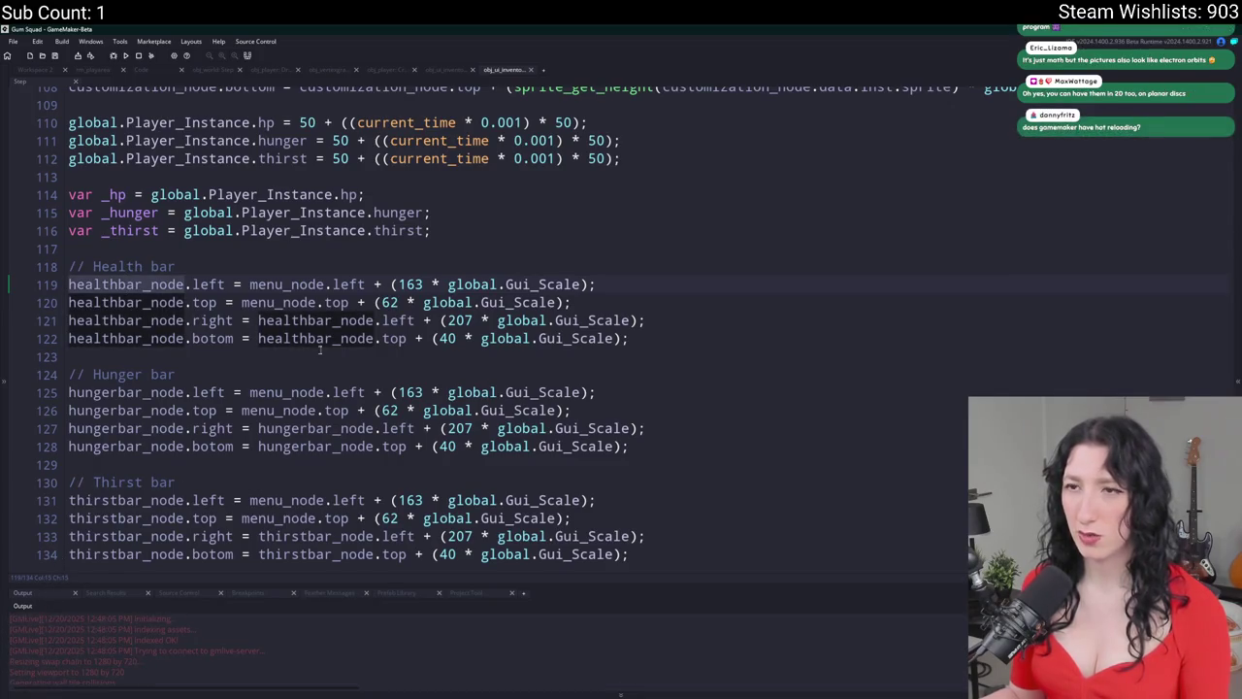
scroll(321, 350, "up", 4)
scroll(320, 349, "down", 4)
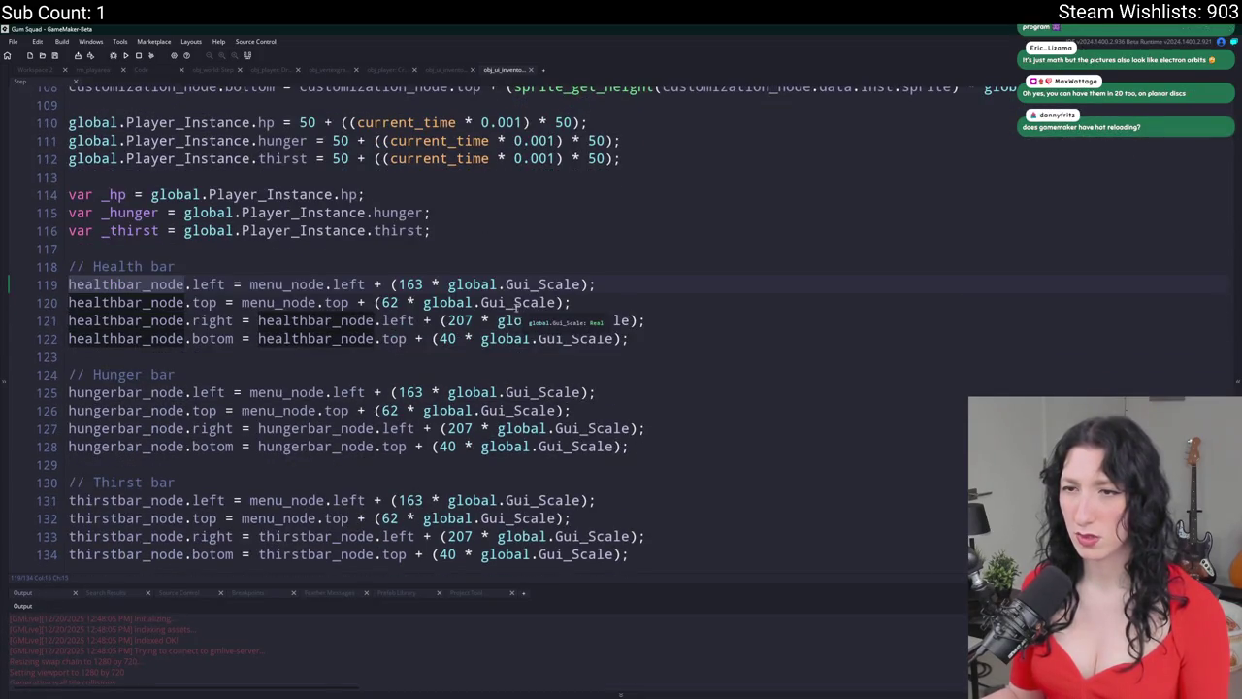
scroll(516, 306, "up", 1)
scroll(379, 430, "up", 1)
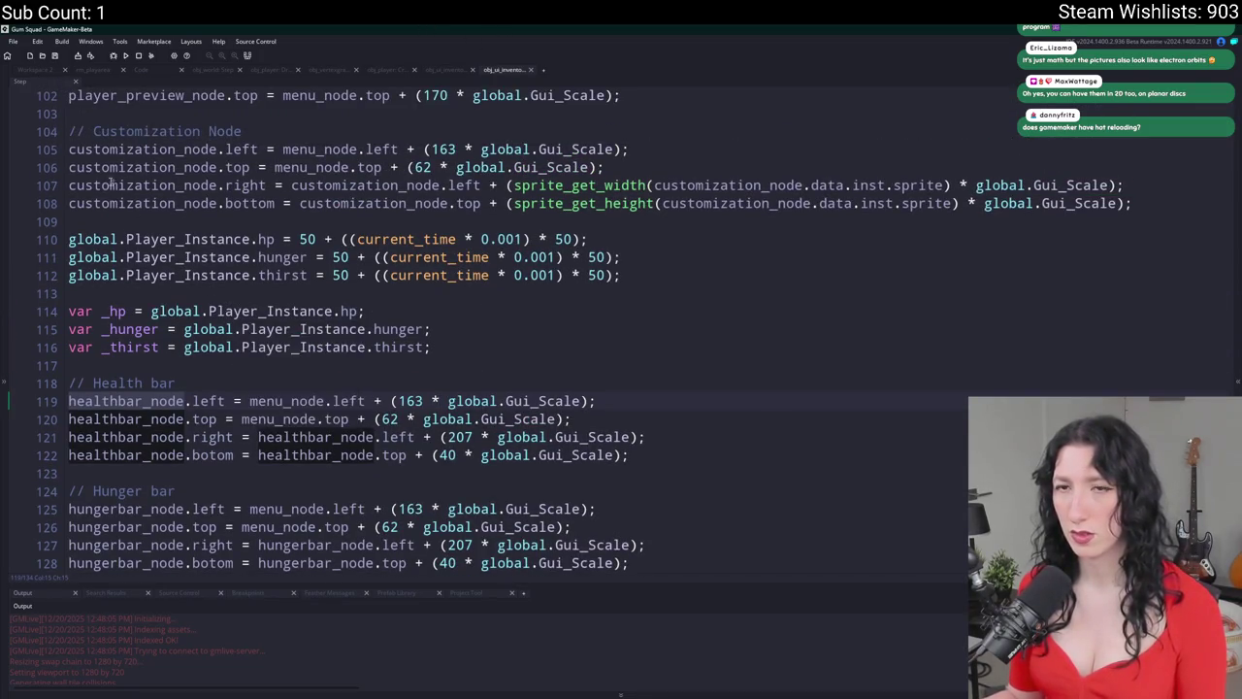
left_click(440, 374)
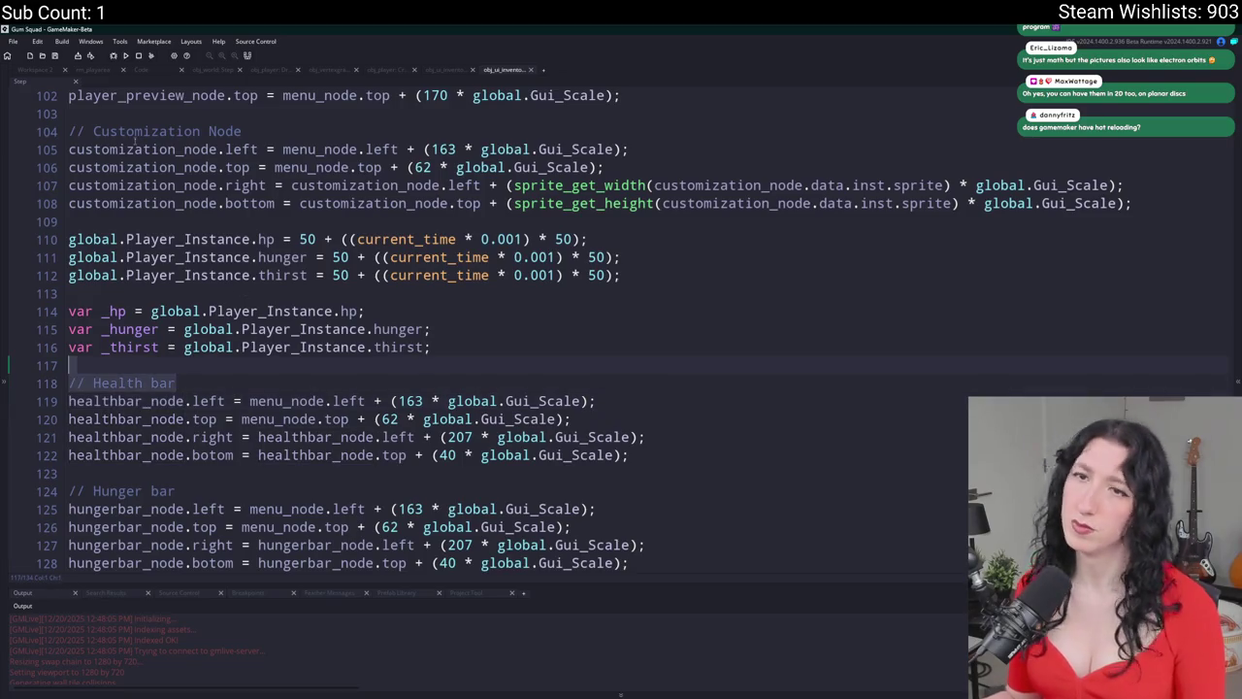
- Change the health bar's left offset on line 119 from 163 to 400 and save for hot reload
left_click(387, 400)
double_click(408, 400)
type("400")
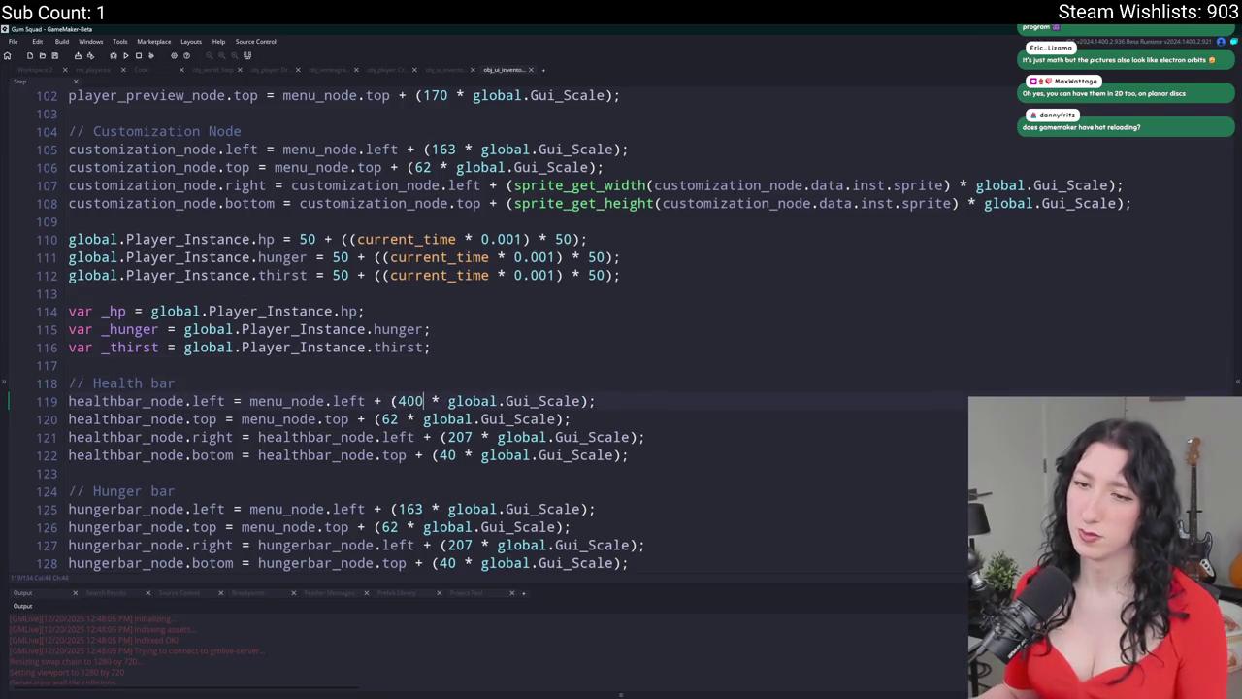
key("ctrl+s")
- Stop the running game and switch to the Workspace 2 tab with the inventory object
mouse_move(888, 233)
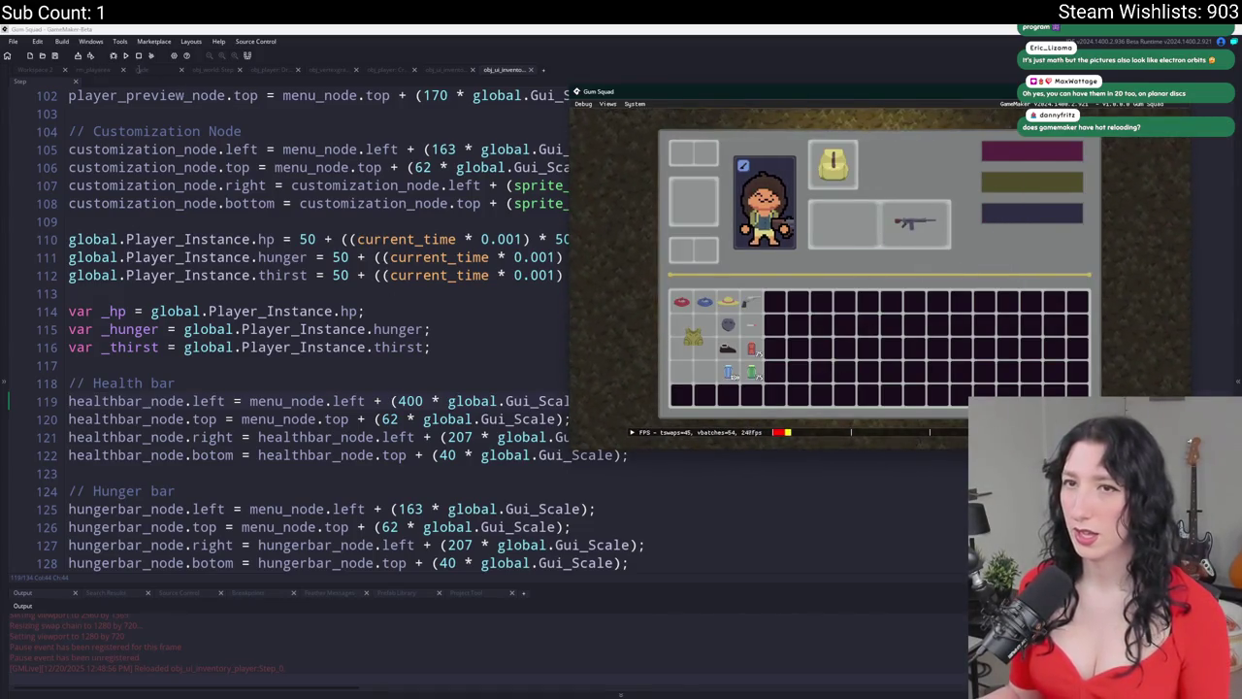
left_click(138, 55)
left_click(39, 70)
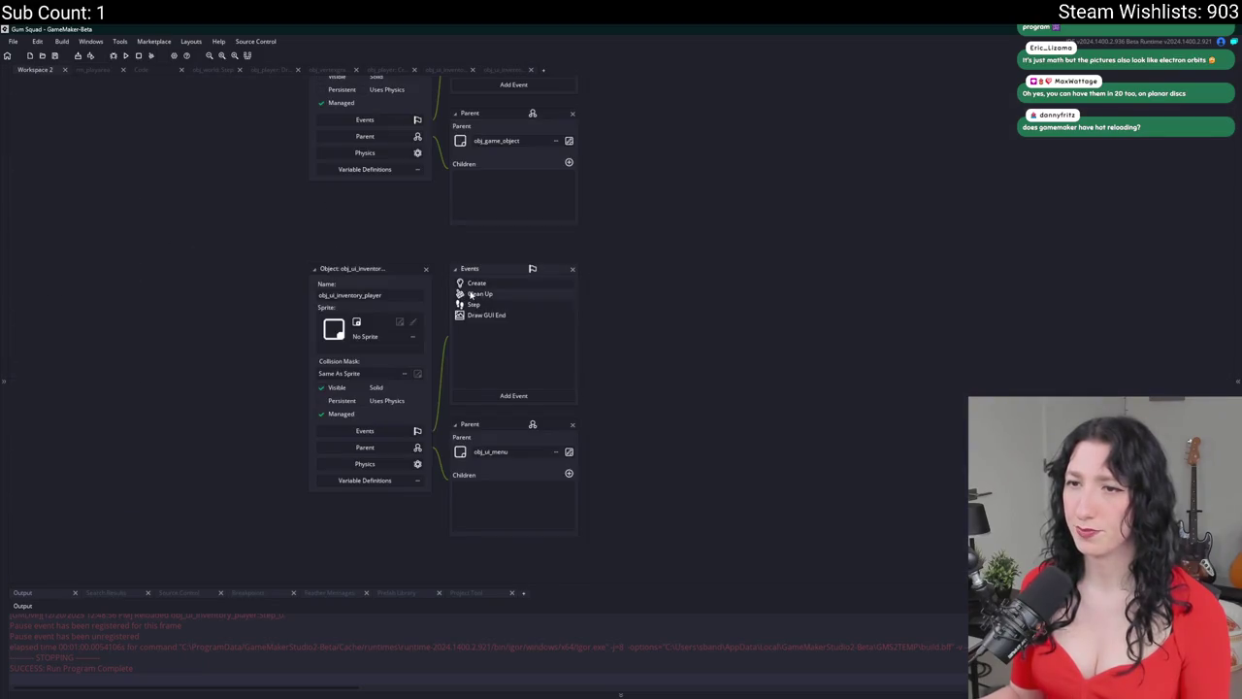
- Open the inventory object's Create event and inspect the thirst bar node and its draw function
double_click(478, 284)
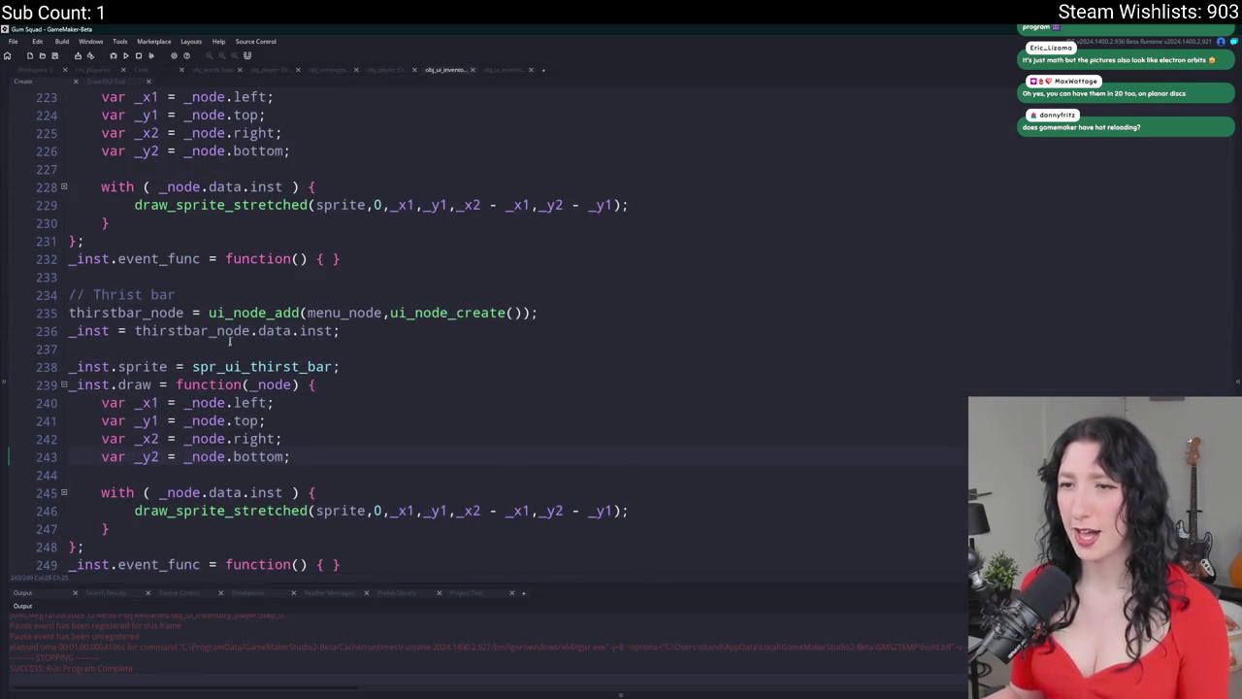
left_click(385, 313)
scroll(172, 524, "down", 1)
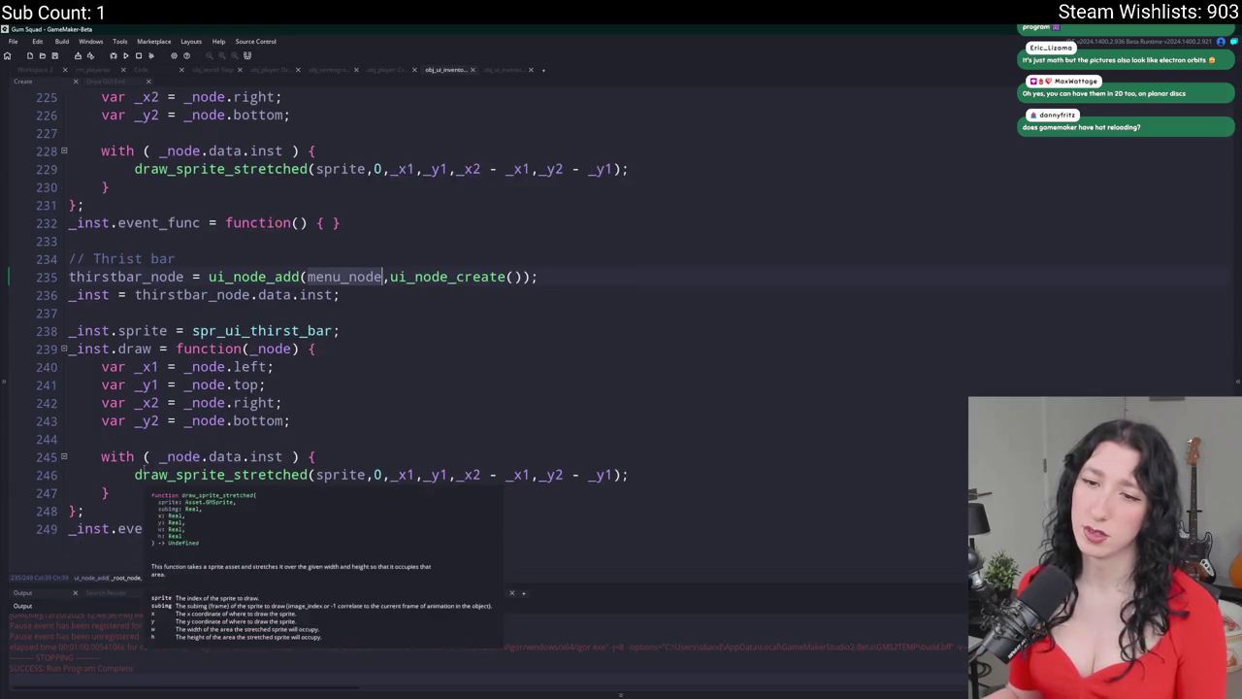
left_click(160, 384)
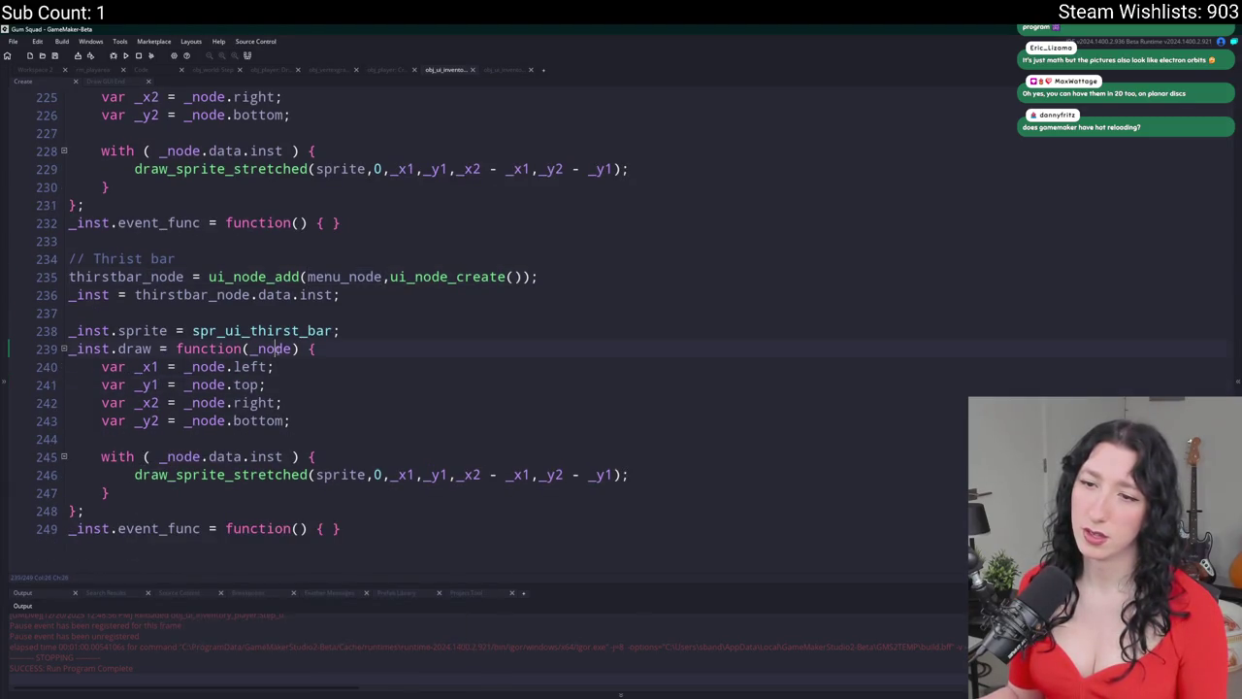
double_click(275, 349)
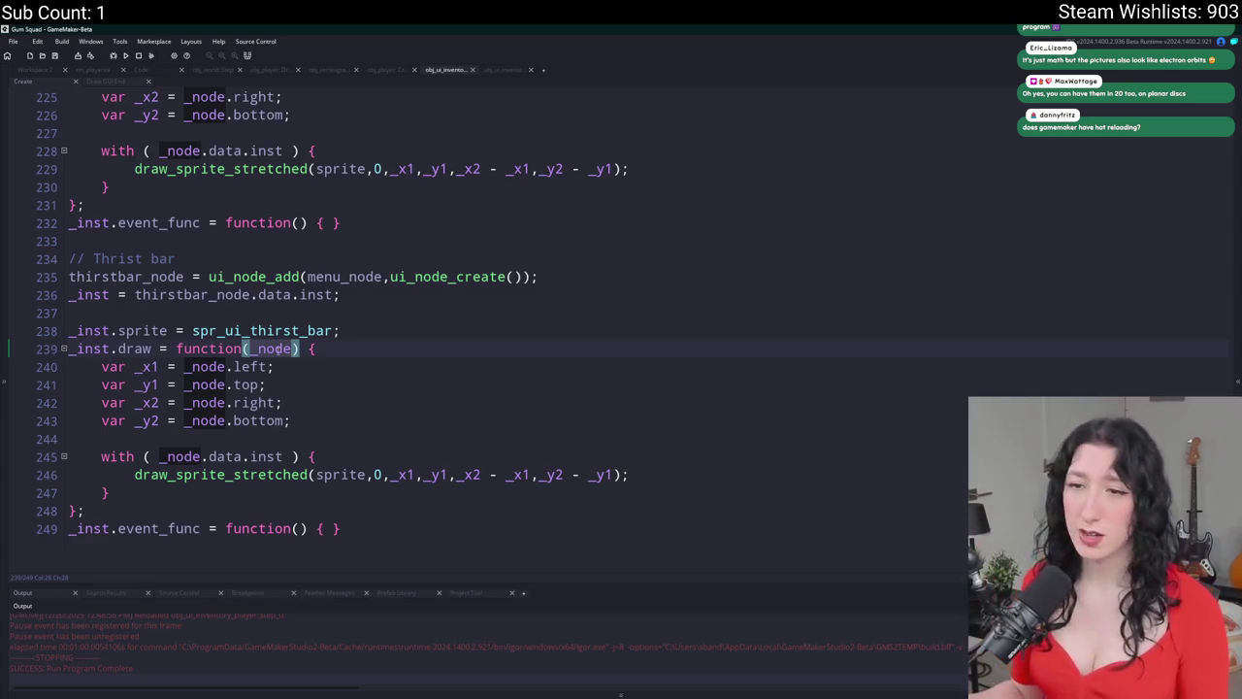
- Add show_message("TEST") after the draw_sprite_stretched call, run the game with F5, and start gameplay
left_click(704, 475)
key("Return")
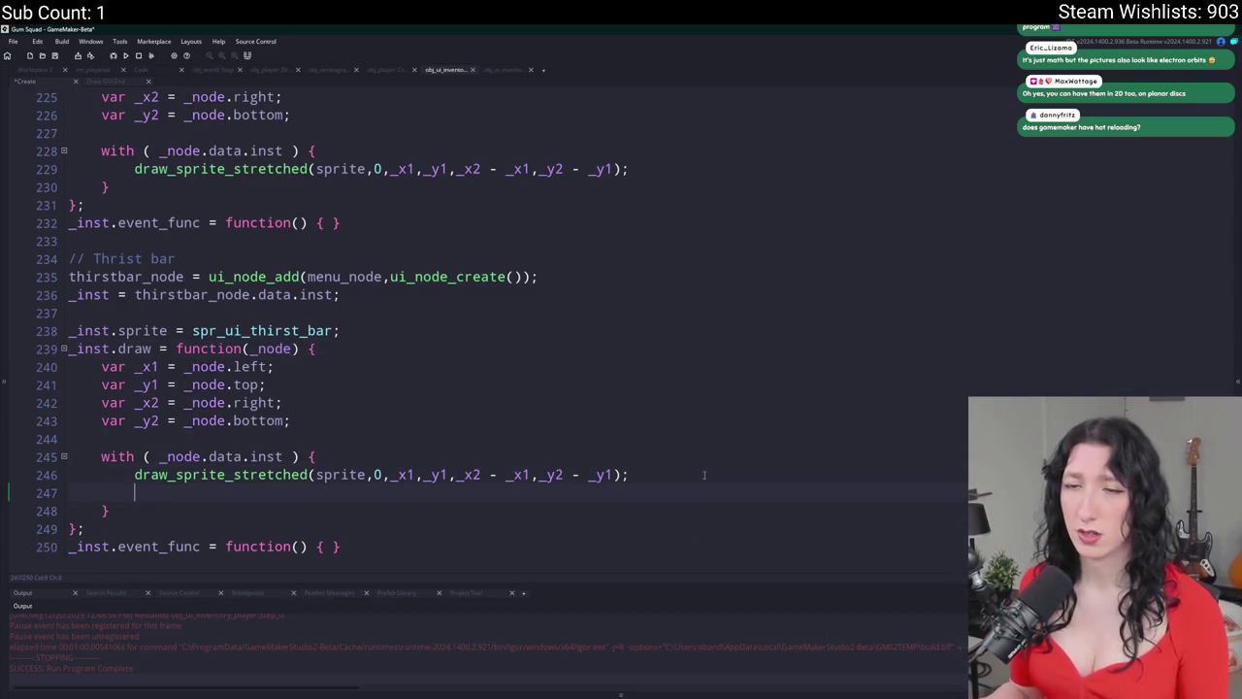
type("show_message(\"TEST\");")
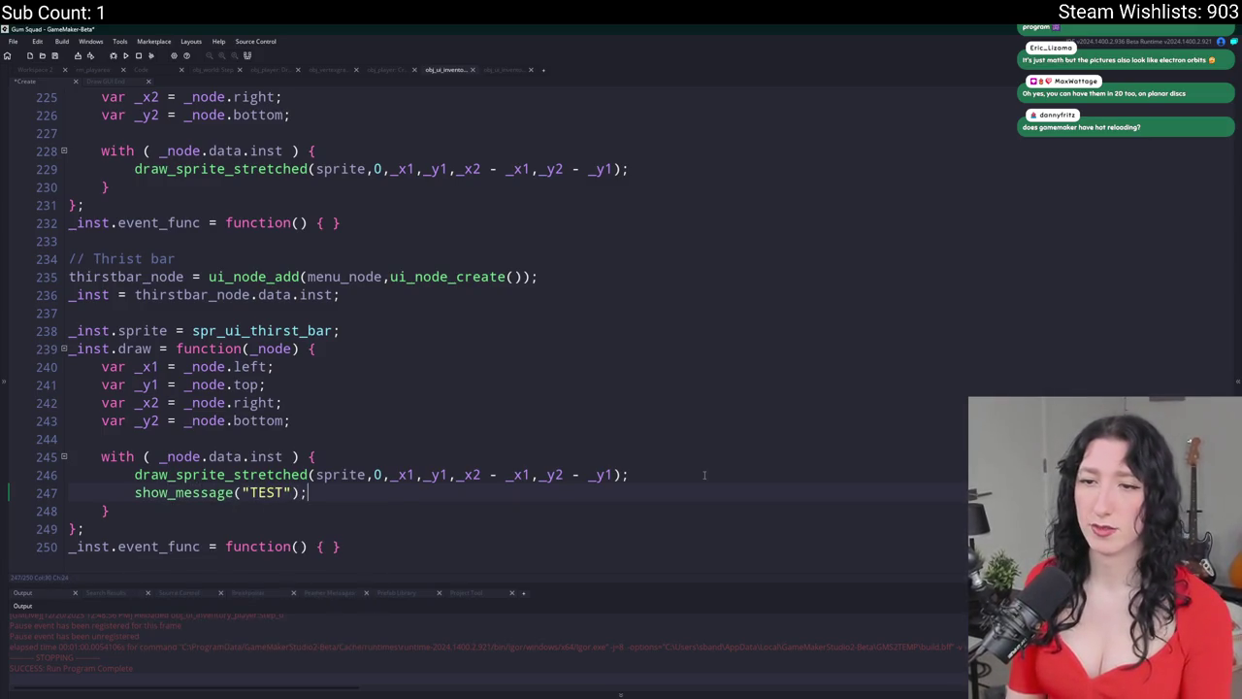
key("F5")
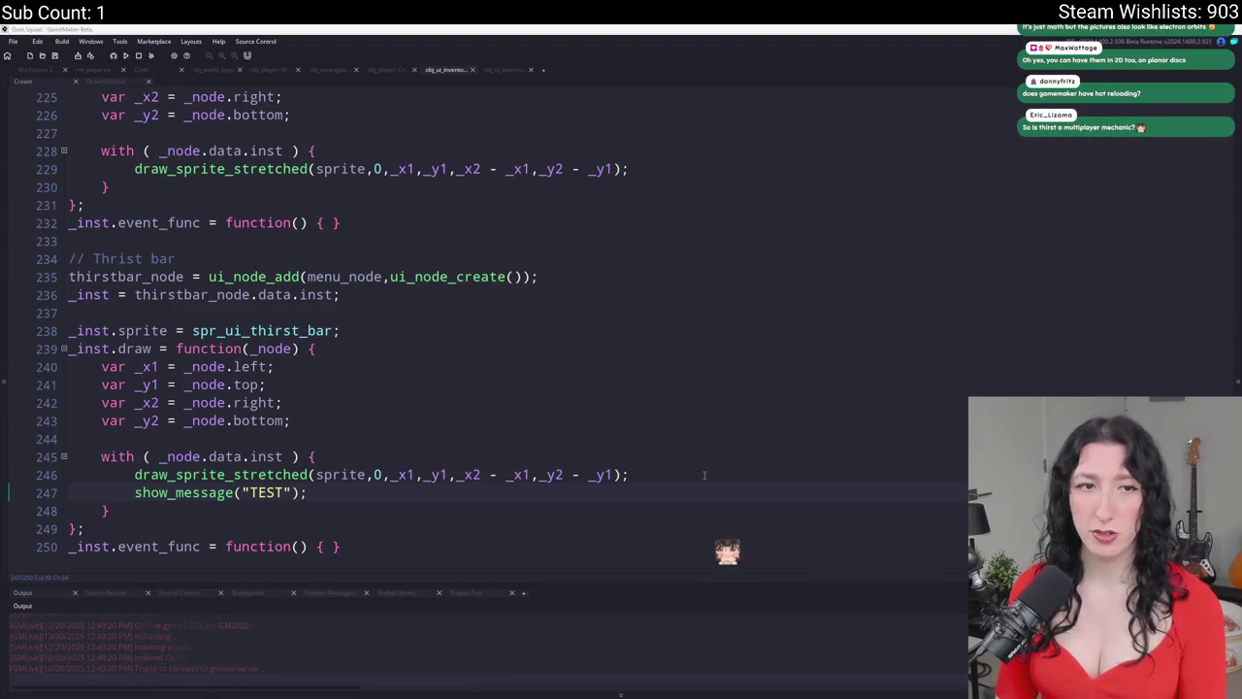
left_click(626, 347)
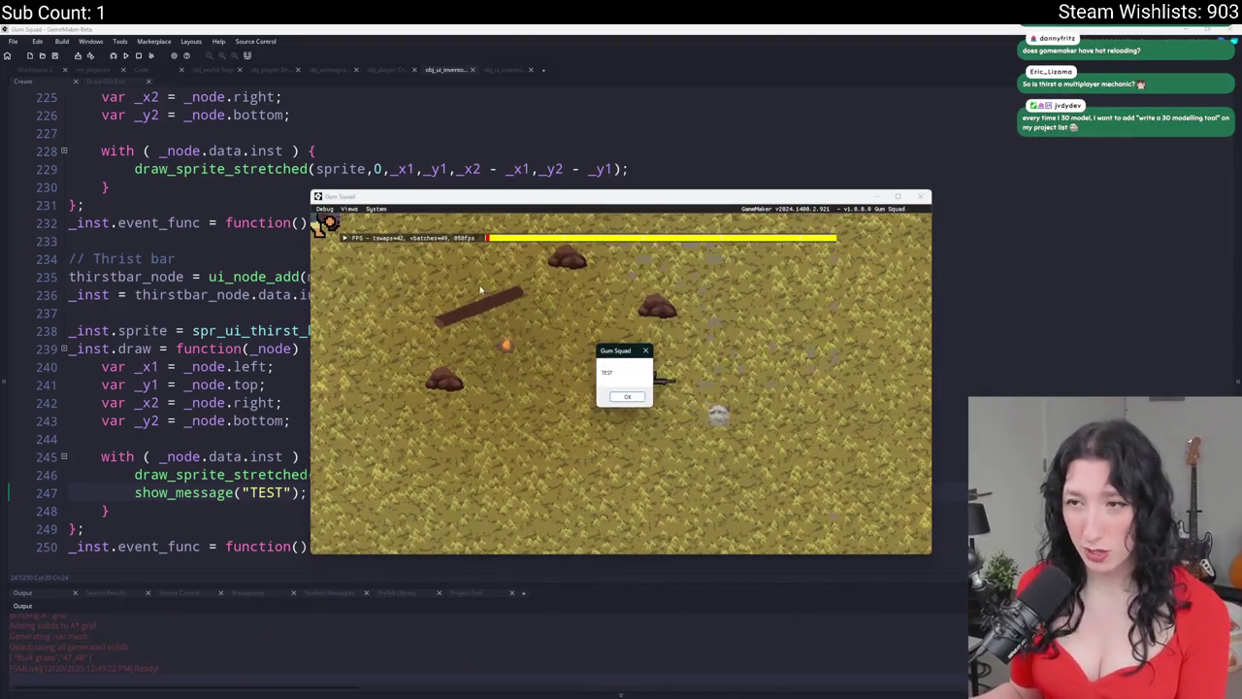
- Open the inventory to trigger the TEST popup, stop the game, and delete the show_message line
key("i")
left_click(139, 56)
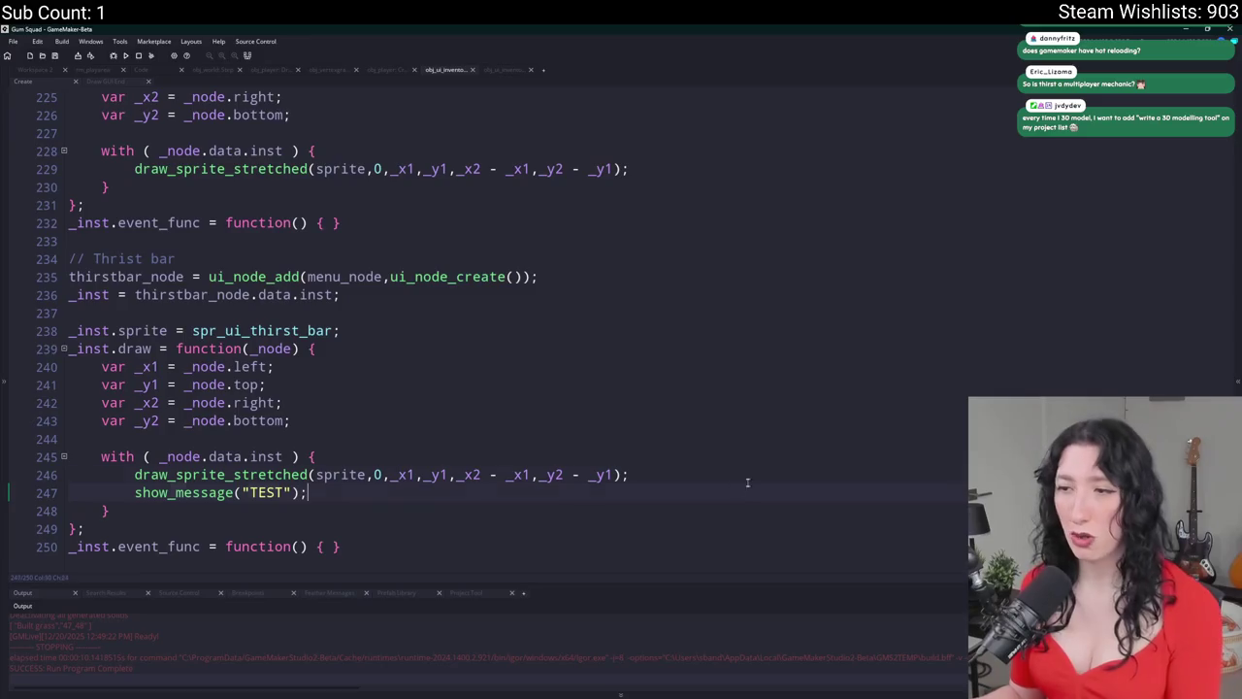
key("ctrl+d")
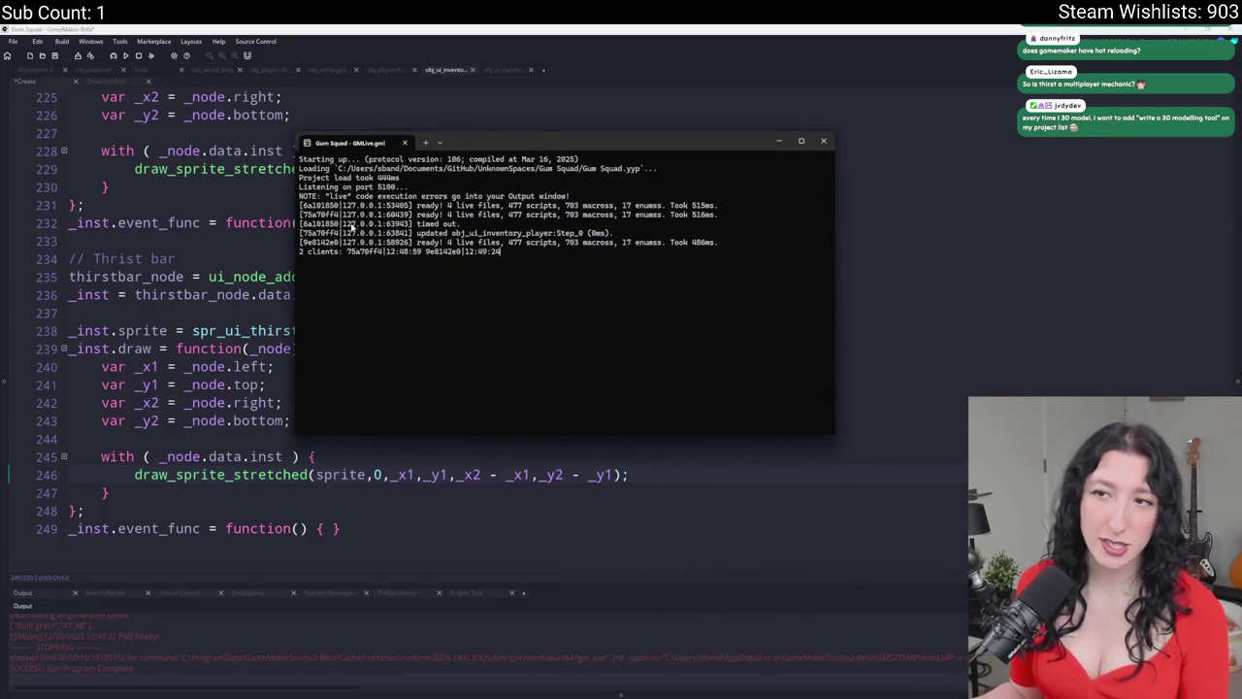
key("alt+Tab")
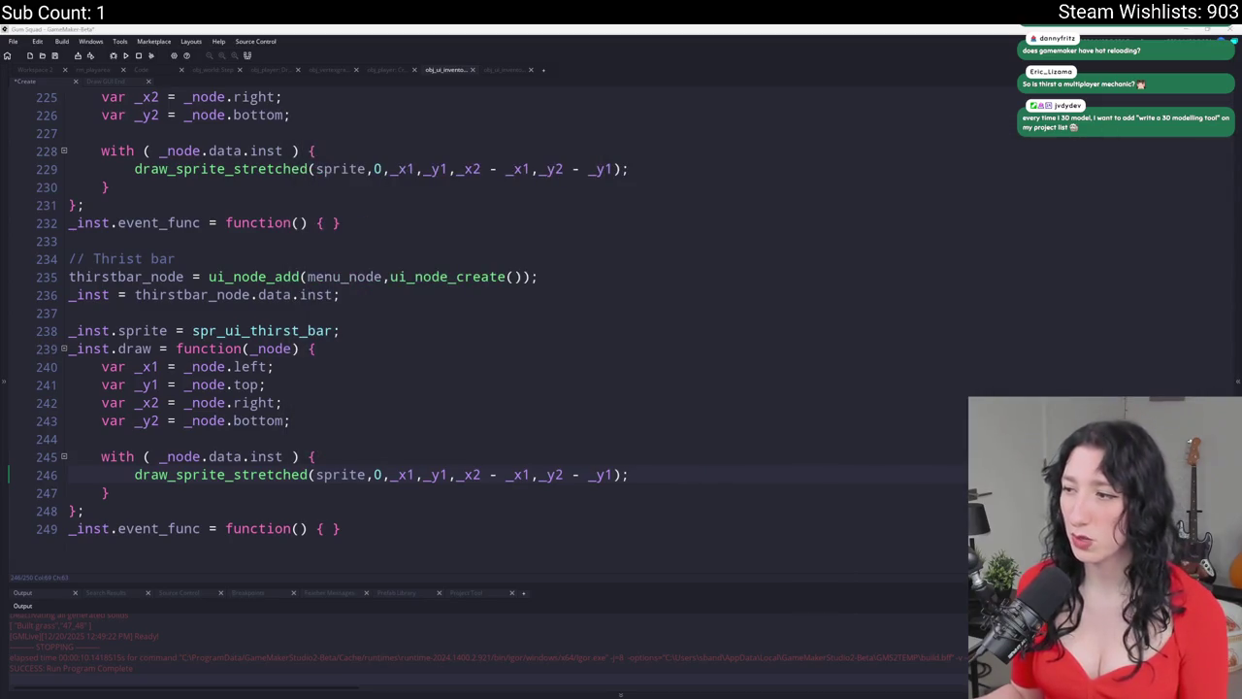
key("ctrl+Home")
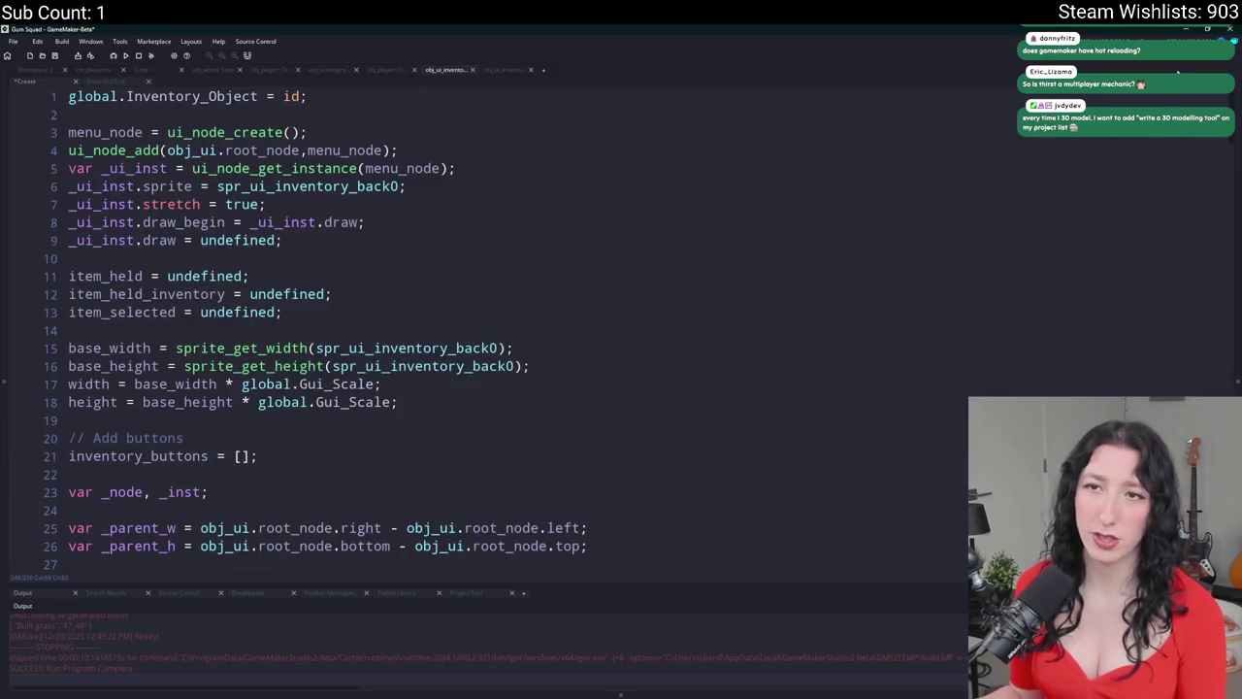
key("ctrl+End")
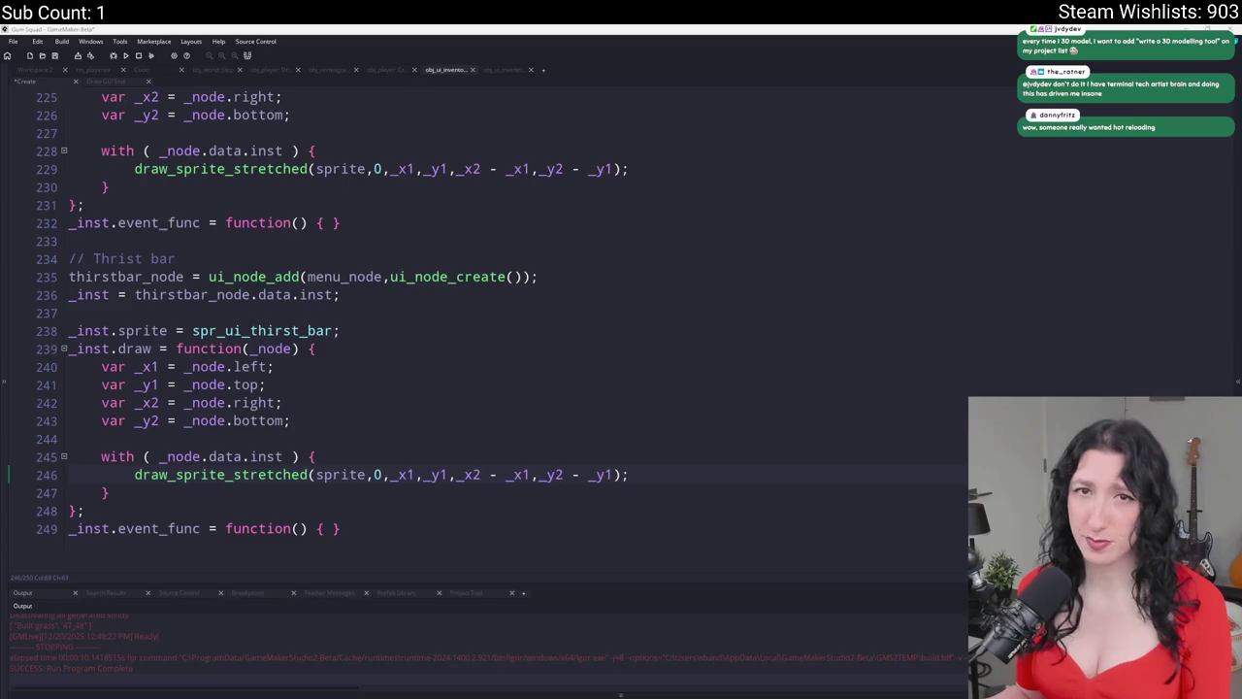
key("alt+Tab")
- Search the web for yellowafterlife and open the yal.cc works portfolio
type("yellow")
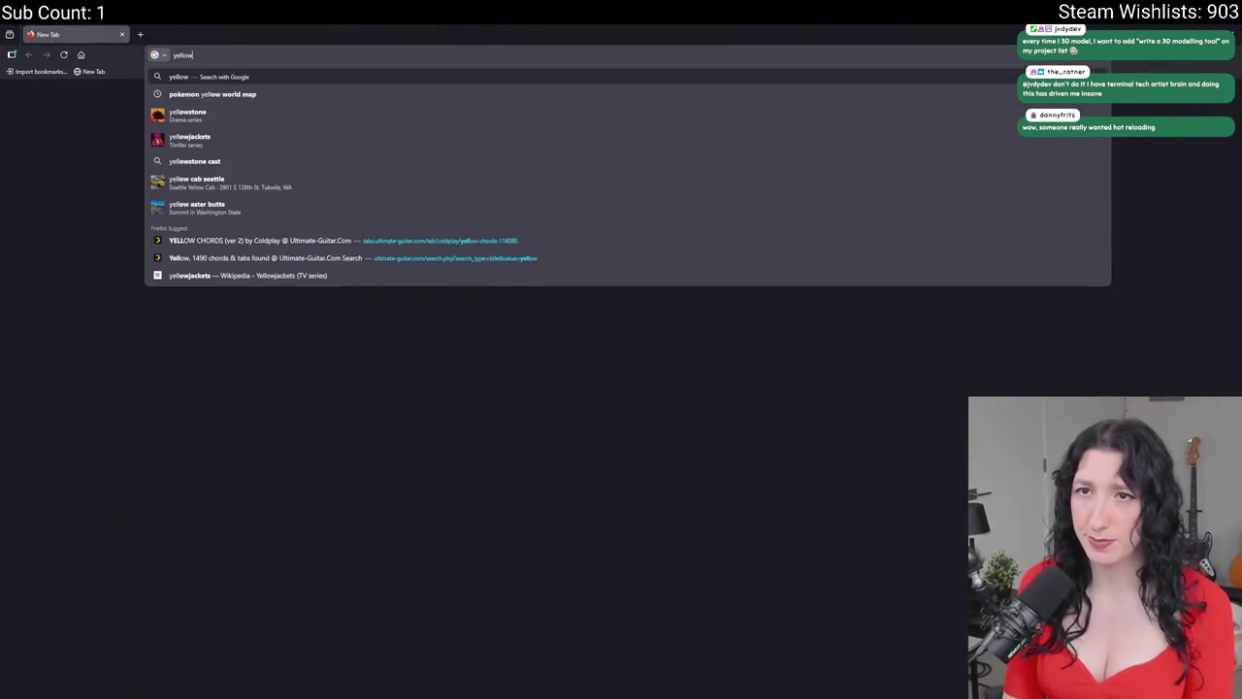
type("afterlife")
key("Return")
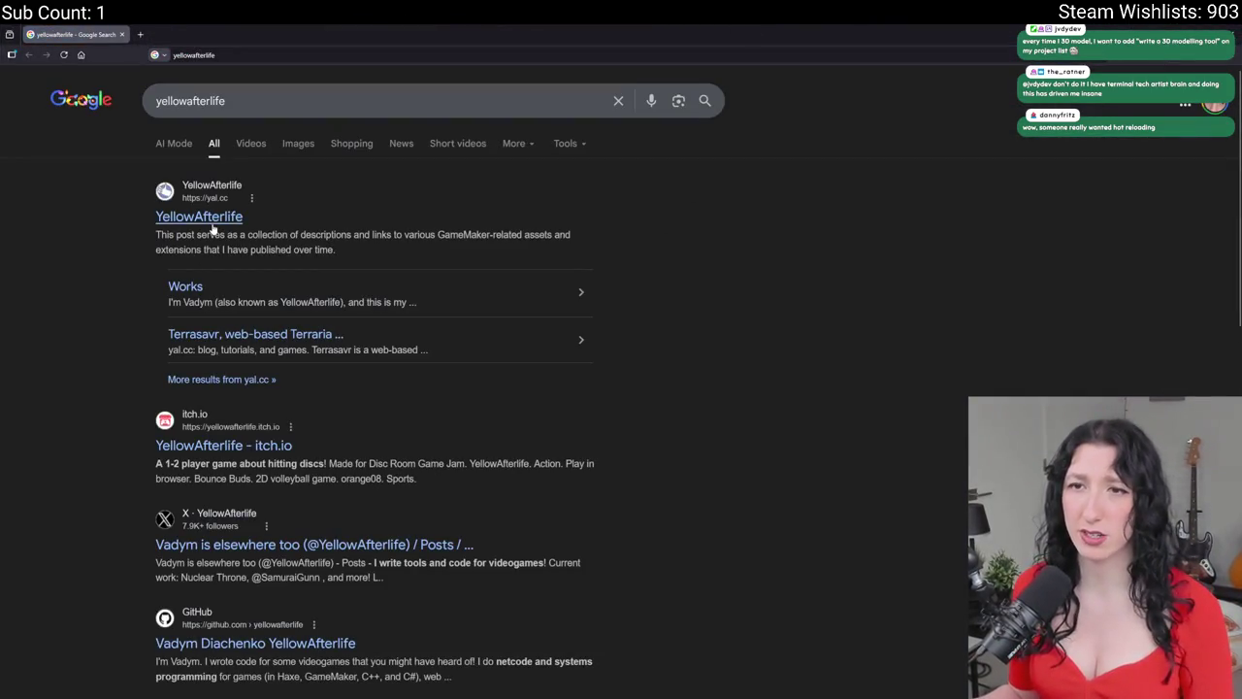
scroll(434, 331, "down", 3)
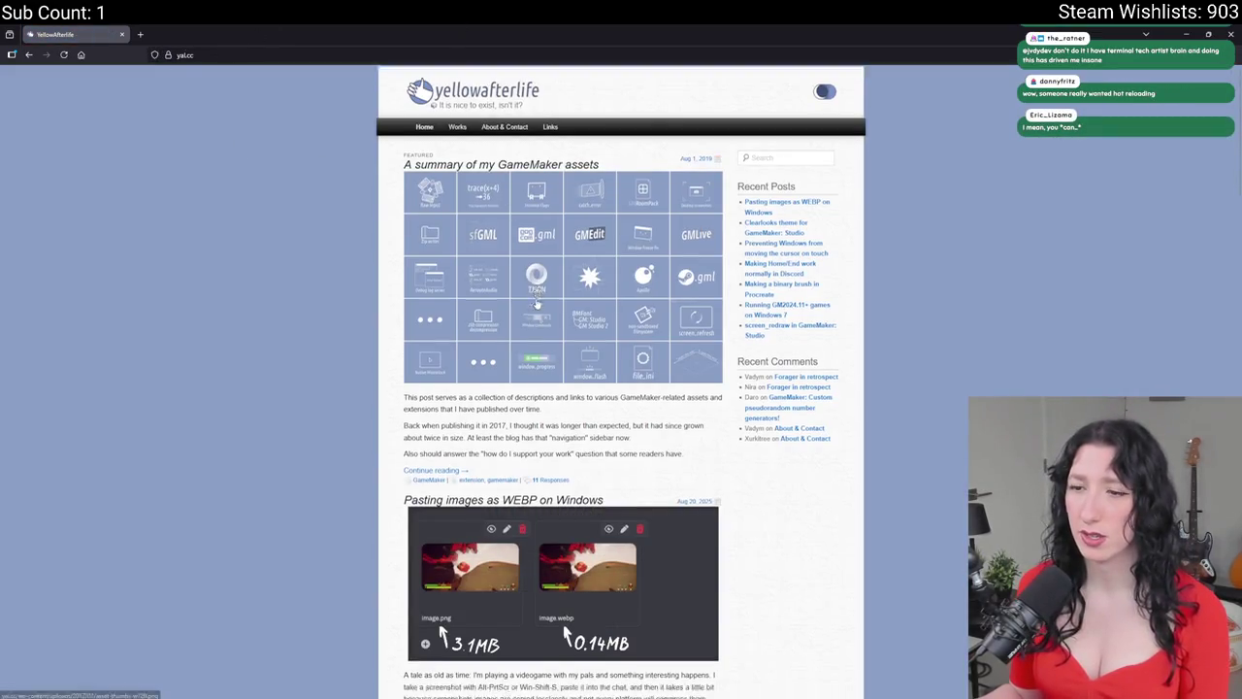
scroll(434, 331, "down", 9)
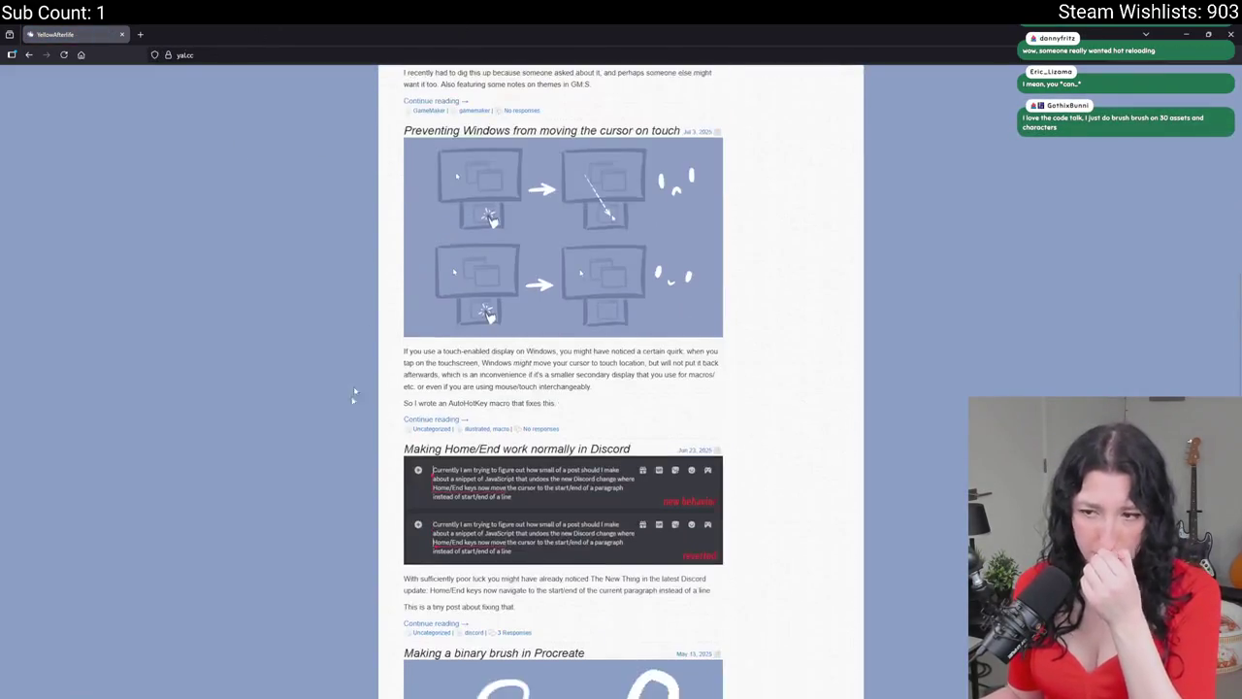
scroll(310, 131, "up", 12)
left_click(457, 140)
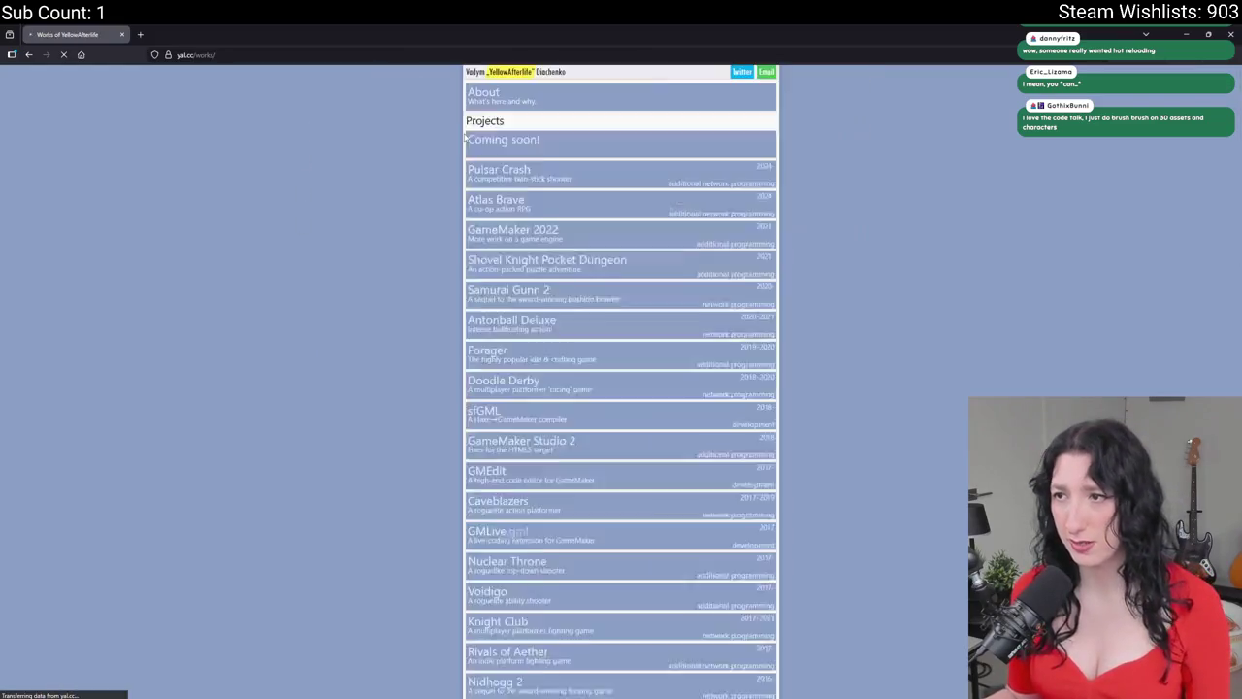
- Scroll the projects list down to GMLive.js and open that entry in a new tab
scroll(854, 360, "down", 1)
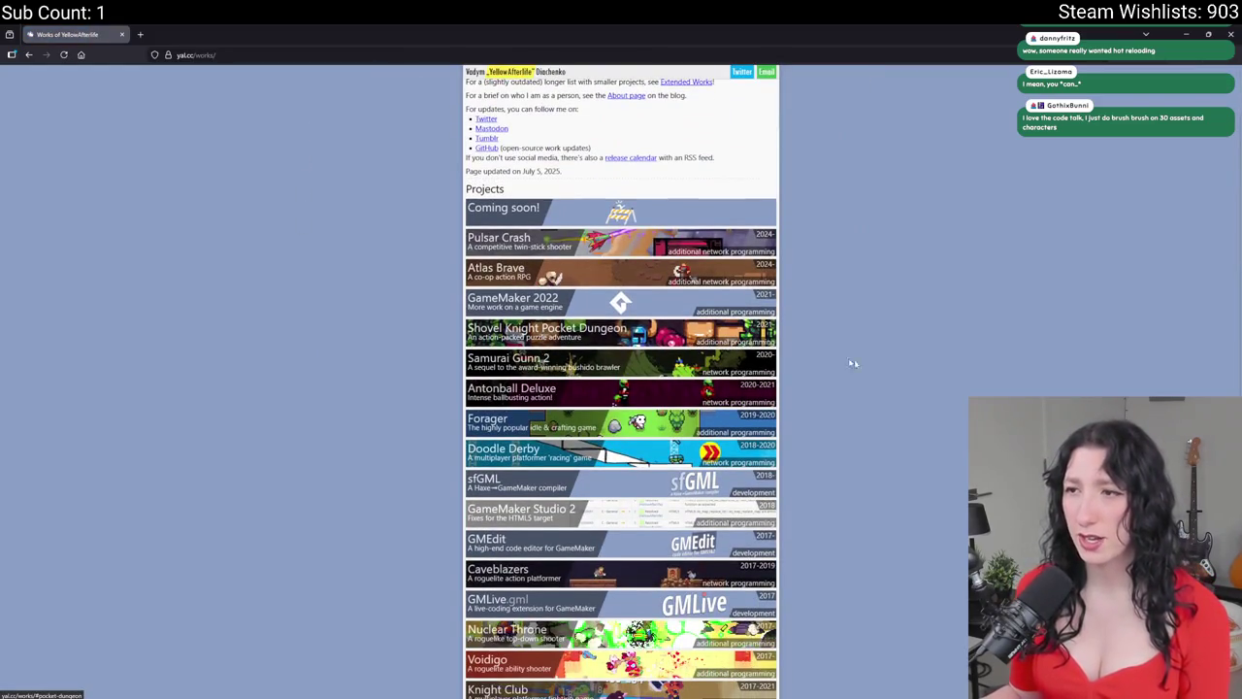
right_click(858, 406)
left_click(838, 350)
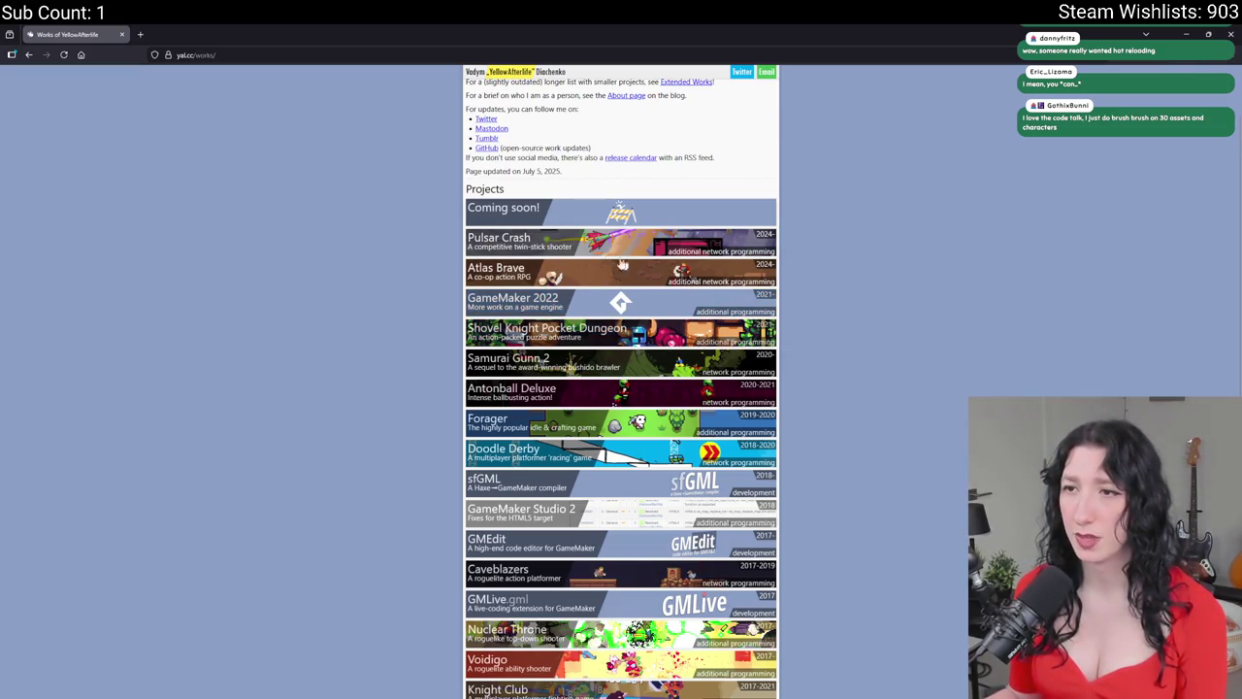
scroll(568, 260, "down", 1)
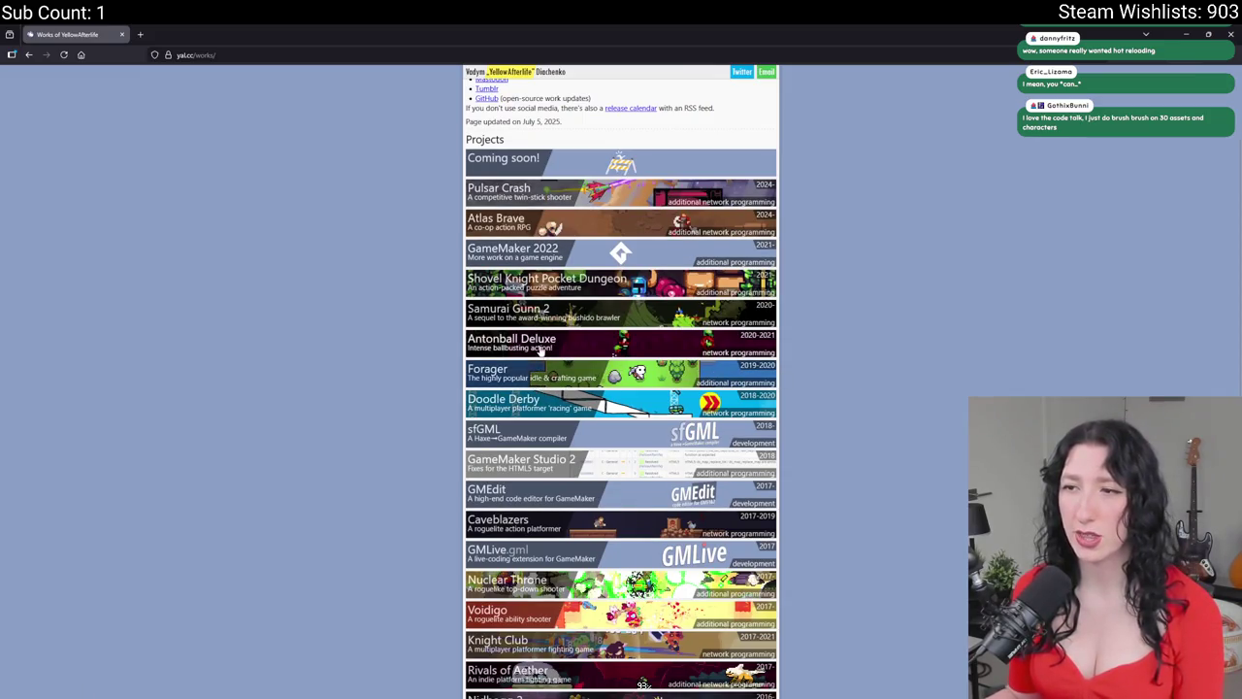
scroll(534, 369, "down", 1)
scroll(524, 330, "down", 3)
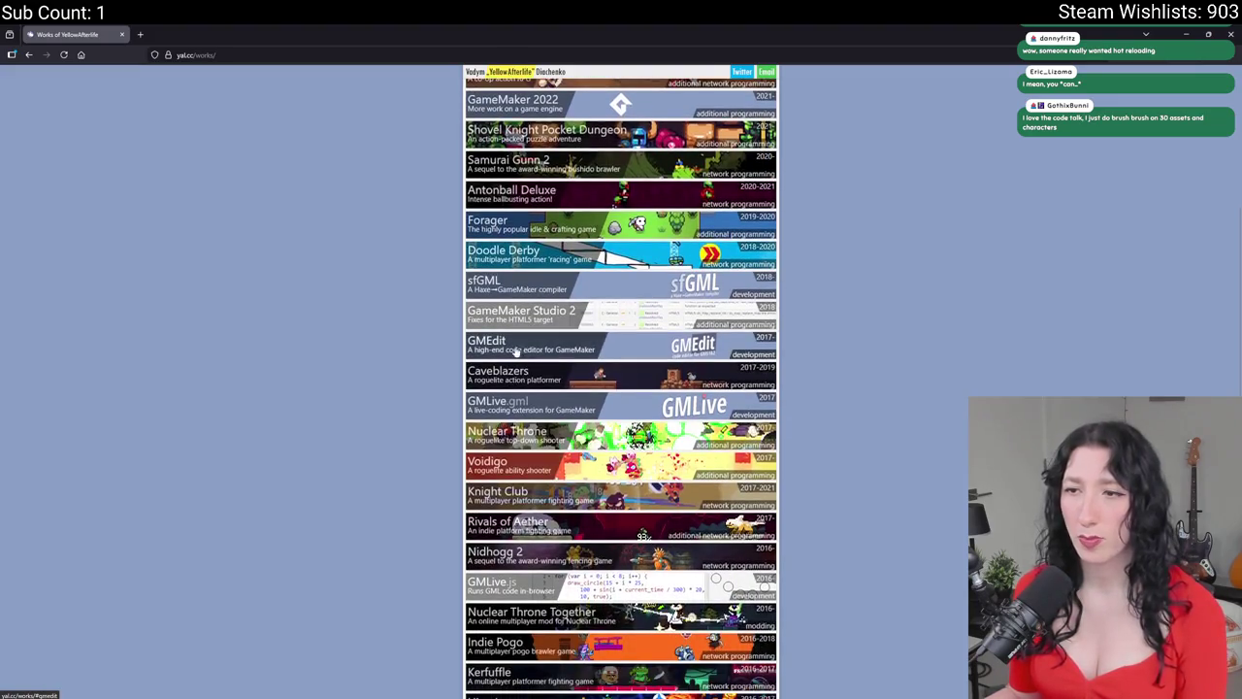
scroll(520, 311, "down", 1)
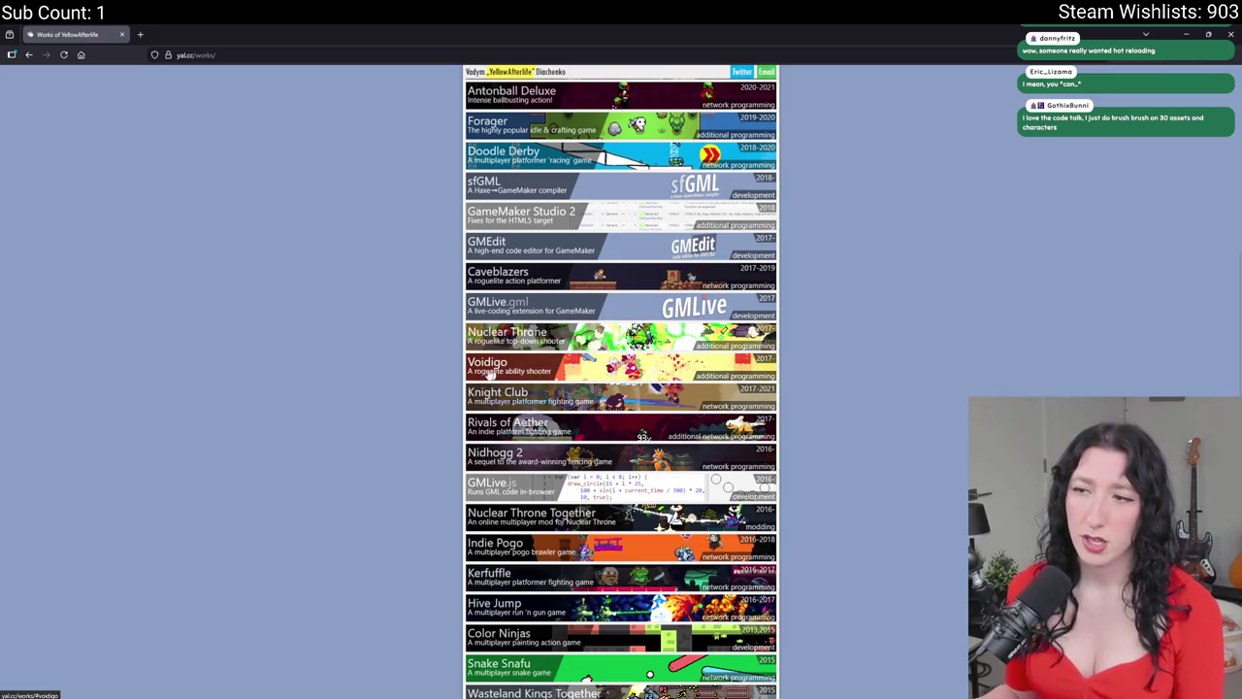
scroll(636, 434, "down", 2)
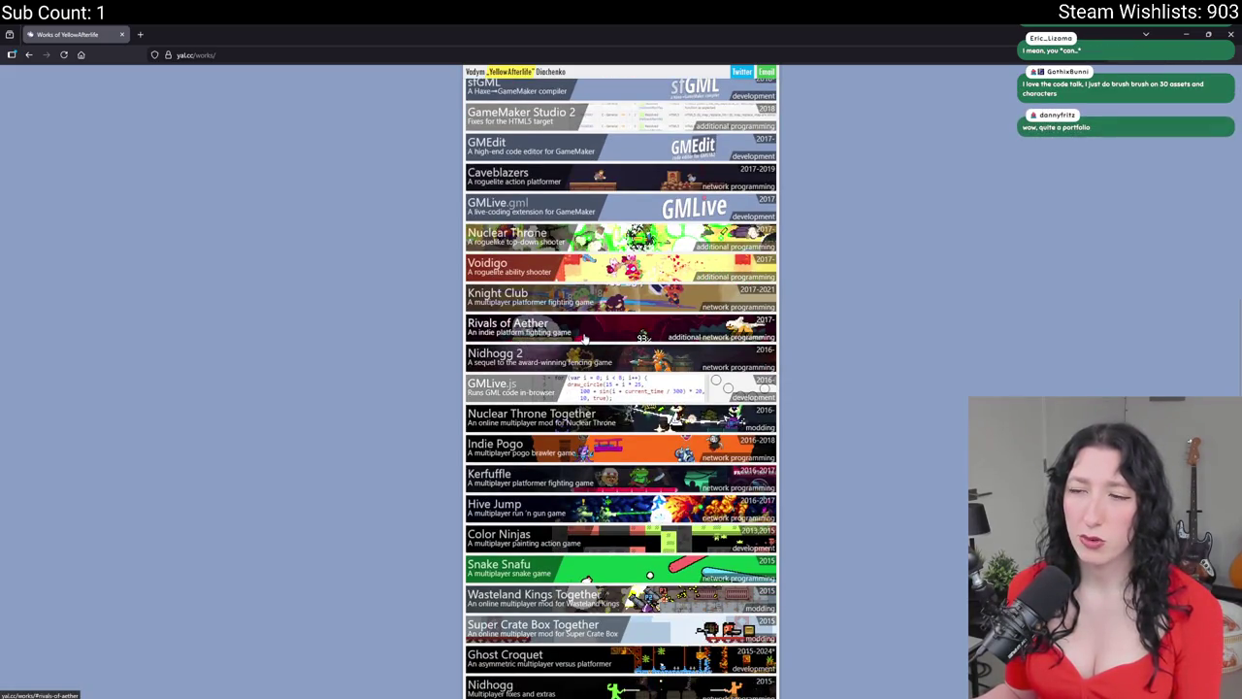
scroll(582, 359, "down", 3)
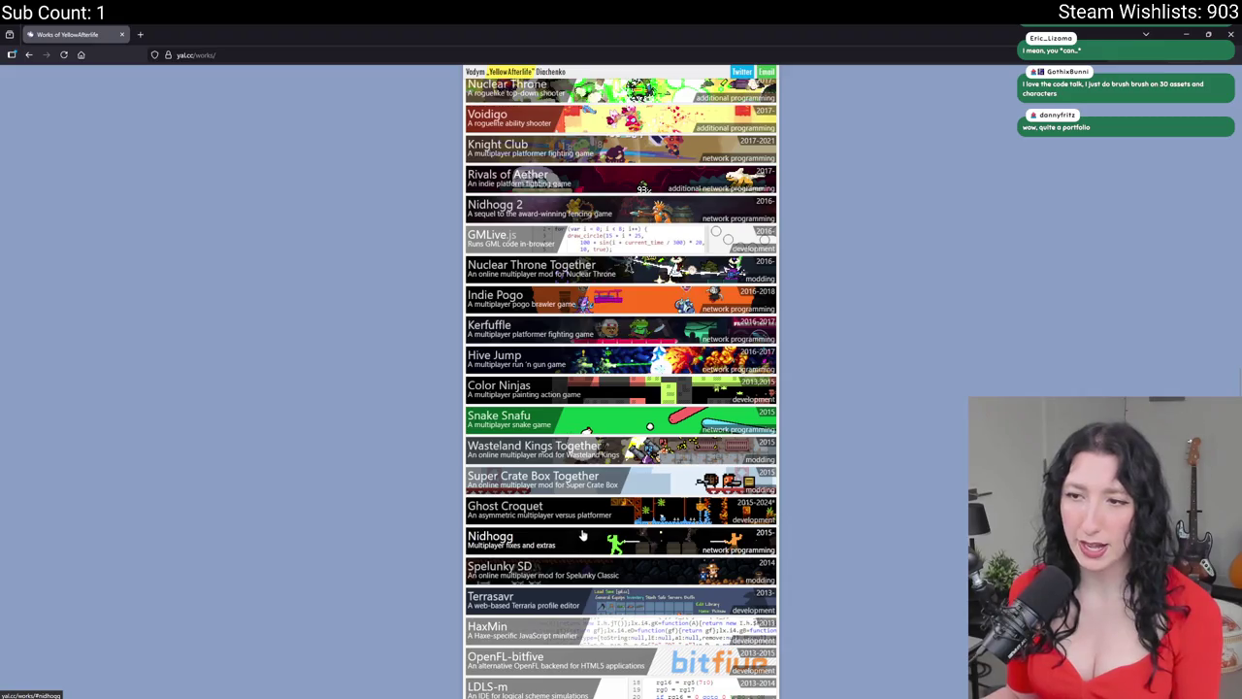
scroll(543, 383, "down", 1)
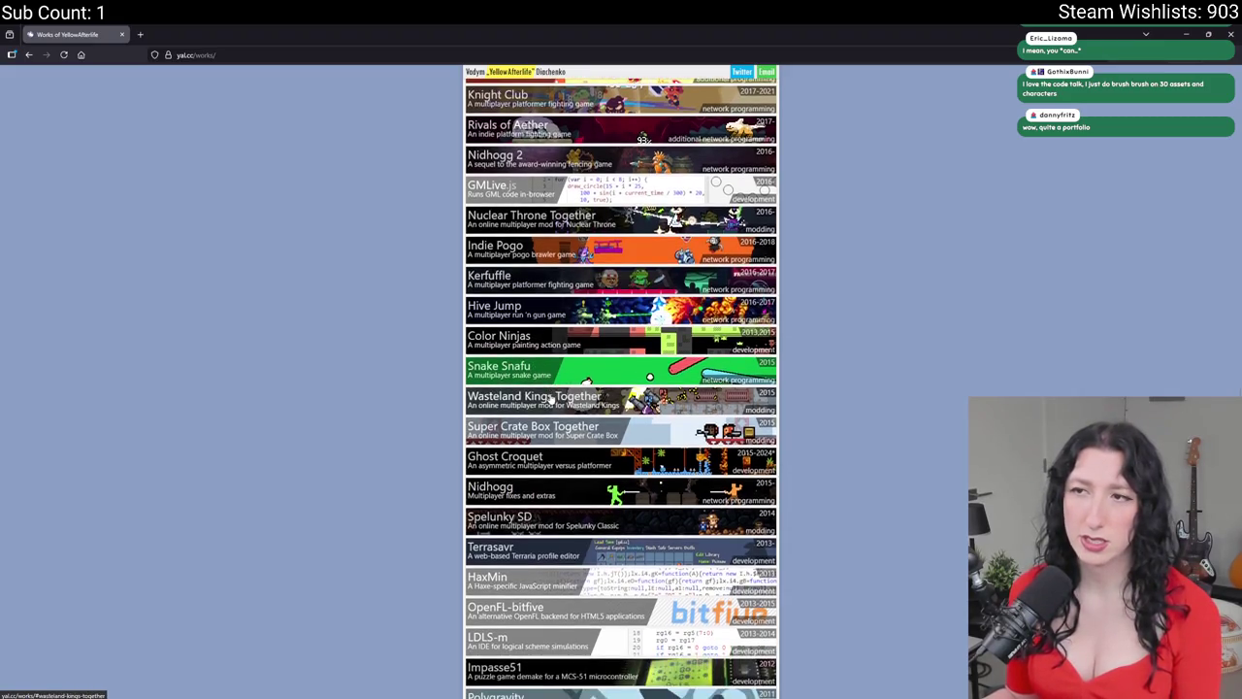
scroll(561, 218, "down", 1)
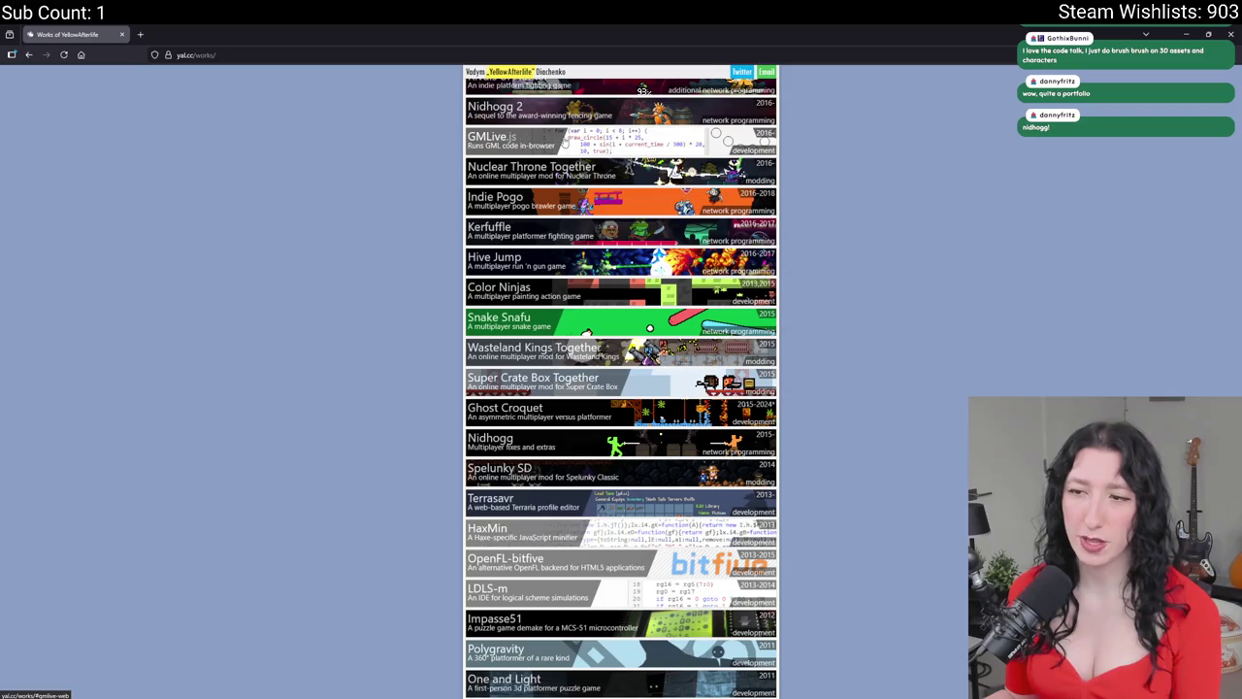
left_click(547, 148)
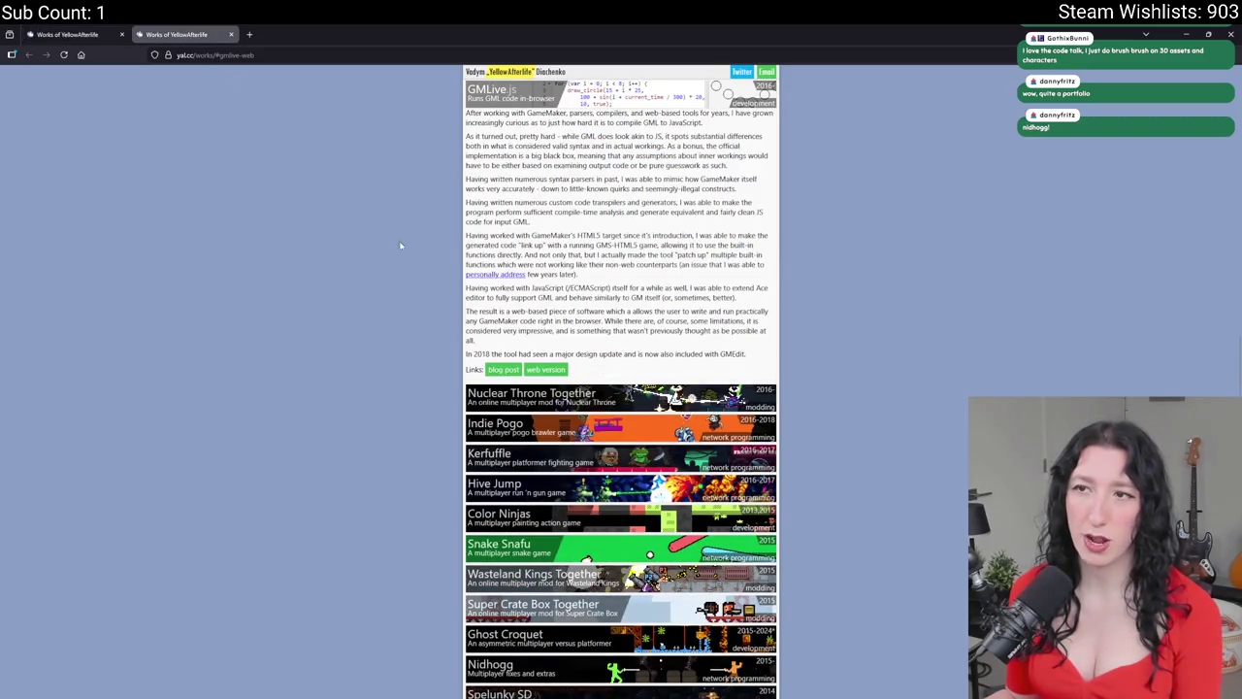
- In the GMLive.js web editor, replace argument0 on line 25 with "TOAST" and run the preview
left_click(546, 369)
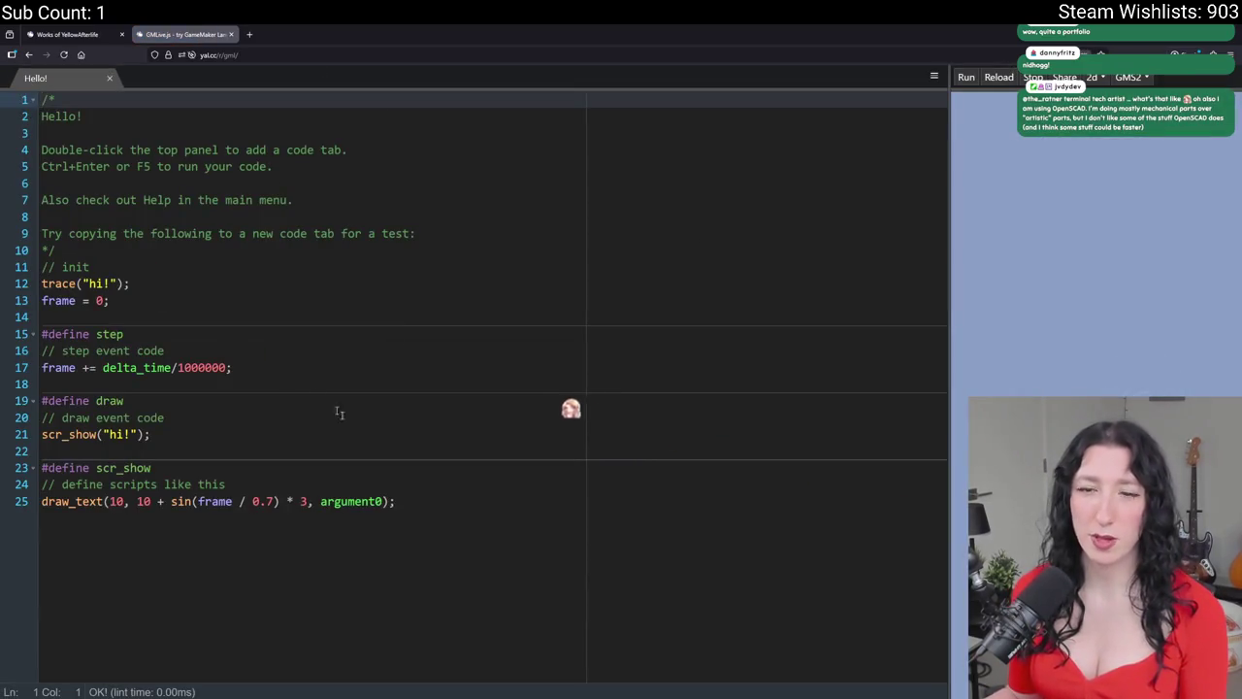
left_click(963, 76)
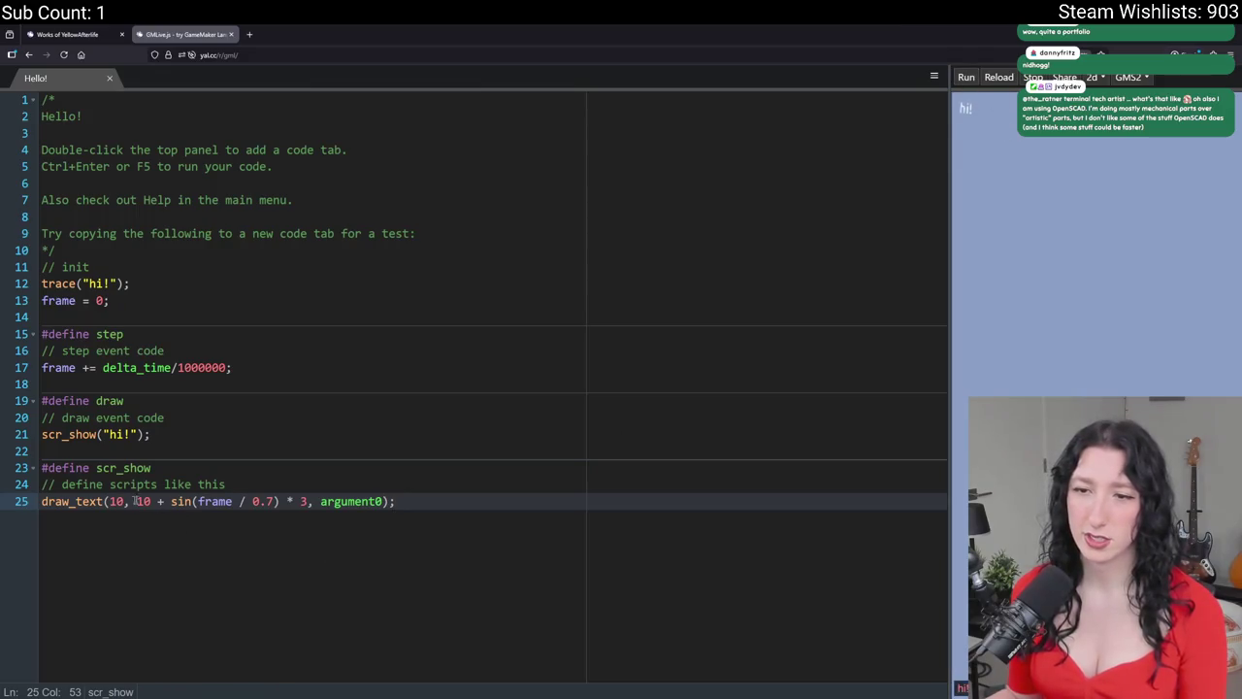
double_click(349, 500)
type("\"TOAST")
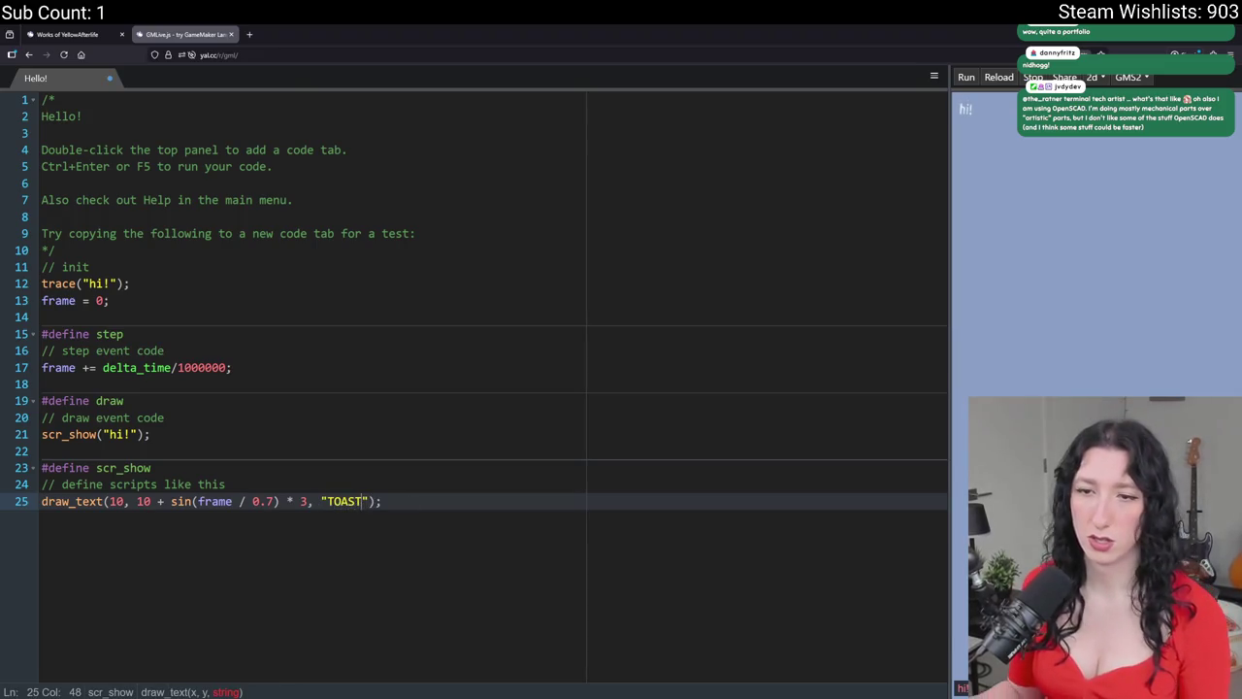
key("End")
left_click(131, 484)
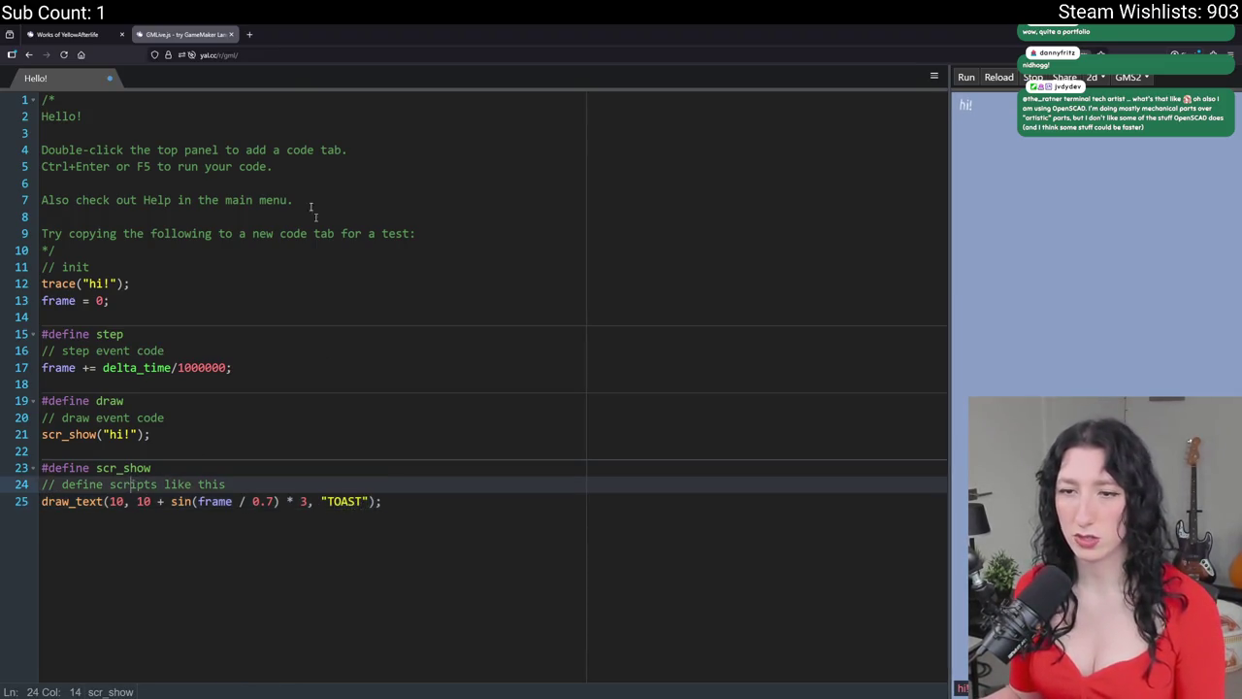
left_click(971, 79)
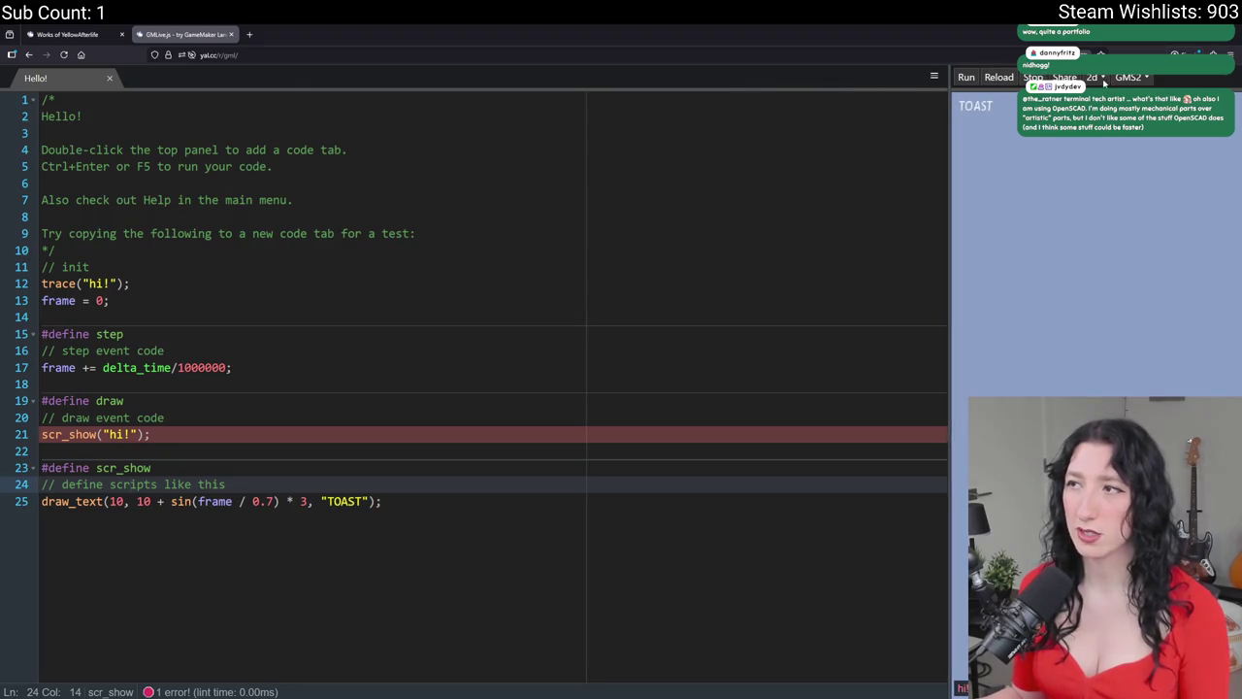
- Change the emulated GameMaker version, then close the GMLive.js editor tab
left_click(1140, 83)
left_click(1131, 95)
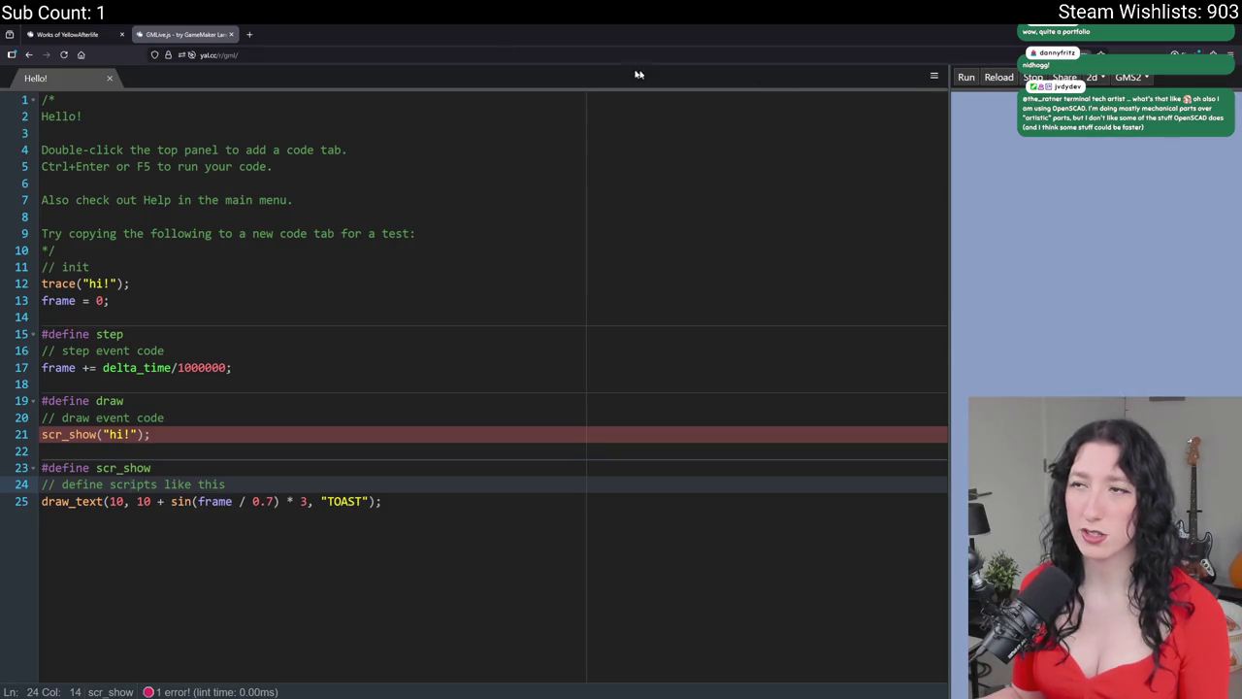
middle_click(145, 36)
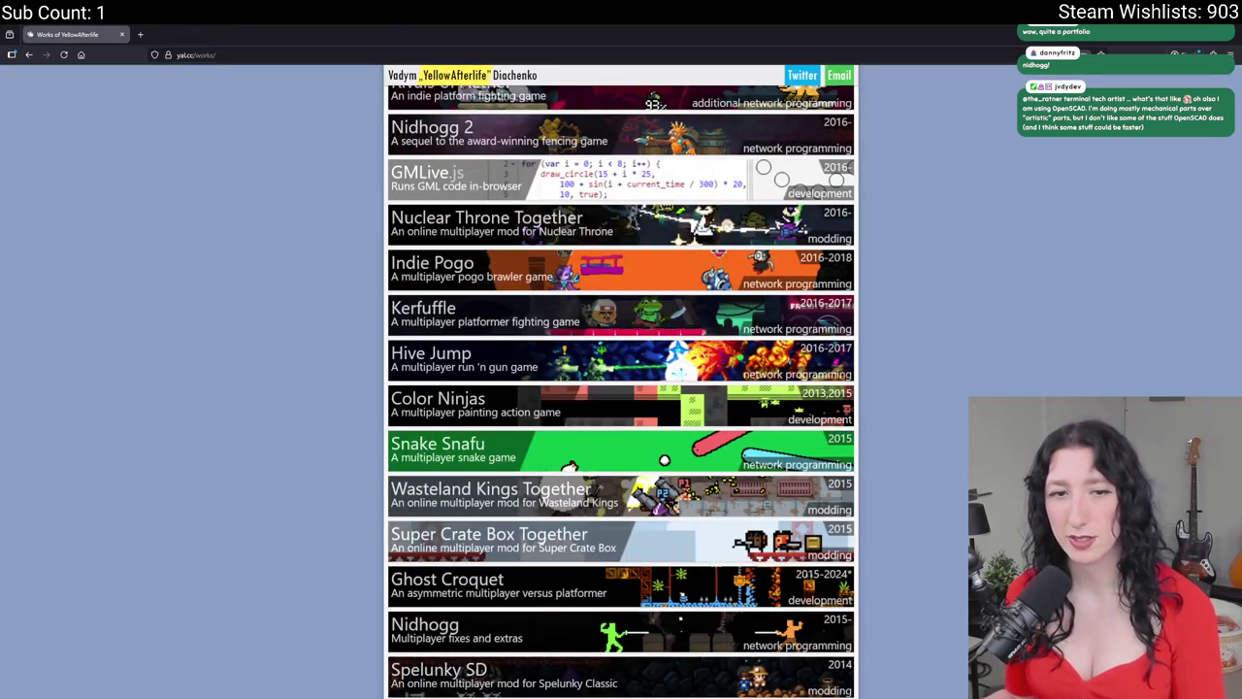
- Expand the Shovel Knight Pocket Dungeon and Samurai Gunn 2 entries, then open Samurai Gunn 2's Steam page
scroll(311, 111, "down", 5)
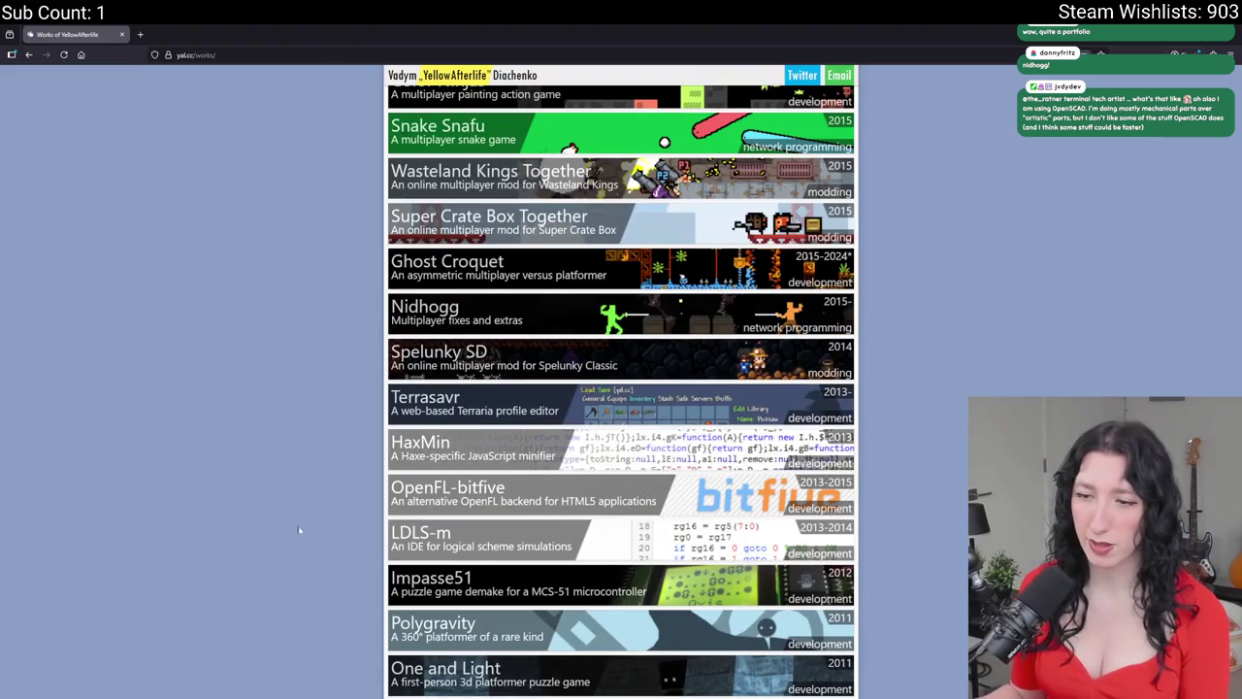
scroll(351, 421, "up", 20)
scroll(350, 482, "down", 3)
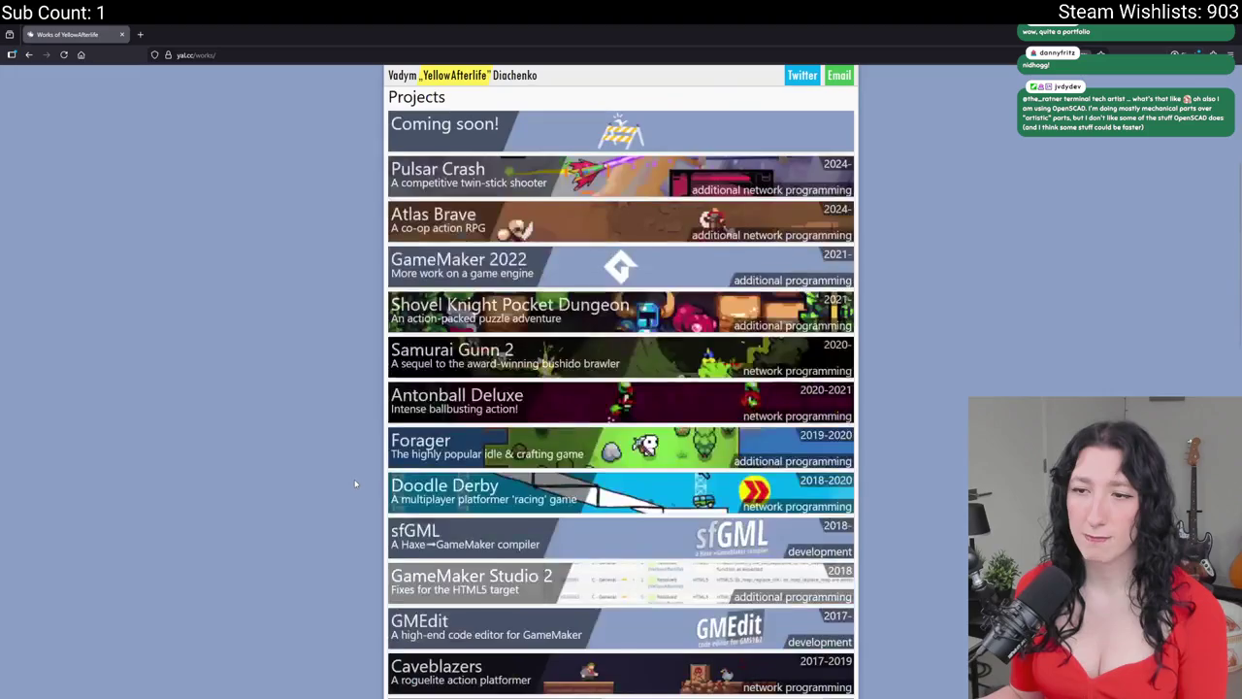
left_click(504, 310)
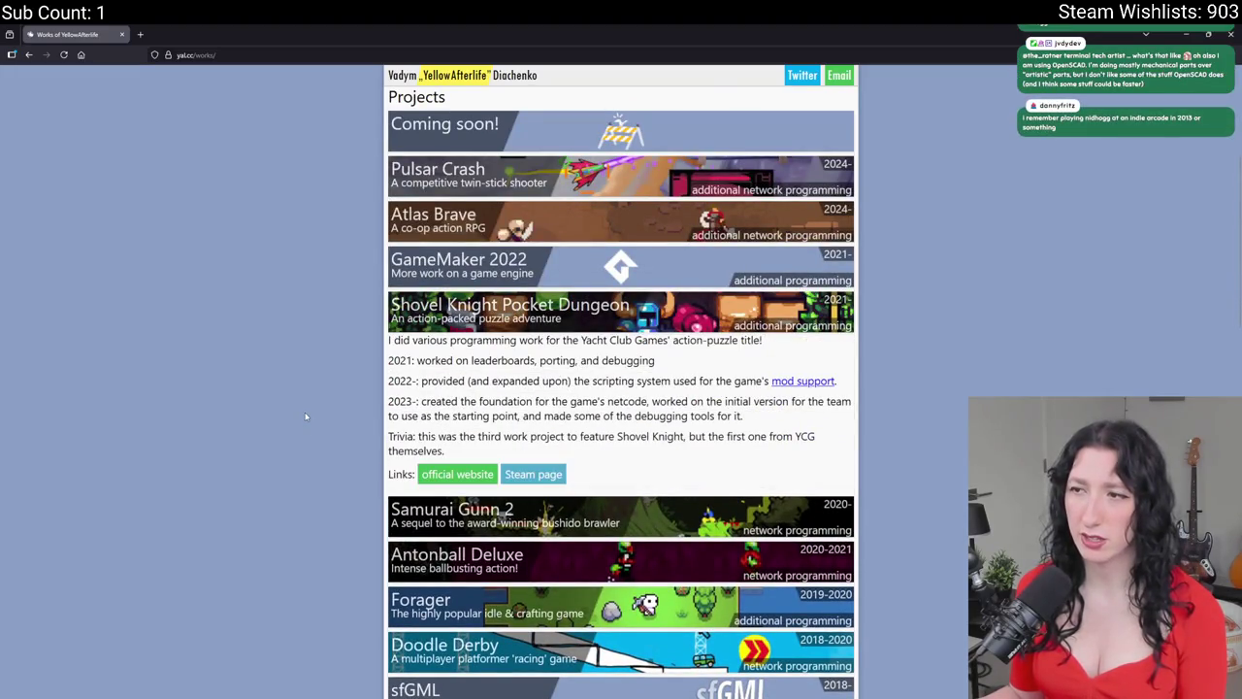
scroll(296, 400, "down", 4)
scroll(290, 394, "up", 3)
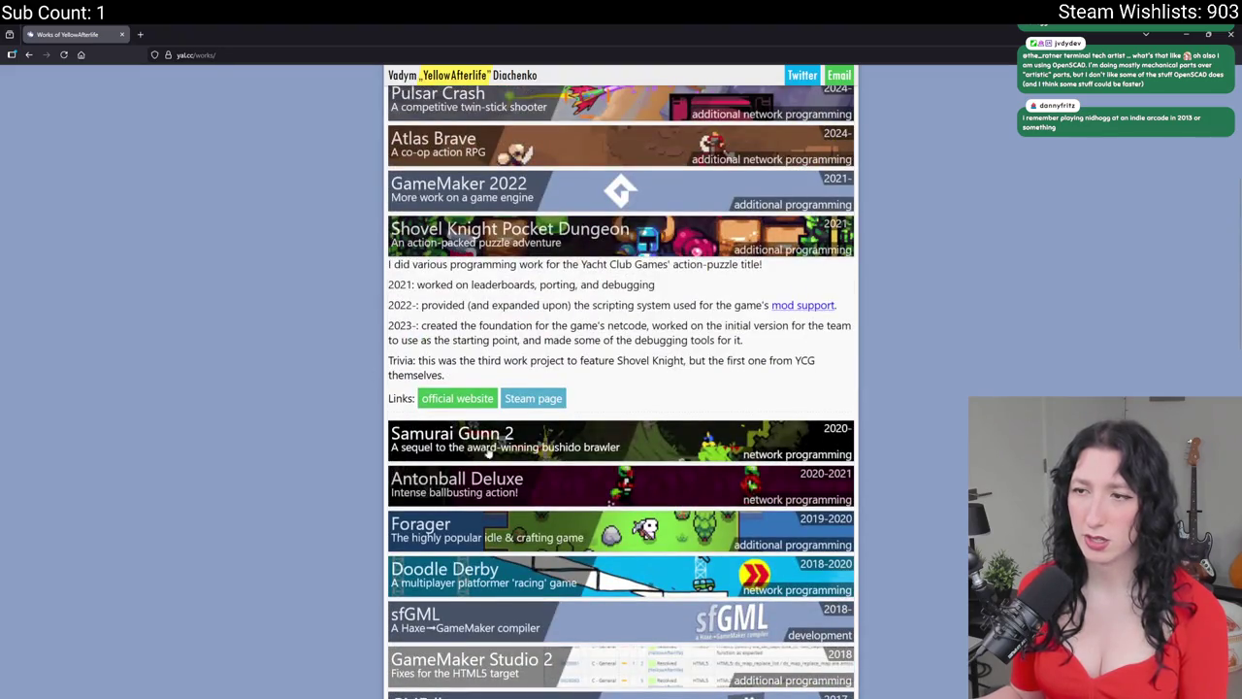
left_click(486, 452)
left_click(520, 527)
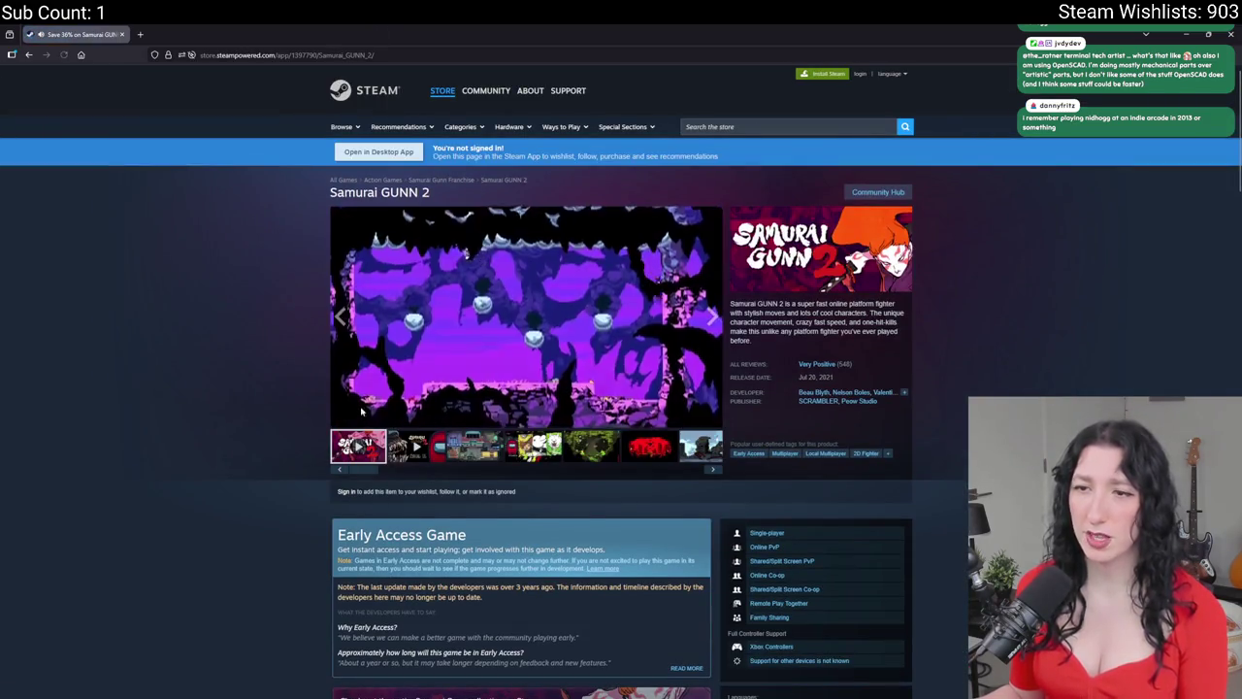
- Skip the Samurai GUNN 2 trailer to 0:24 and 1:05, skim the page, then return to GameMaker
left_click(416, 401)
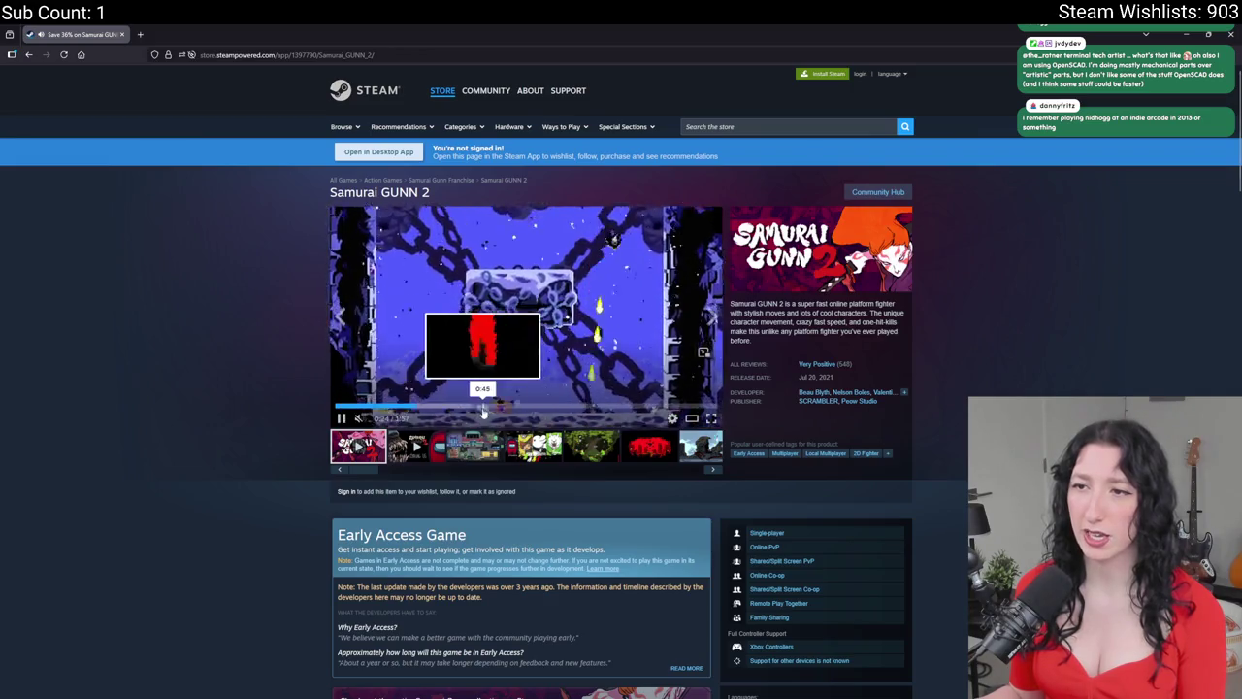
left_click(547, 404)
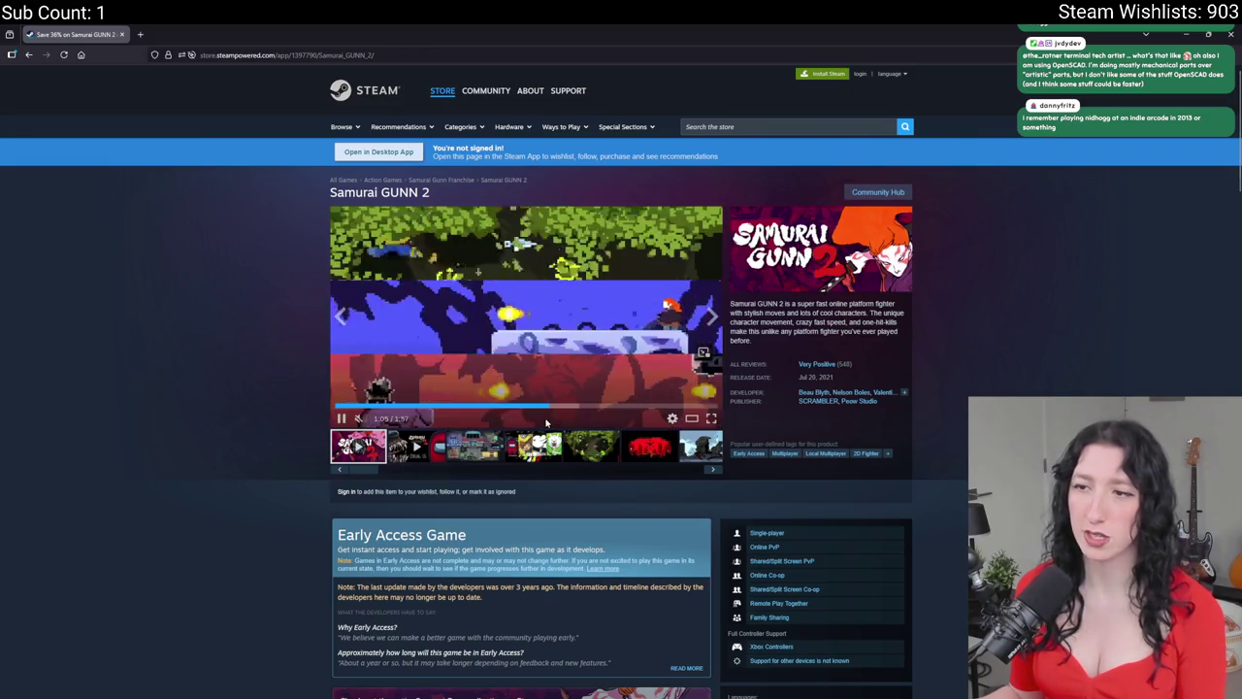
scroll(117, 344, "down", 5)
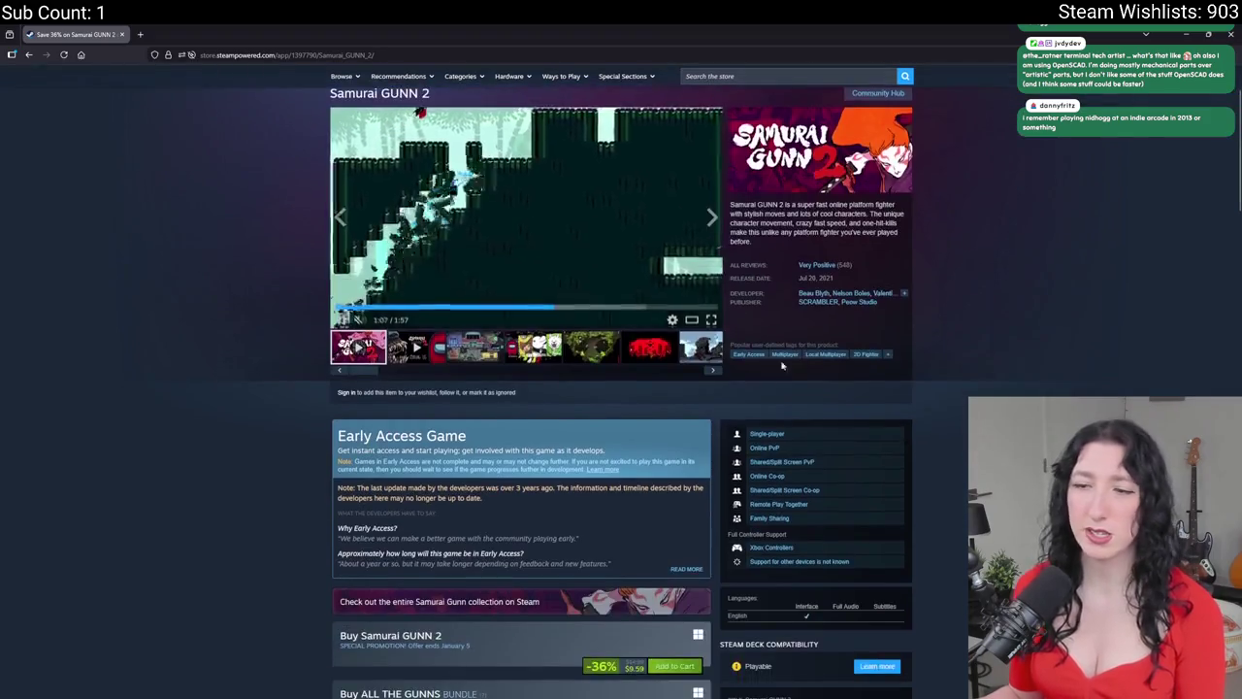
scroll(94, 203, "up", 3)
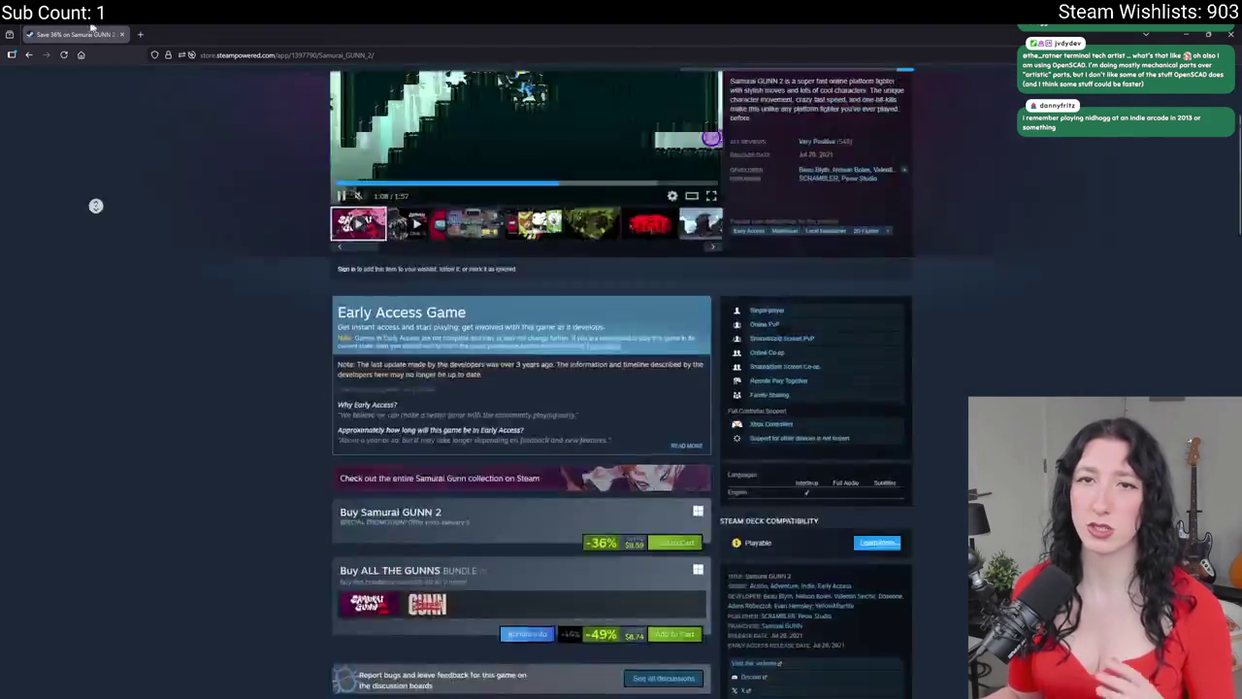
key("alt+Tab")
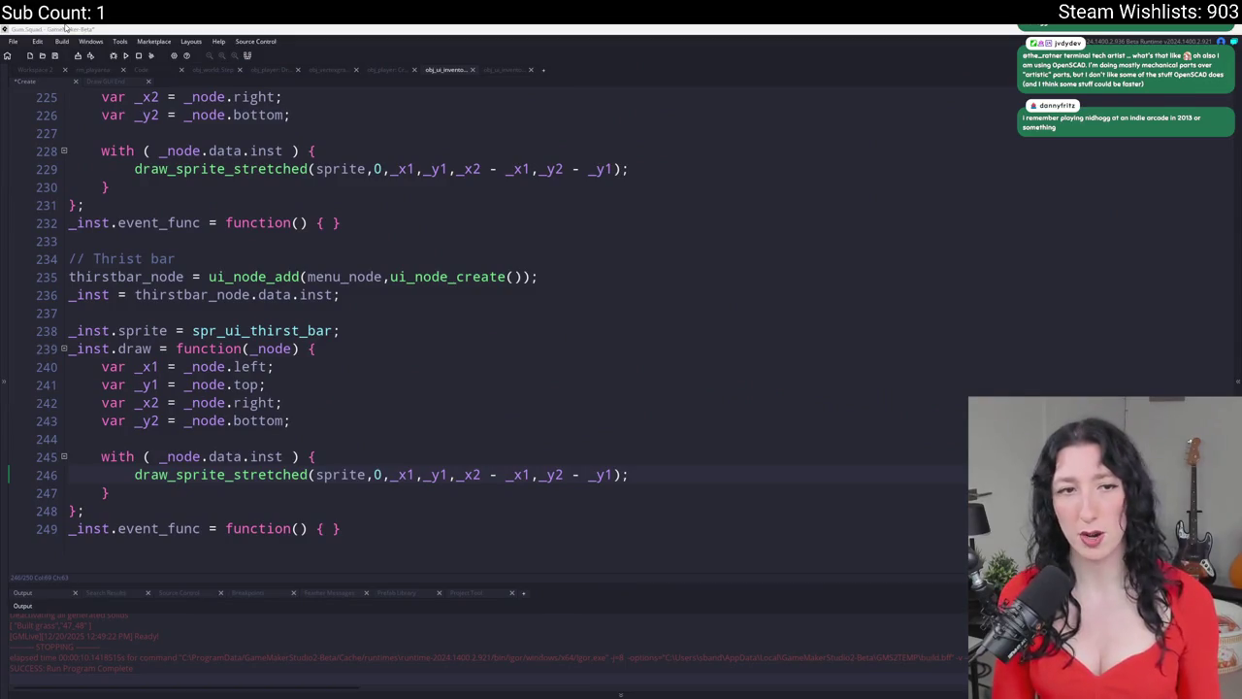
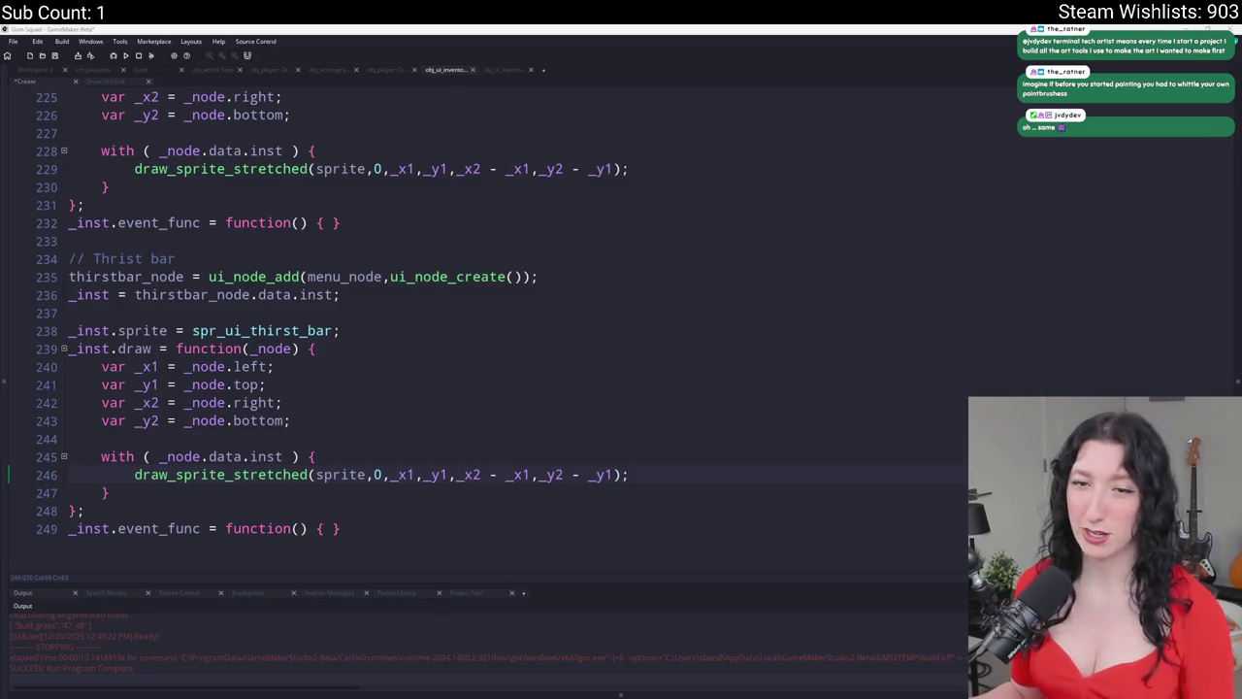
- Duplicate the thirst bar's draw line as draw_end and leave draw as an empty {} function
left_click(421, 407)
scroll(420, 407, "up", 2)
scroll(420, 407, "down", 2)
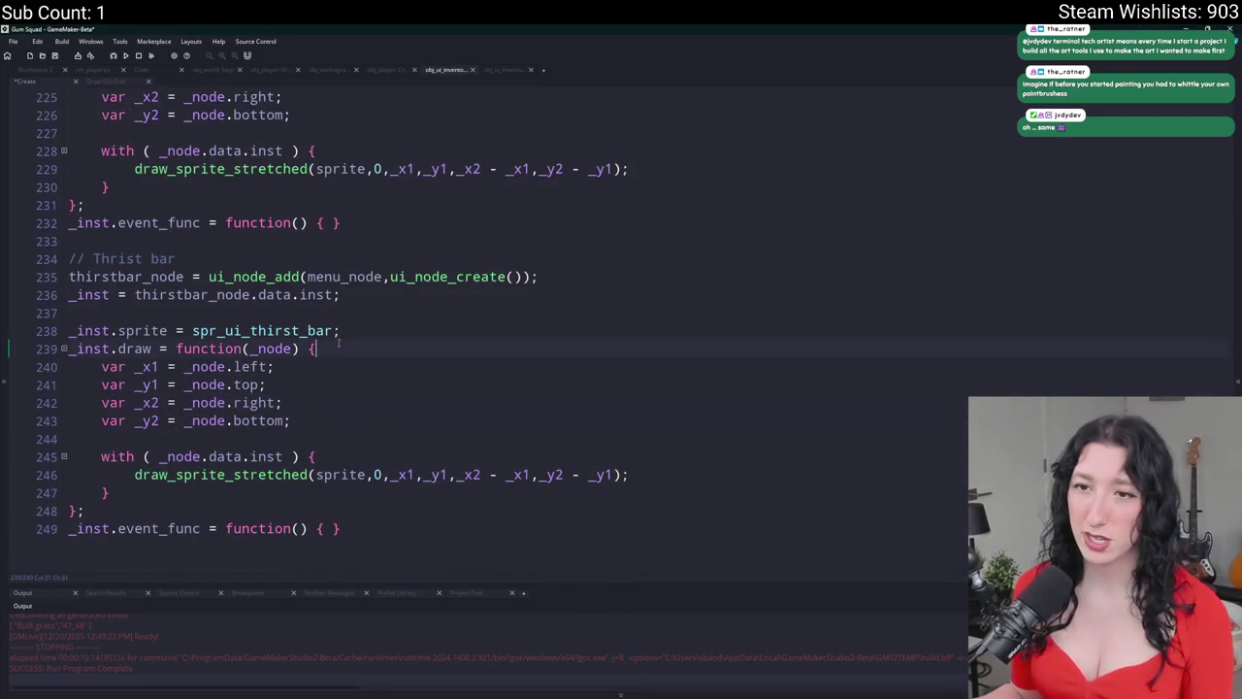
key("ctrl+d")
left_click(143, 350)
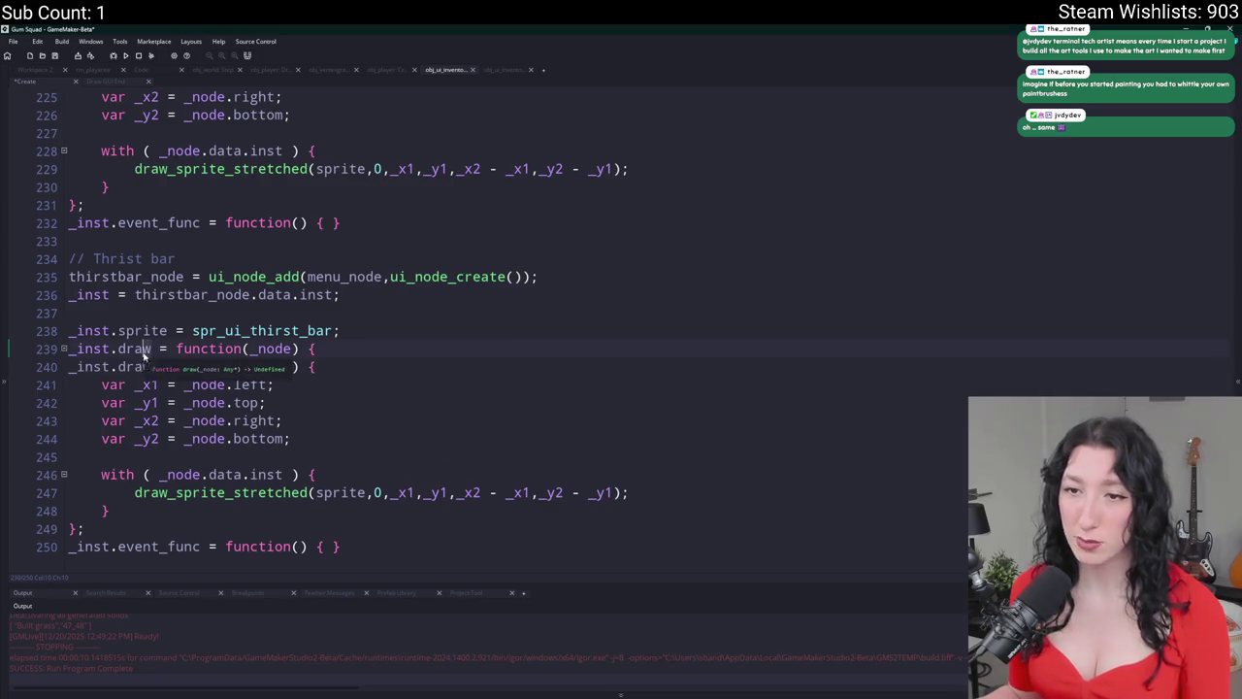
key("Down")
type("_end")
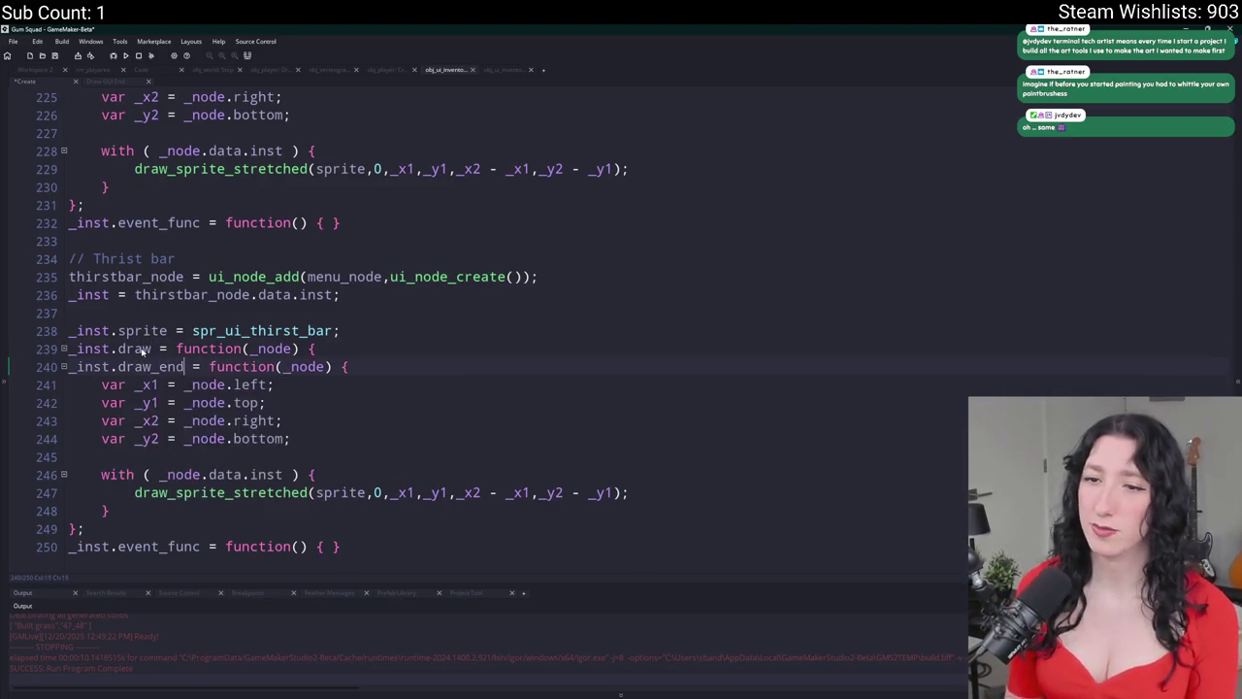
type("};")
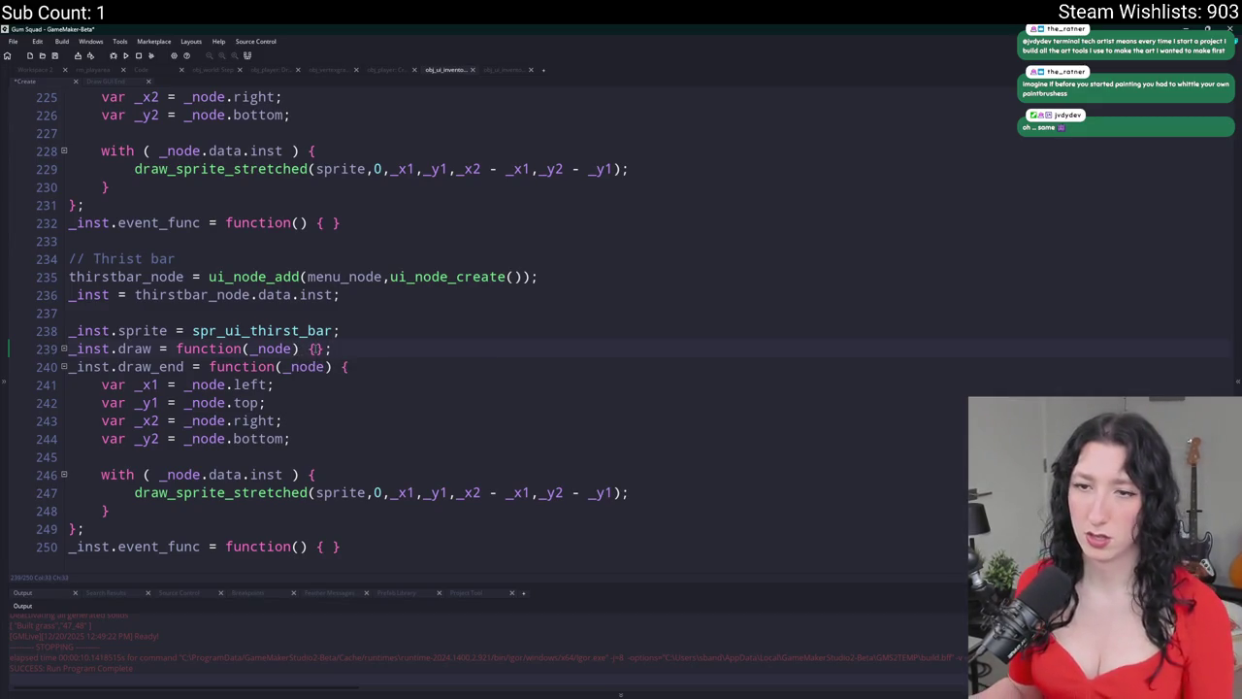
key("End")
scroll(316, 515, "down", 1)
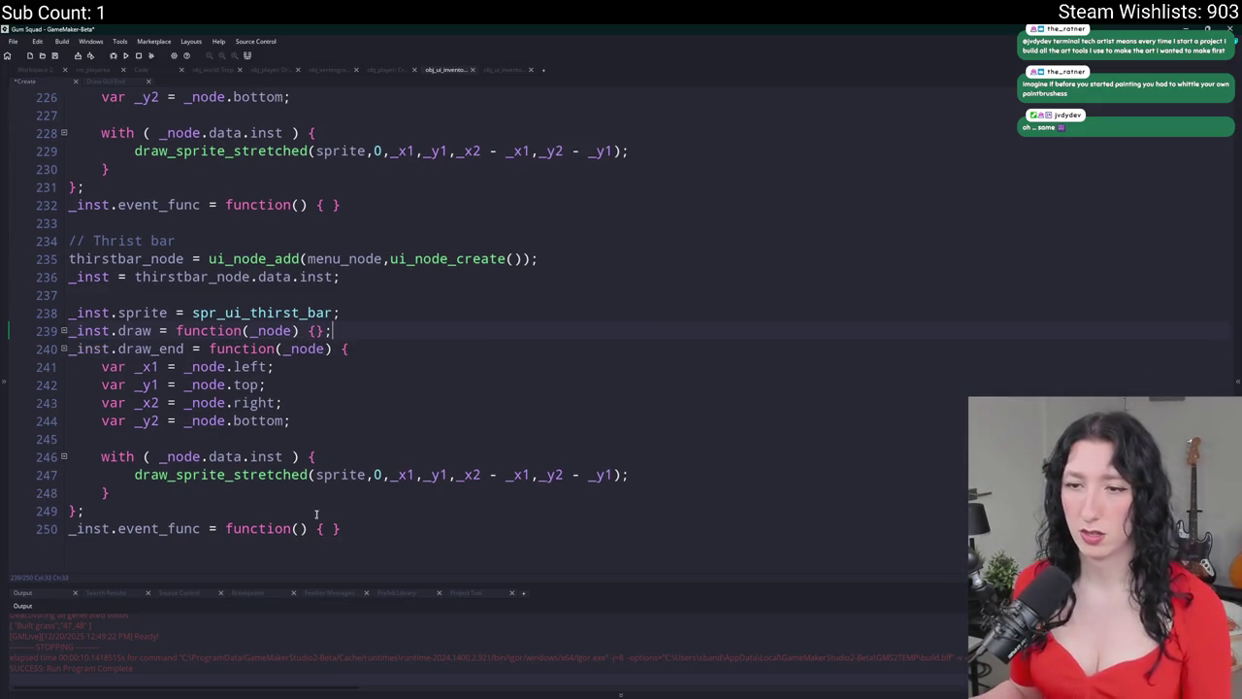
mouse_move(384, 524)
left_mouse_down()
mouse_move(379, 393)
mouse_move(368, 533)
mouse_move(334, 330)
mouse_move(340, 528)
mouse_move(365, 506)
mouse_move(70, 385)
mouse_move(70, 349)
left_mouse_up()
key("BackSpace")
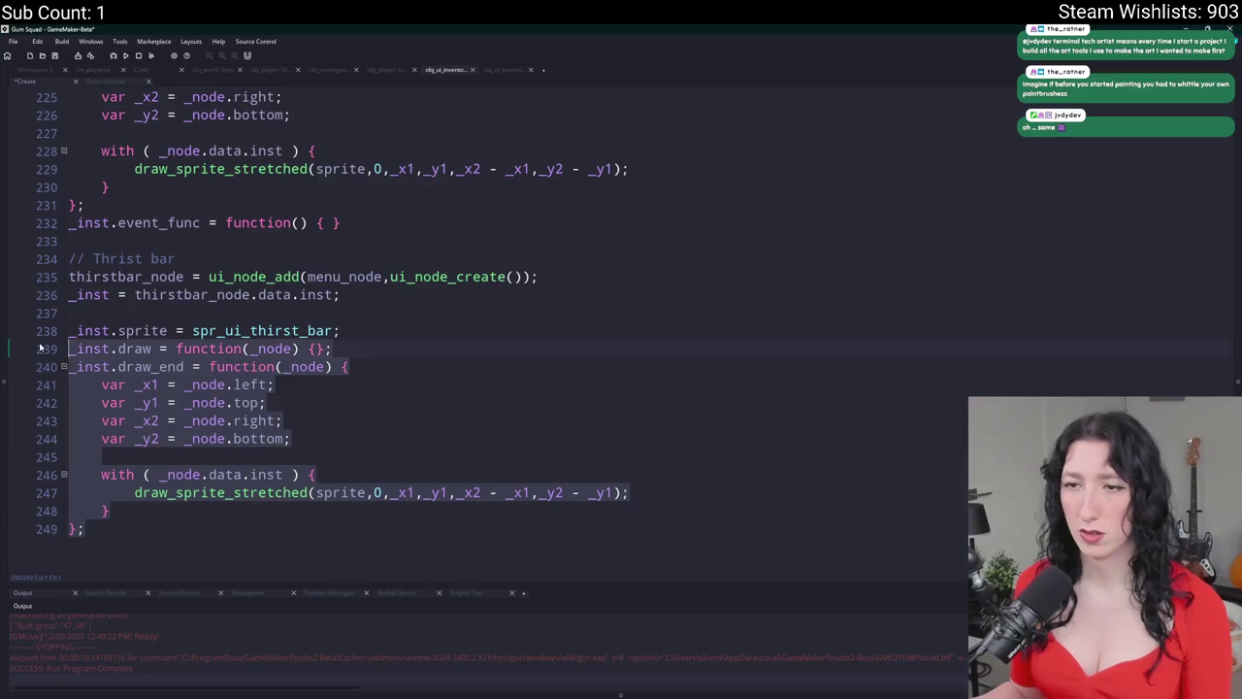
- Paste the draw and draw_end code into the hunger and health bar nodes
scroll(233, 415, "up", 4)
mouse_move(343, 410)
left_mouse_down()
mouse_move(39, 259)
mouse_move(35, 241)
left_mouse_up()
type("_inst.draw = function(_node) {}; _inst.draw_end = function(_node) {     var _x1 = _node.left;     var _y1 = _node.top;     var _x2 = _node.right;     var _y2 = _node.bottom;      with ( _node.data.inst ) {         draw_sprite_stretched(sprite,0,_x1,_y1,_x2 - _x1,_y2 - _y1);     } };")
scroll(171, 264, "up", 5)
mouse_move(340, 403)
left_mouse_down()
mouse_move(175, 349)
mouse_move(14, 213)
left_mouse_up()
type("_inst.draw = function(_node) {}; _inst.draw_end = function(_node) {     var _x1 = _node.left;     var _y1 = _node.top;     var _x2 = _node.right;     var _y2 = _node.bottom;      with ( _node.data.inst ) {         draw_sprite_stretched(sprite,0,_x1,_y1,_x2 - _x1,_y2 - _y1);     } };")
- Build and run the game, moving its window down and to the right
left_click(341, 222)
key("F5")
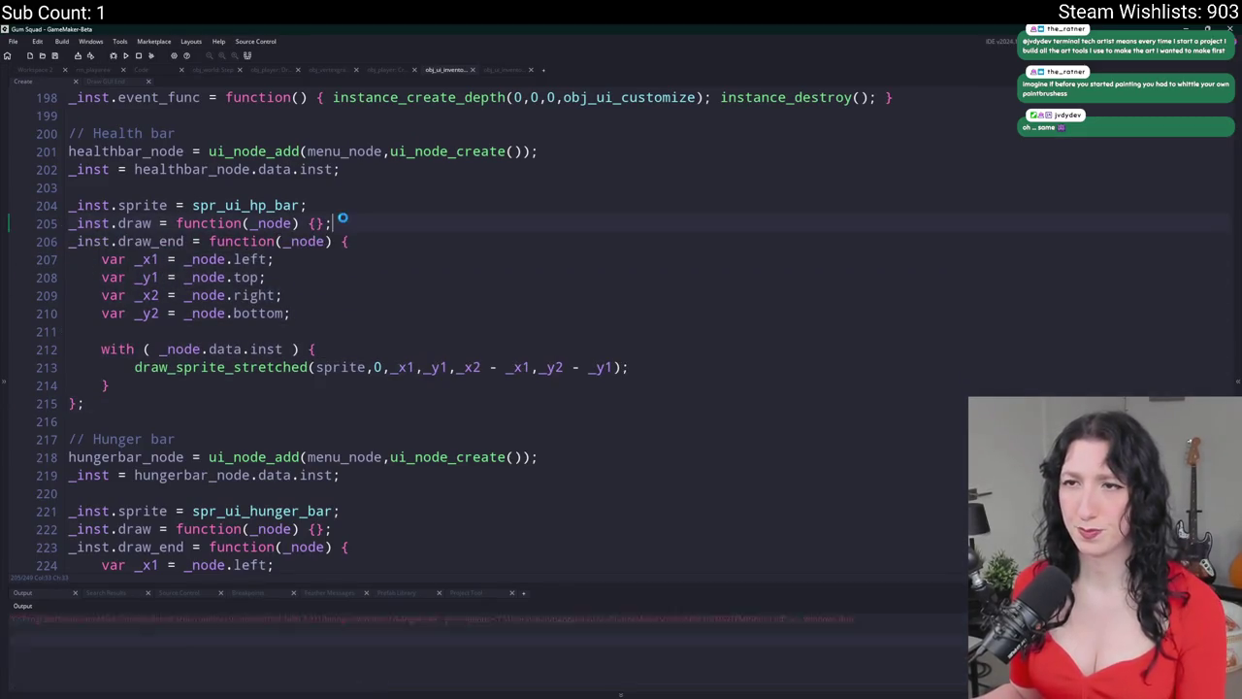
scroll(341, 252, "up", 3)
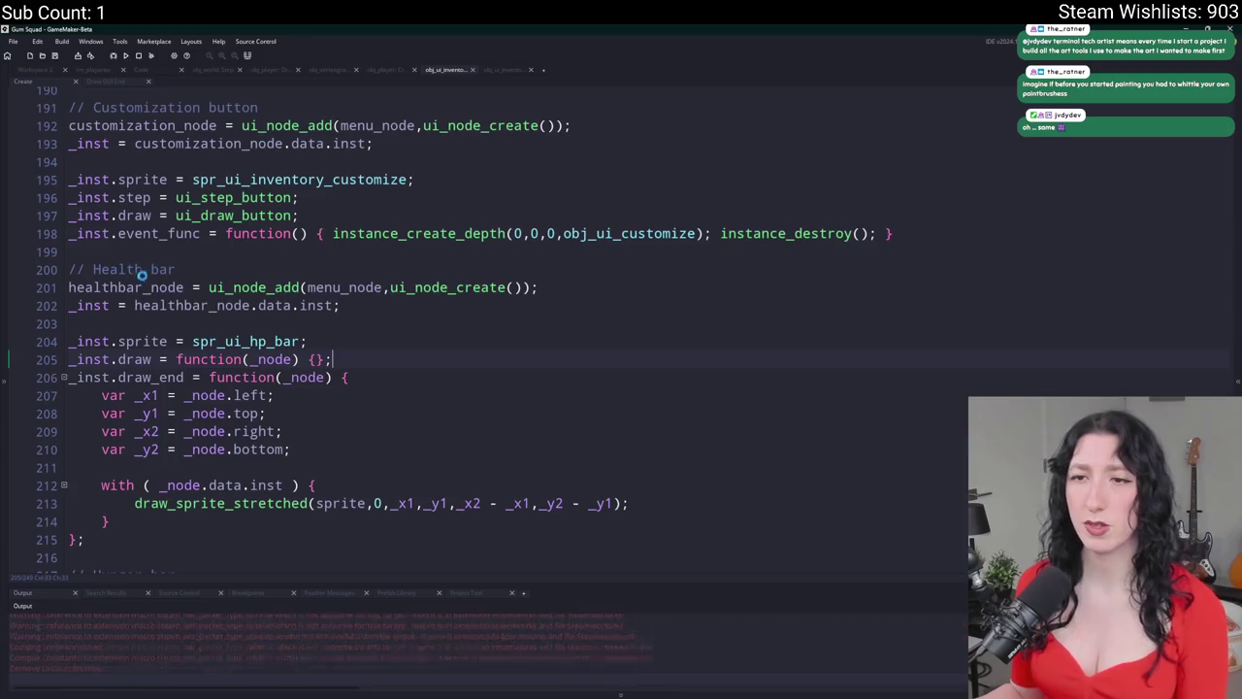
scroll(318, 316, "up", 2)
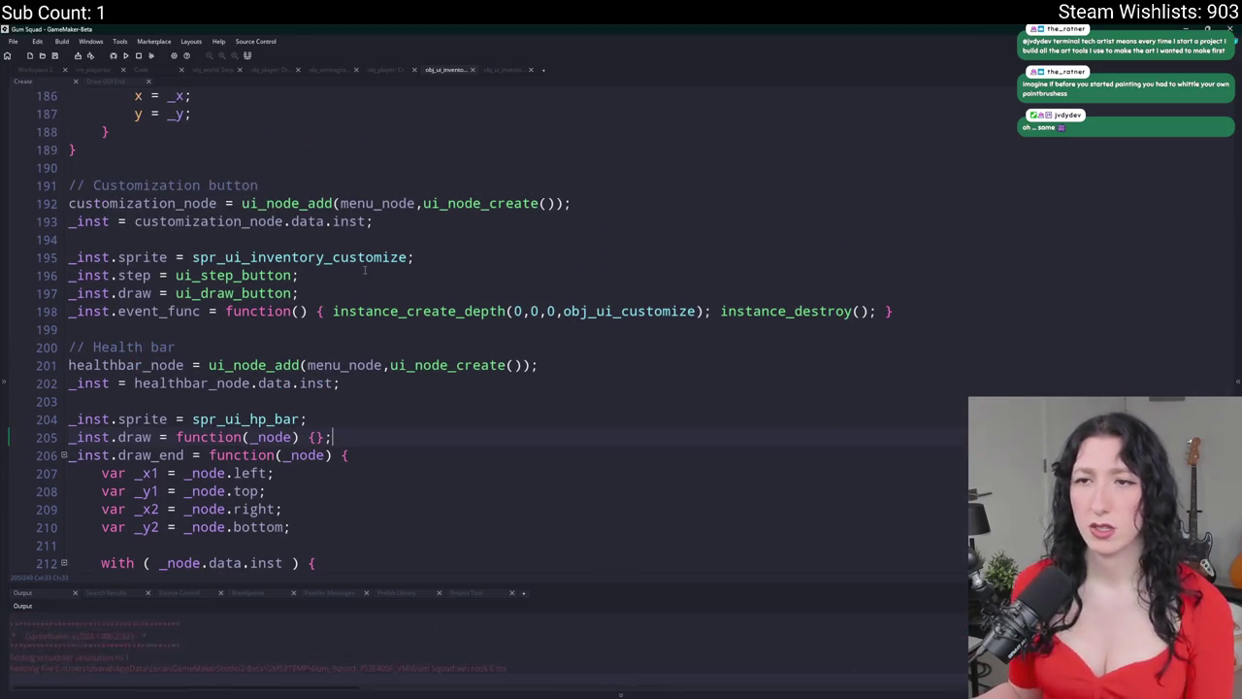
mouse_move(598, 200)
left_mouse_down()
mouse_move(898, 201)
mouse_move(795, 479)
mouse_move(737, 549)
mouse_move(738, 245)
left_mouse_up()
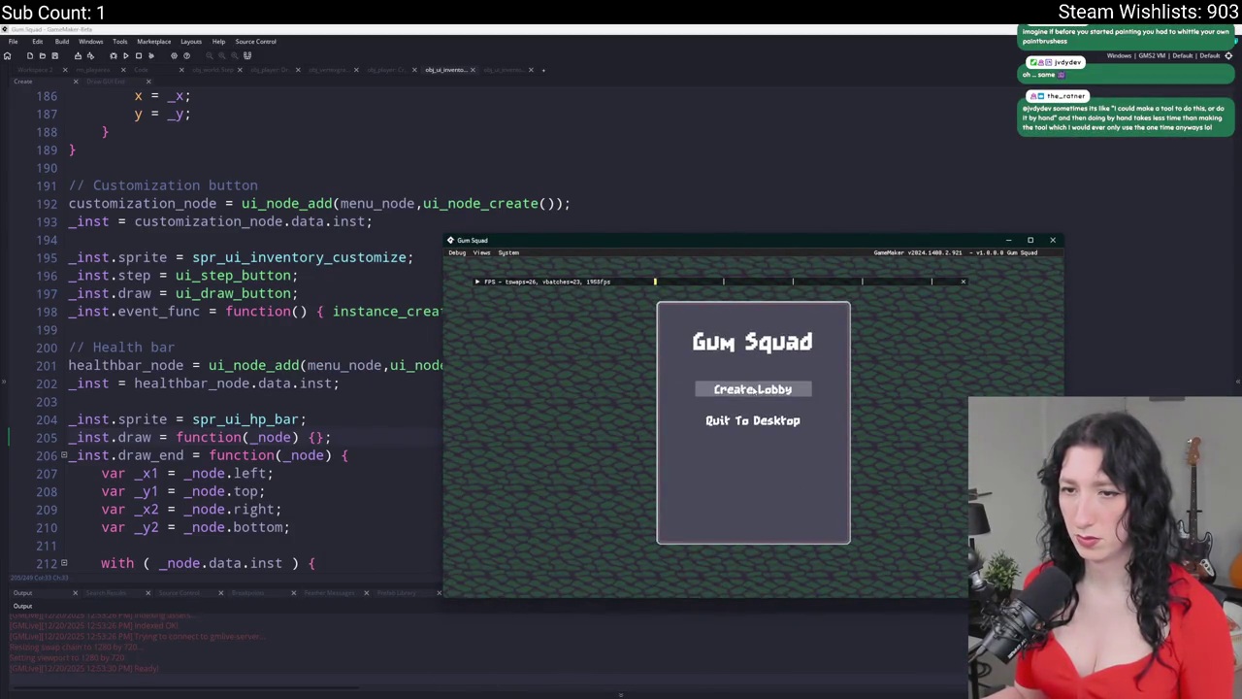
- Create a lobby, open the inventory to check the stat bars, then close the game
left_click(752, 389)
key("Tab")
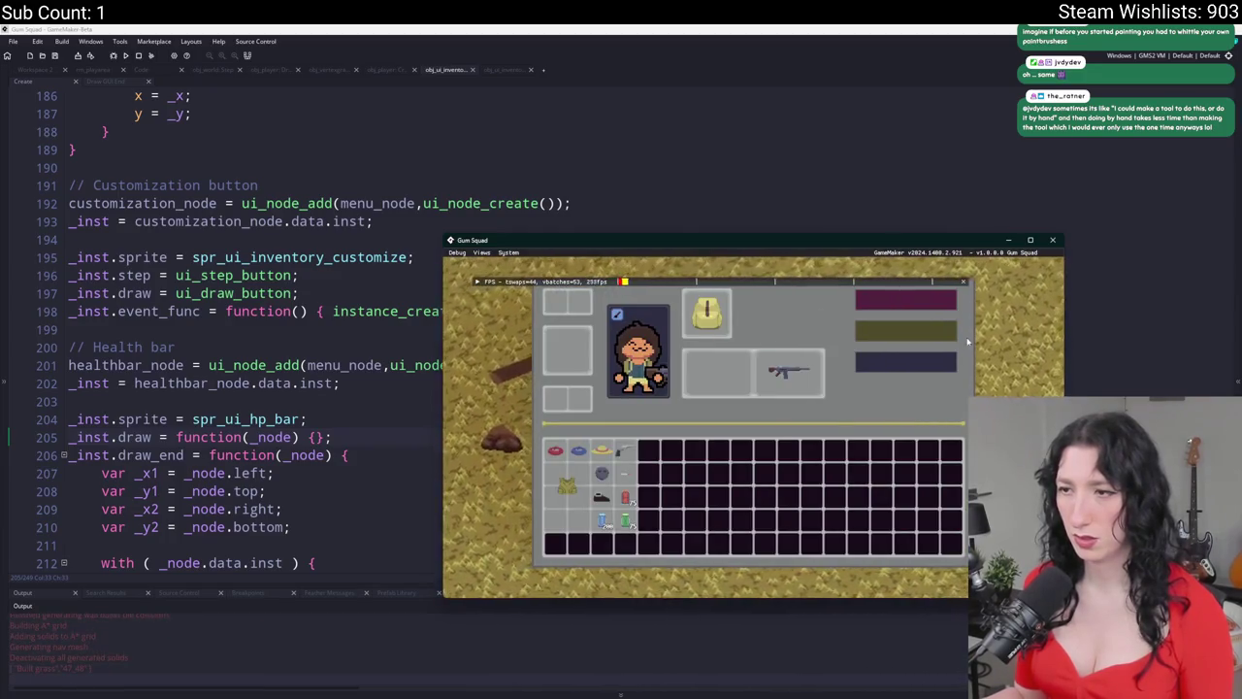
left_click(1052, 240)
left_click(389, 294)
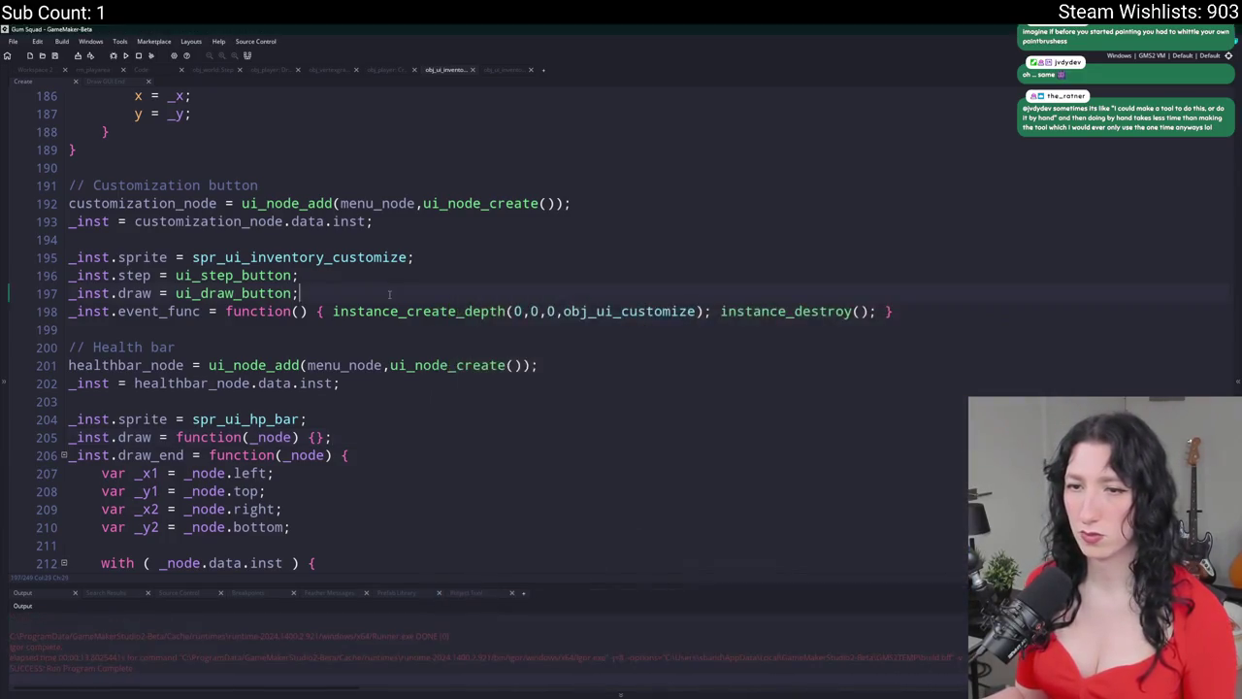
- Review the health and thirst bar draw_end code, highlighting the _x2 and _x1 uses
scroll(389, 294, "down", 6)
left_click(432, 252)
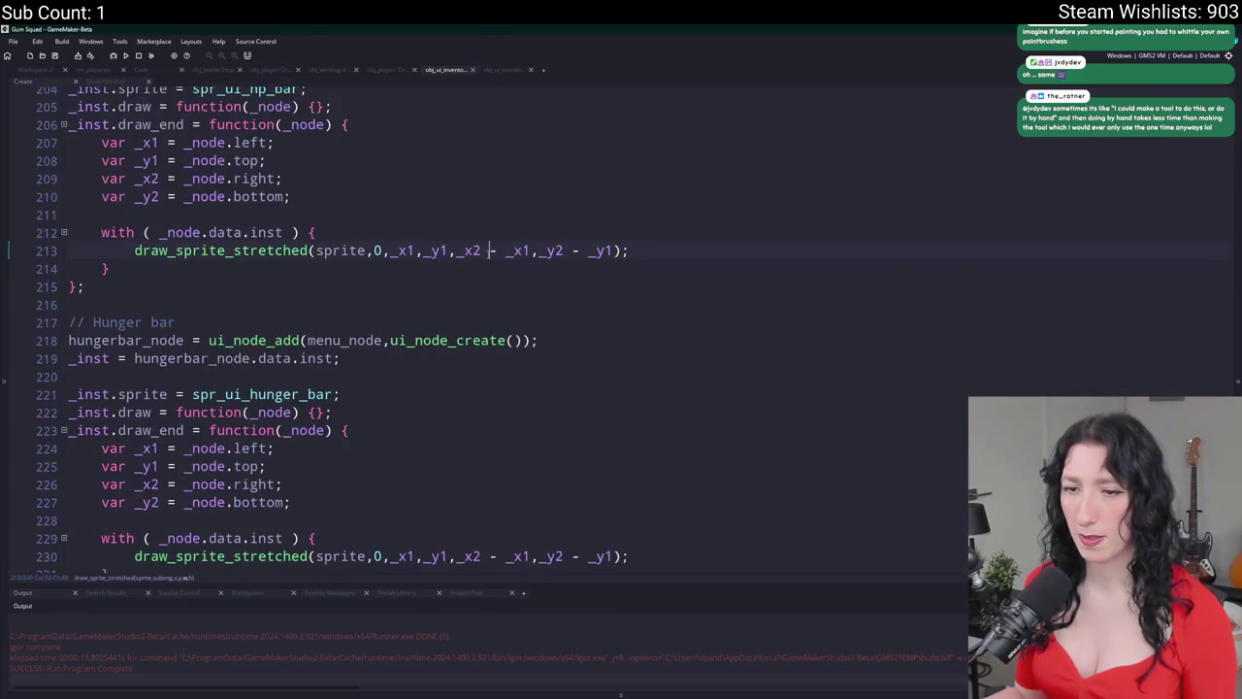
double_click(471, 251)
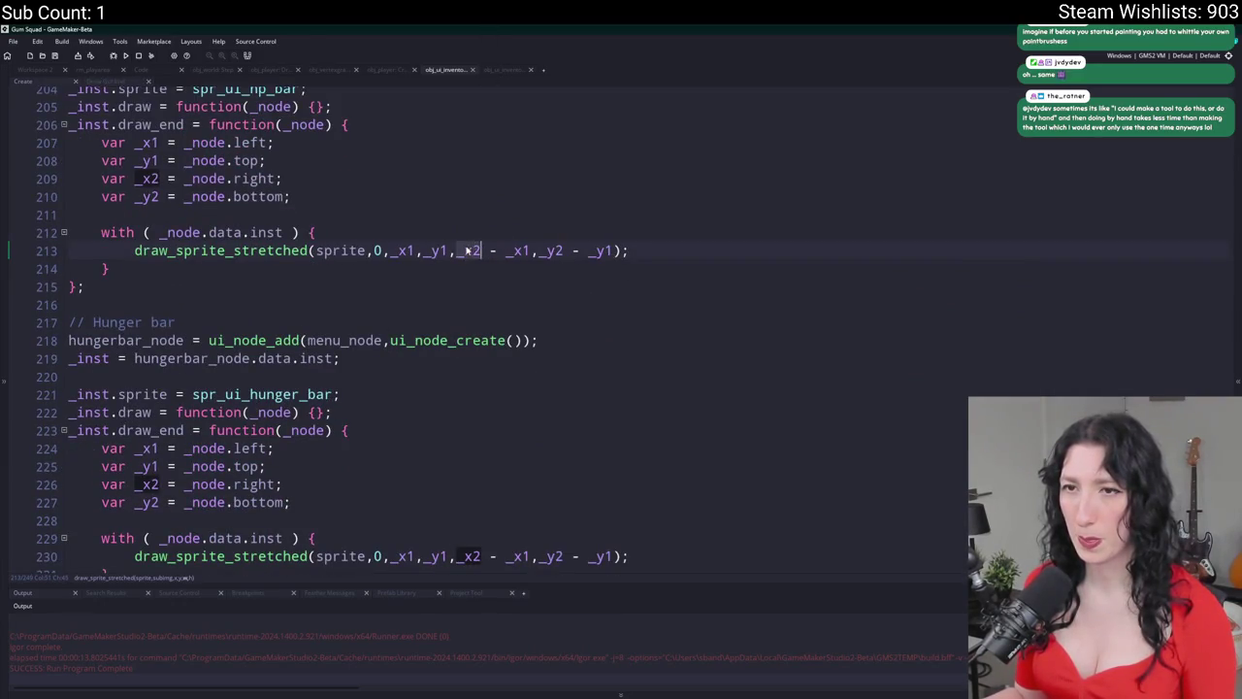
scroll(79, 258, "down", 7)
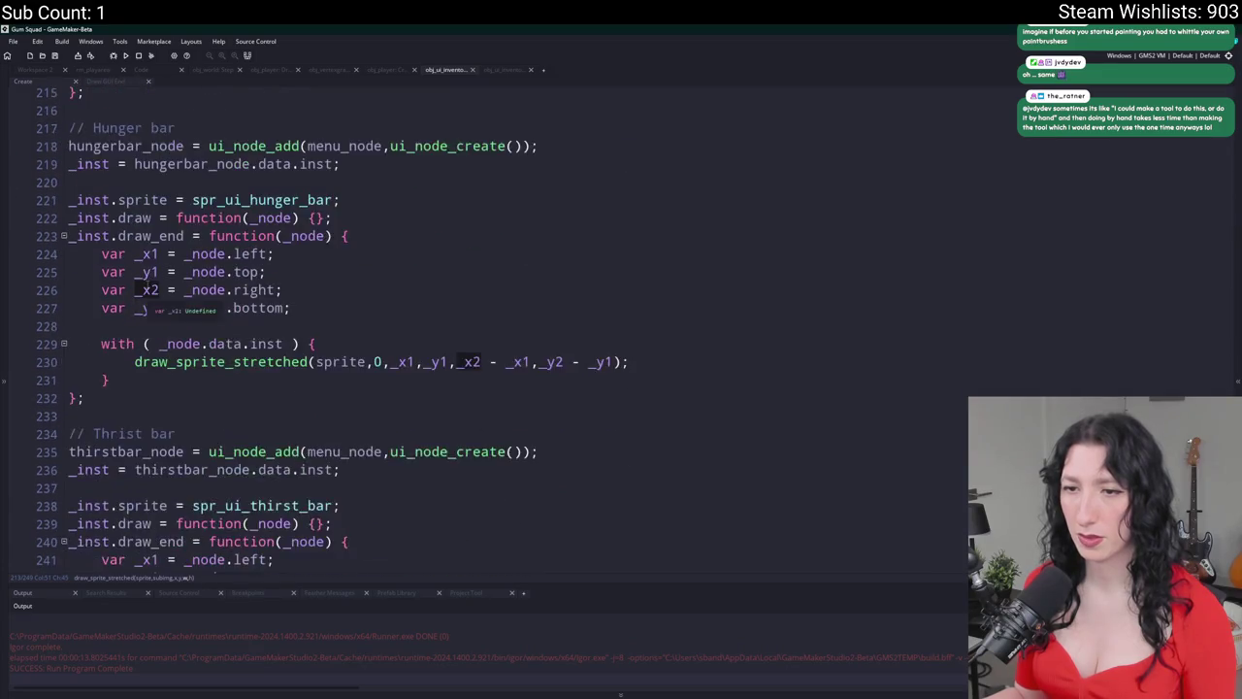
double_click(403, 492)
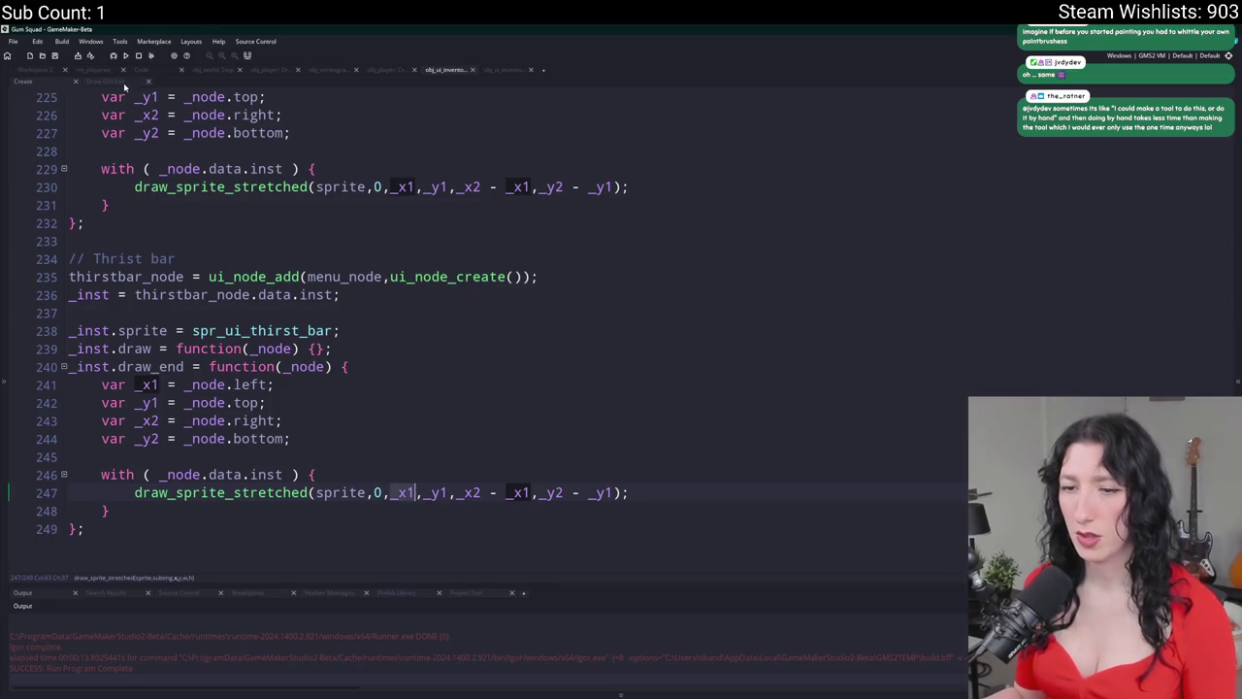
left_click(251, 421)
- Paste a Thirst bar layout block after the hunger bar in the inventory's Step event
double_click(252, 420)
left_click(37, 71)
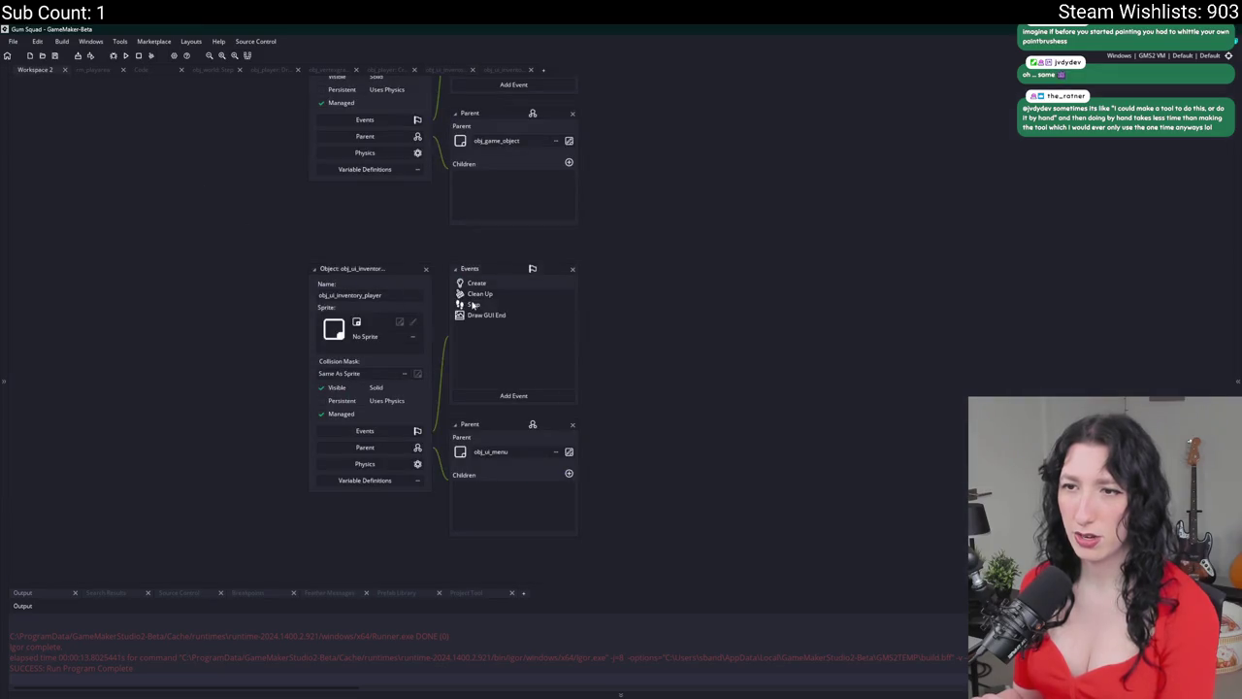
double_click(472, 305)
key("ctrl+v")
scroll(344, 442, "down", 1)
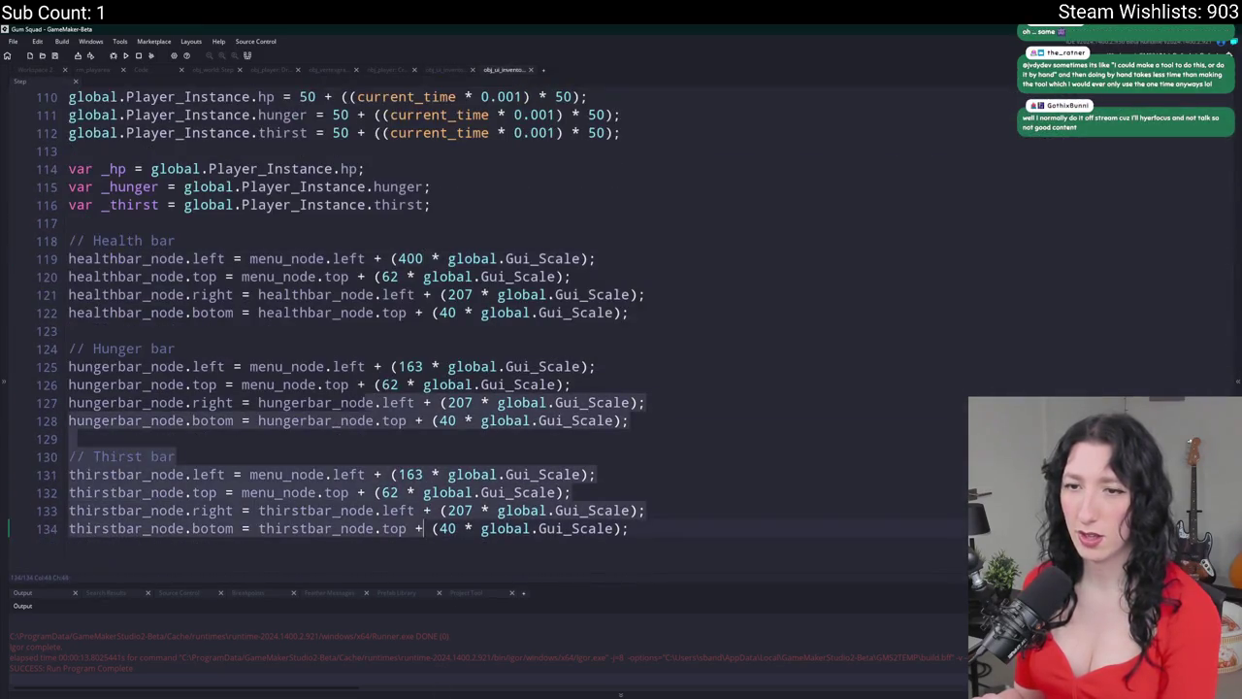
- Check the hunger bar's top and right offsets and healthbar_node uses, then return to Create
left_click(301, 384)
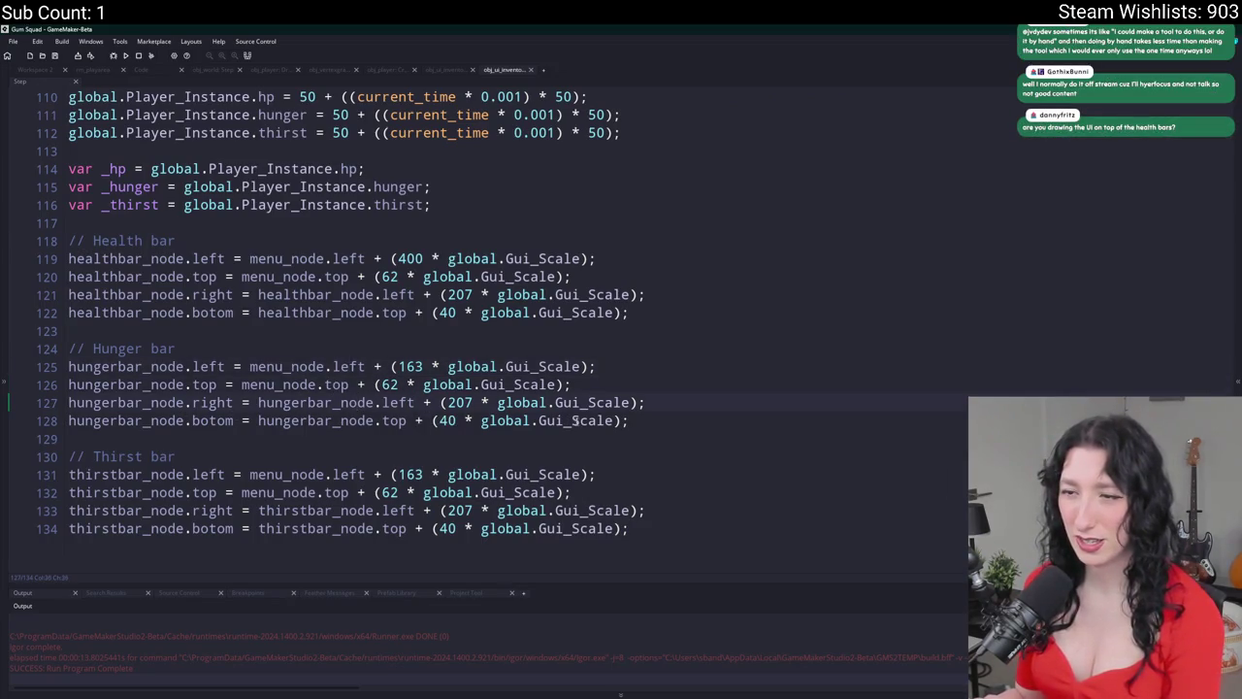
left_click(180, 403)
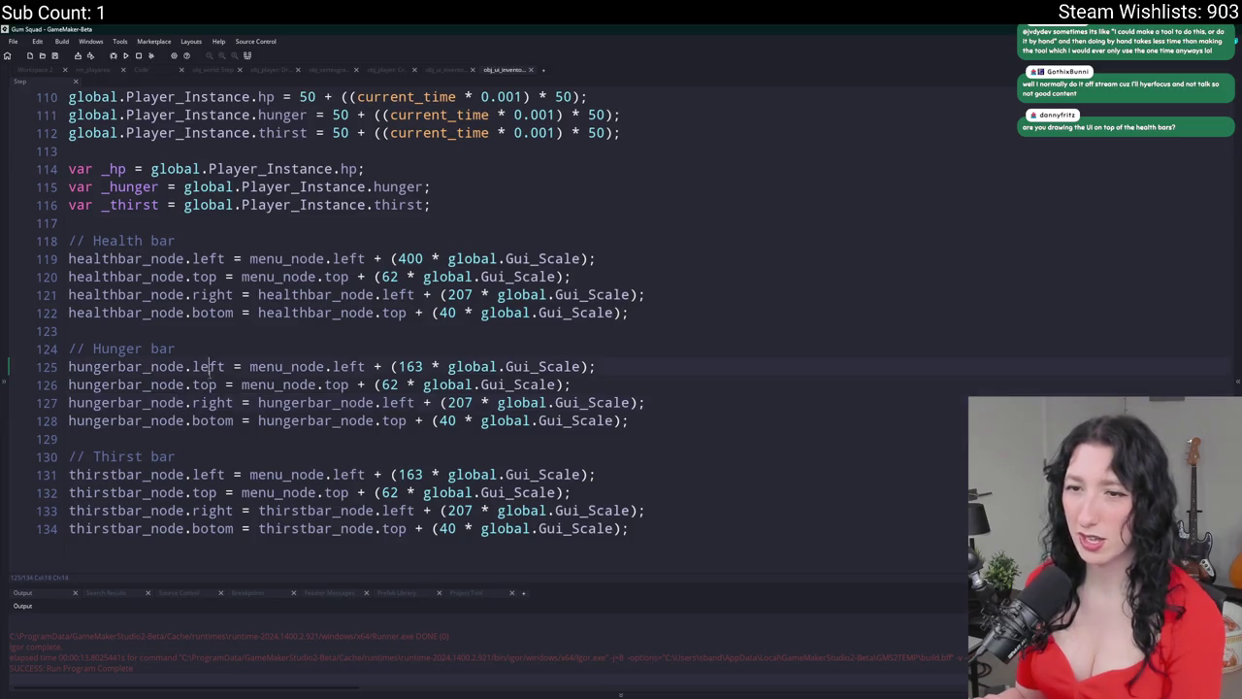
double_click(126, 258)
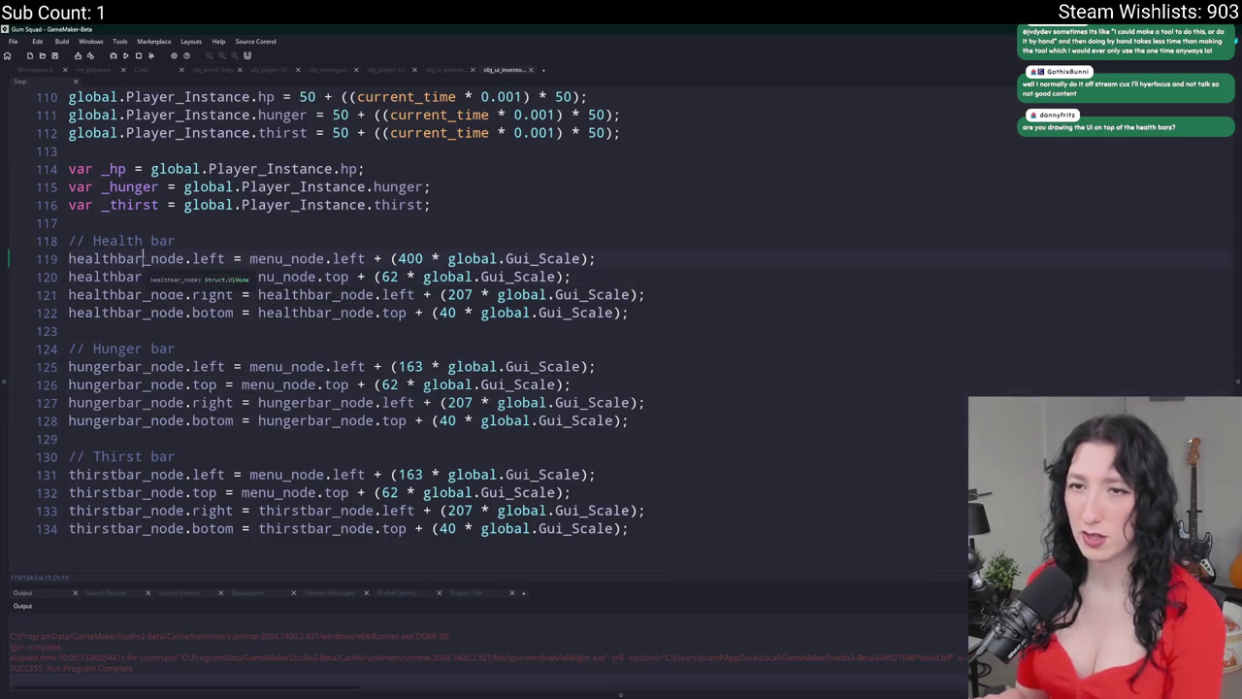
scroll(346, 299, "up", 1)
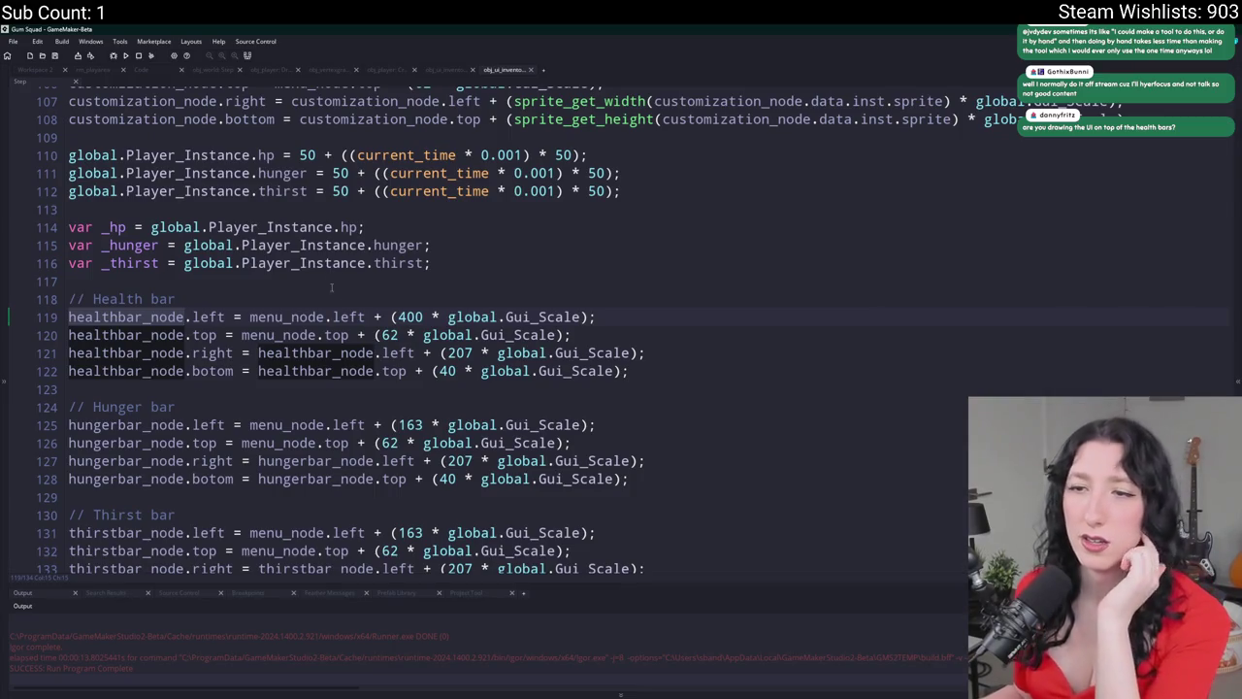
key("ctrl+Tab")
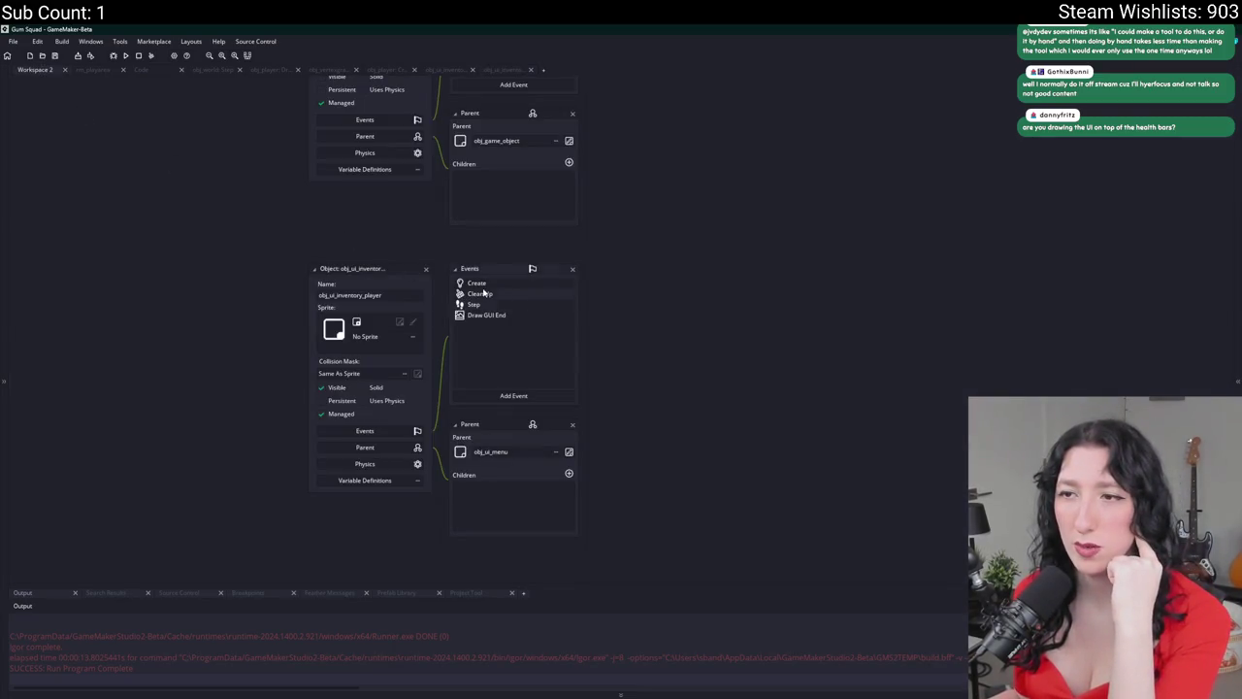
double_click(483, 293)
key("ctrl+Tab")
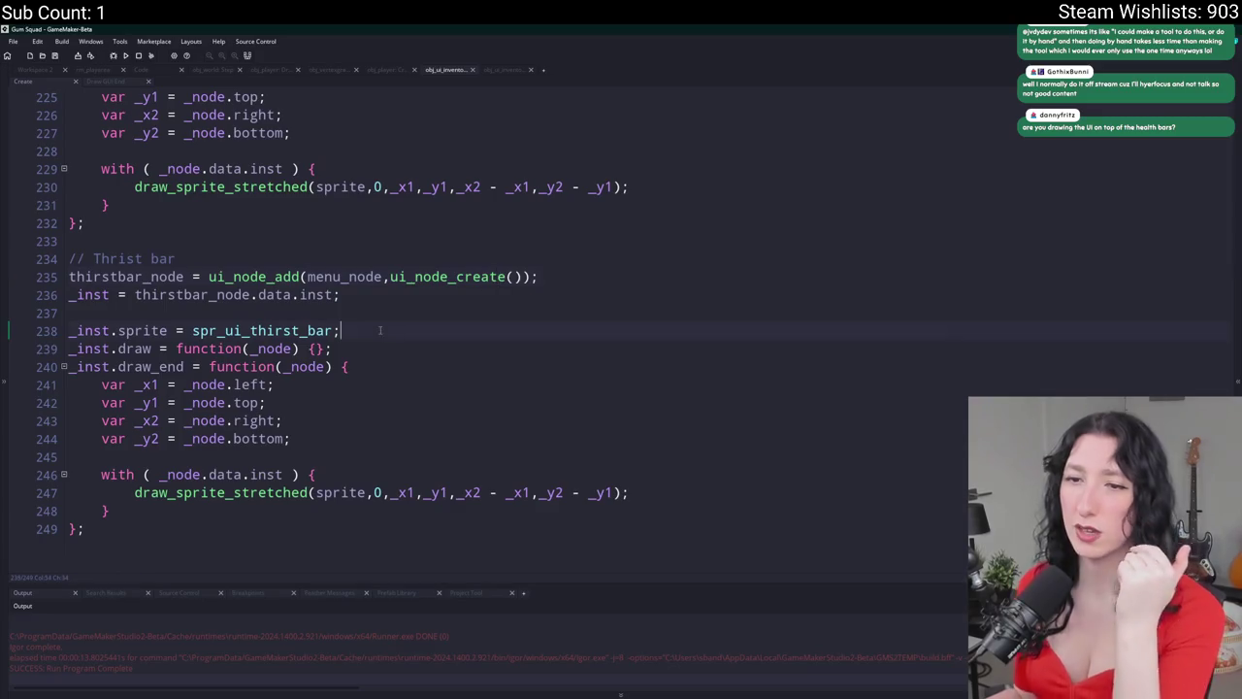
- Undo and redo edits to restore the thirst bar code in the Create event
key("ctrl+z")
key("ctrl+y")
key("ctrl+y")
key("ctrl+y")
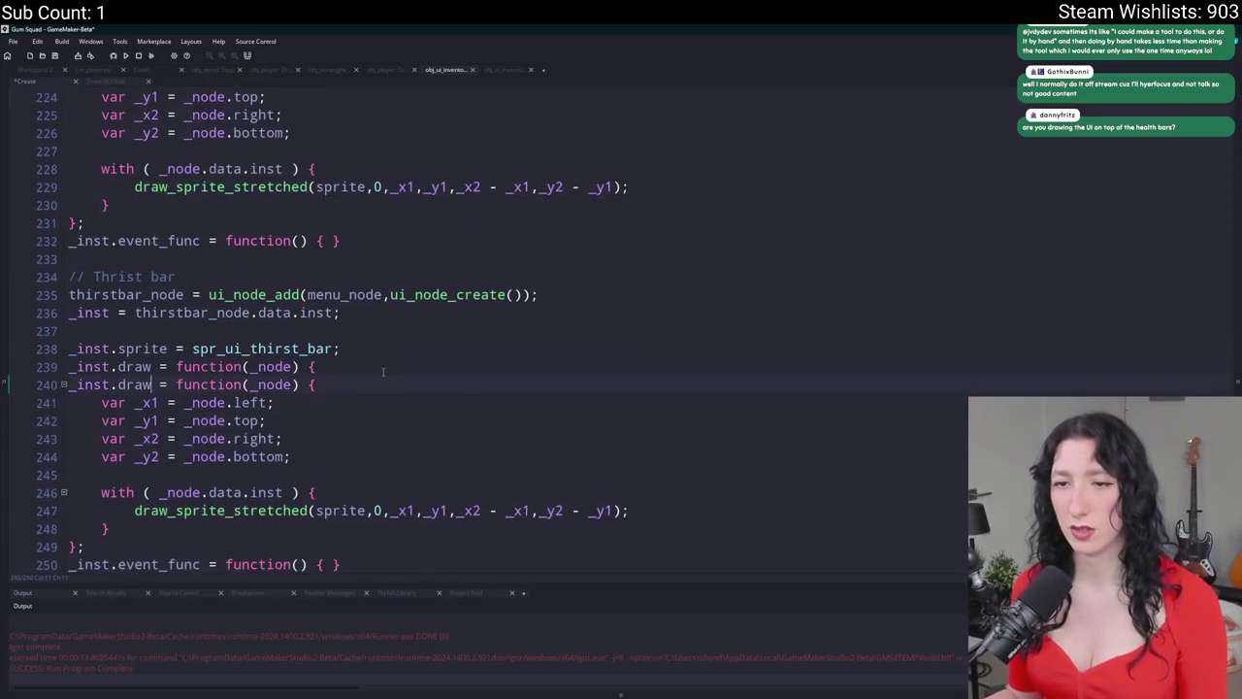
key("ctrl+z")
key("ctrl+z")
key("ctrl+z")
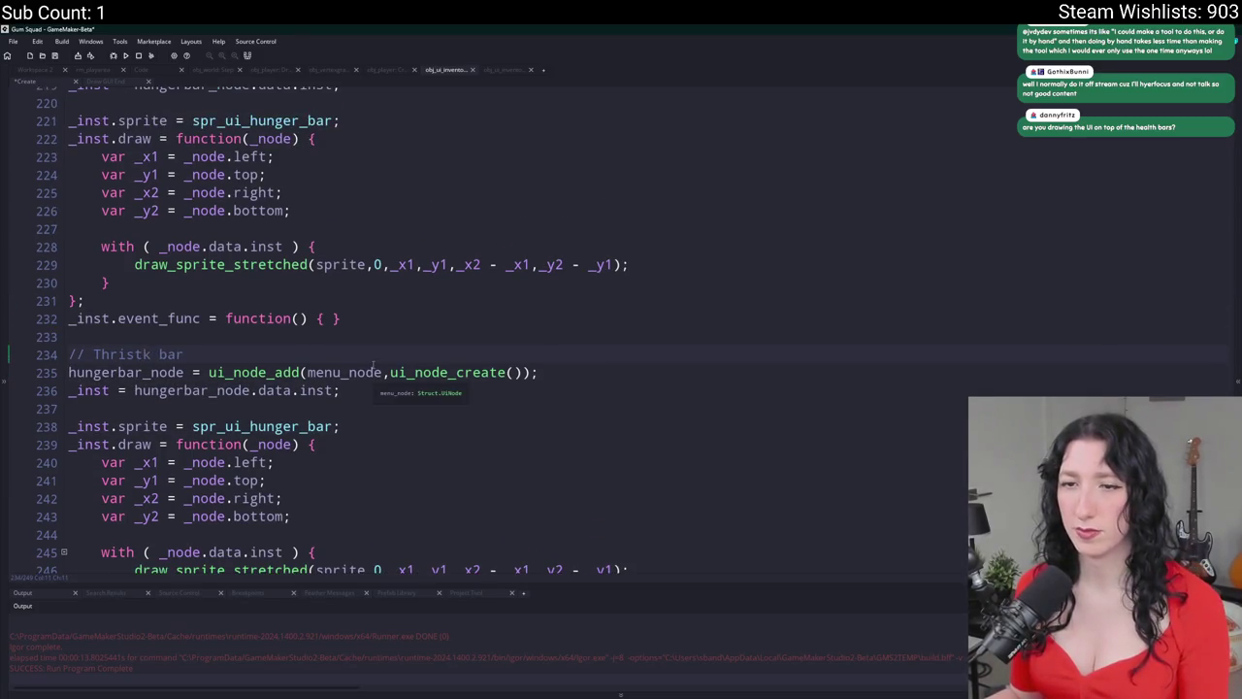
key("ctrl+y")
key("ctrl+y")
key("ctrl+y")
key("ctrl+z")
key("ctrl+y")
key("ctrl+y")
key("ctrl+y")
- Add draw_circle(_x1,_y1,32,false) after the thirst bar sprite, replacing a test show_message line
type("show_message(\"TEST\");")
left_click_drag(309, 492, 135, 492)
key("BackSpace")
type("draw_")
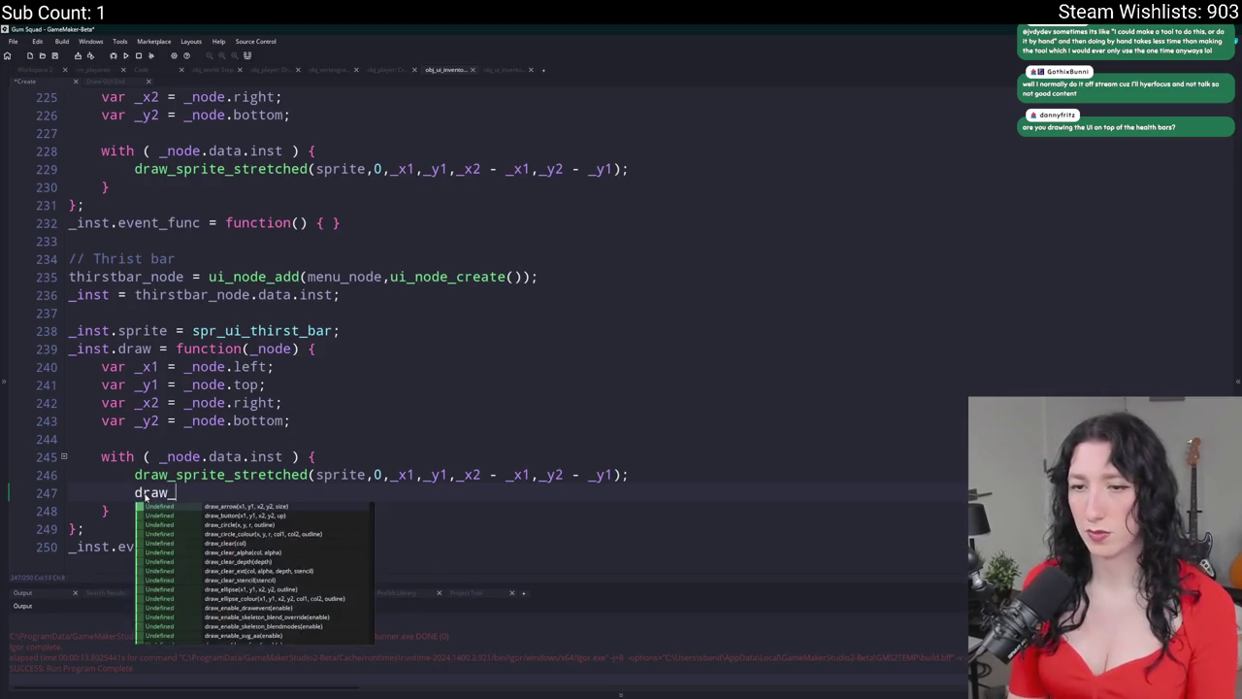
type("circle(x")
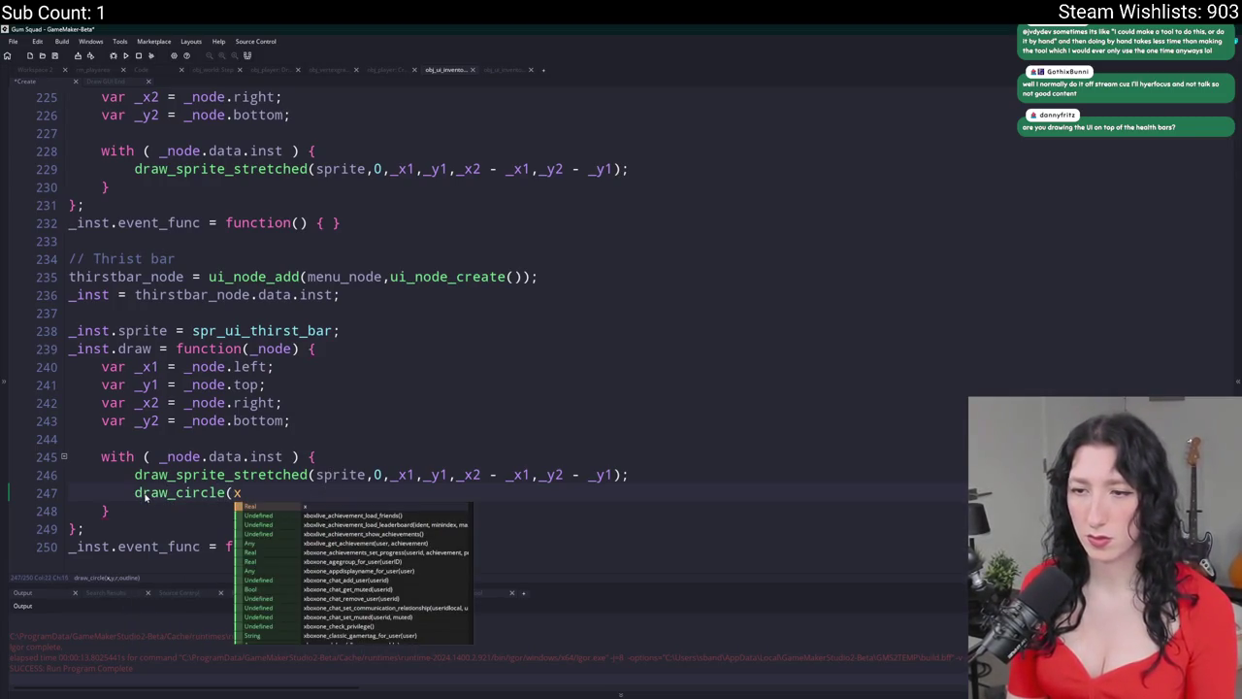
key("BackSpace")
type("_x1,_y1,i")
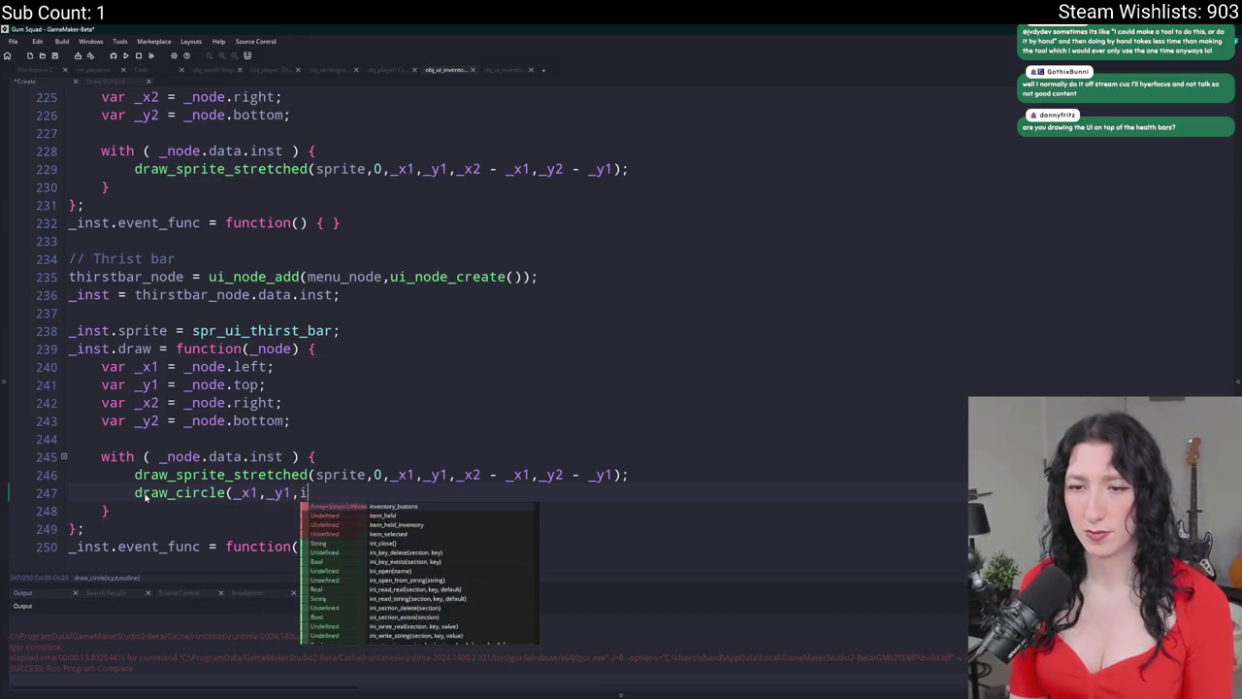
key("Escape")
type("1,")
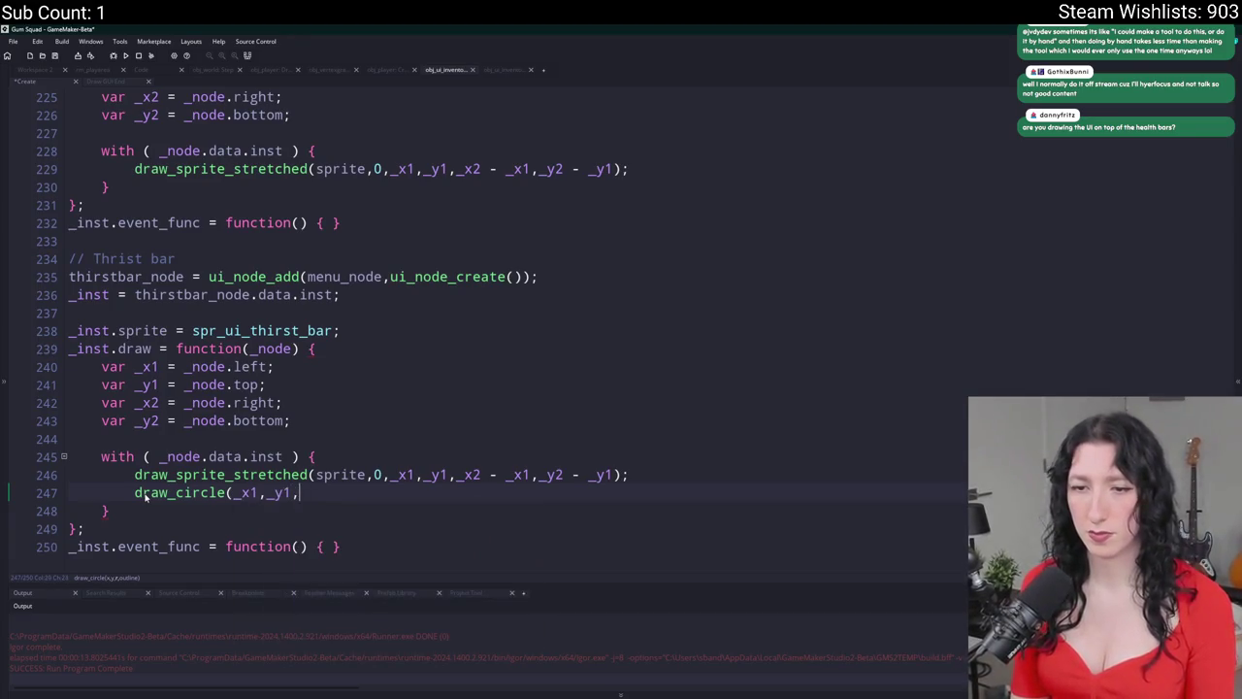
type("32,false")
key("BackSpace")
key("BackSpace")
key("BackSpace")
type("false")
key("BackSpace")
key("BackSpace")
key("BackSpace")
type("false)")
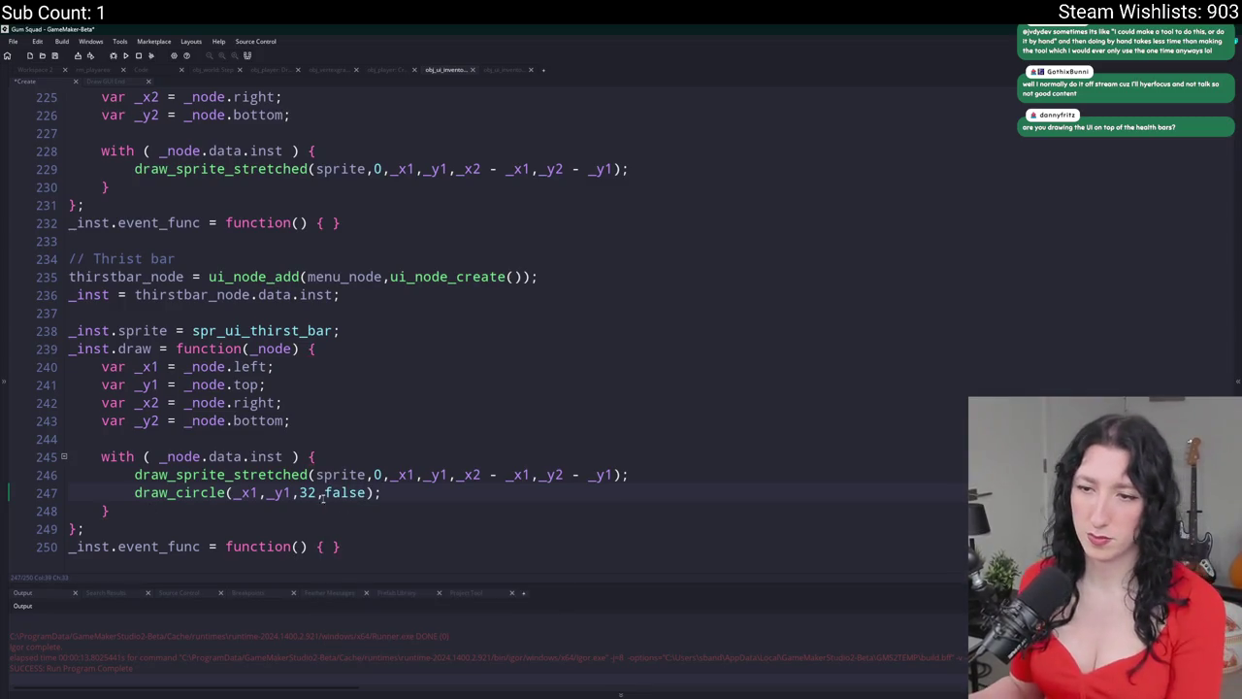
- Enlarge the debug circle radius to 512 and run the game
double_click(308, 493)
type("502")
key("F5")
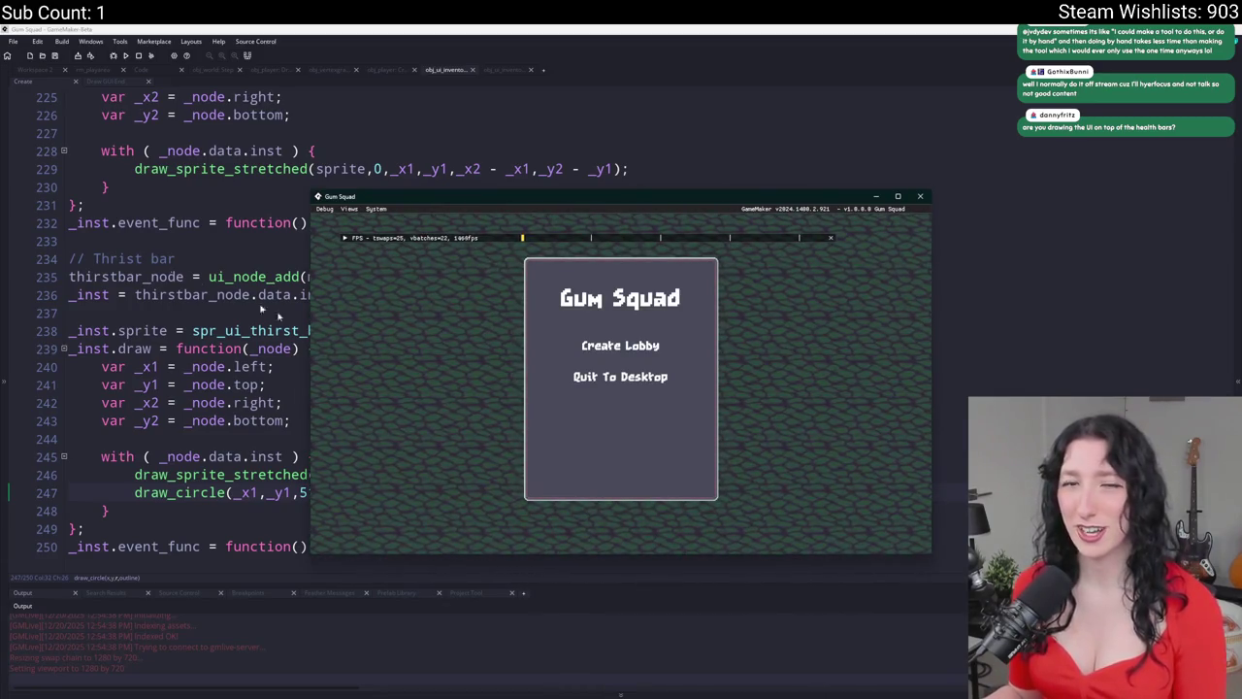
- Close the game, shrink the debug circle radius to 64, and rerun
left_click(641, 347)
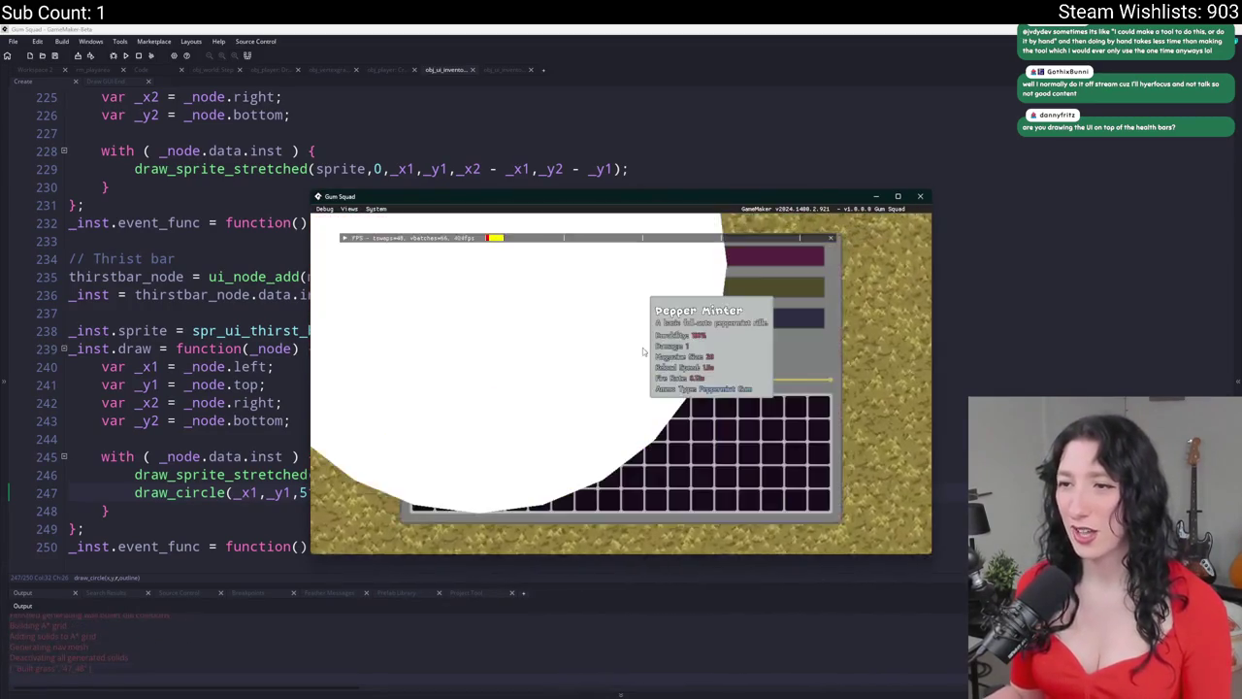
key("Escape")
left_click(299, 387)
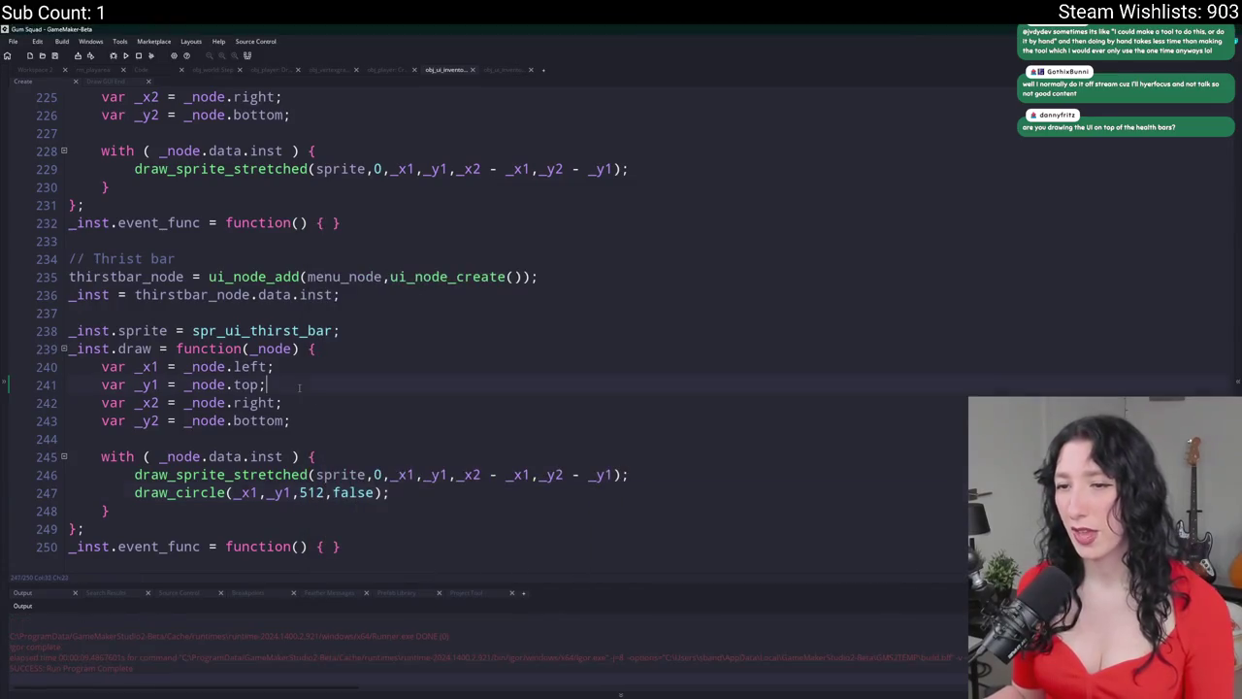
double_click(309, 492)
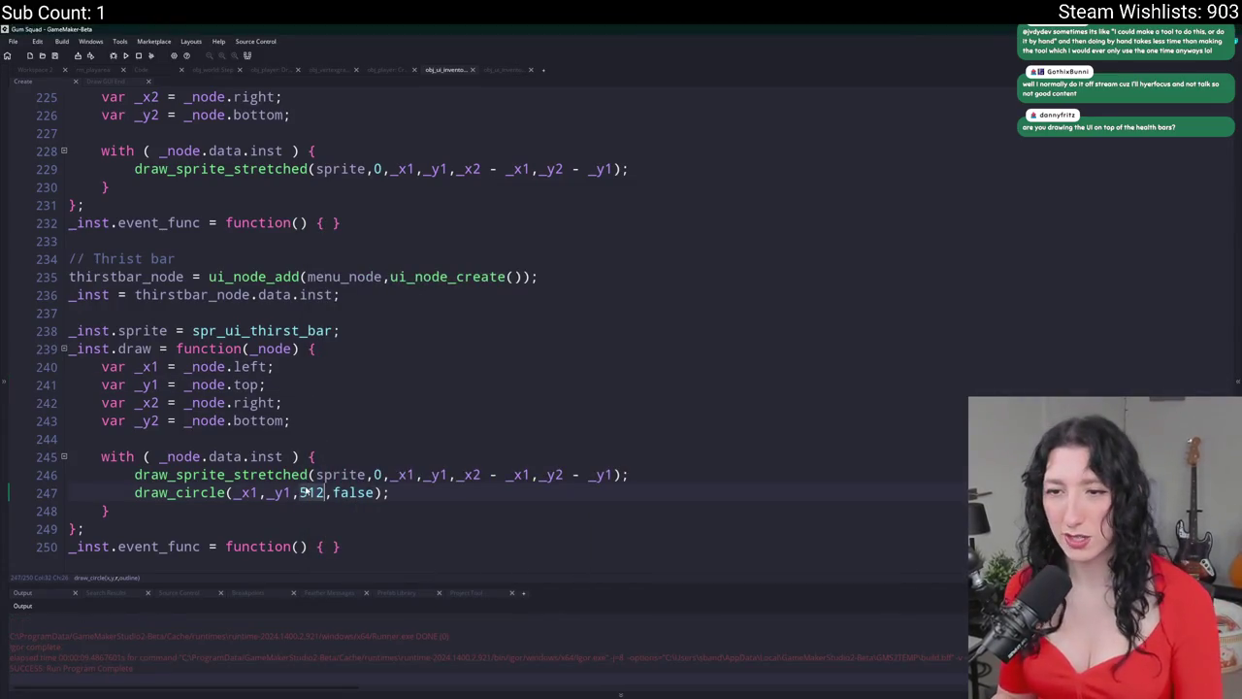
type("64")
key("F5")
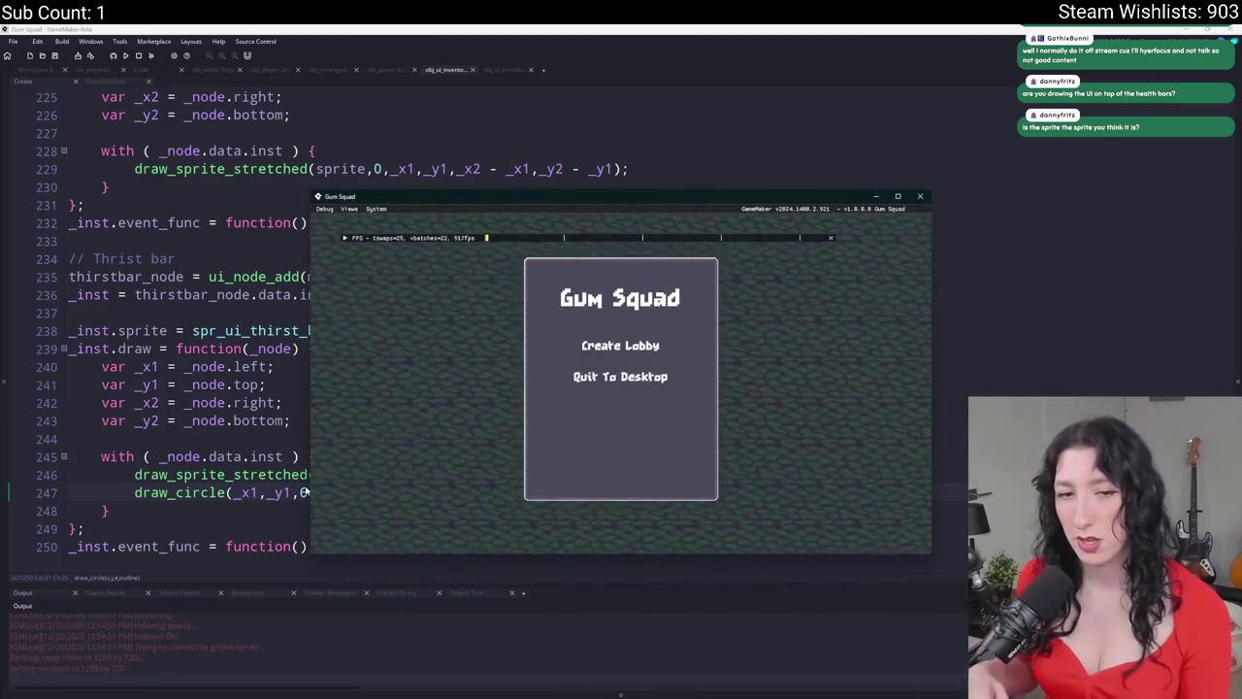
- Enter a lobby and resize the game window to see the 64-radius circle
left_click(621, 347)
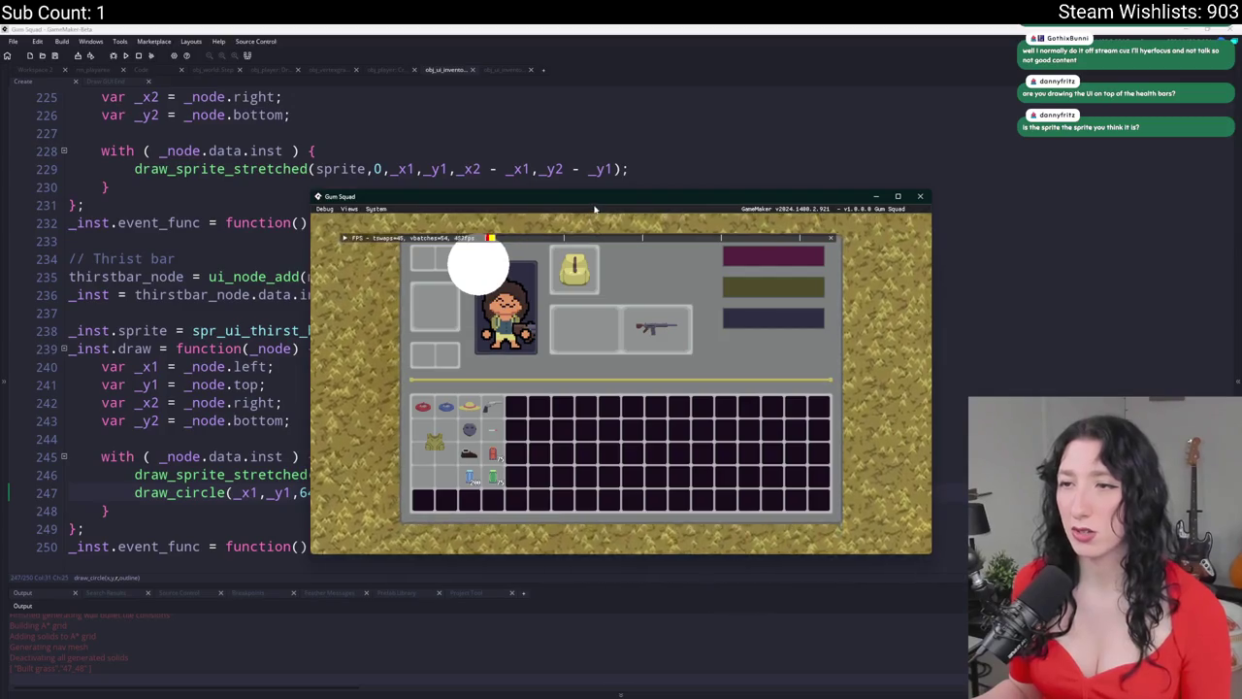
left_click(898, 196)
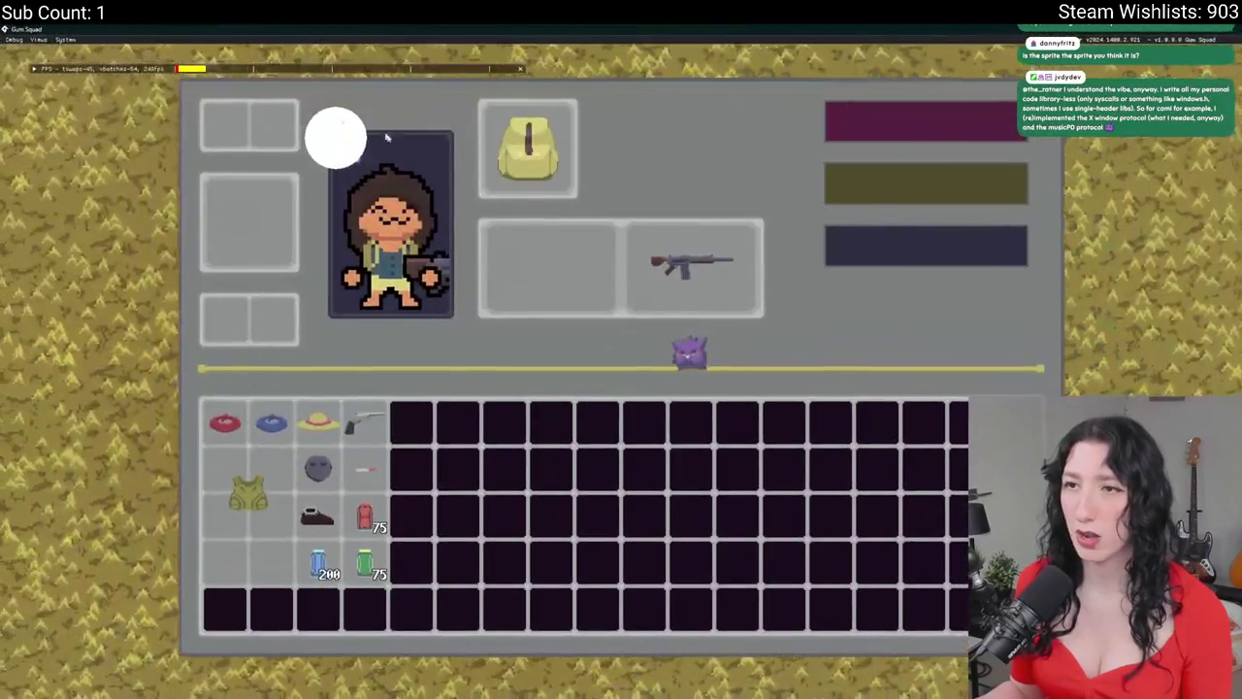
left_click_drag(845, 29, 845, 162)
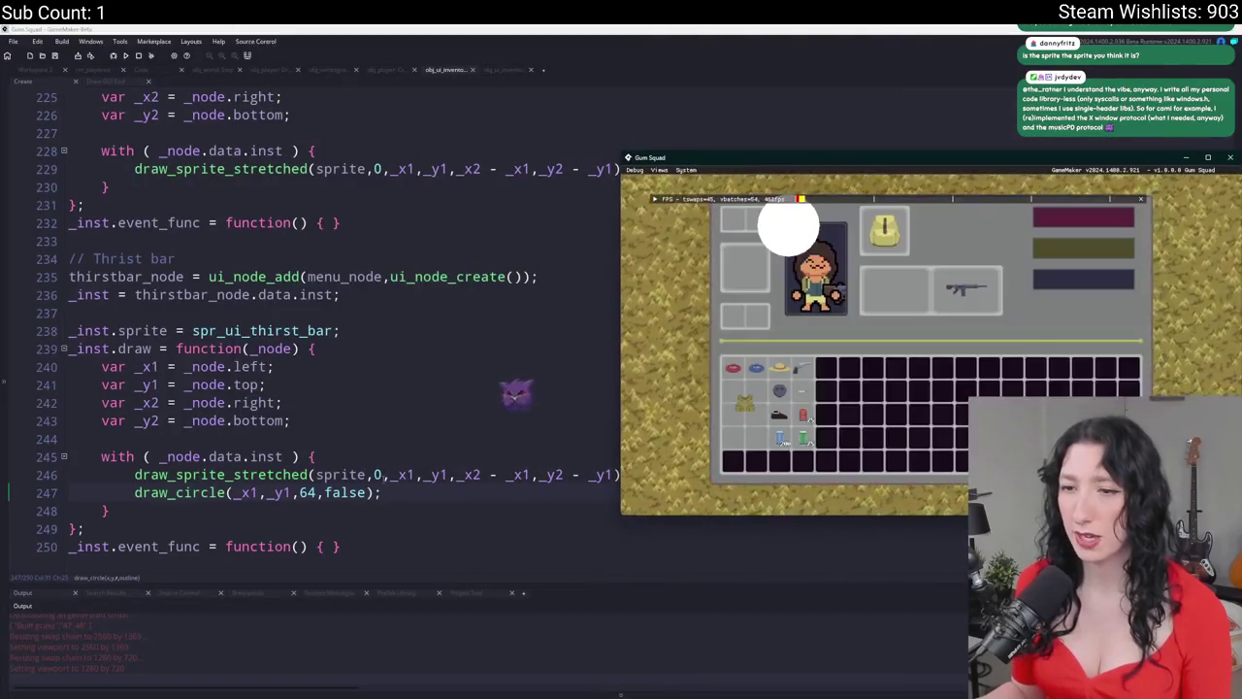
scroll(180, 299, "up", 1)
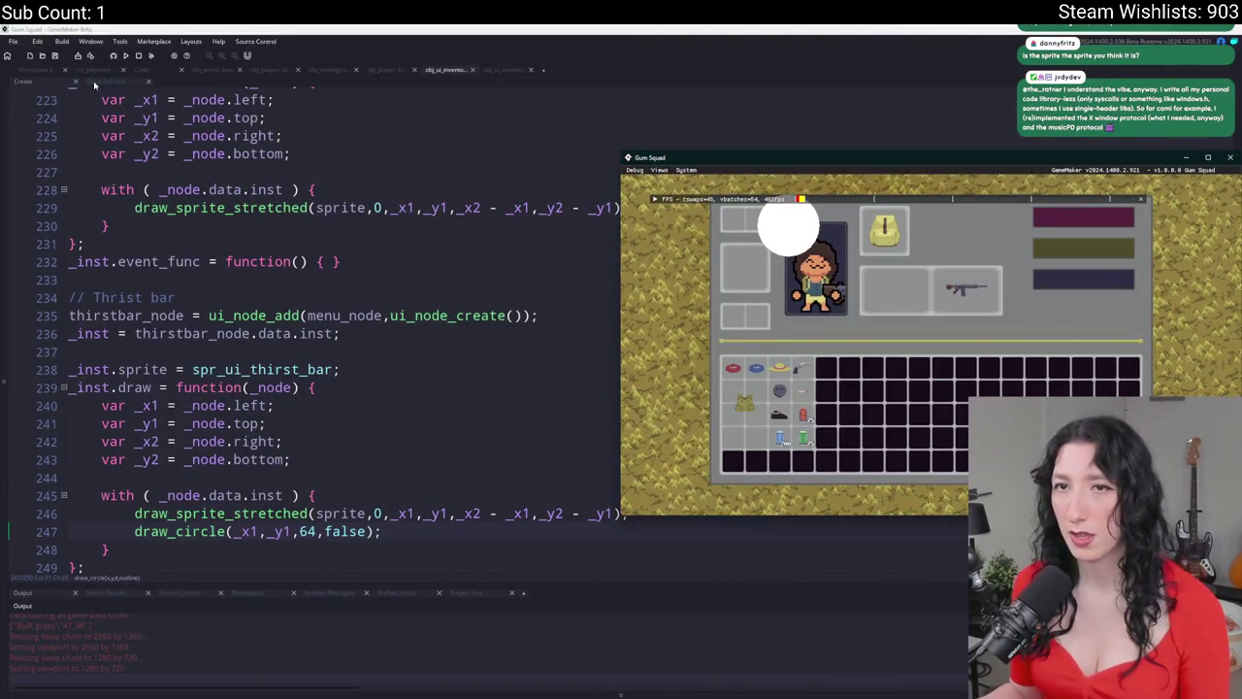
- Change the thirst bar's left offset in the Step event from 163 to 400 and save
left_click(93, 81)
double_click(495, 304)
scroll(311, 413, "down", 1)
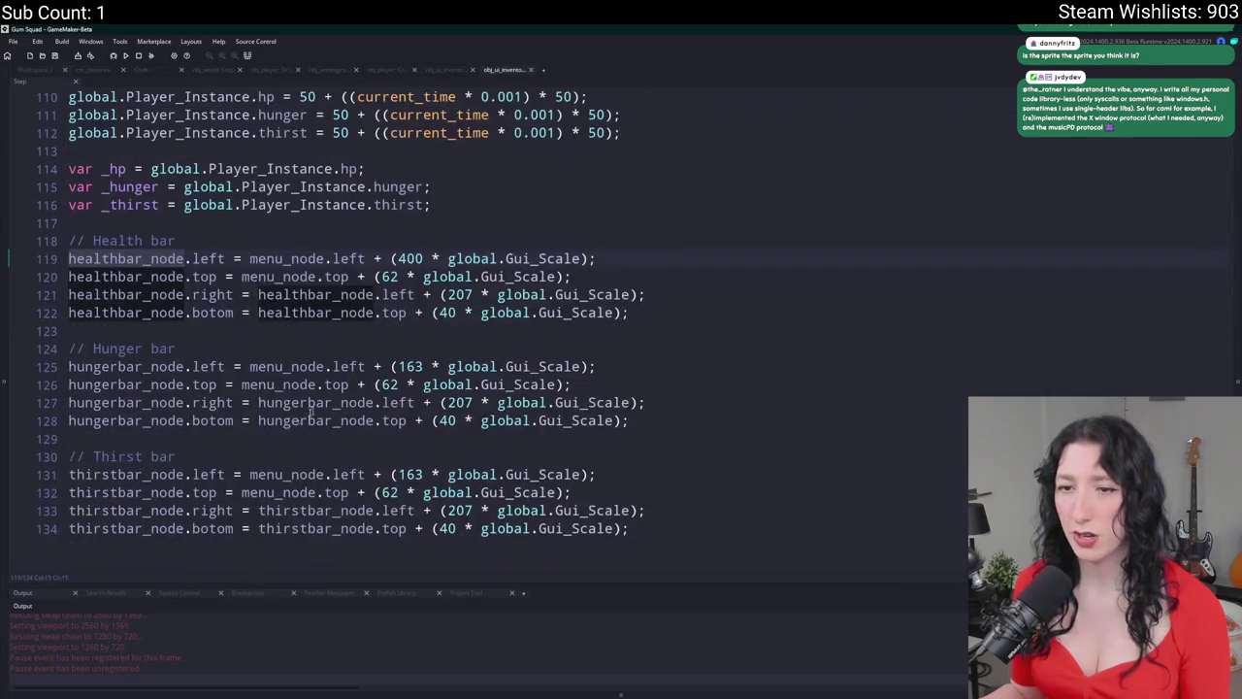
left_click(424, 475)
type("400")
key("ctrl+s")
key("alt+Tab")
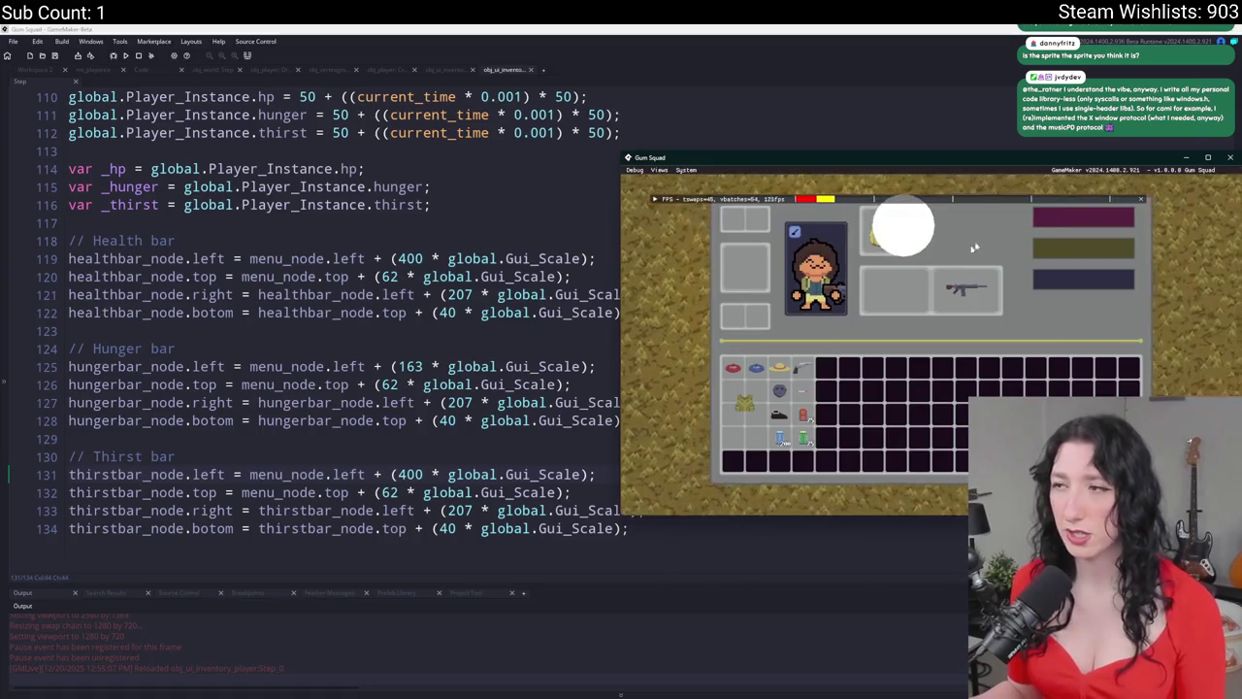
left_click(48, 73)
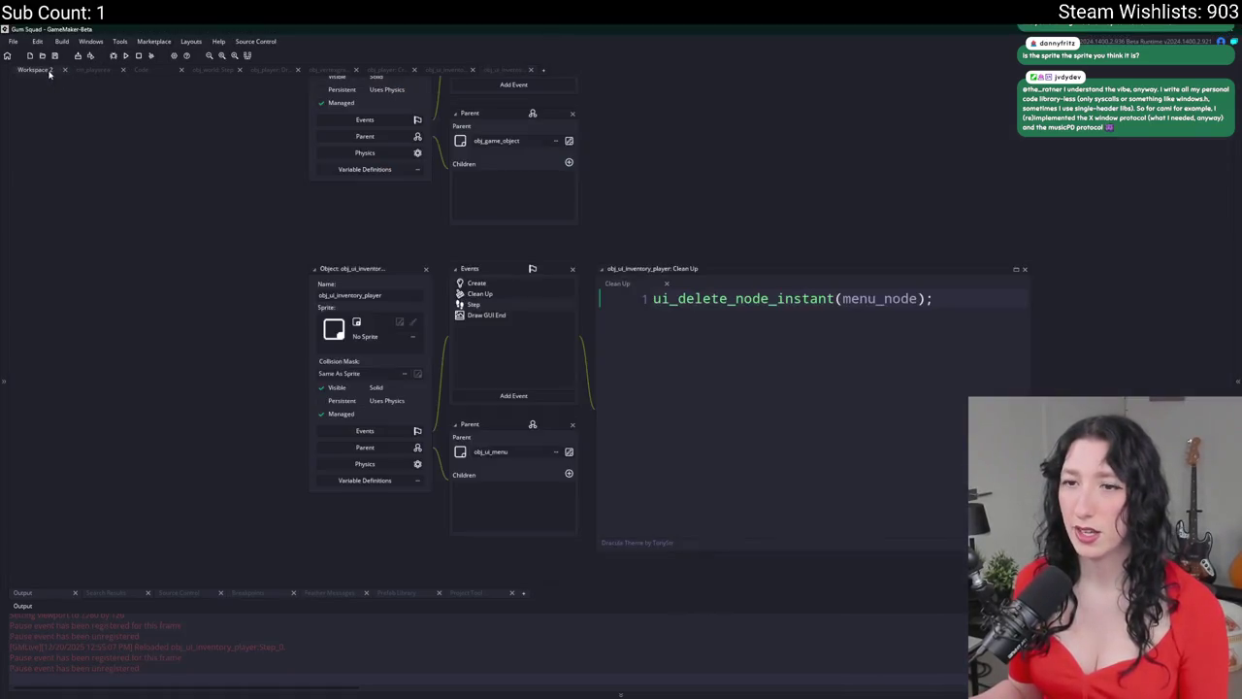
- Delete the draw_circle line from the inventory's Create event and save
double_click(521, 318)
left_click(43, 73)
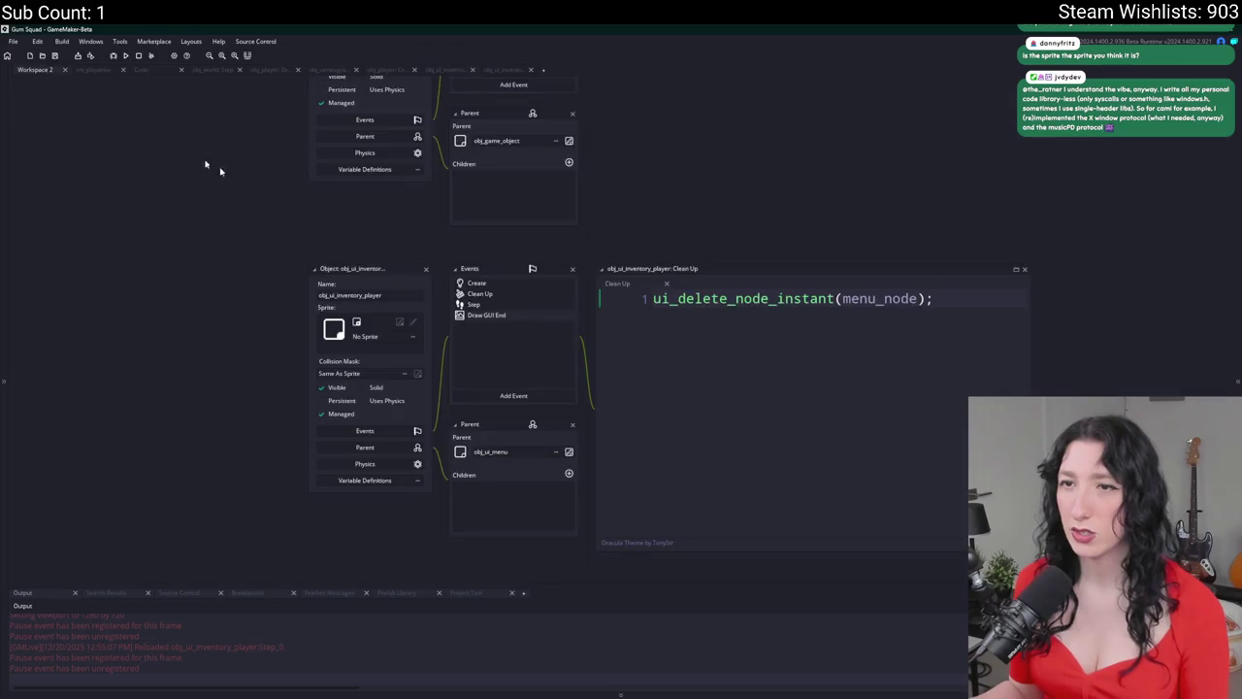
double_click(524, 283)
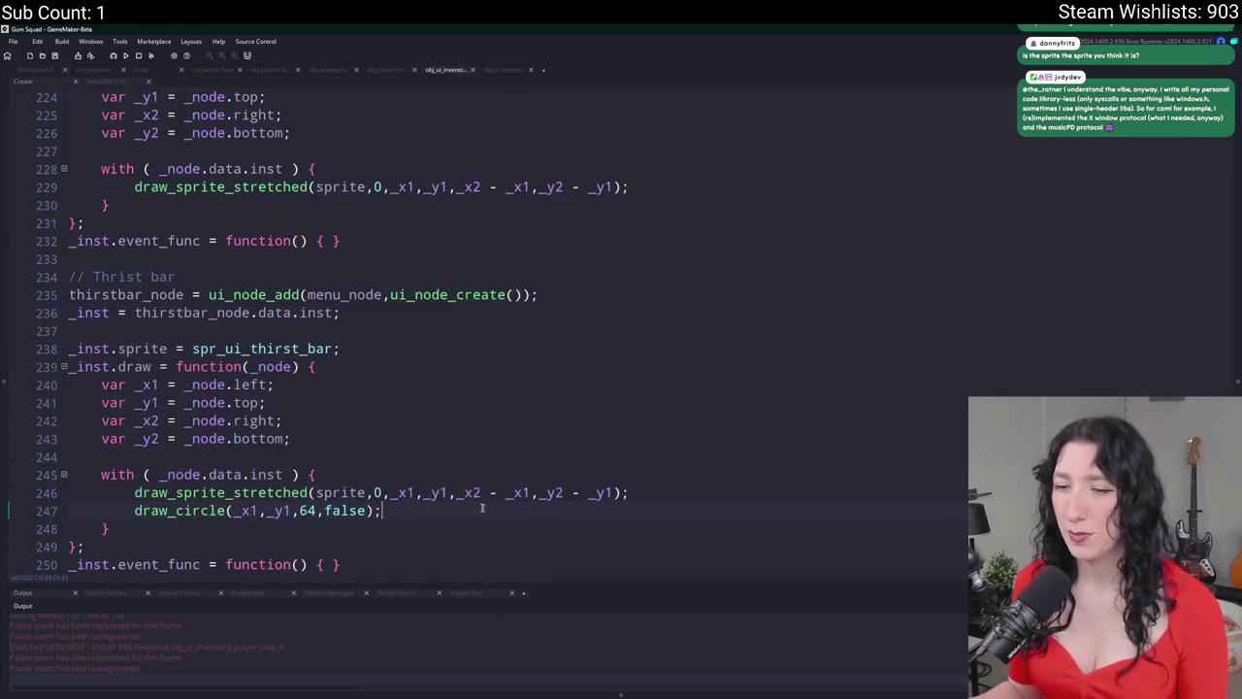
key("BackSpace")
key("BackSpace")
left_click(466, 492)
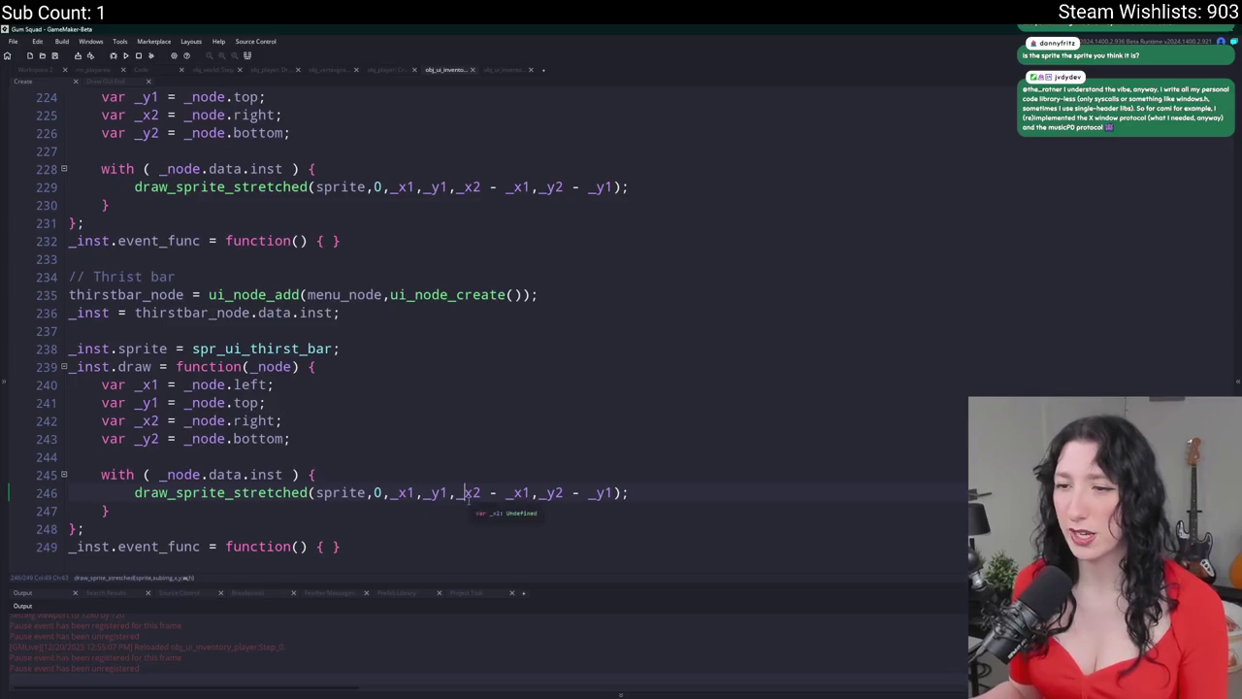
key("ctrl+s")
- Close the game and review the draw_sprite_stretched sprite argument on line 246
left_click(1229, 158)
left_click(420, 390)
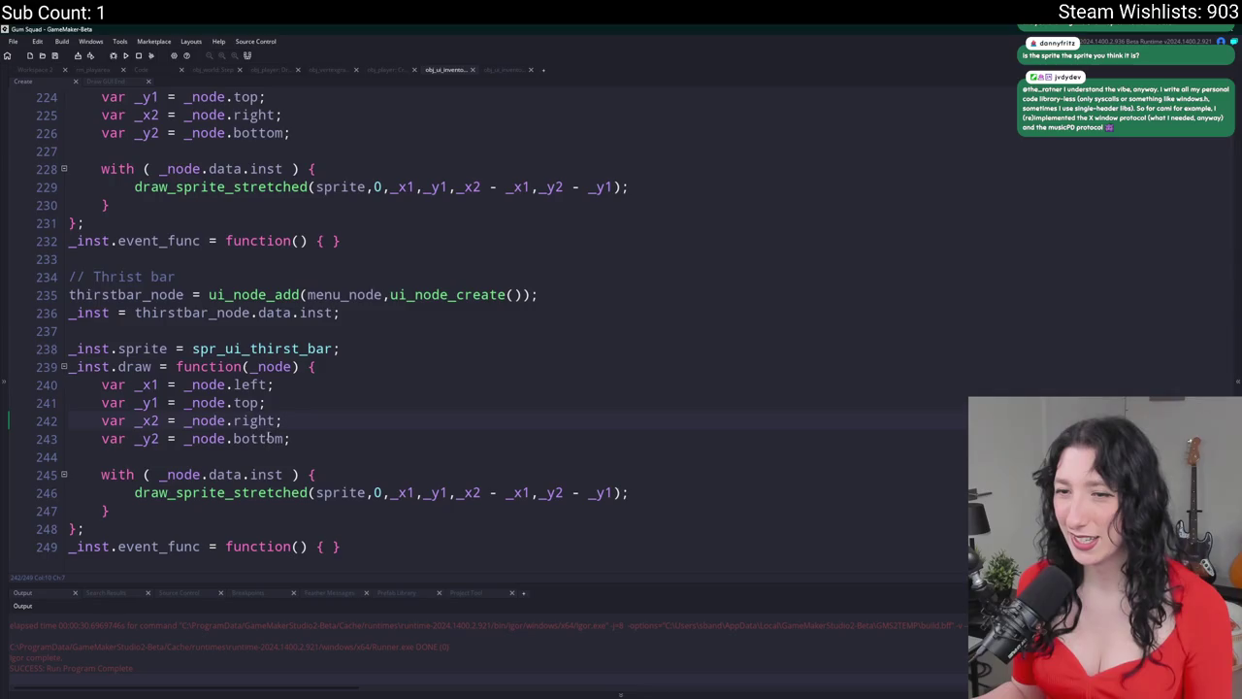
left_click(464, 492)
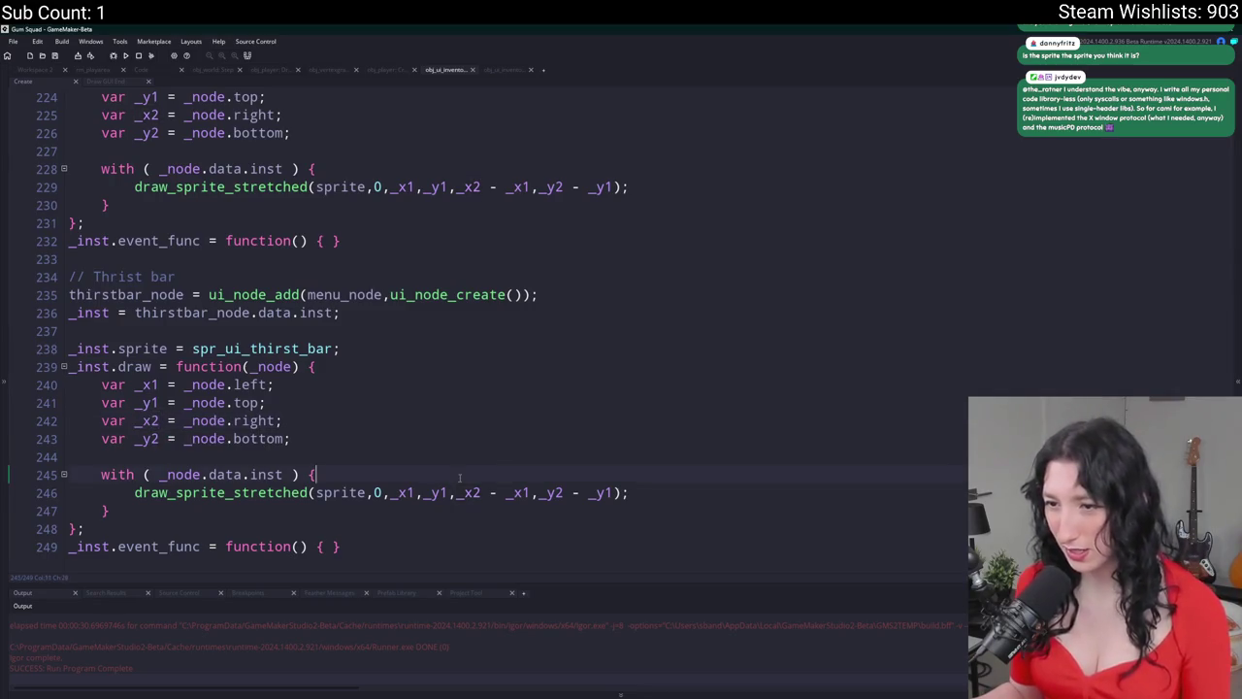
double_click(340, 492)
- Inspect spr_ui_thirst_bar's Texture Settings and Nine Slice, close it, and rerun the game
key("ctrl+Tab")
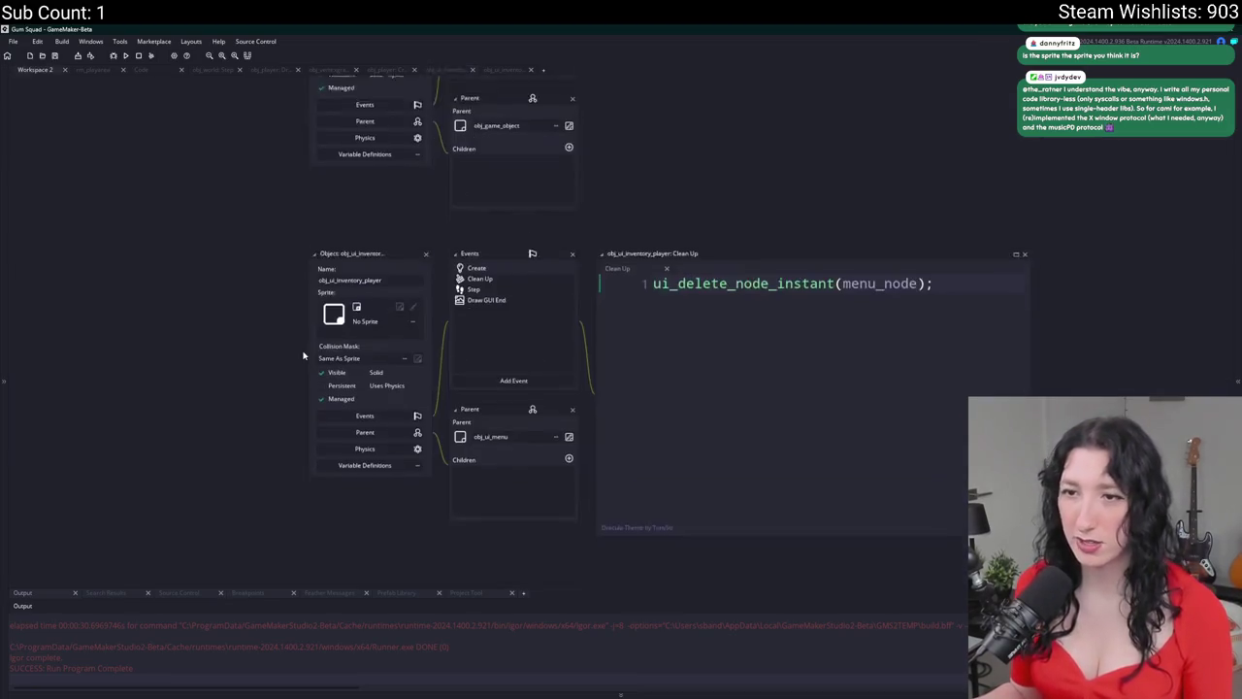
left_click(351, 287)
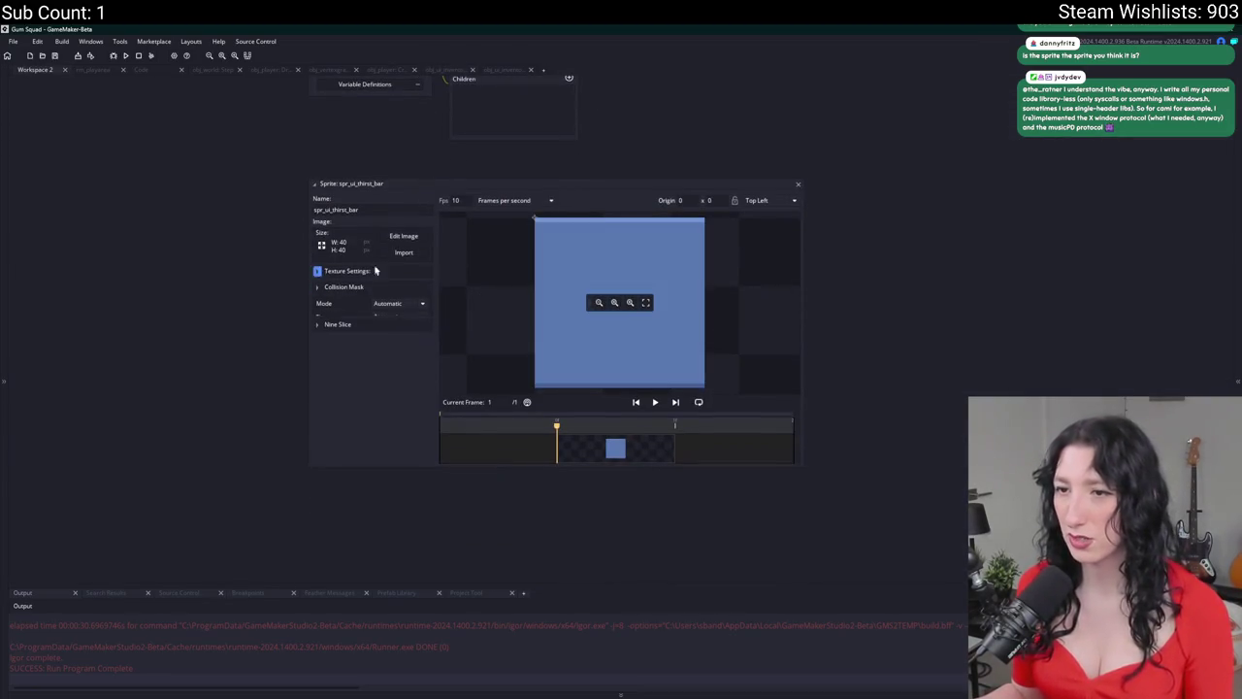
left_click(356, 271)
left_click(339, 272)
left_click(340, 303)
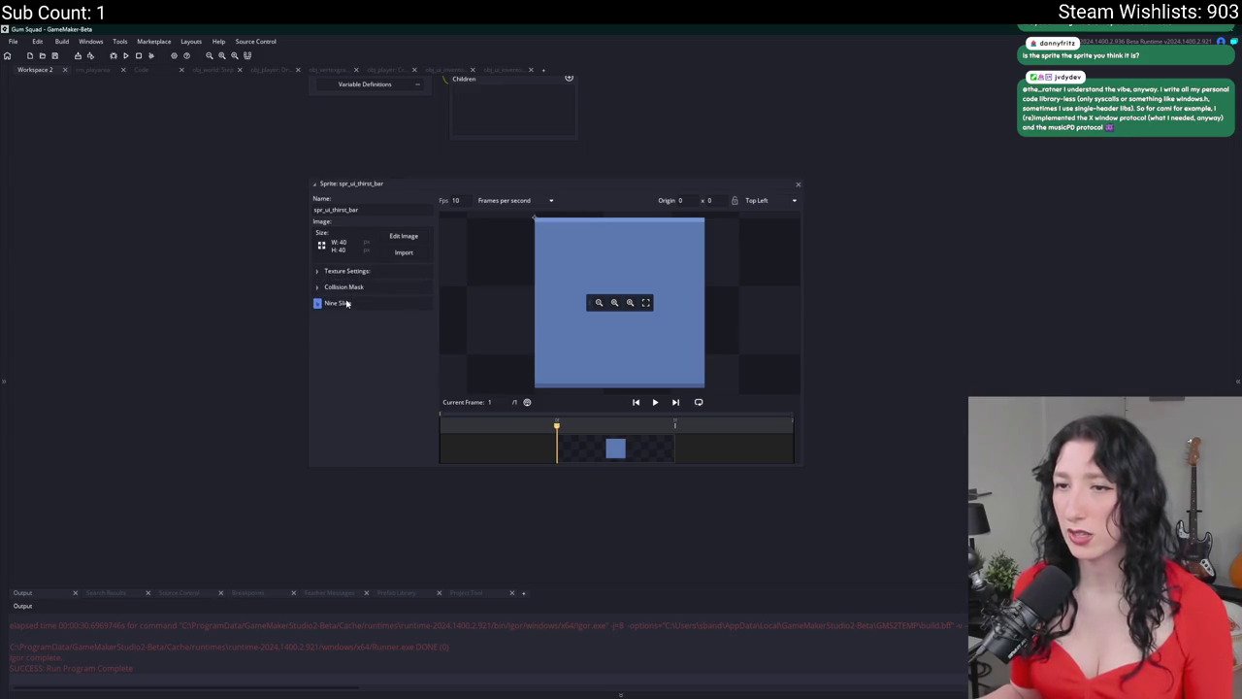
left_click(340, 303)
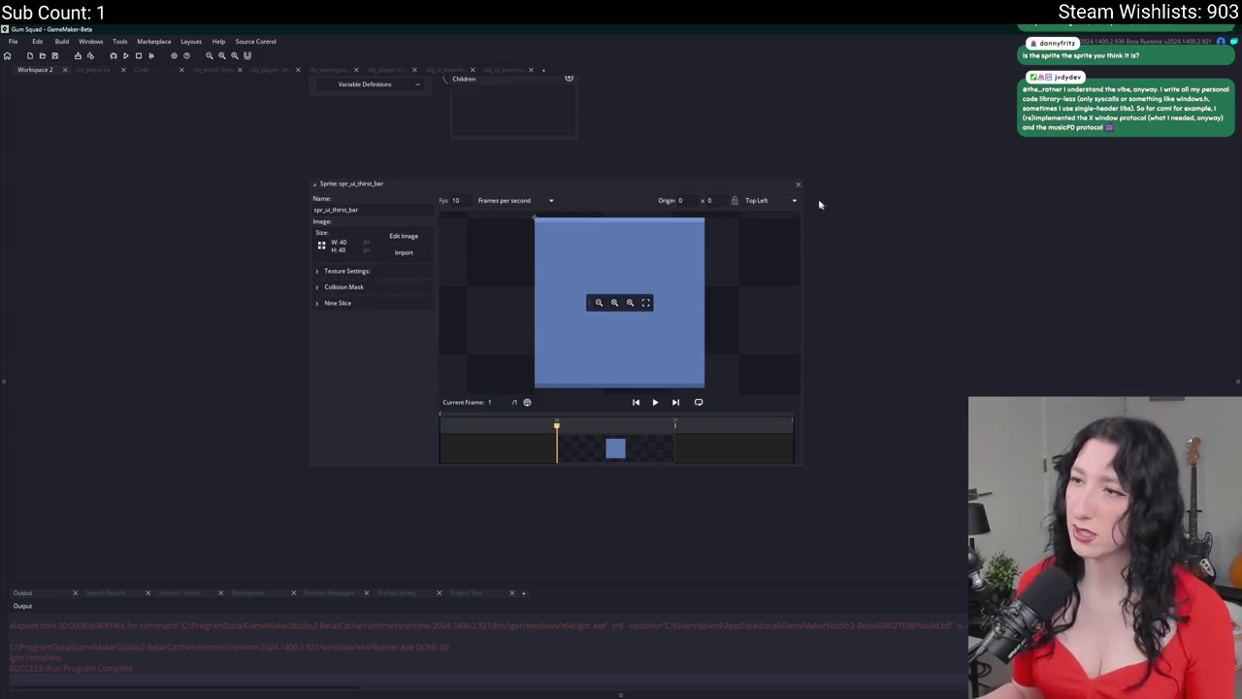
left_click(796, 185)
key("F5")
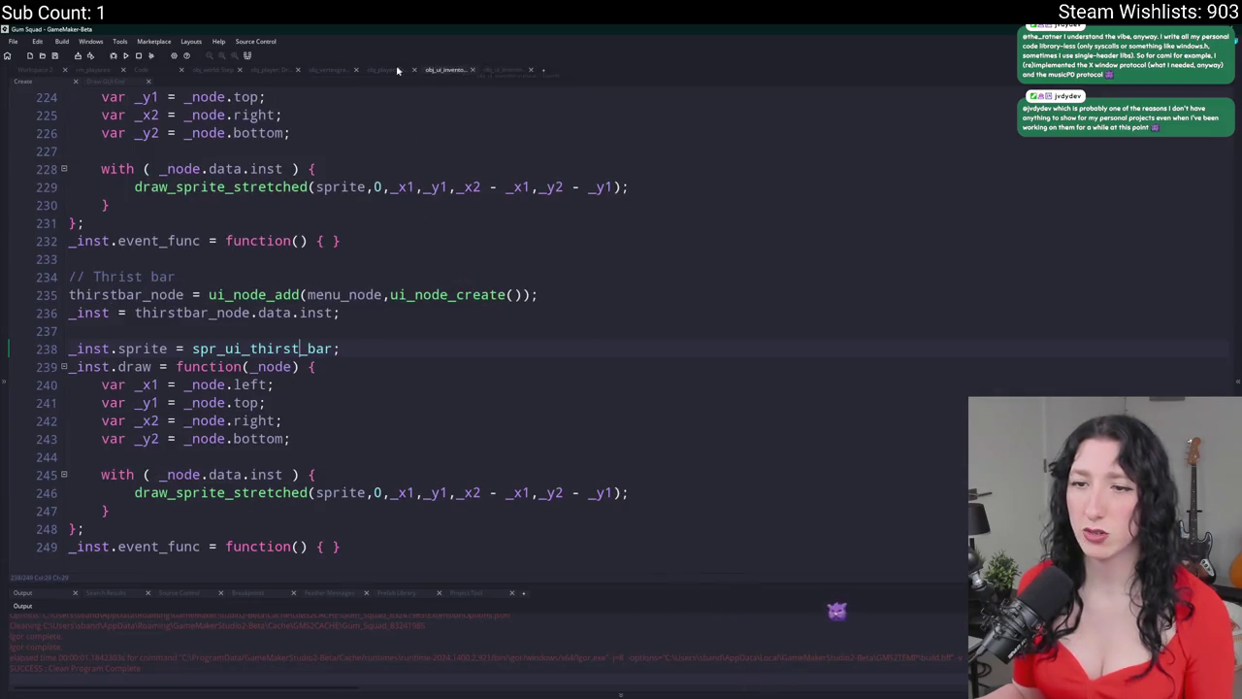
left_click(99, 77)
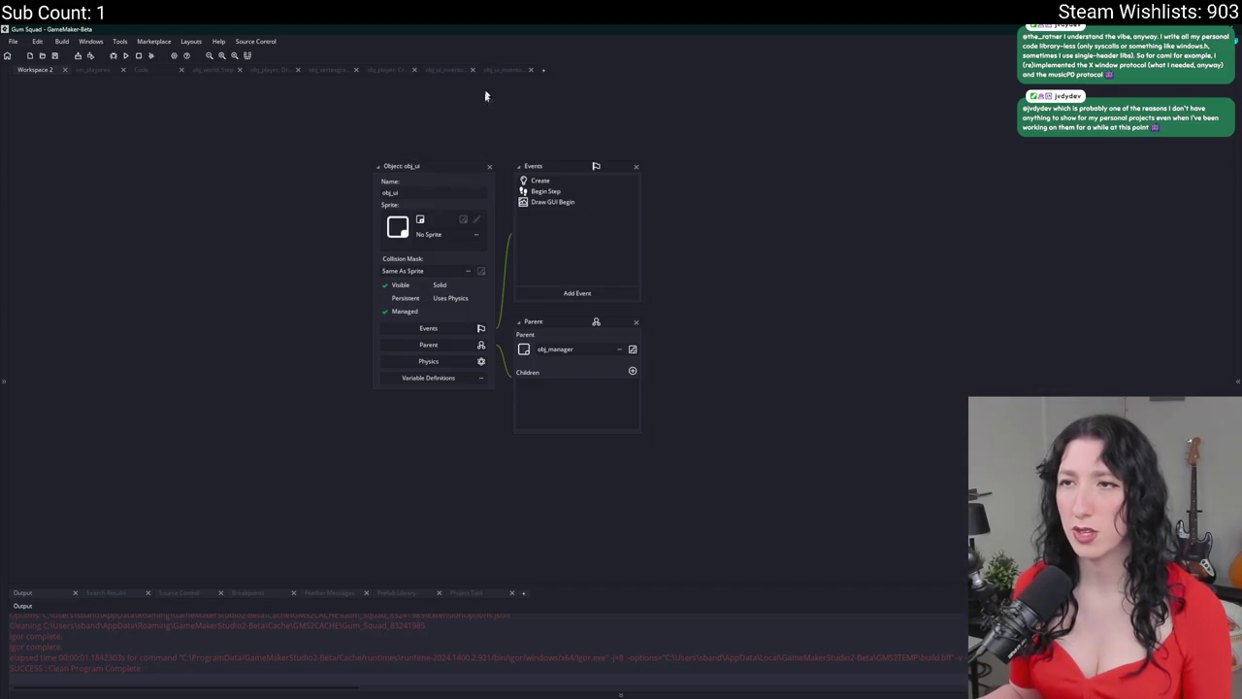
- Switch to the obj_ui_inventory Step code and rebuild the game to its main menu
scroll(485, 95, "up", 5)
key("ctrl+Tab")
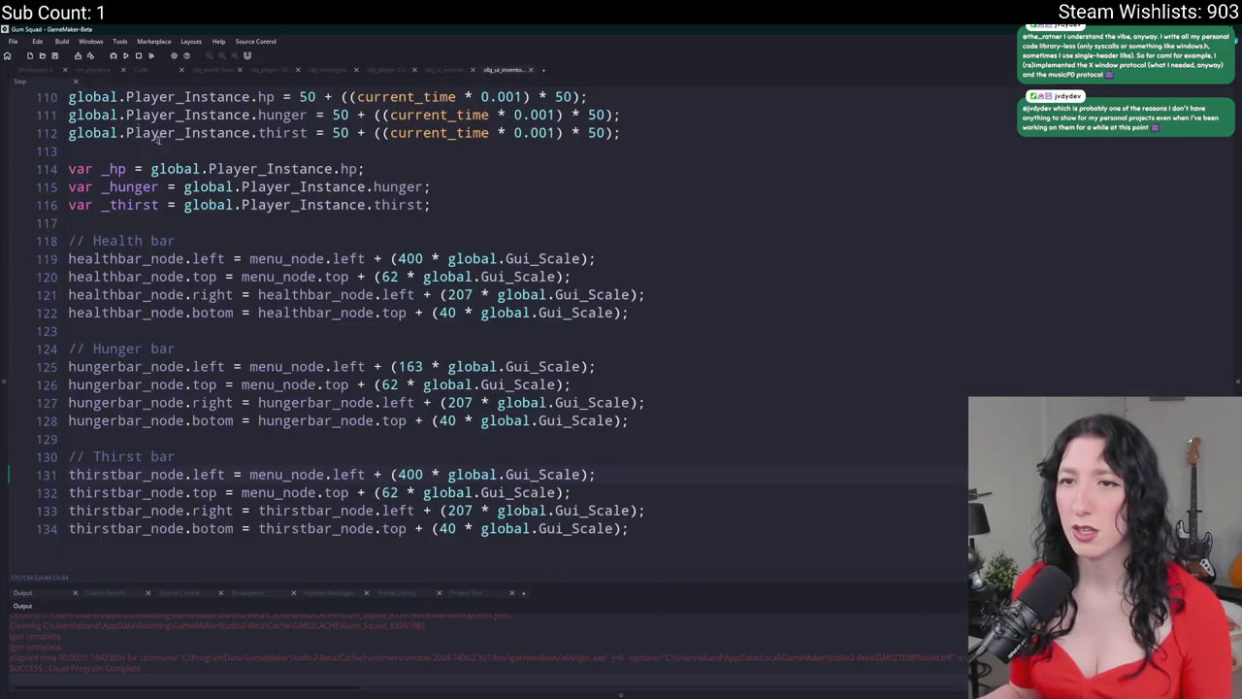
key("F5")
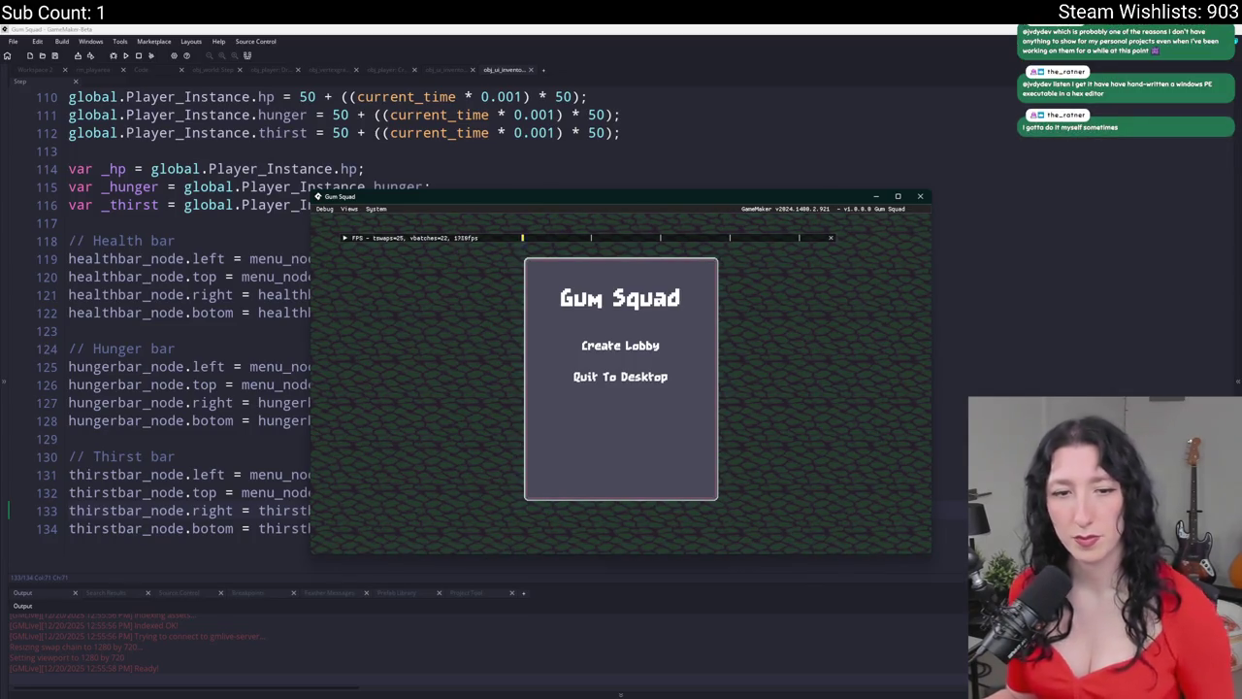
- Enter a lobby, then set the thirst bar's width and height on lines 133–134 to 200
left_click(660, 358)
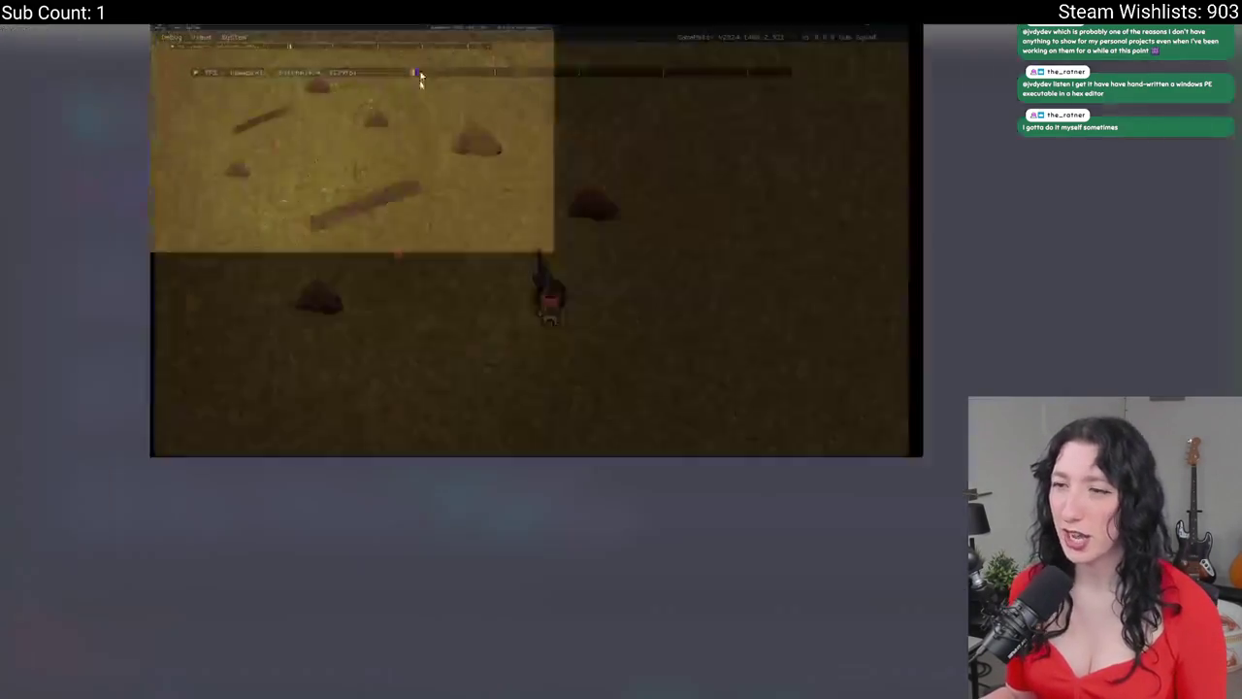
key("F11")
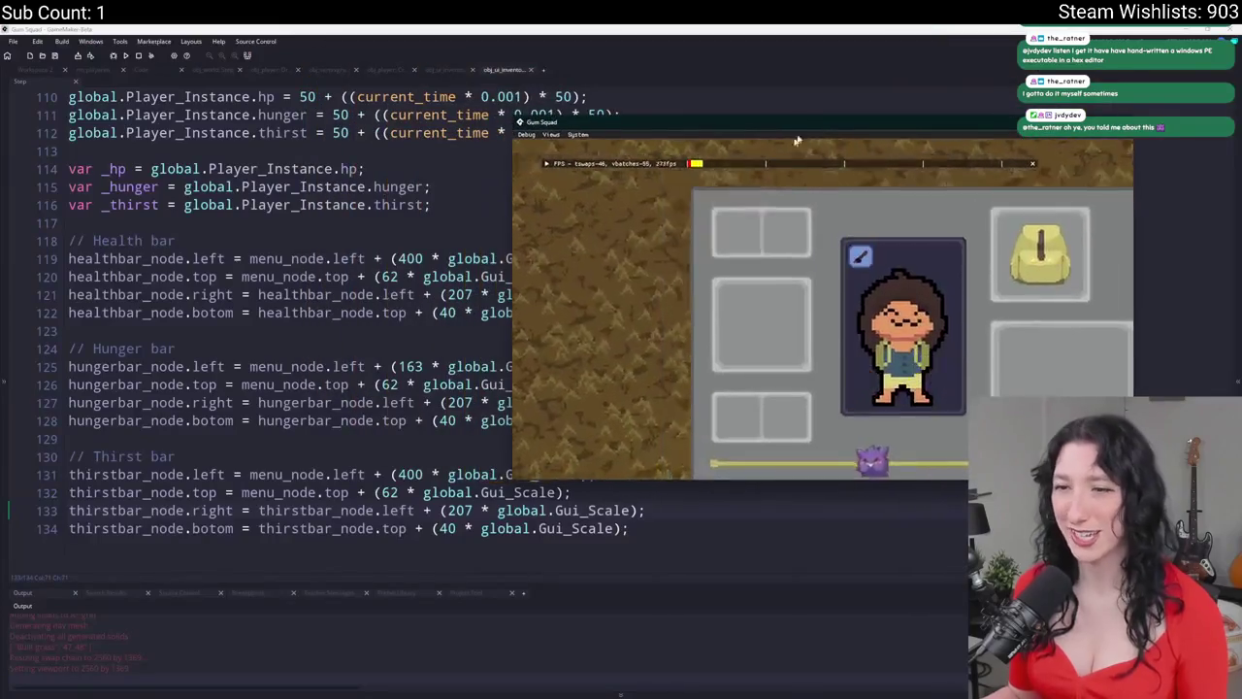
left_click(349, 528)
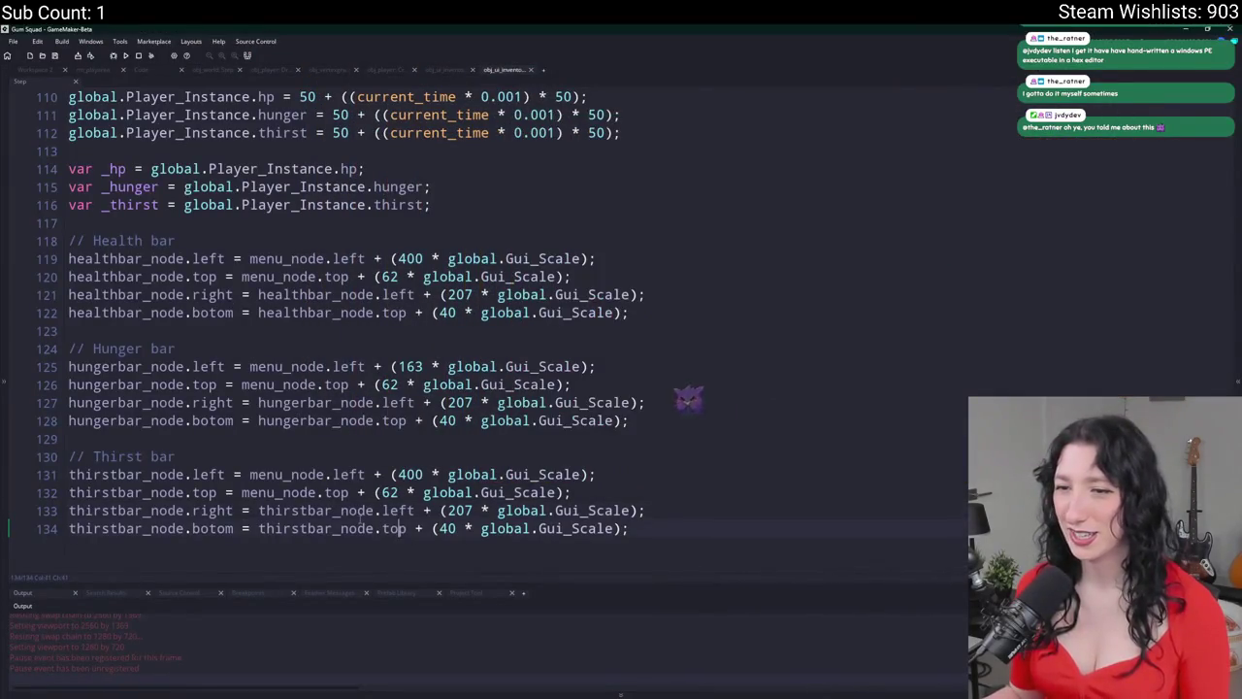
left_click_drag(441, 510, 638, 515)
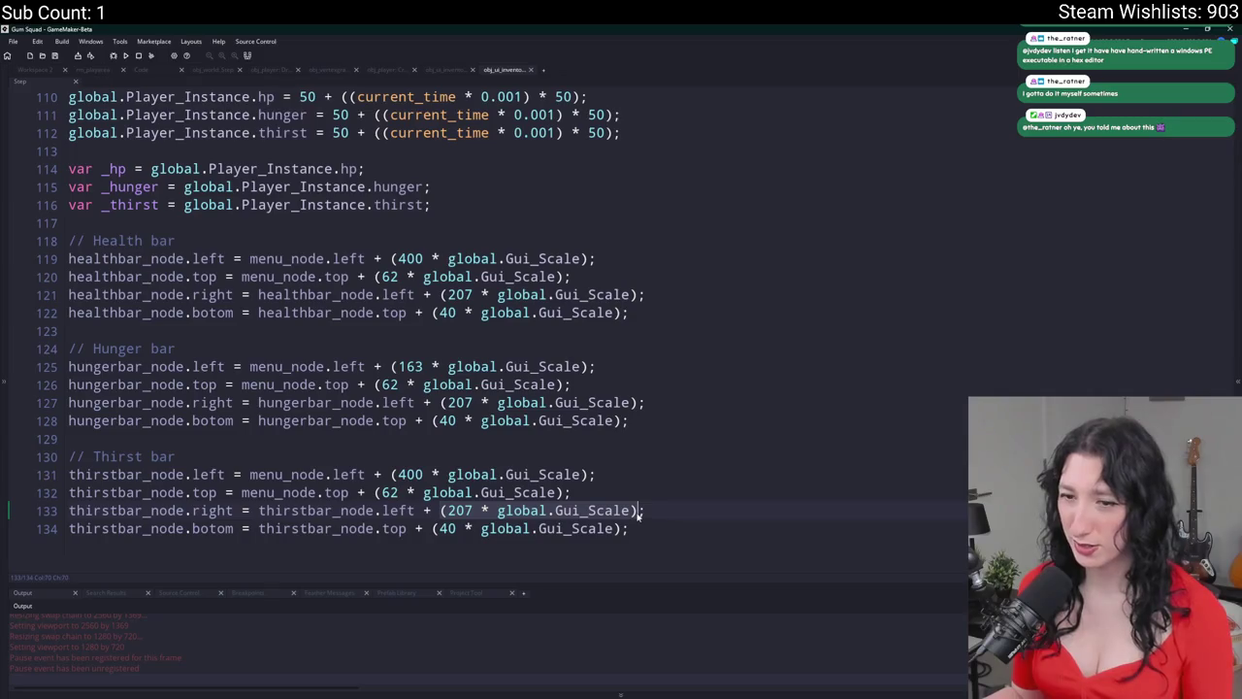
type("200")
key("ctrl+s")
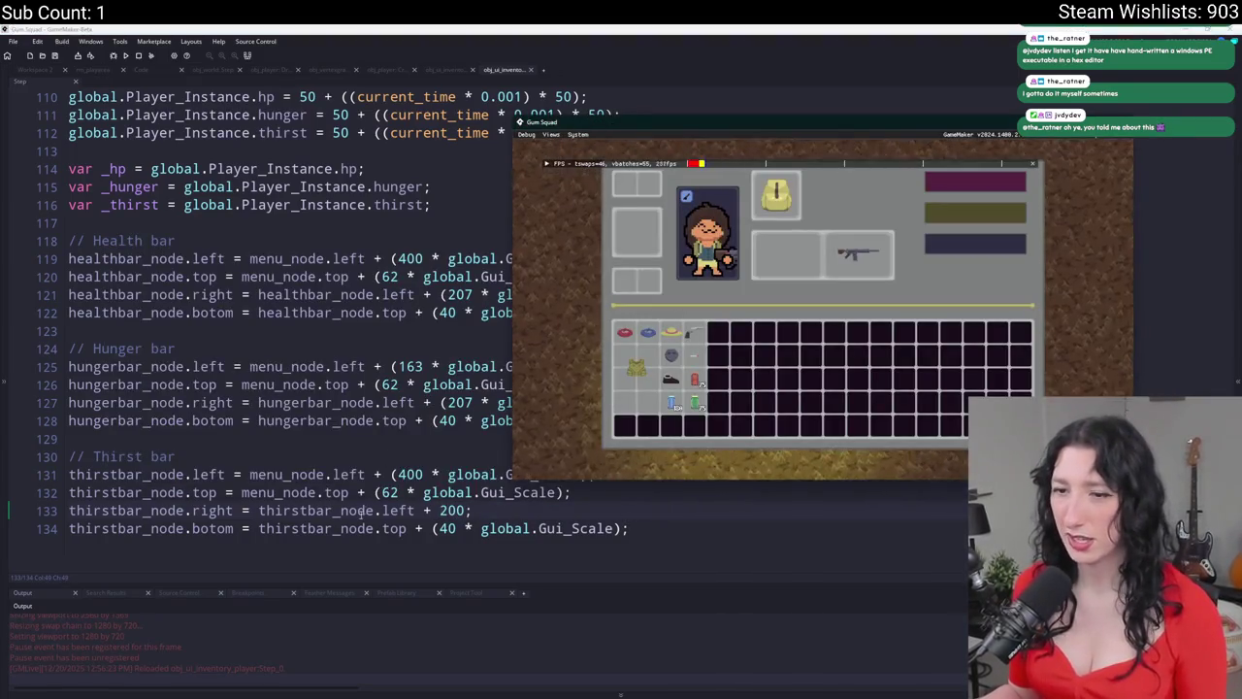
left_click(431, 528)
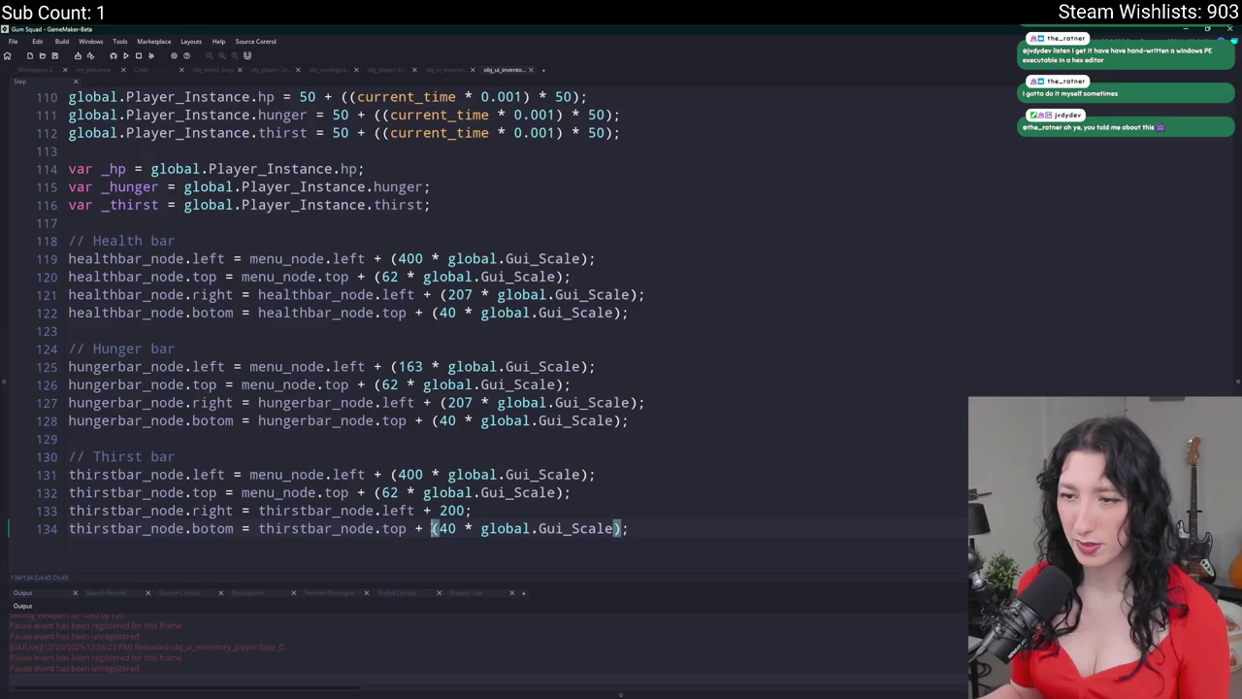
left_click_drag(431, 528, 612, 530)
type("200")
key("ctrl+s")
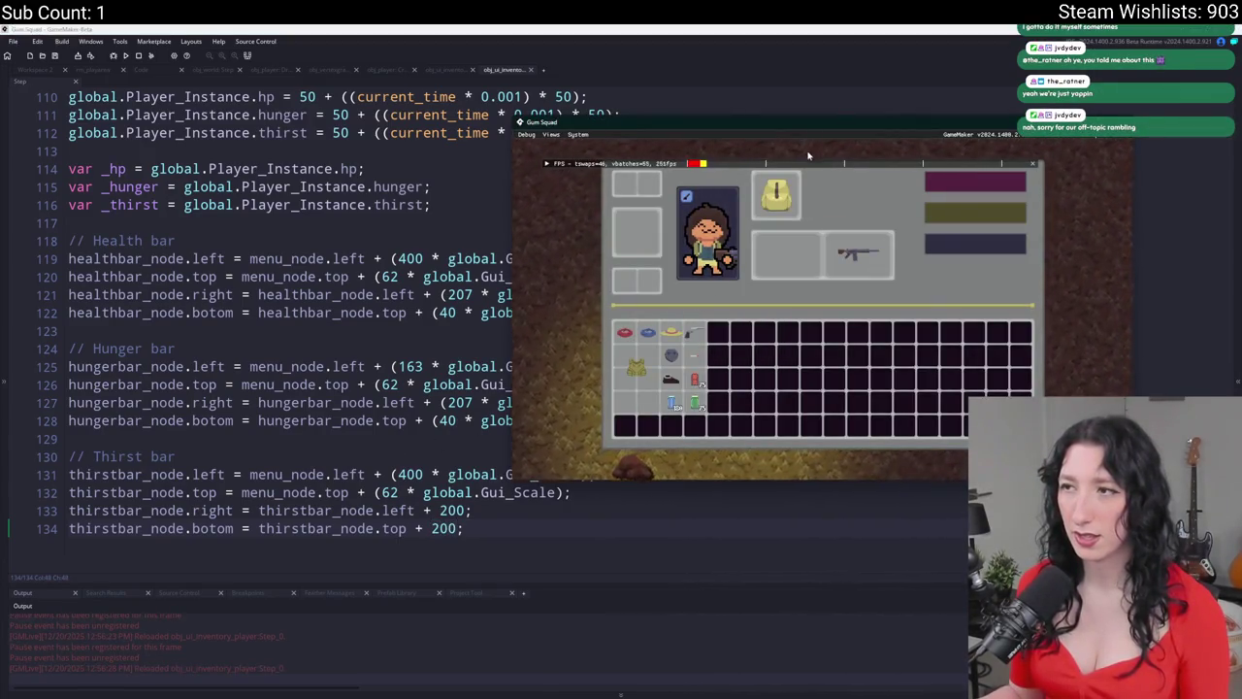
- Inspect the 200-sized bar in game, revert to the scaled sizes, and stop the game
left_click_drag(813, 130, 814, 120)
double_click(814, 120)
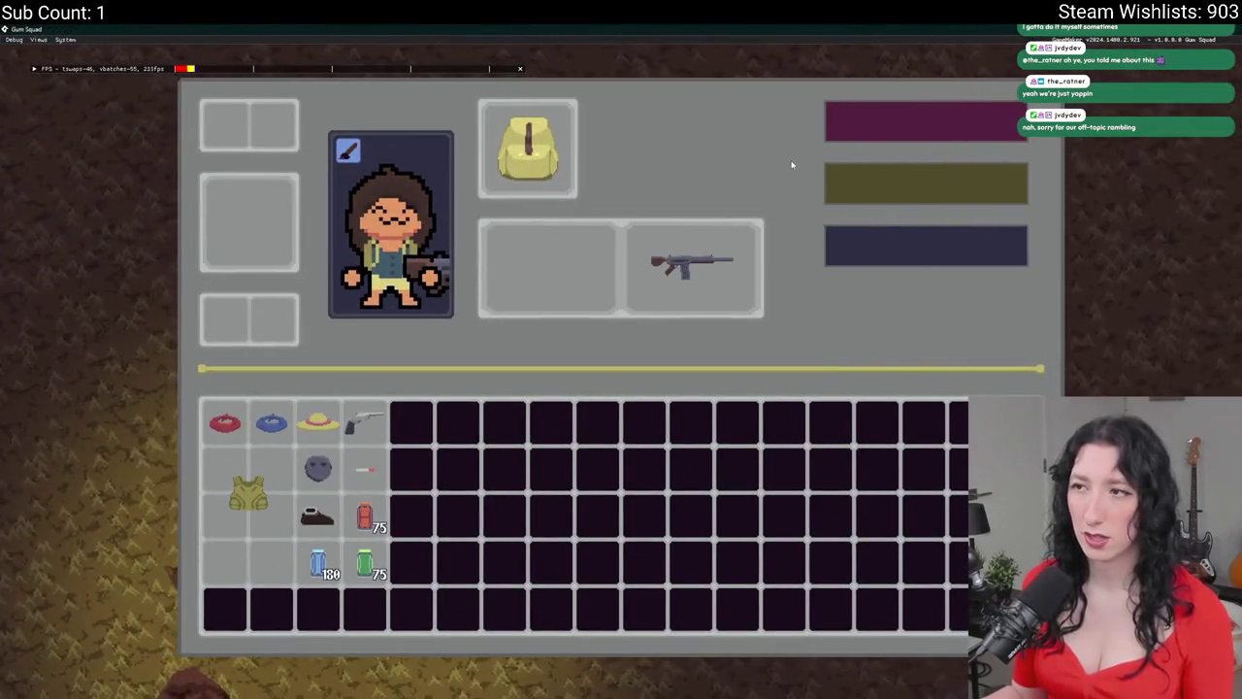
double_click(712, 27)
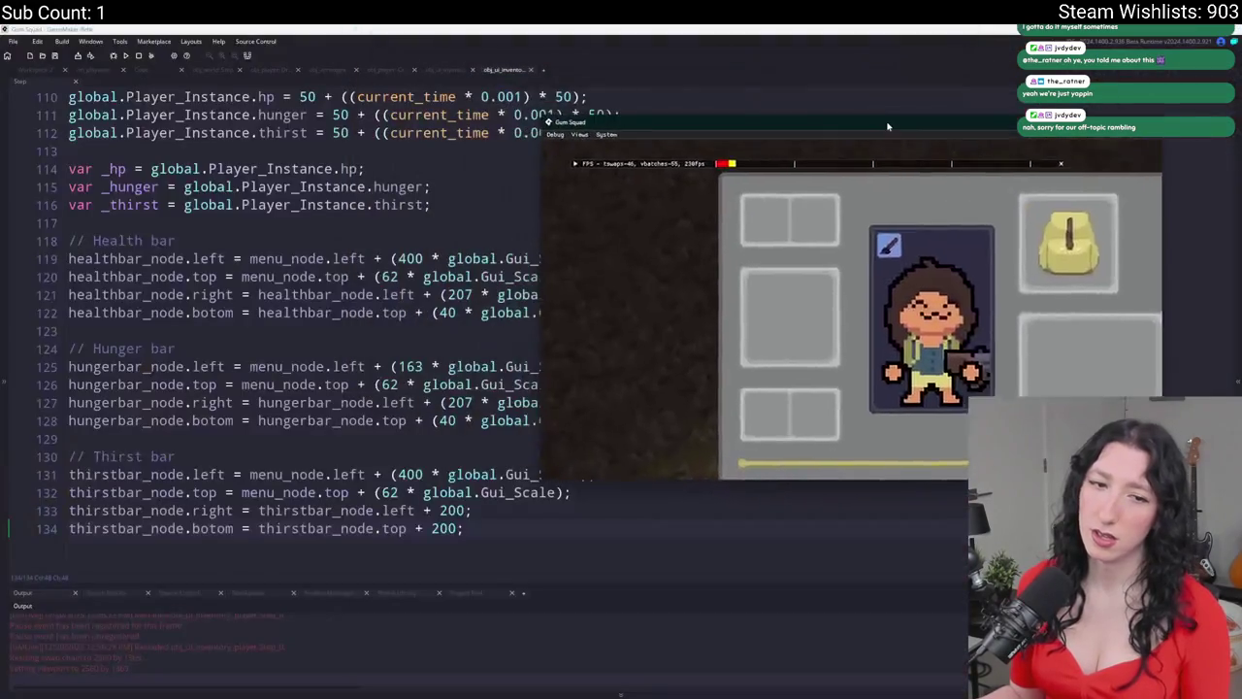
left_click(323, 283)
key("ctrl+z")
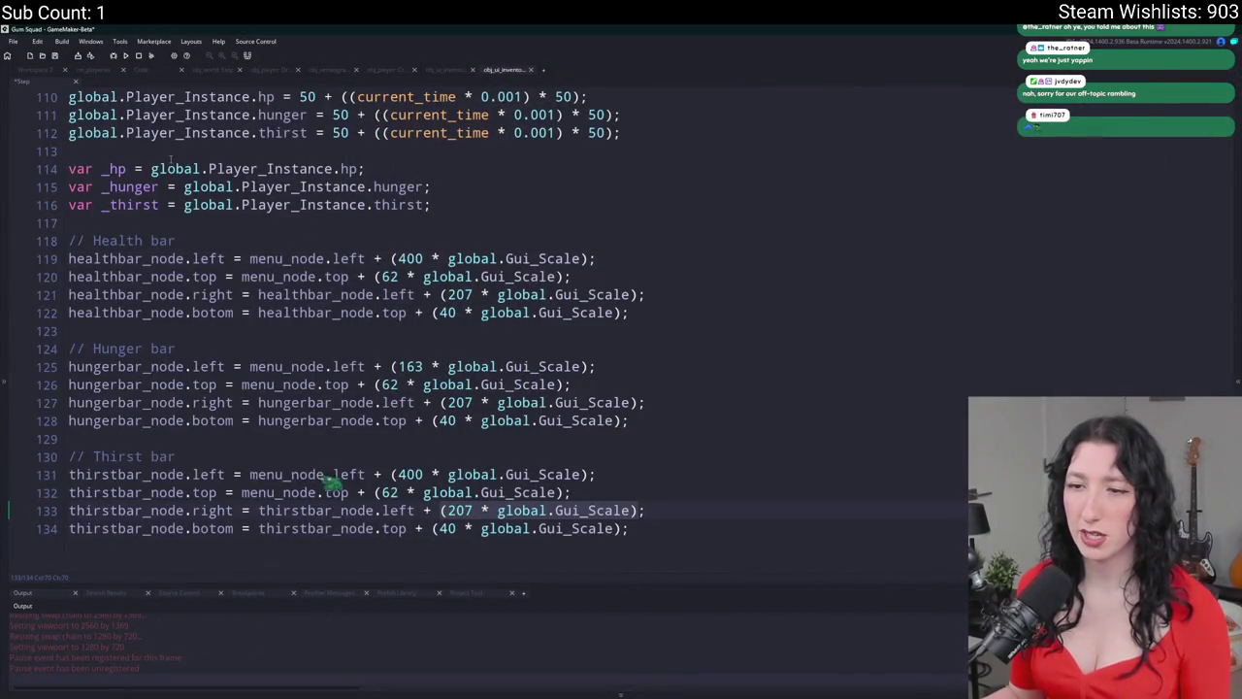
left_click(138, 55)
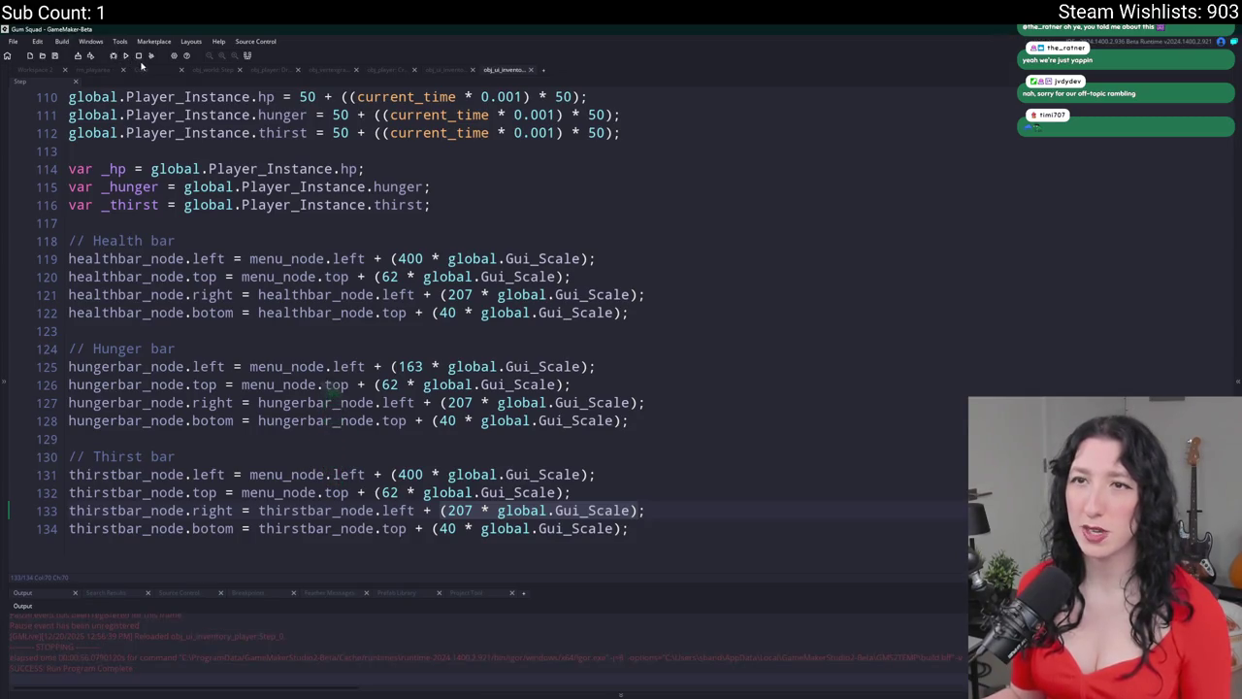
left_click(442, 71)
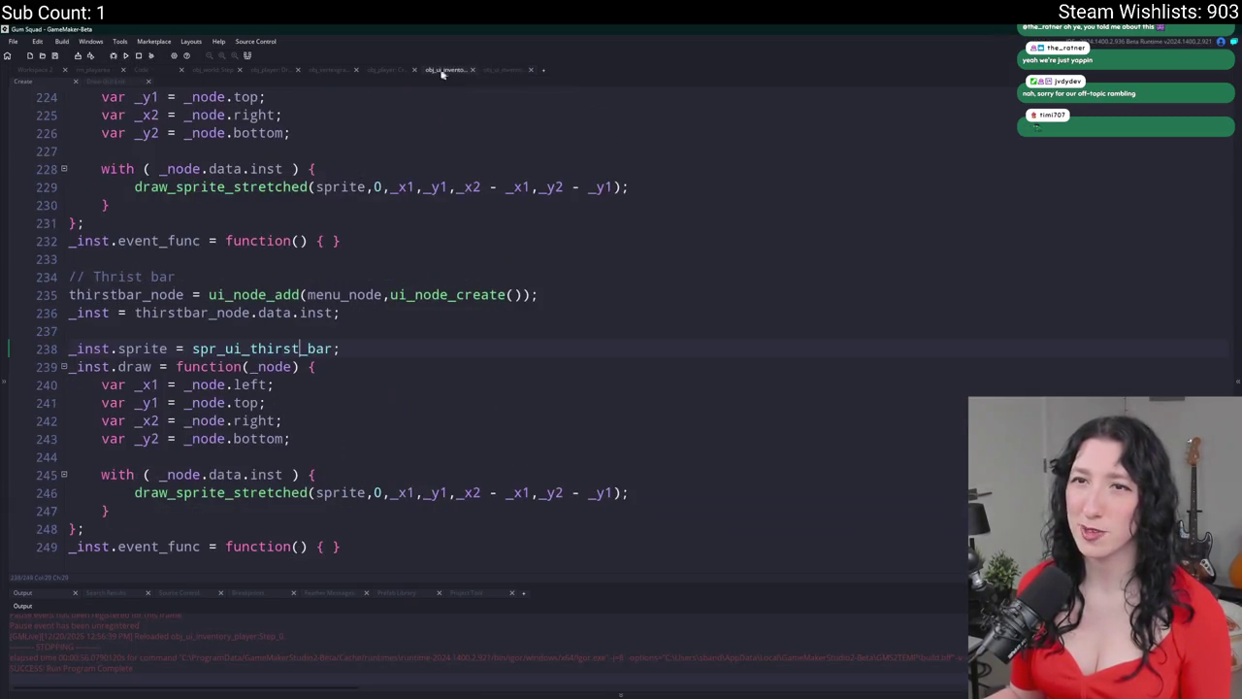
- Replace the 'sprite' argument in line 246's draw_sprite_stretched with spr_ui_thirst_bar
scroll(194, 348, "down", 1)
left_click(268, 475)
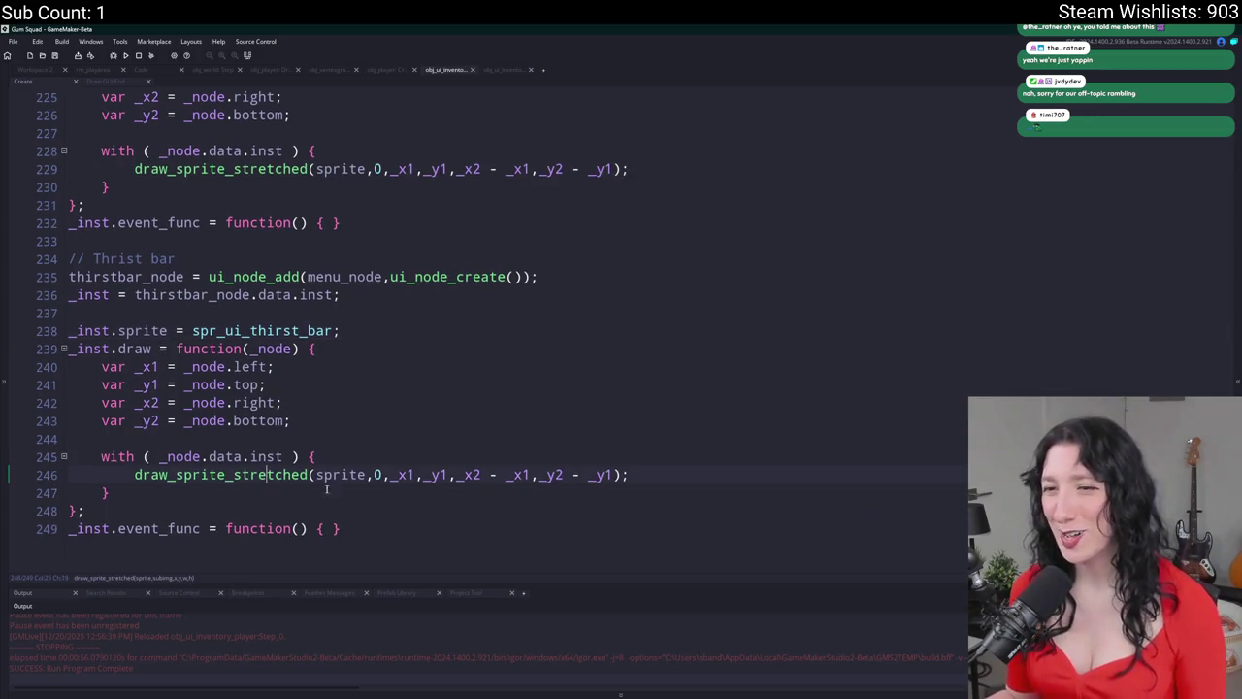
left_click(374, 475)
mouse_move(245, 332)
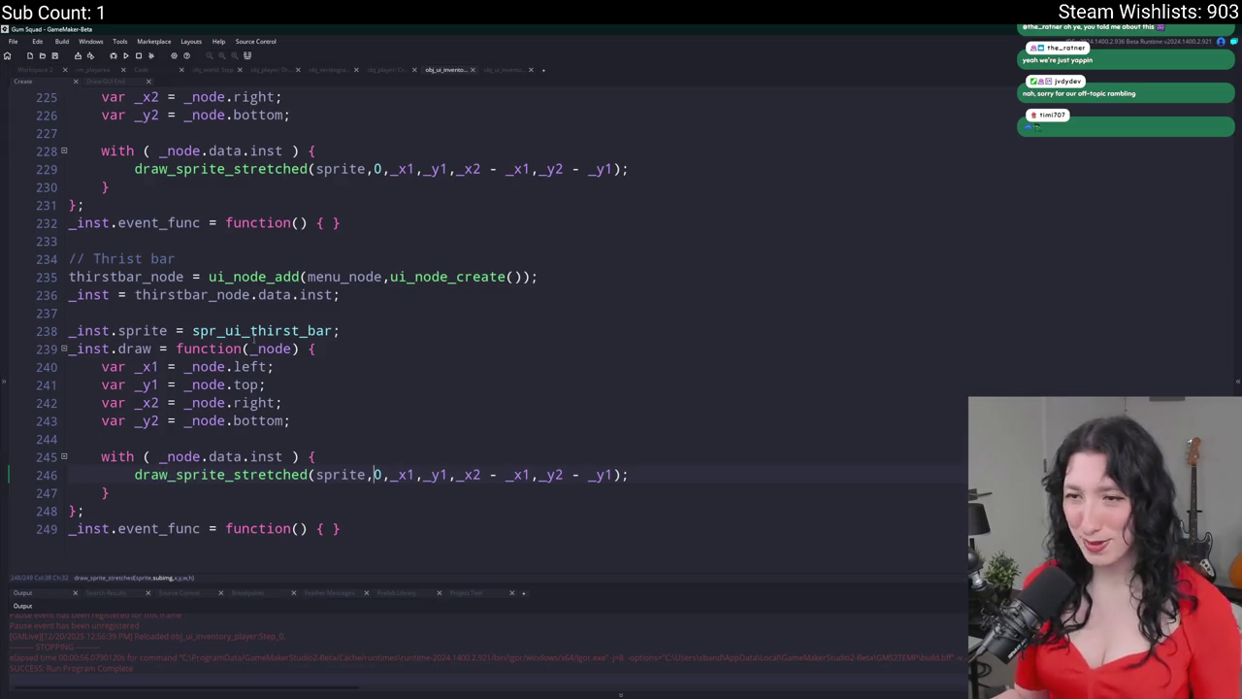
double_click(329, 331)
key("ctrl+c")
double_click(343, 473)
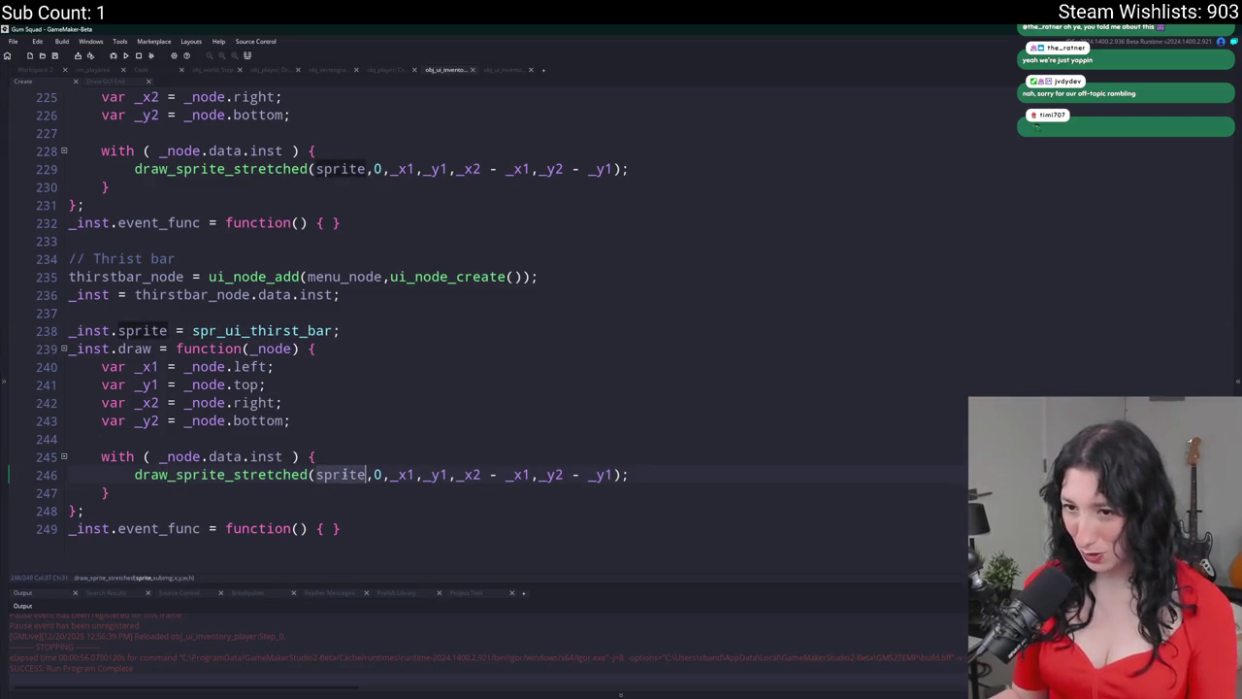
double_click(156, 294)
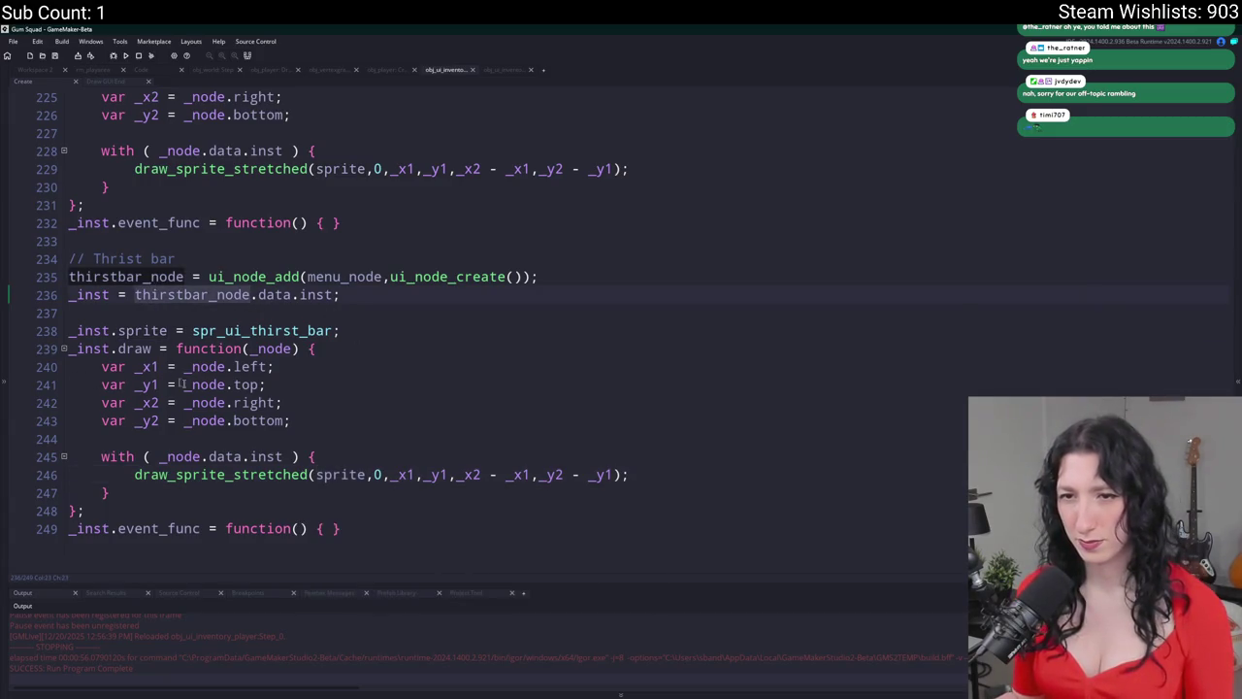
double_click(335, 475)
key("ctrl+v")
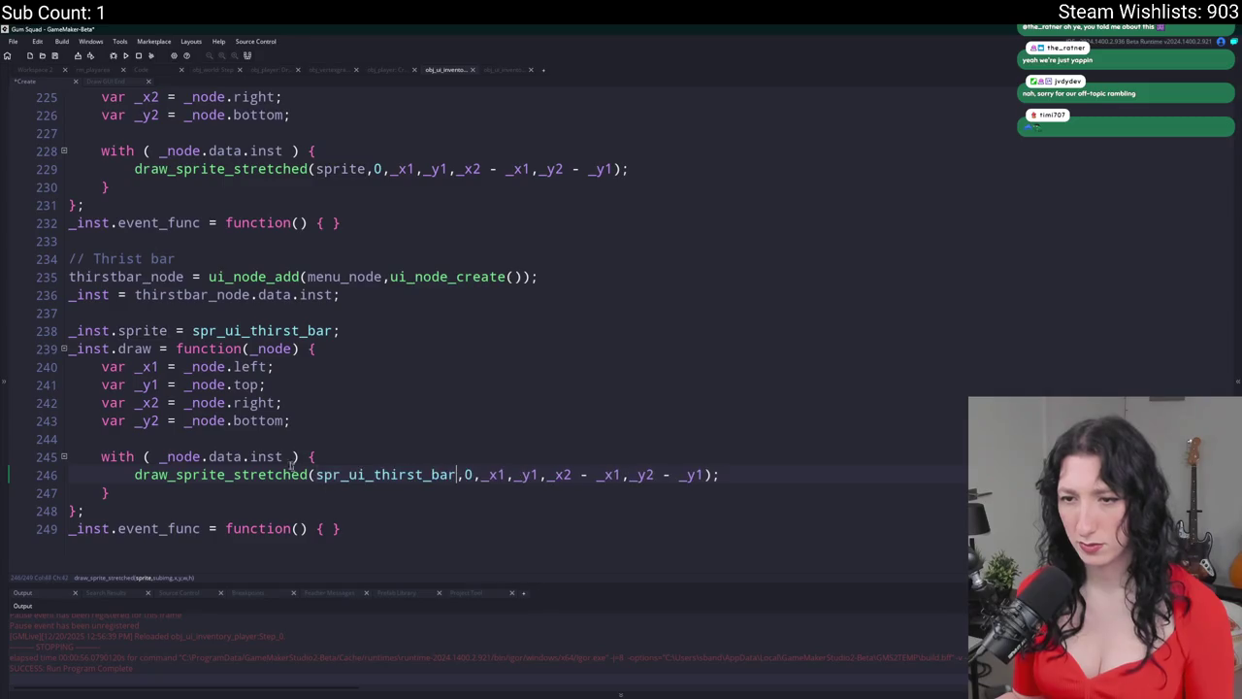
- Run the game, check the inventory bars, then close it
key("F5")
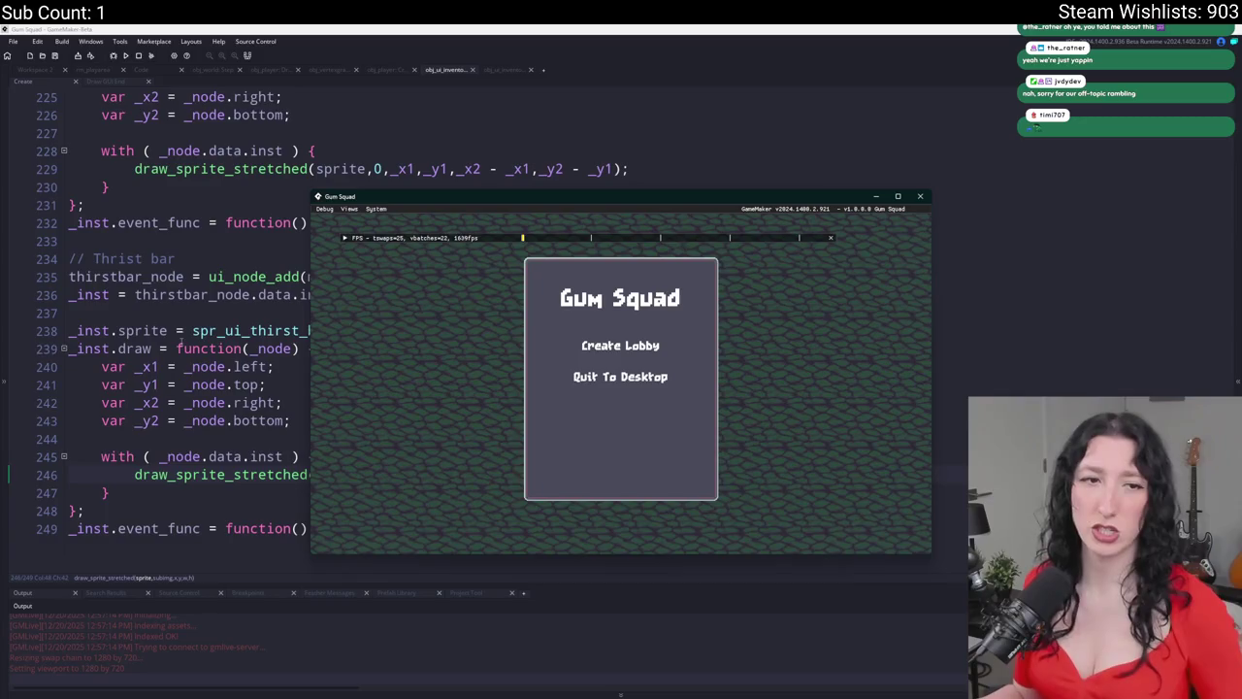
left_click(626, 345)
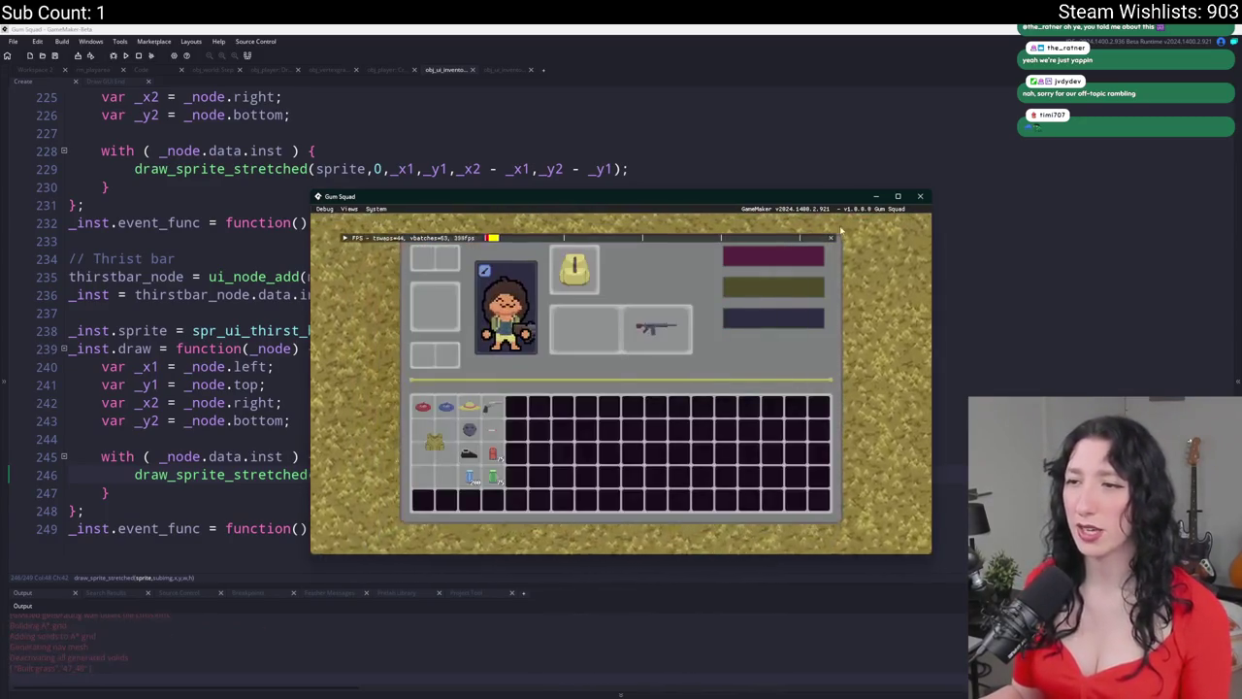
left_click(920, 196)
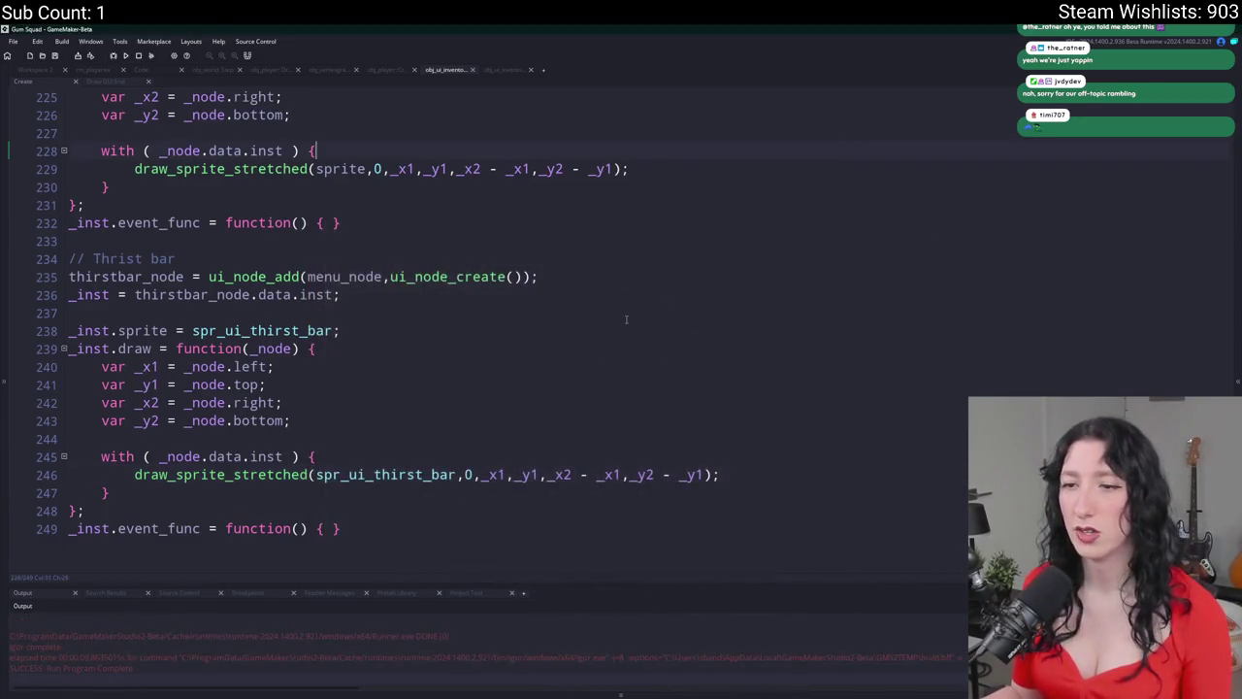
- Inspect the thirst bar's draw call coordinates and size arguments on line 246
key("Right")
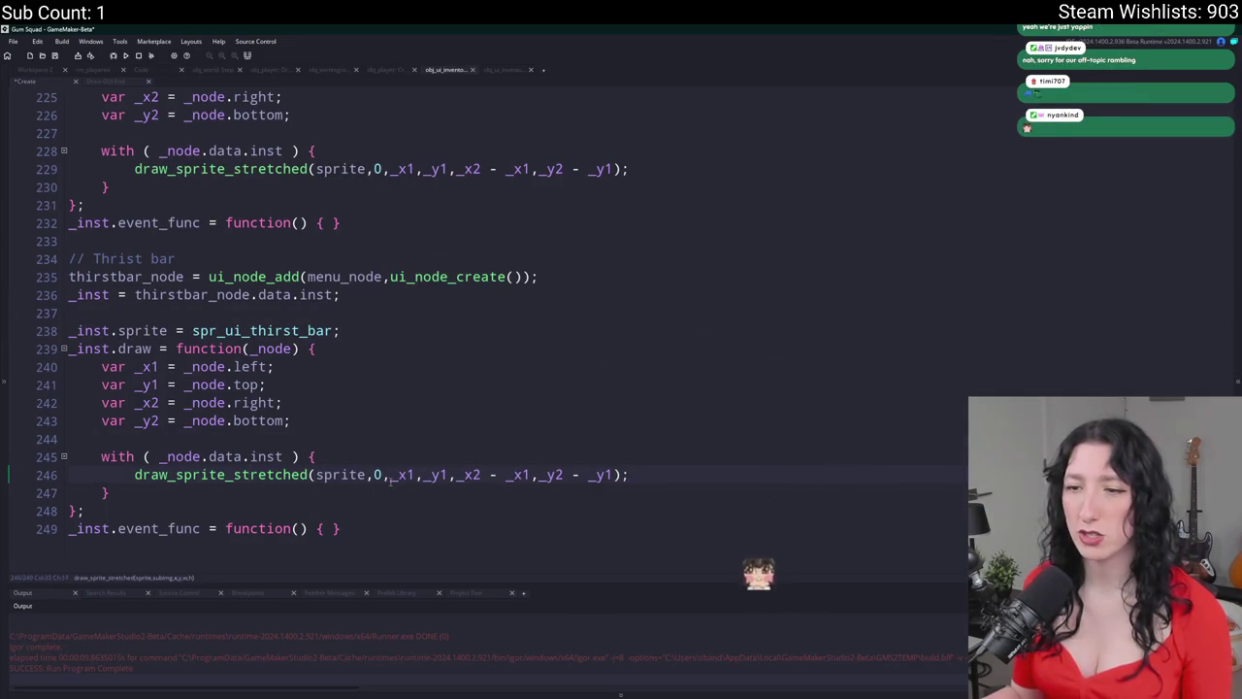
left_click(416, 474)
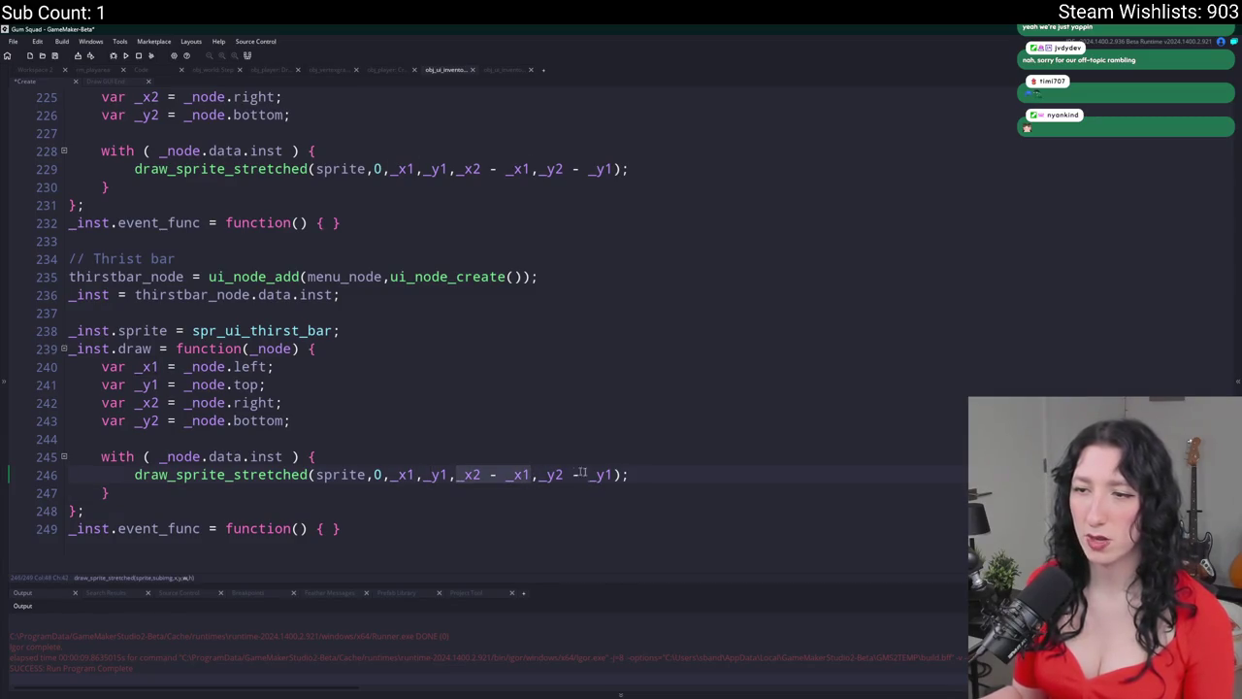
left_click(616, 475)
left_click(571, 474)
left_click(540, 474)
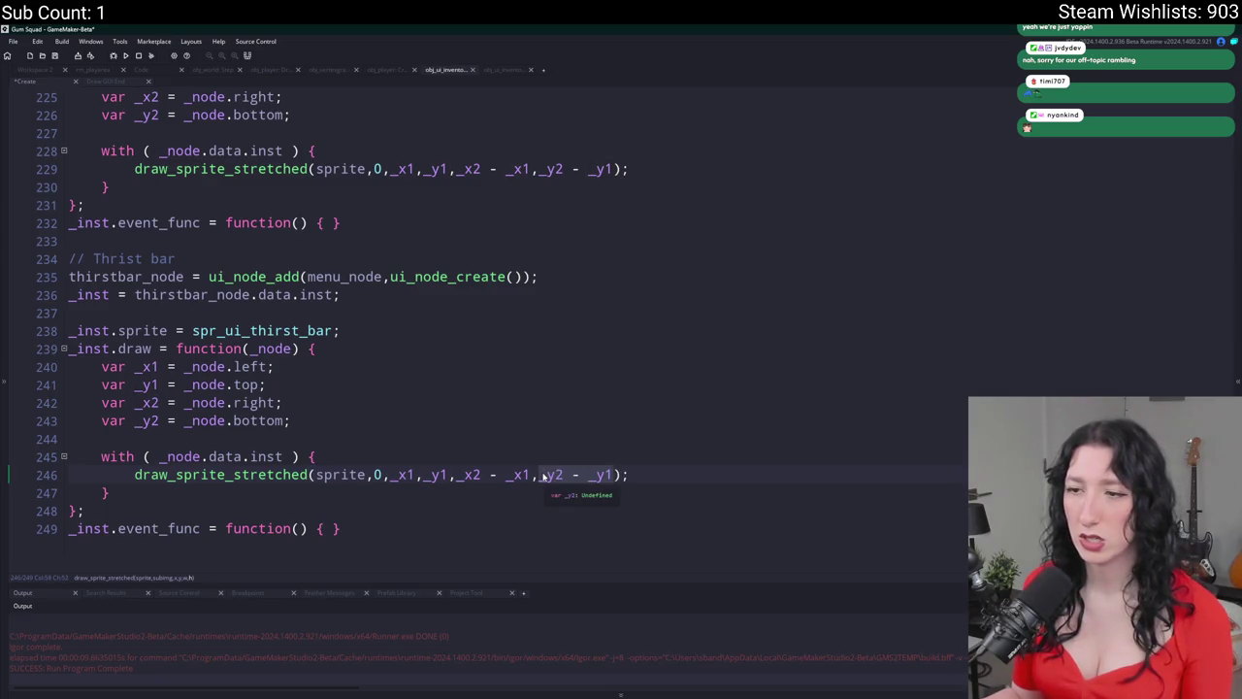
left_click(636, 486)
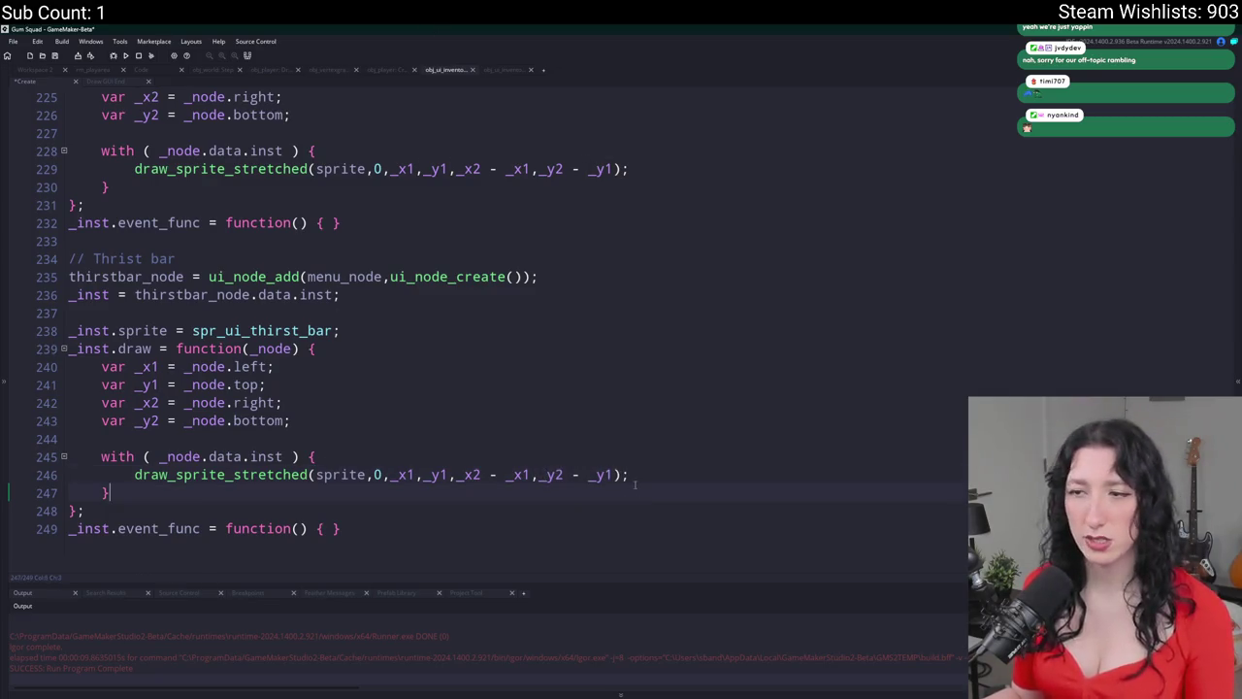
- Add a log line after the draw call printing [_x1, _y1, width, height]
key("Return")
type("log([")
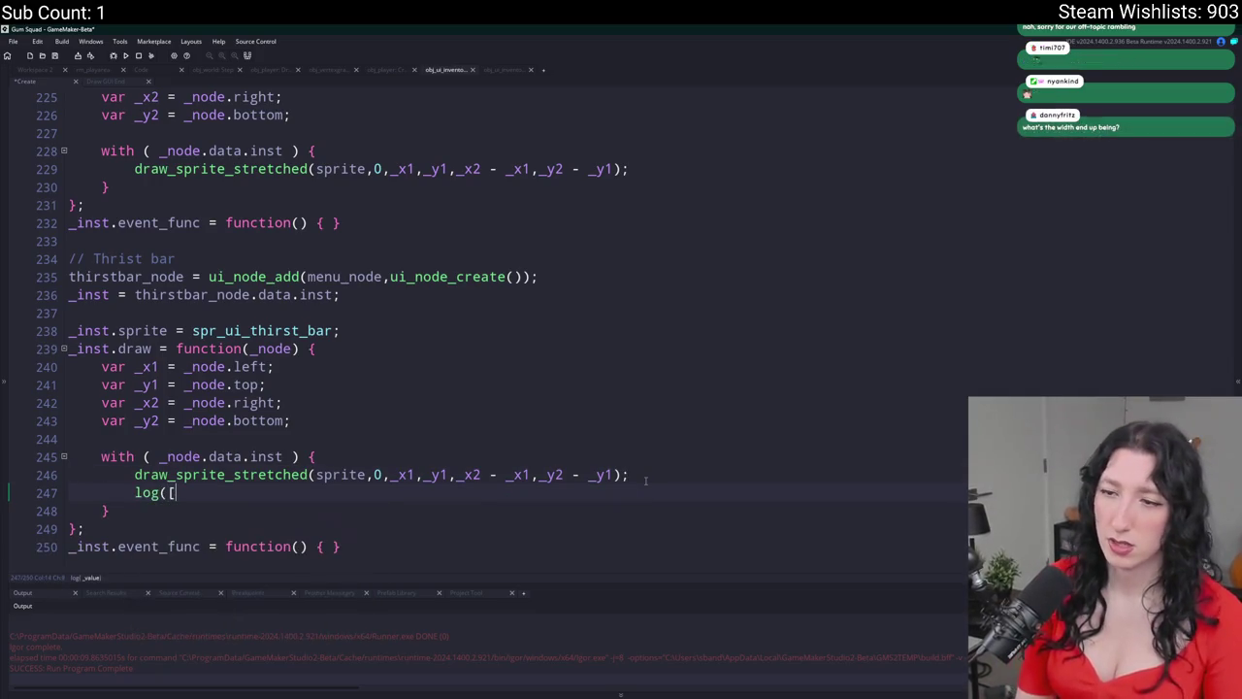
key("BackSpace")
type("_x1")
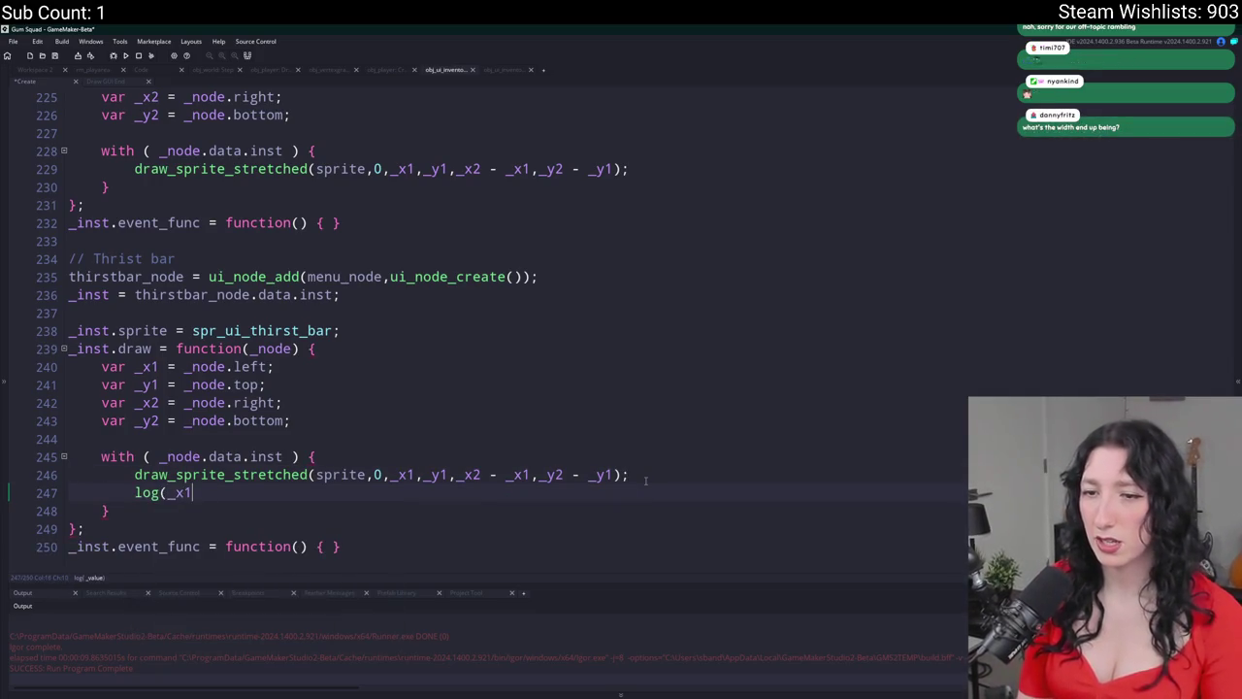
key("BackSpace")
key("BackSpace")
key("BackSpace")
type("[_x1,_y1,_")
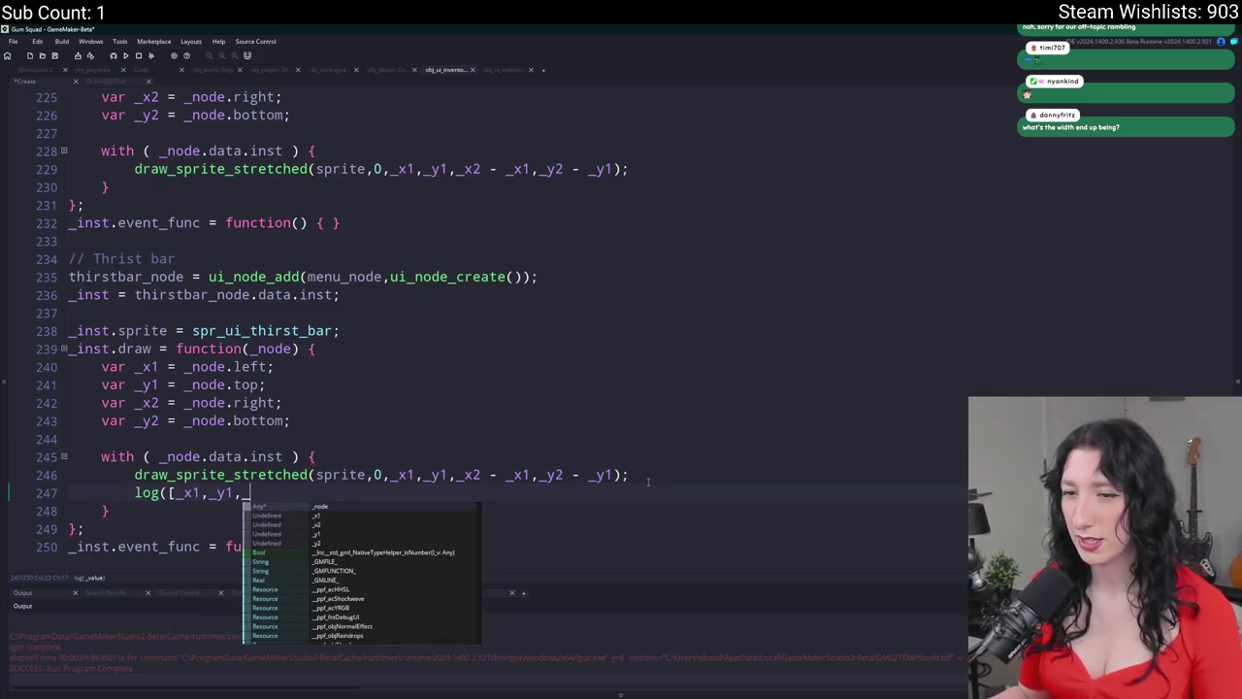
mouse_move(626, 475)
left_mouse_down()
mouse_move(452, 474)
mouse_move(615, 486)
left_mouse_up()
key("ctrl+c")
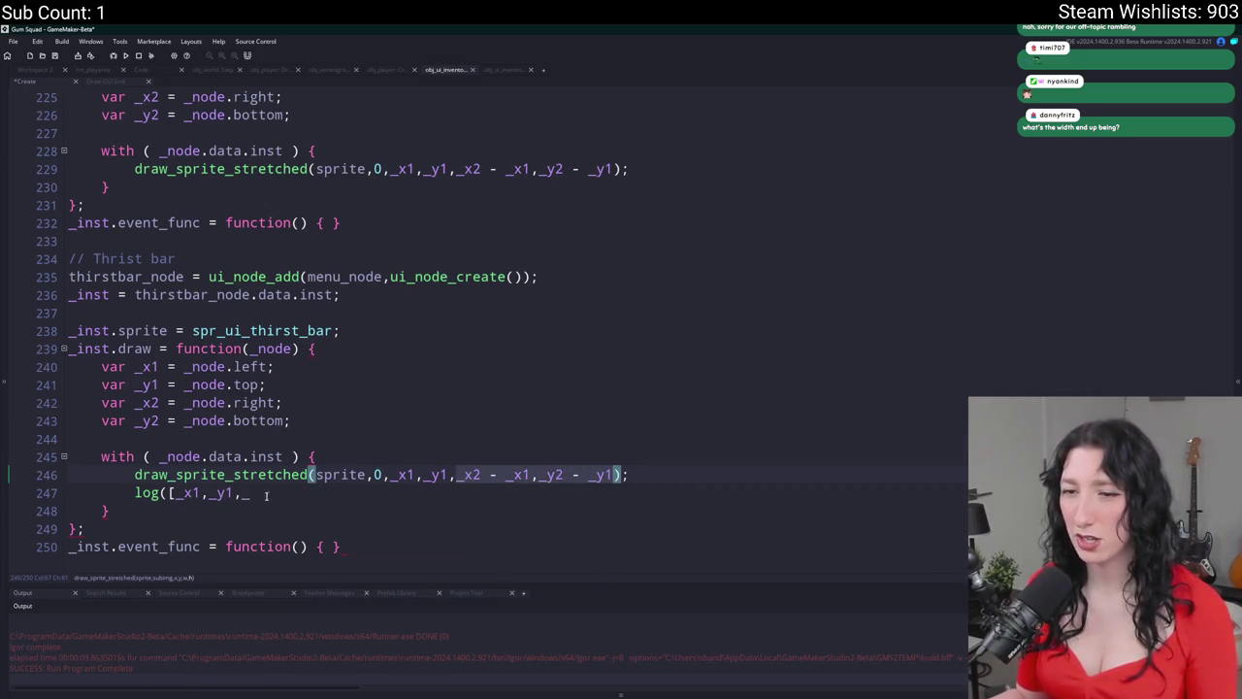
left_click(251, 493)
key("ctrl+v")
type("]);")
key("BackSpace")
key("BackSpace")
type(";")
- Run the game with F5, choose Create Lobby and open the inventory
key("F5")
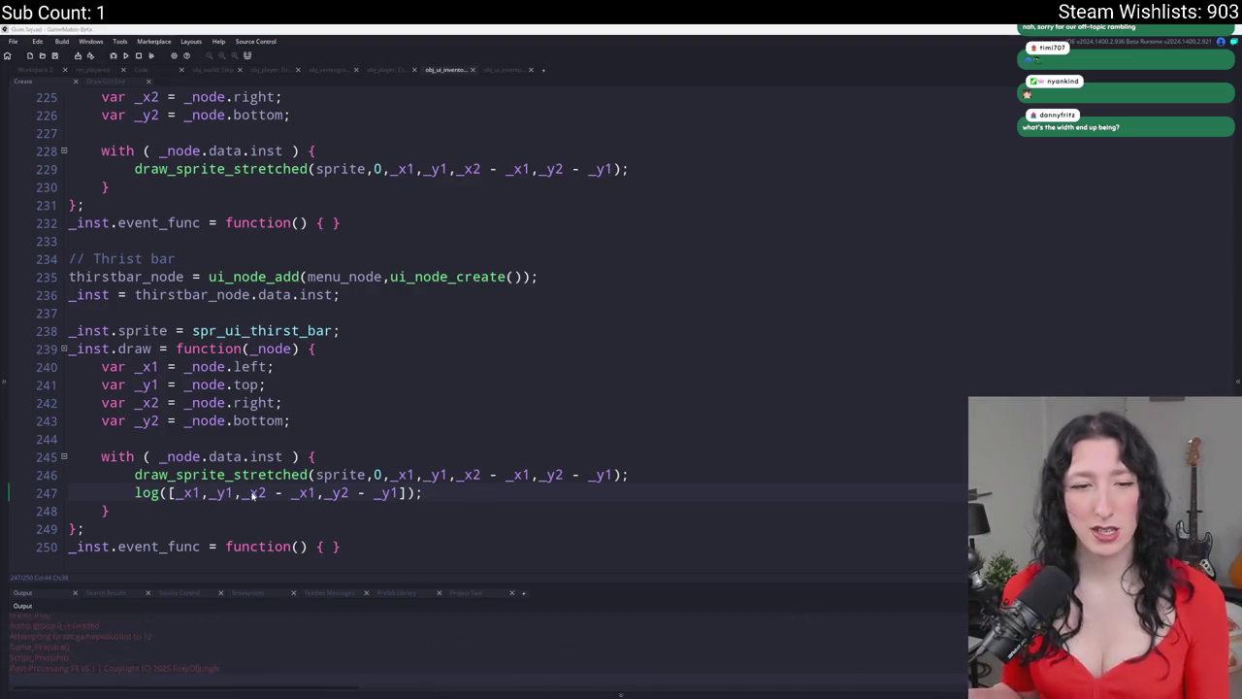
key("Down")
key("Up")
key("Return")
key("Tab")
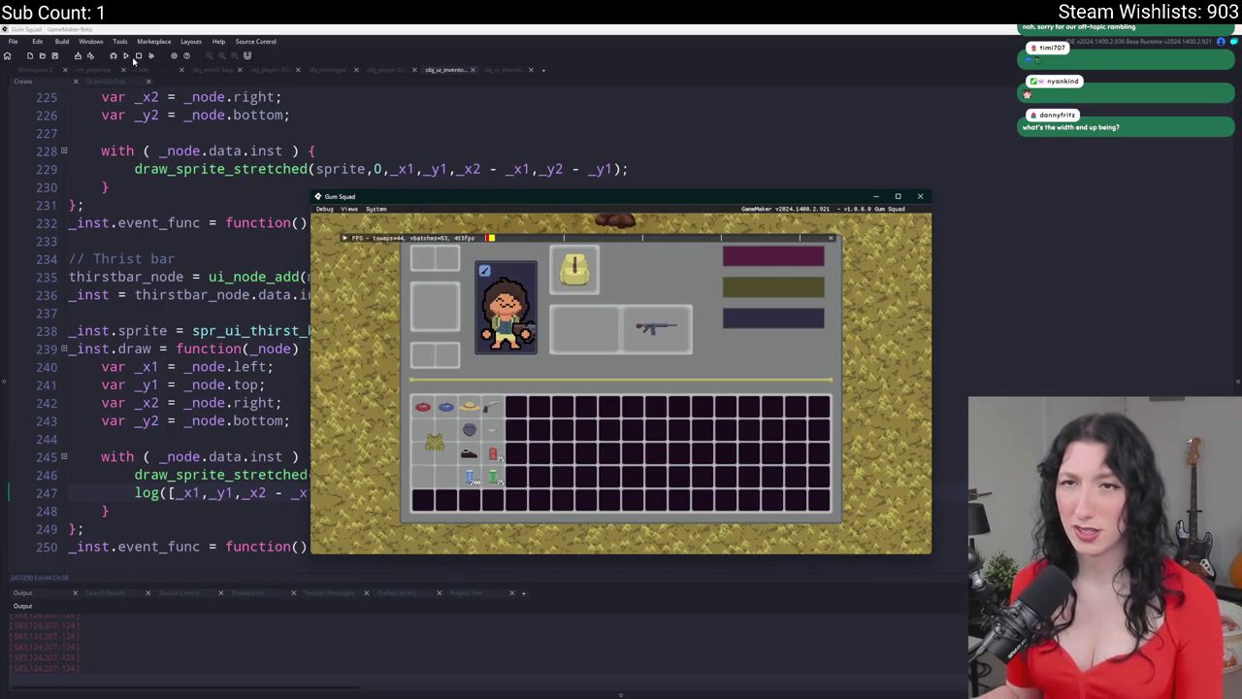
- Stop the test run and return to the obj_ui workspace
left_click(136, 57)
left_click(332, 493)
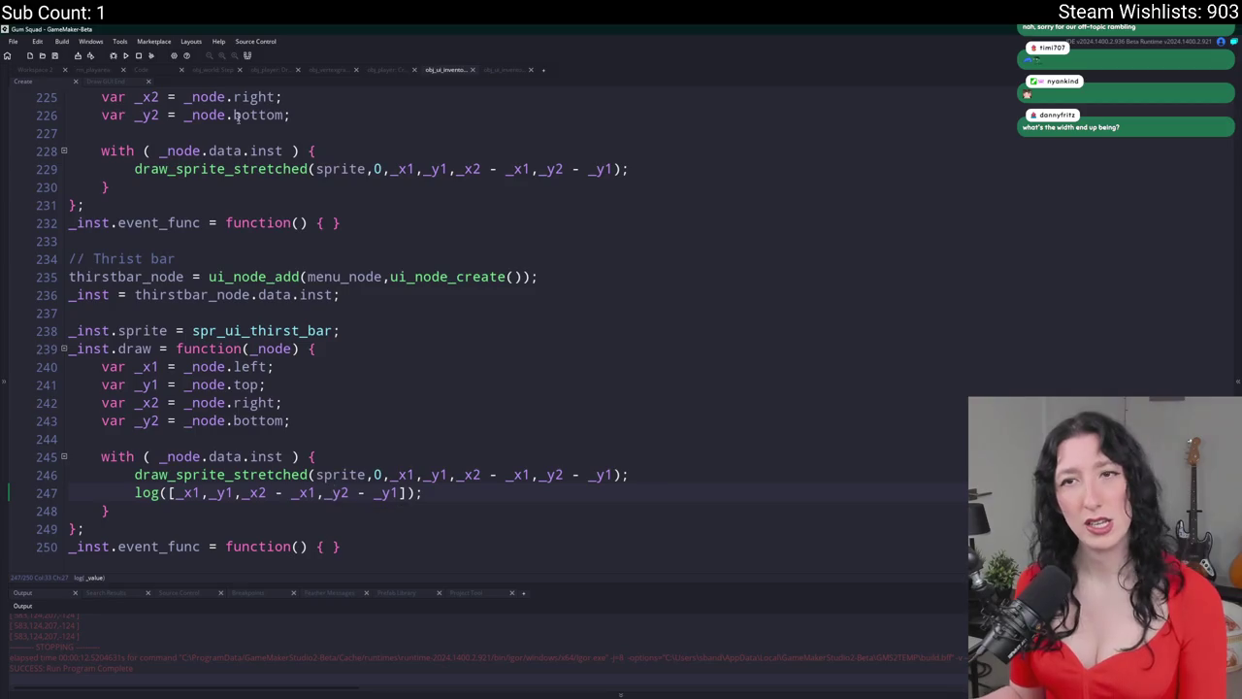
left_click(26, 73)
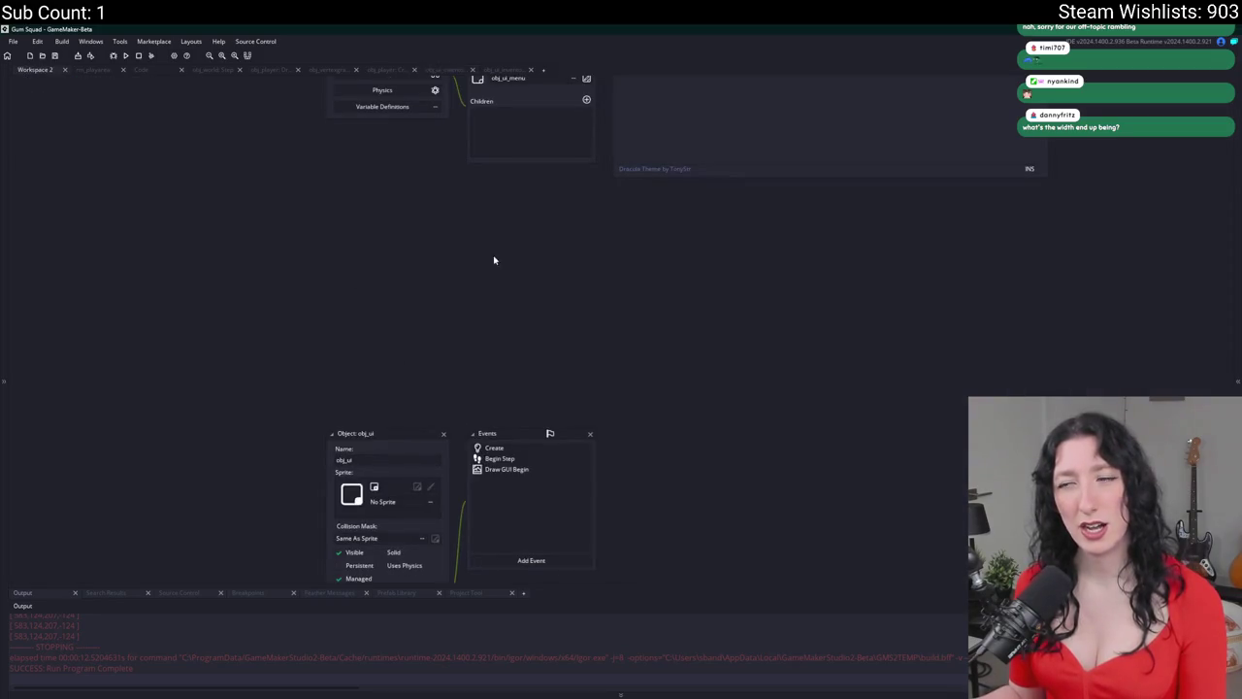
- Open the Step event and examine the thirst bar's top and bottom references around line 132
double_click(475, 160)
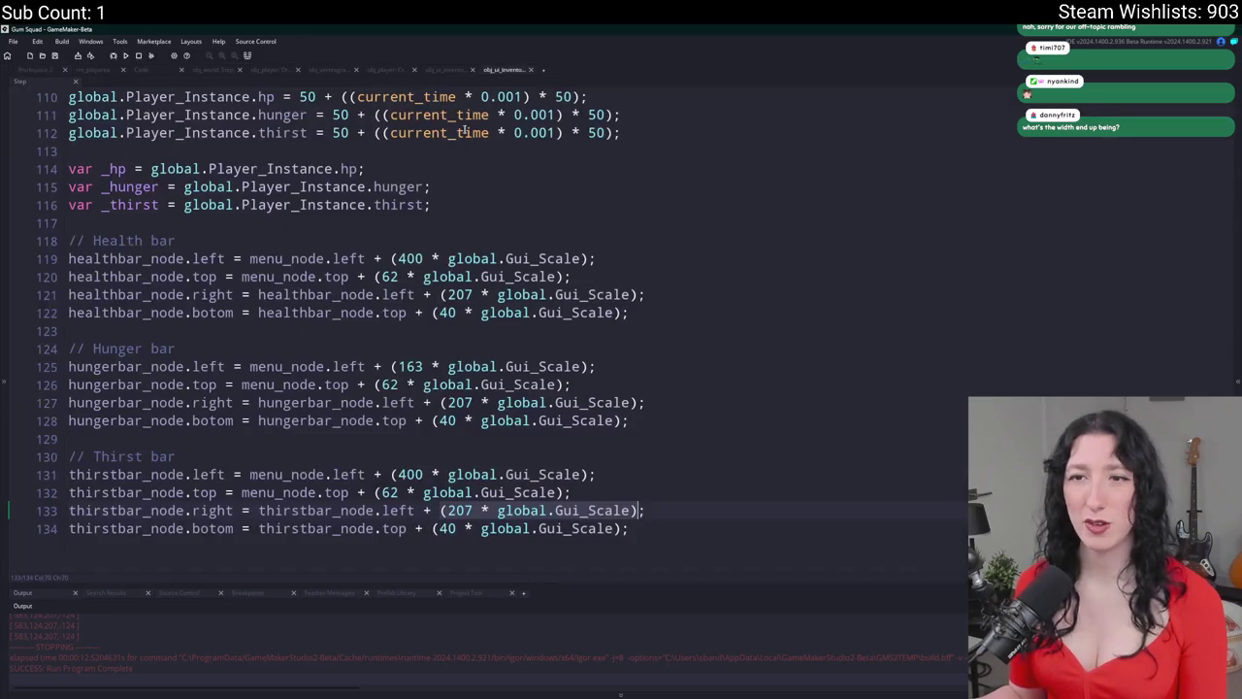
left_click(389, 528)
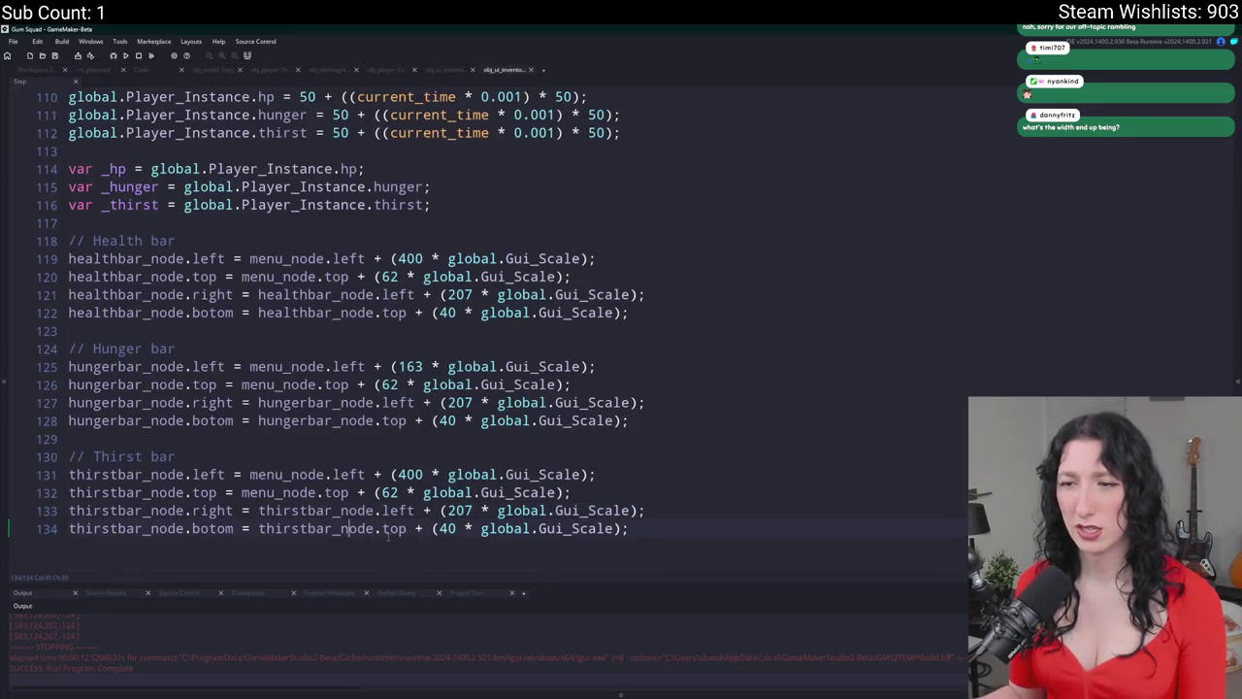
left_click(388, 530)
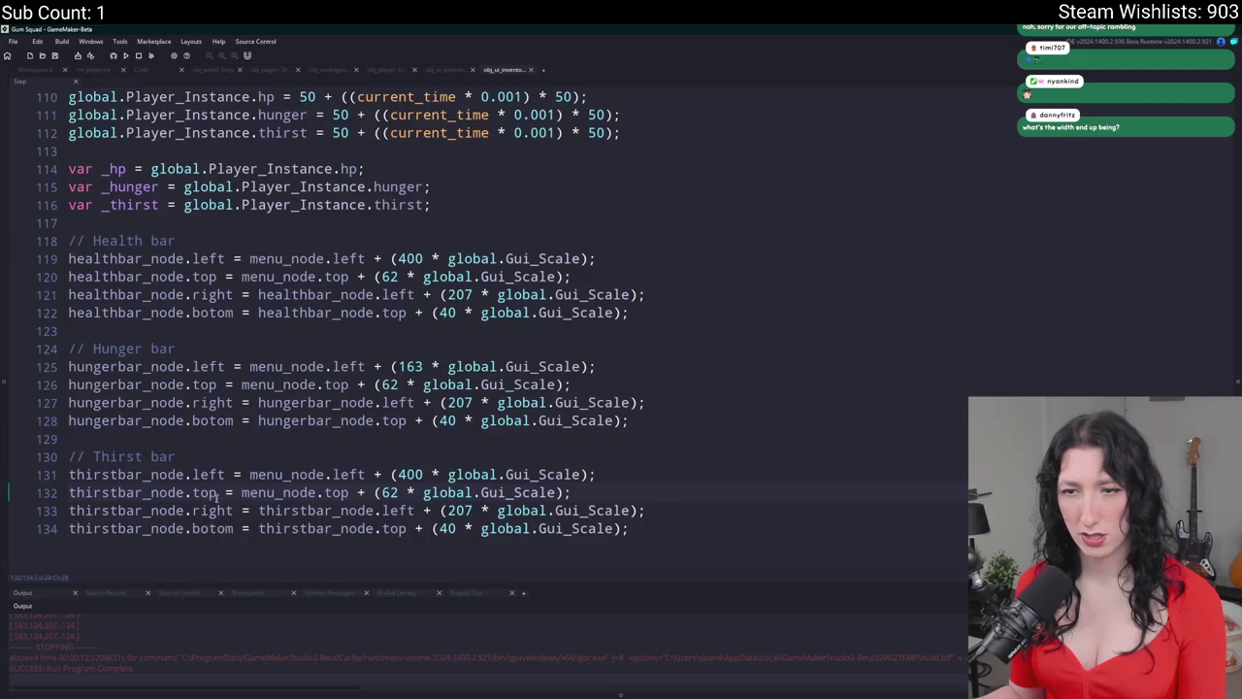
left_click_drag(218, 492, 53, 492)
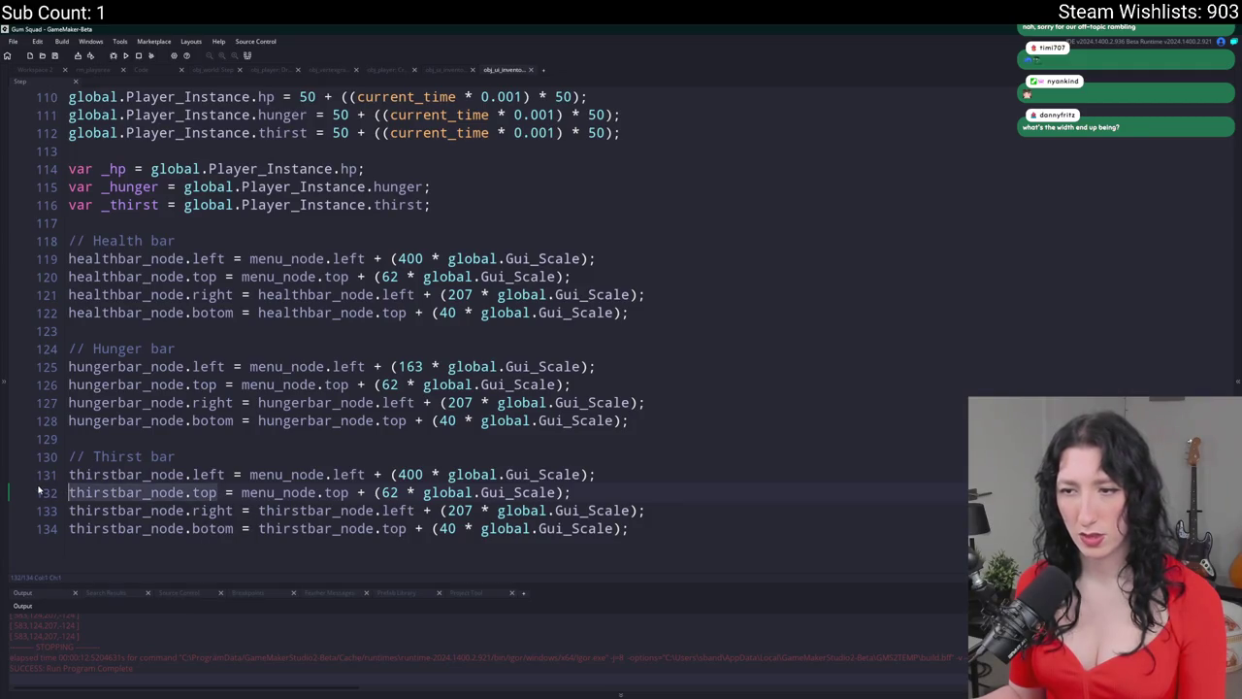
left_click(270, 492)
left_click(348, 492)
double_click(129, 502)
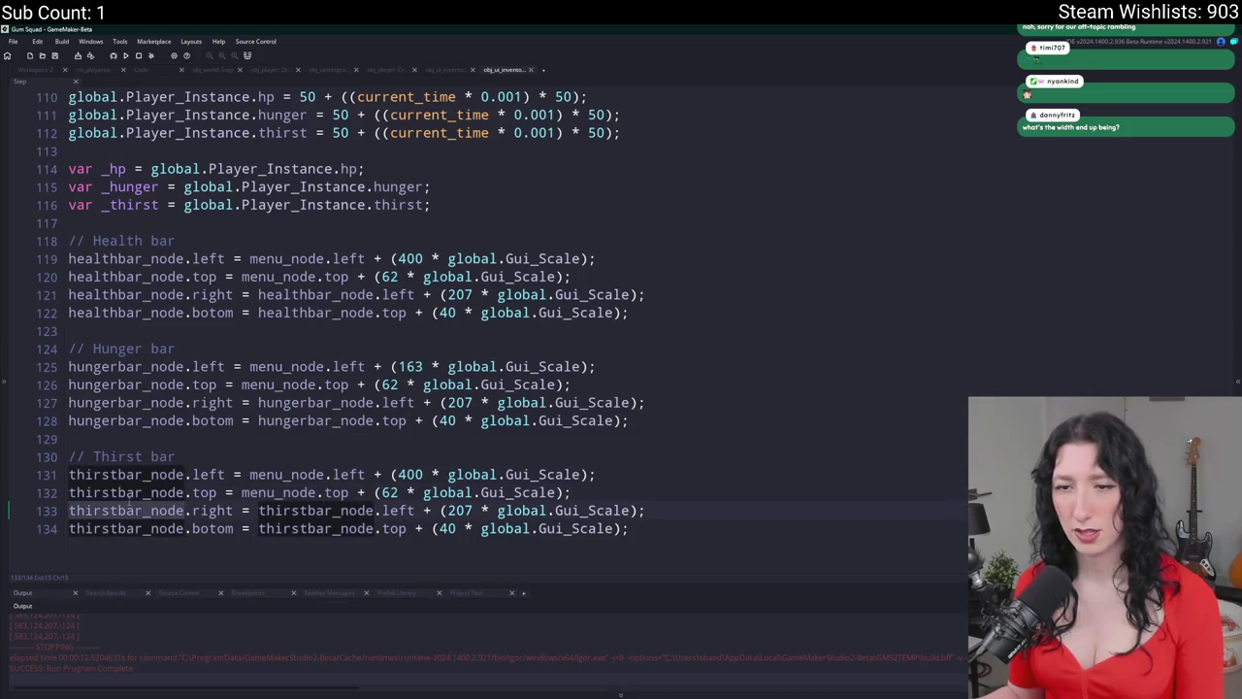
left_click(219, 492)
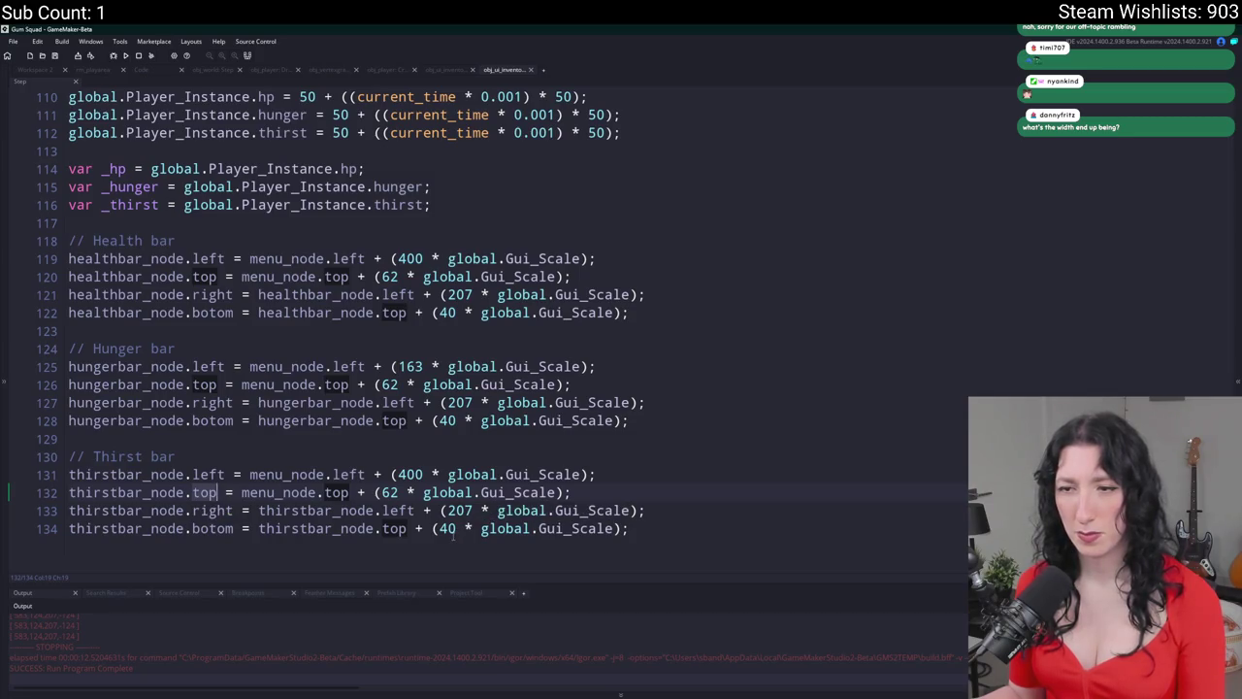
left_click(300, 492)
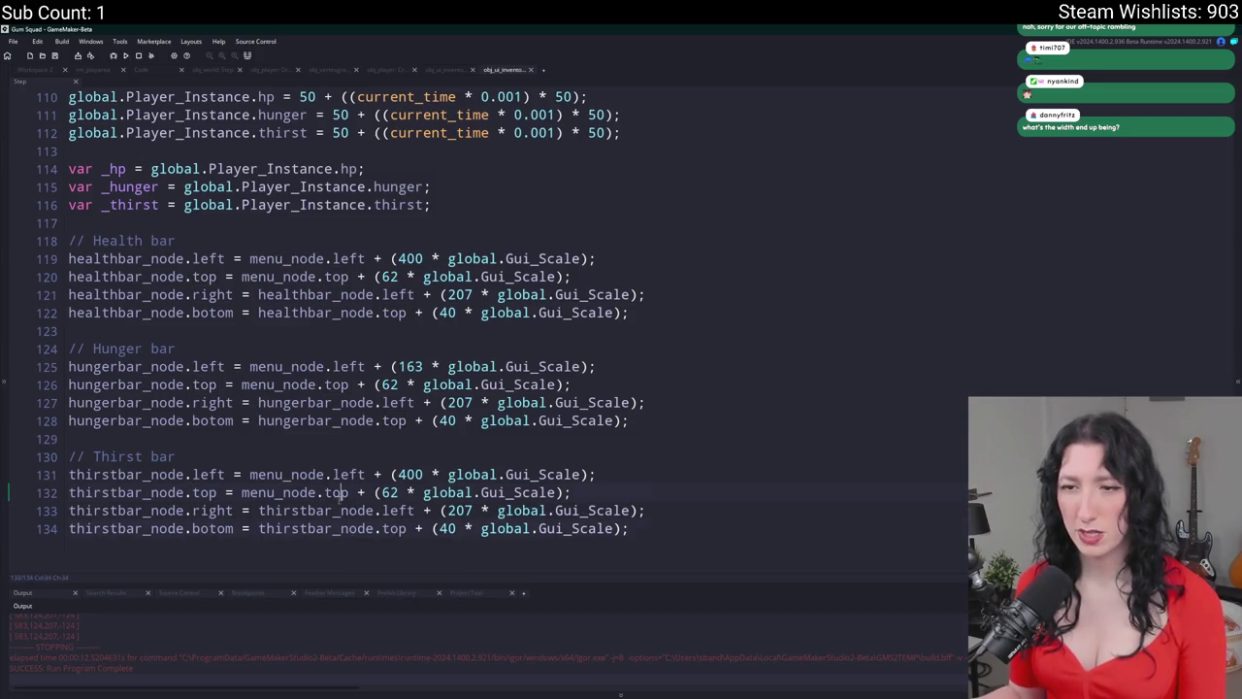
left_click(400, 539)
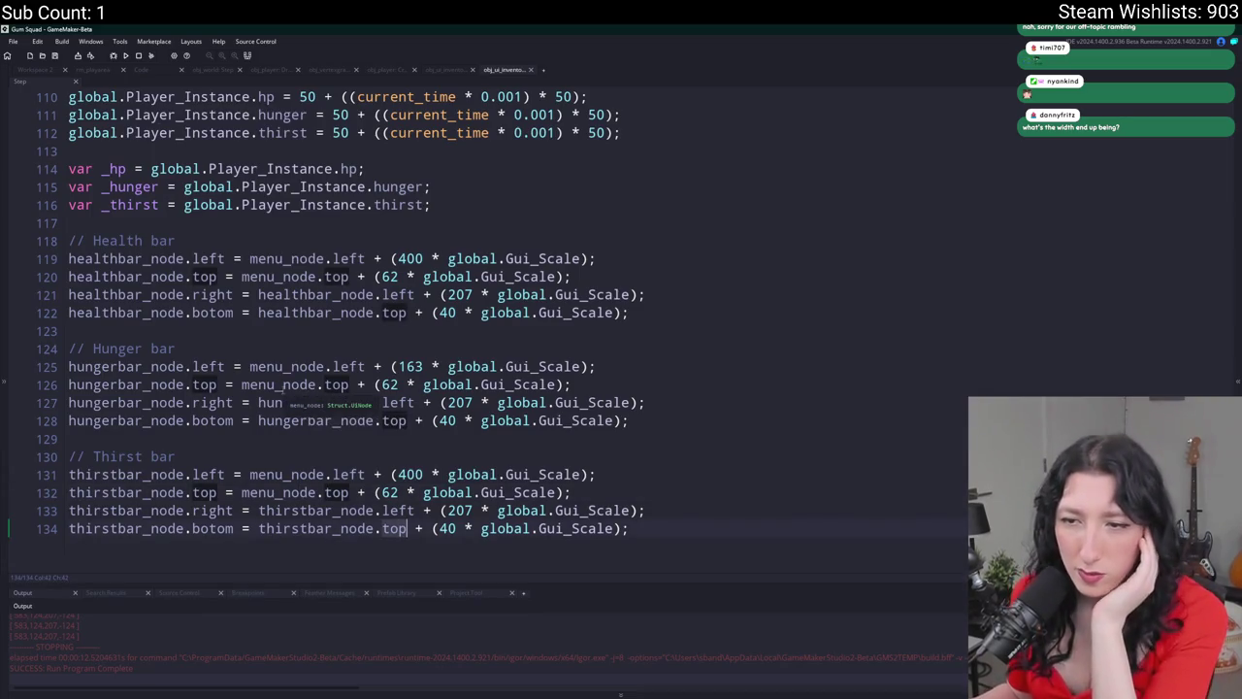
- Correct 'botom' to 'bottom' for the thirst, hunger and health bars
left_click(217, 528)
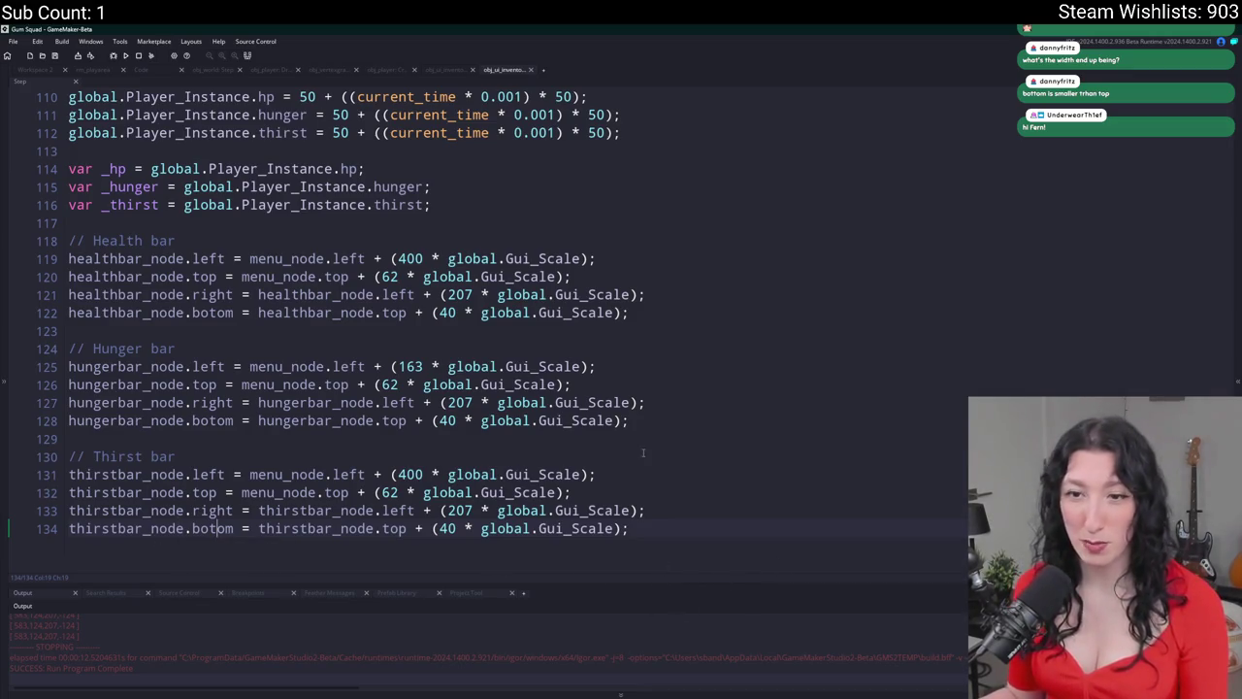
type("t")
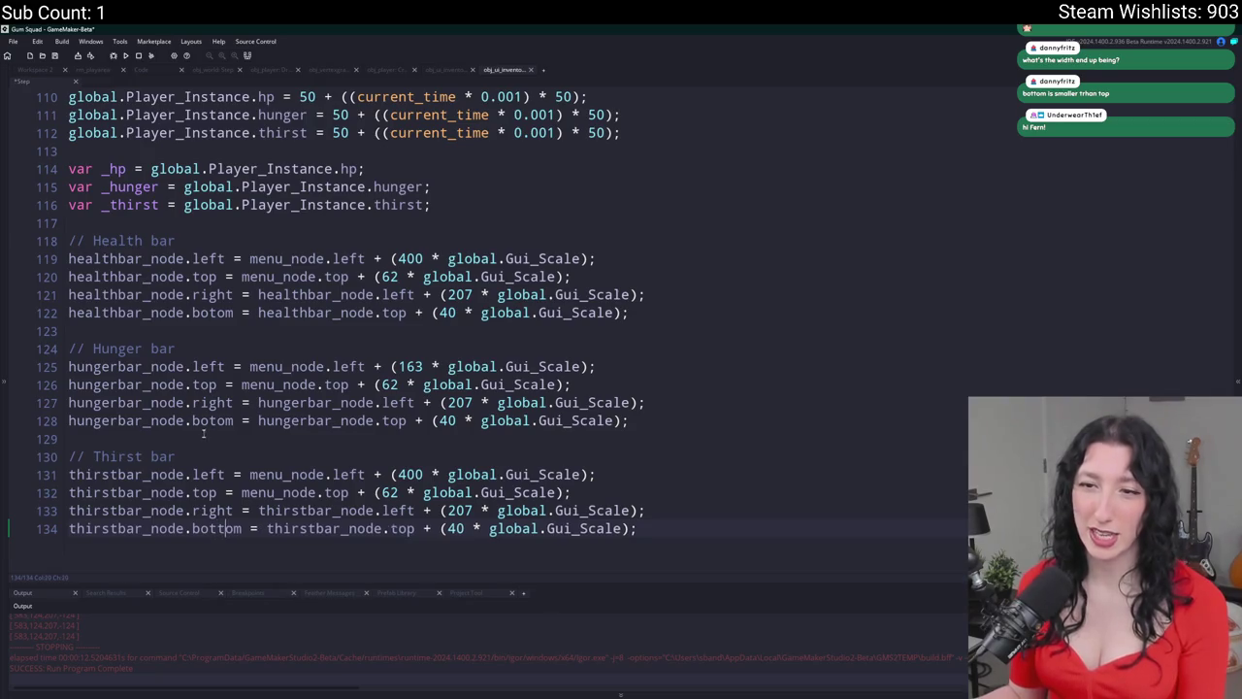
type("t")
left_click(215, 313)
type("t")
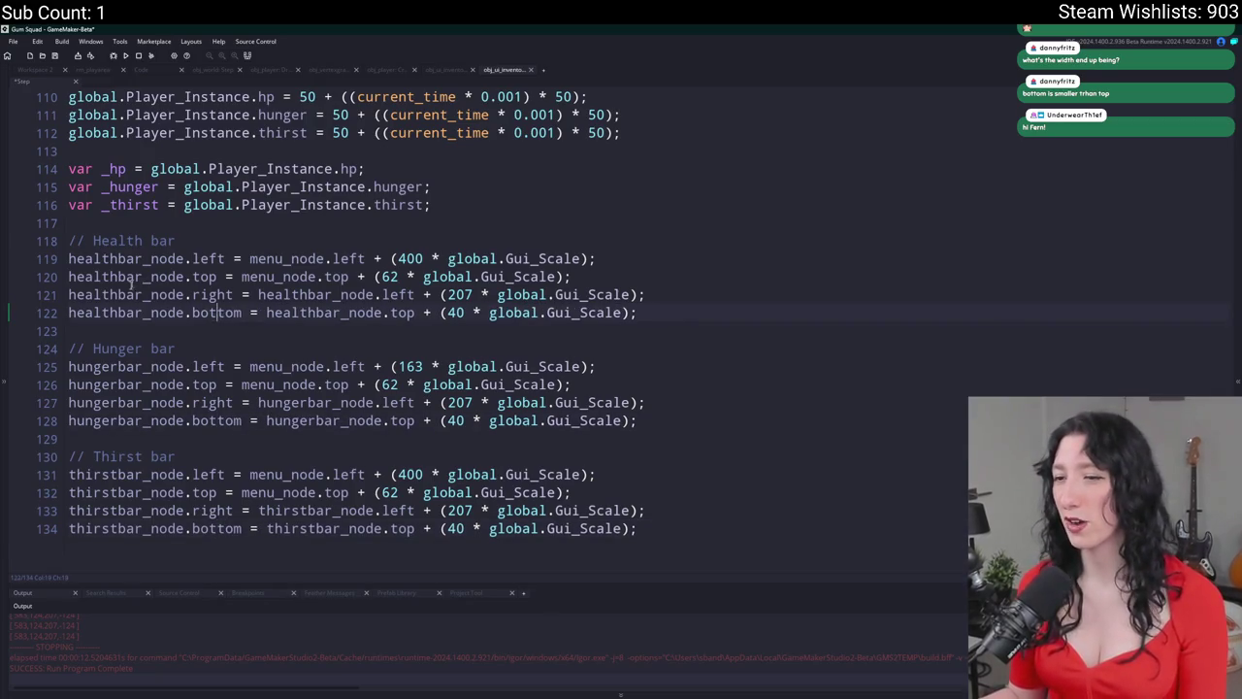
left_click(39, 72)
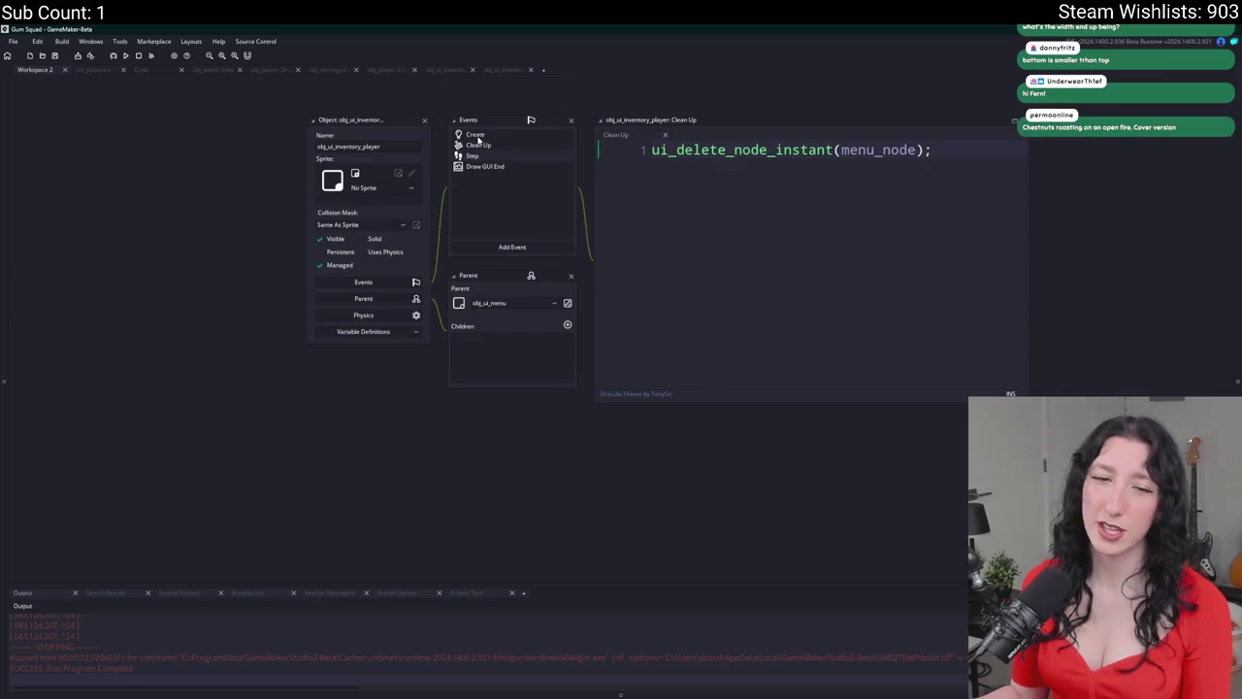
- Delete the debug log line 247 from the Create event and rerun the game with F5
double_click(475, 137)
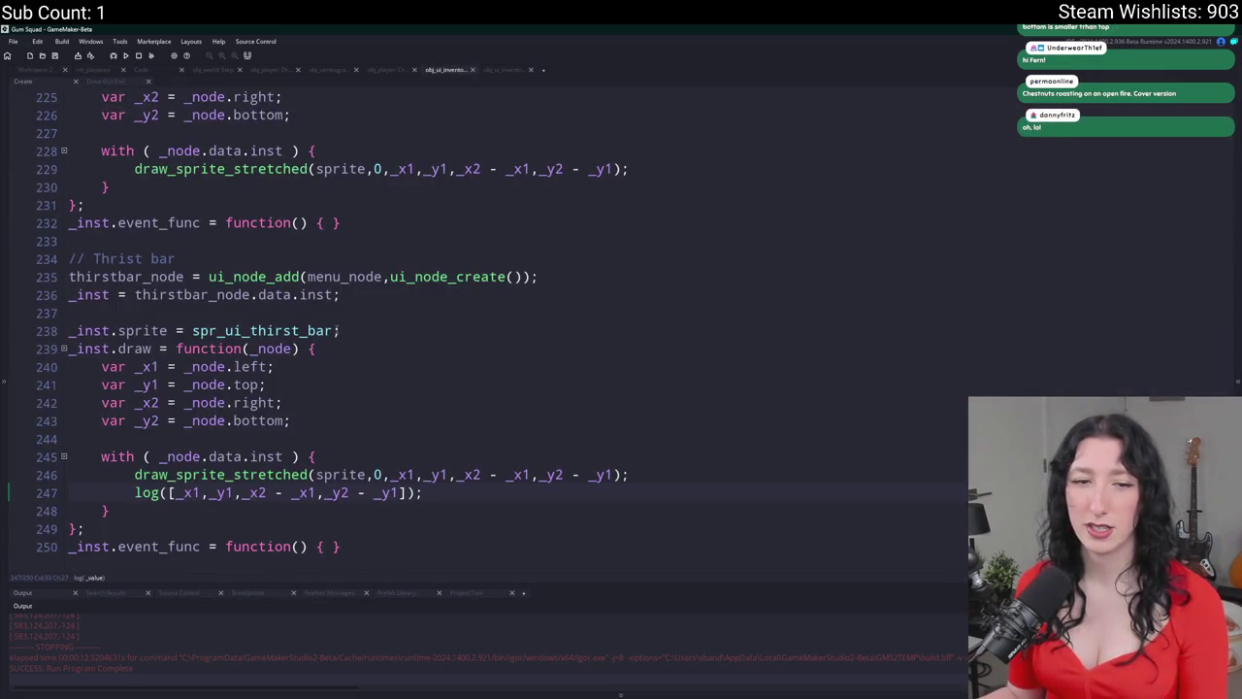
left_click(337, 315)
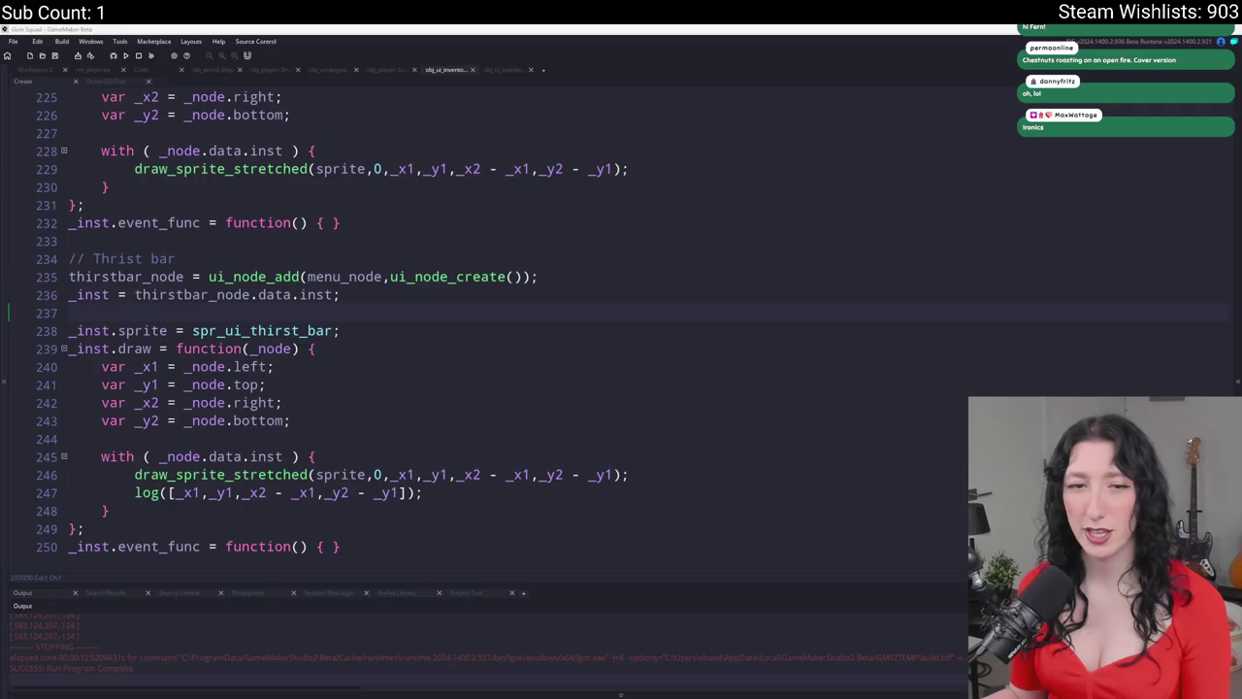
left_click_drag(424, 492, 73, 492)
key("BackSpace")
key("BackSpace")
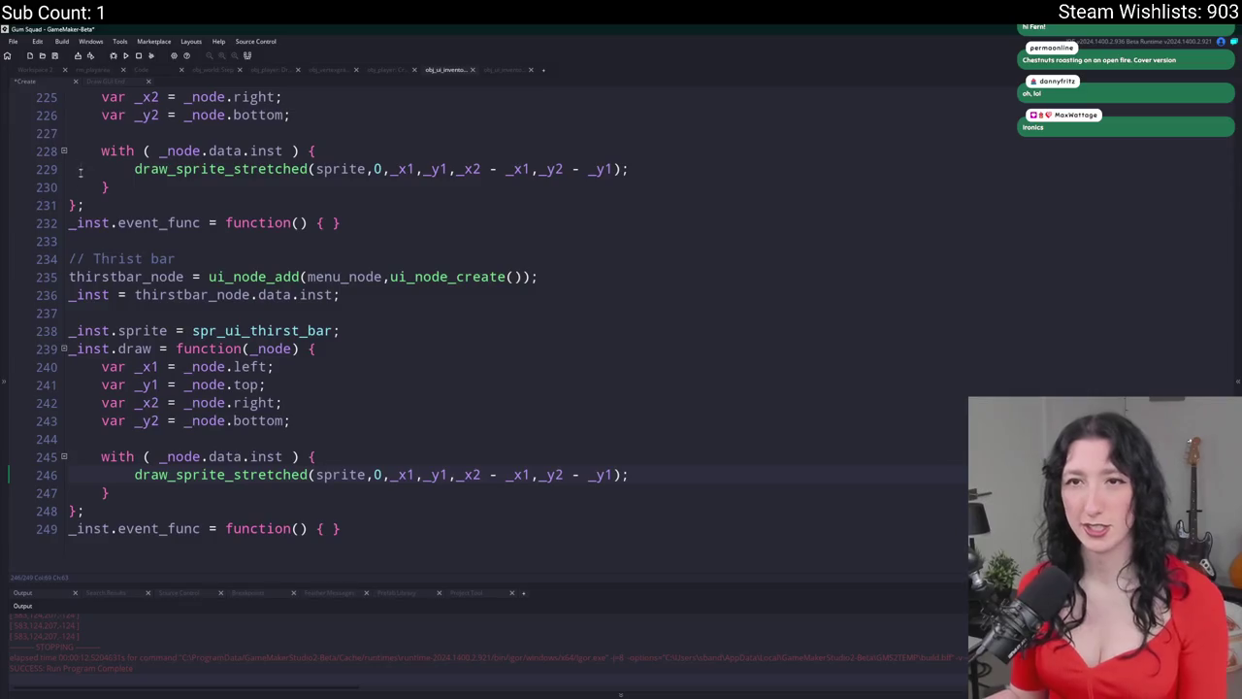
left_click(485, 73)
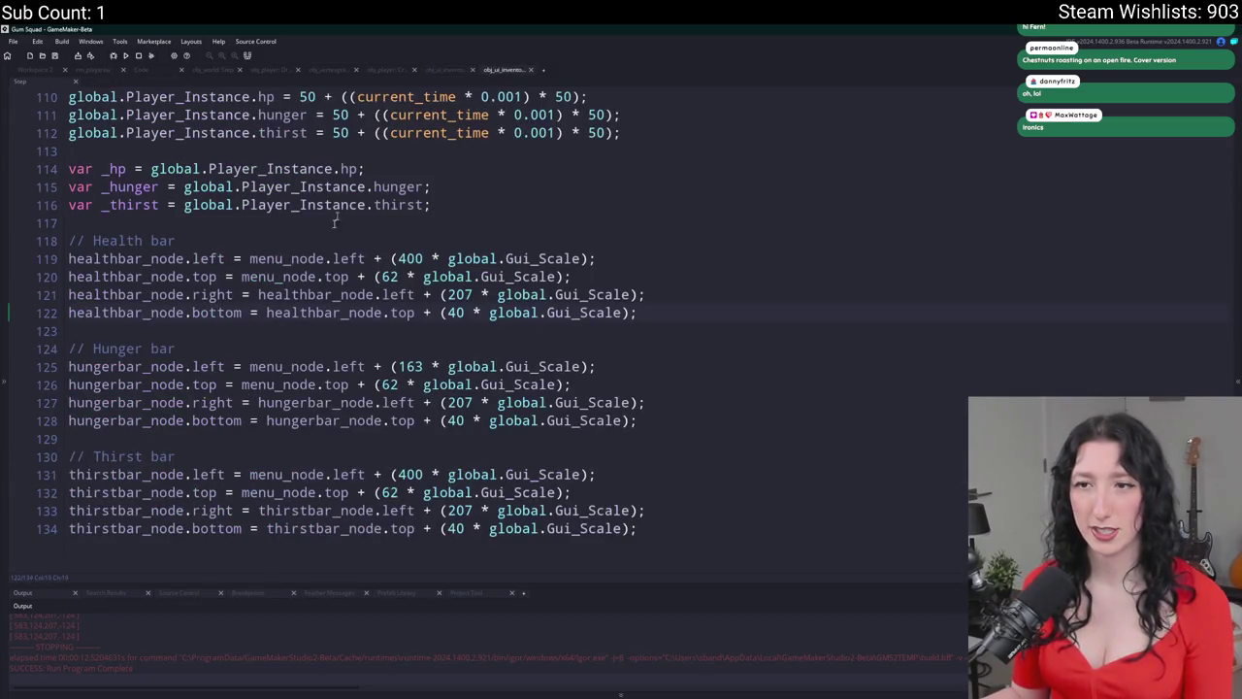
key("F5")
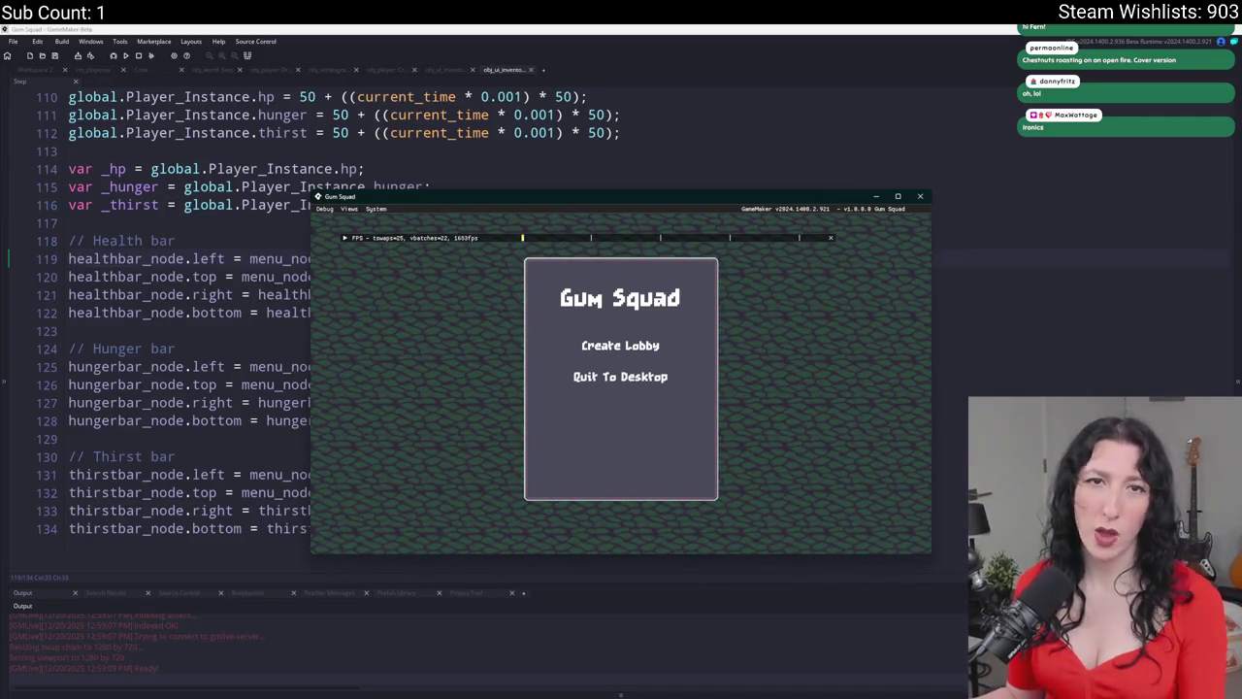
- Create a lobby, walk the player up-left, then switch over to the browser
left_click(620, 346)
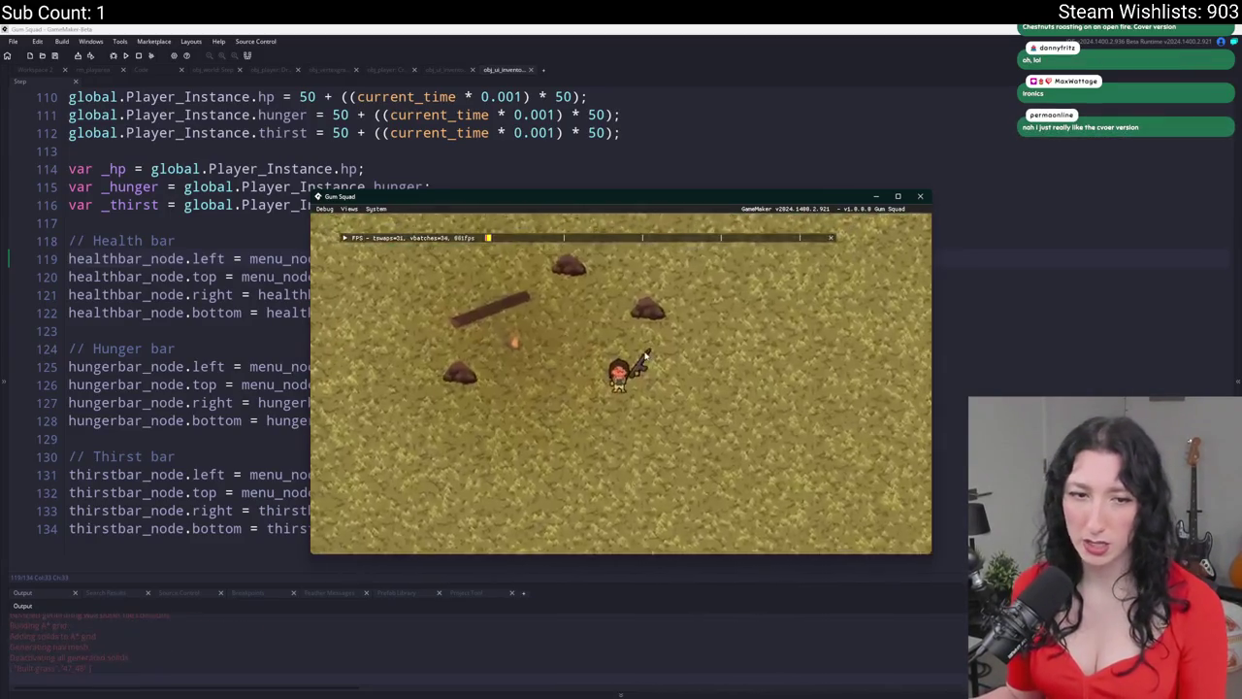
key("w+a")
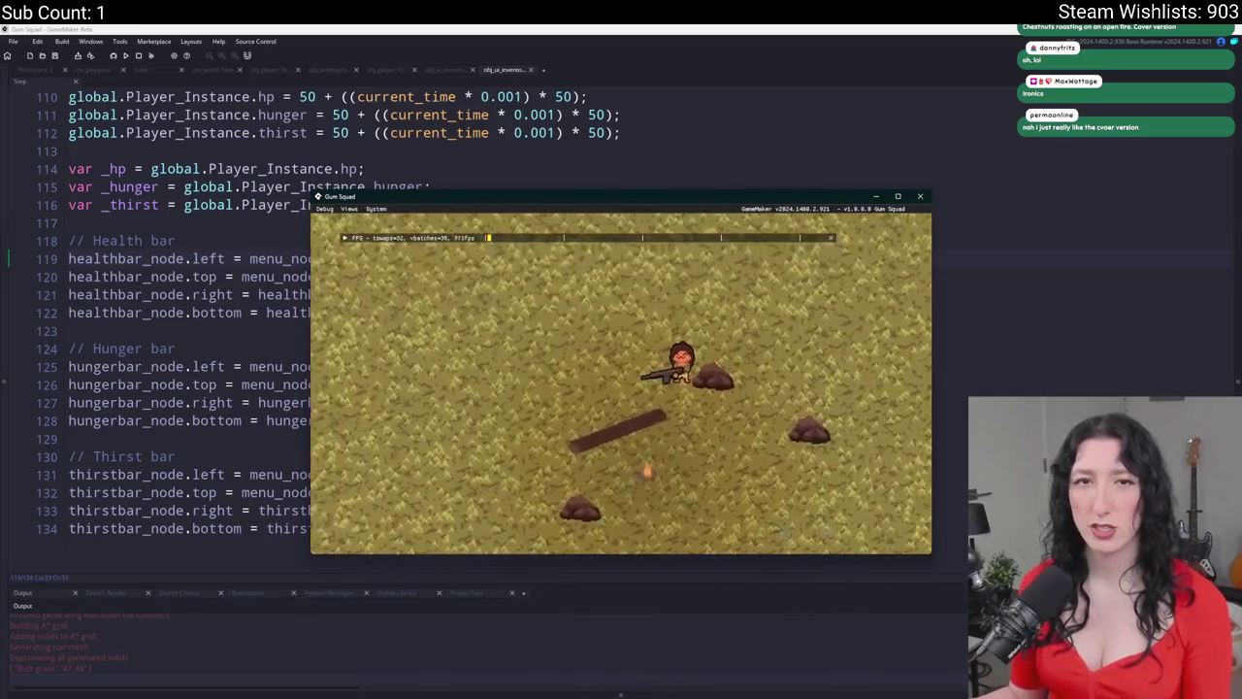
key("alt+Tab")
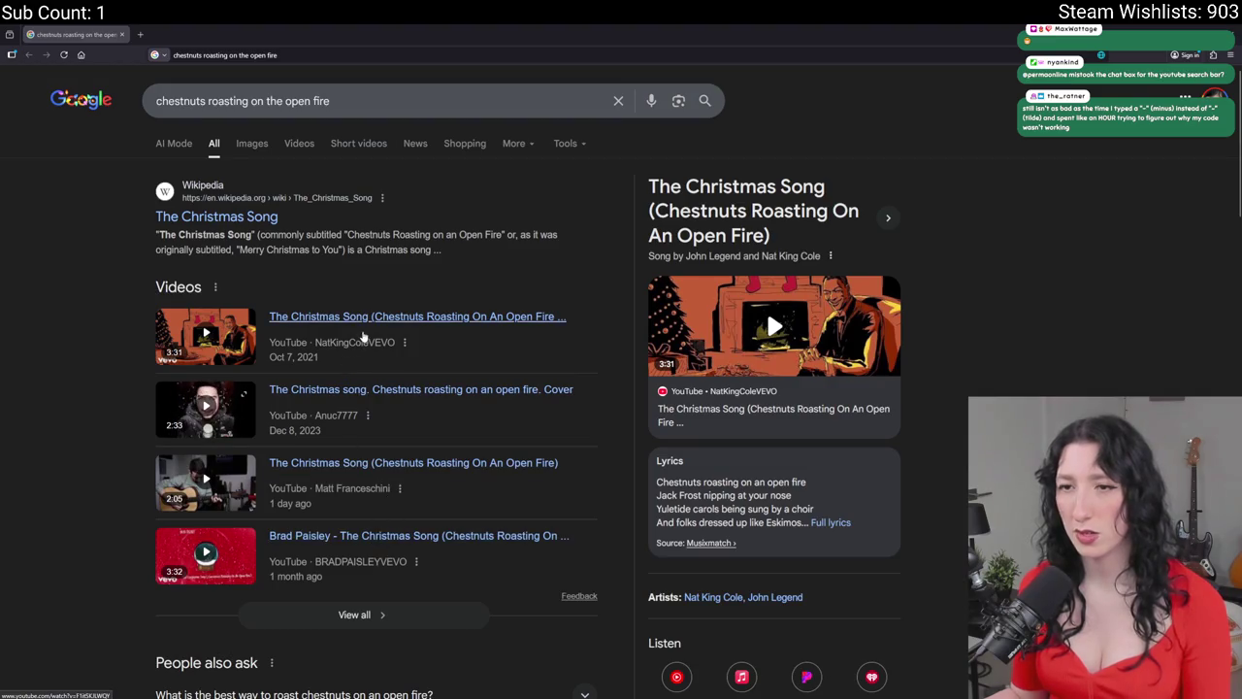
- Play the first 'The Christmas Song' result, skipping ahead to 0:26
left_click(408, 318)
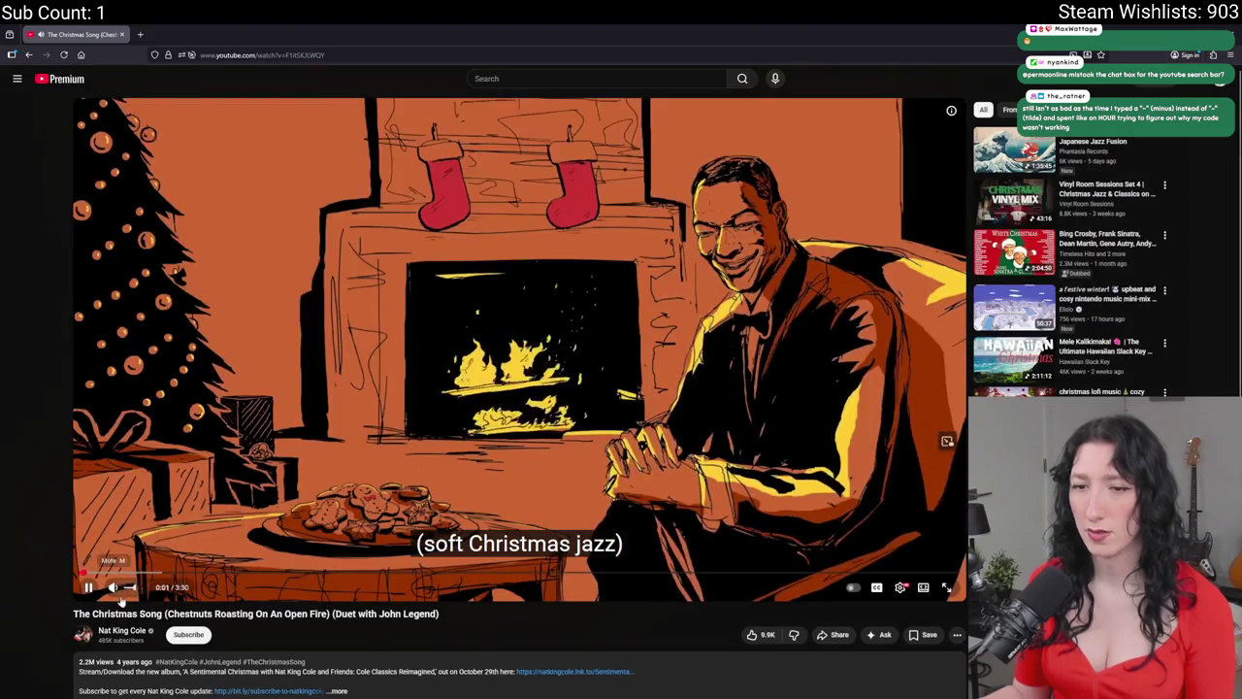
left_click_drag(136, 575, 151, 580)
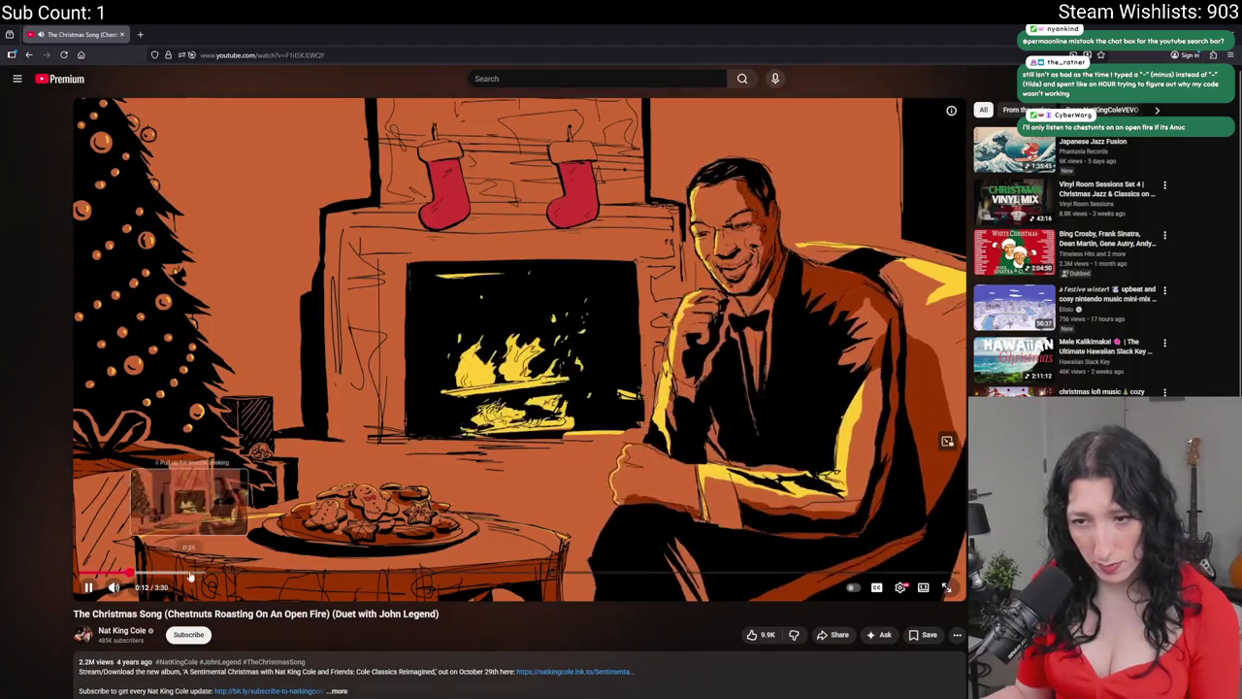
left_click(191, 576)
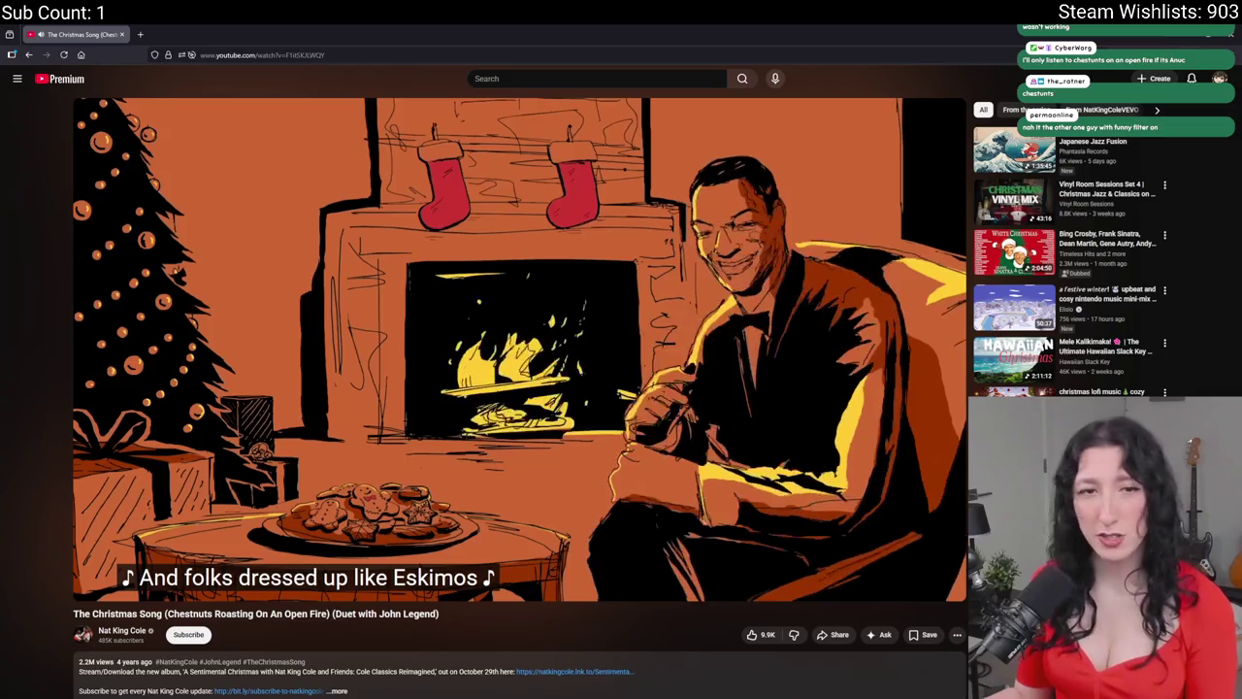
- Go back to the results and play the cover version from 0:16
mouse_move(337, 304)
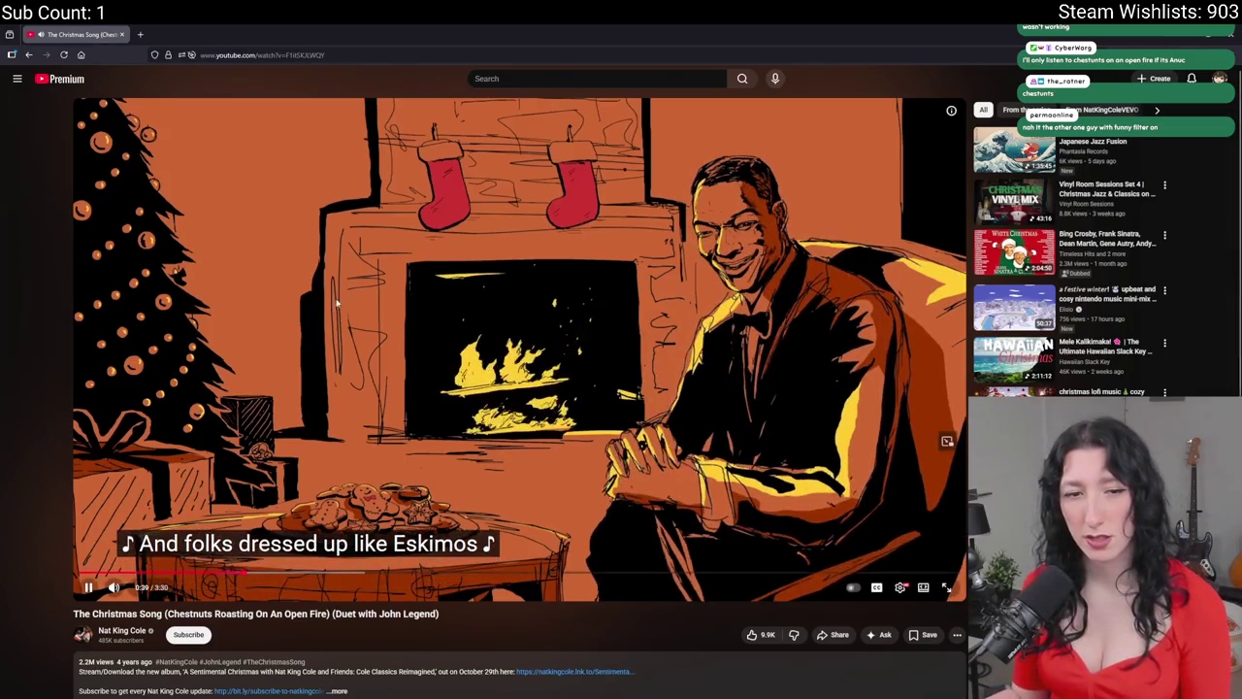
key("alt+Left")
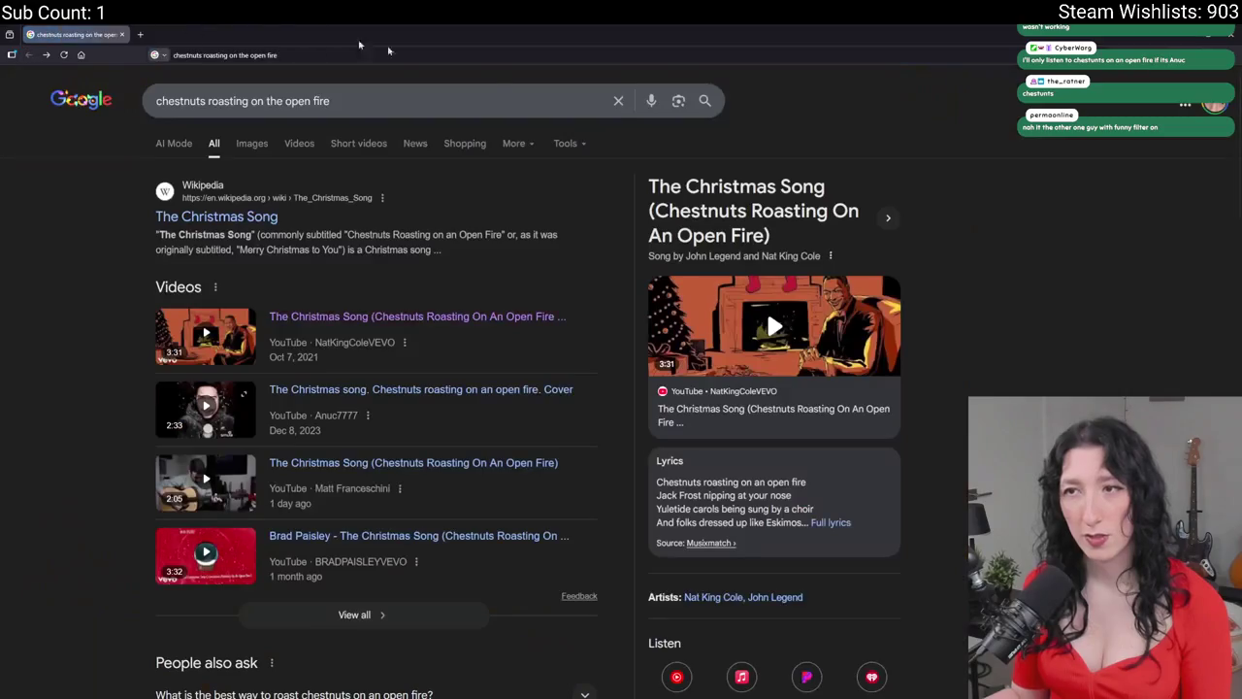
left_click(320, 389)
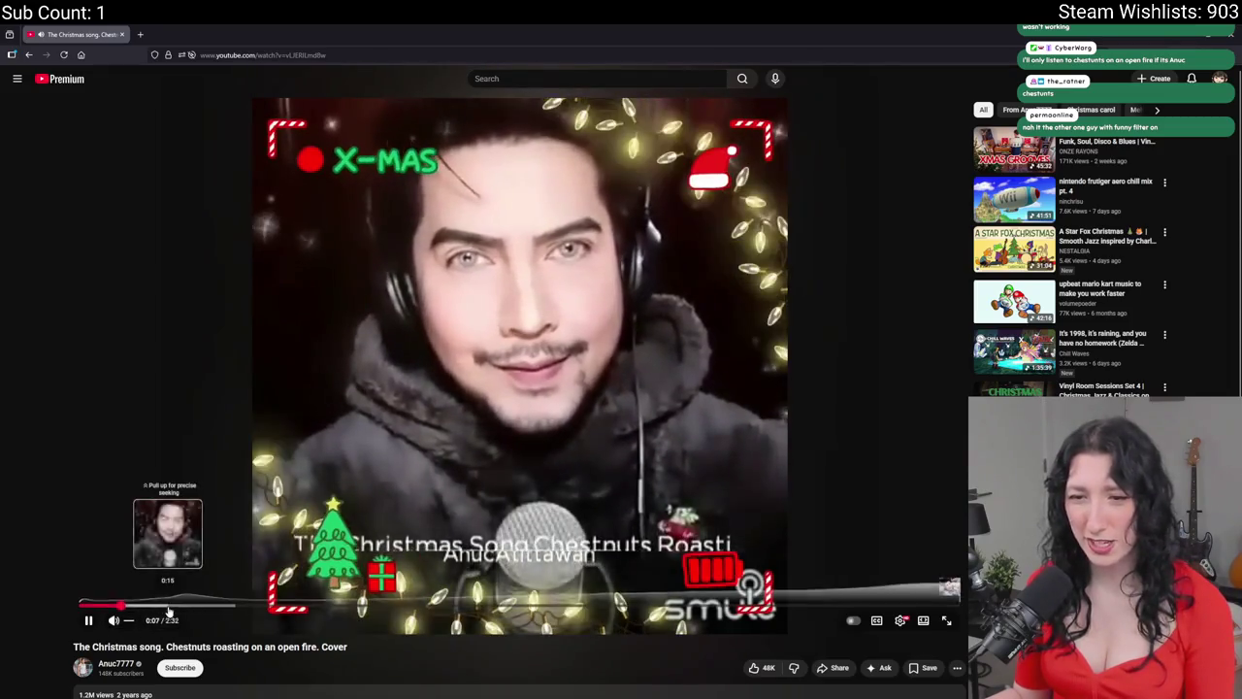
left_click(171, 605)
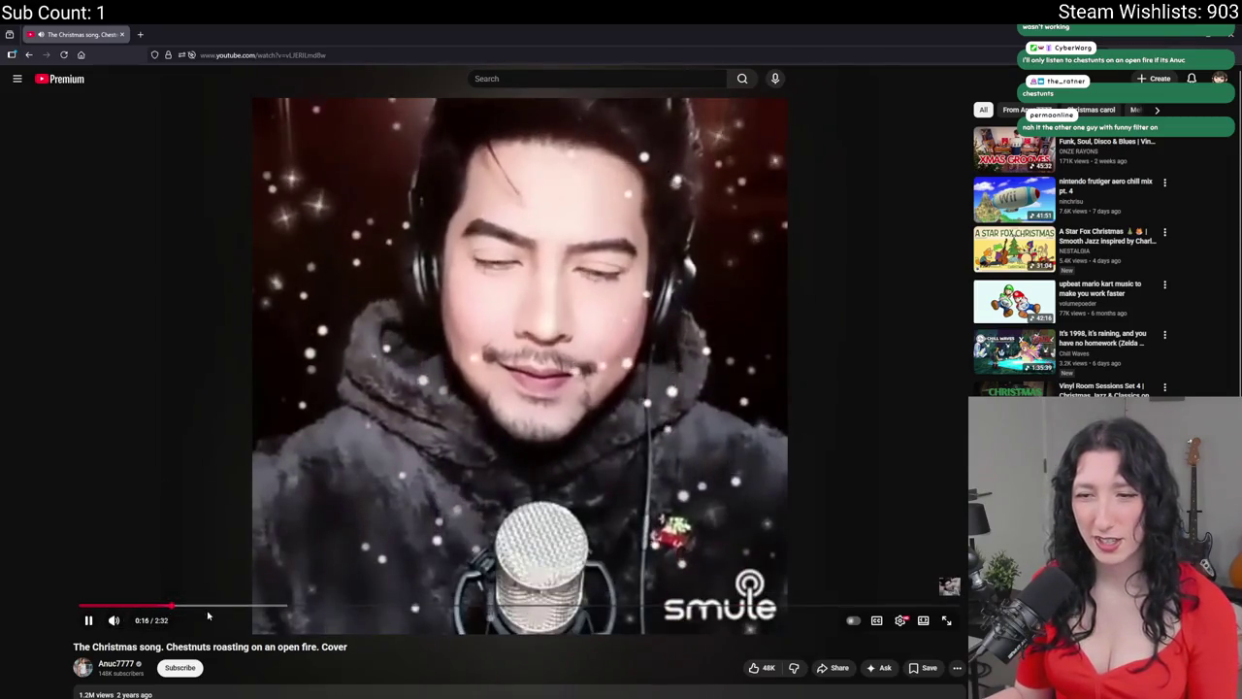
scroll(207, 607, "down", 3)
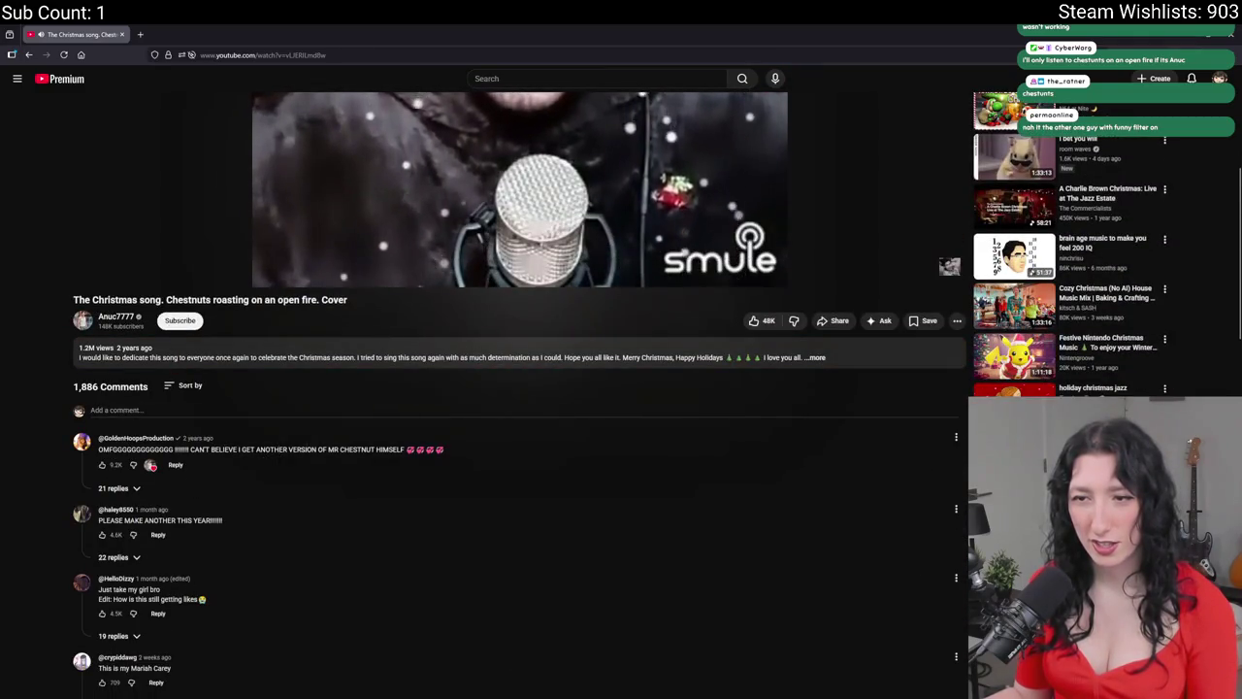
scroll(373, 440, "up", 3)
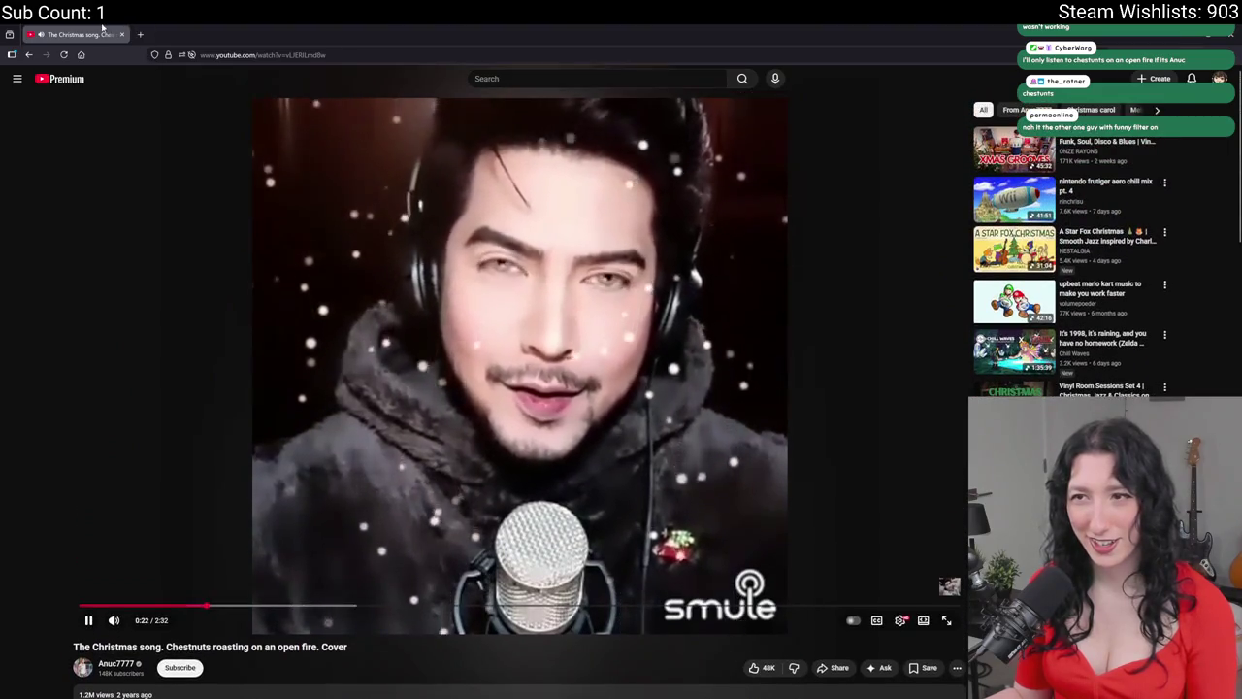
- Switch back to the running game and walk the player down-right
key("alt+Tab")
key("s")
key("d")
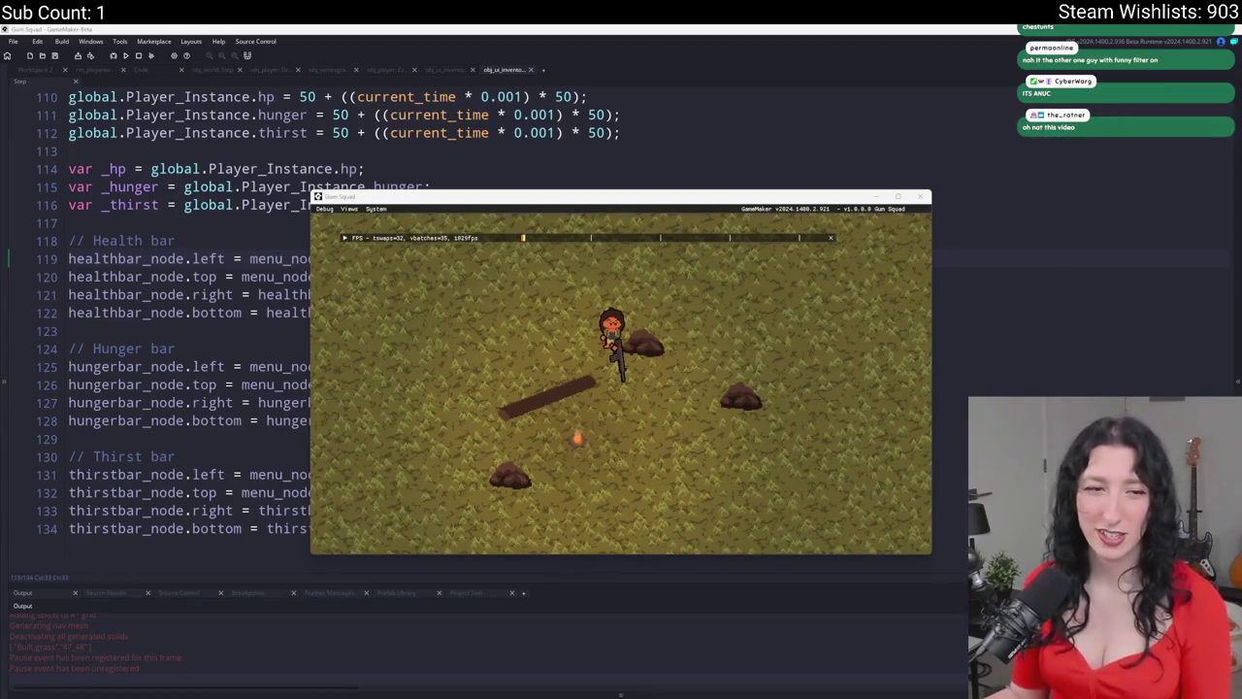
- Walk over and pick up the gun, open the inventory with E, then bring the code back up
key("w")
key("a")
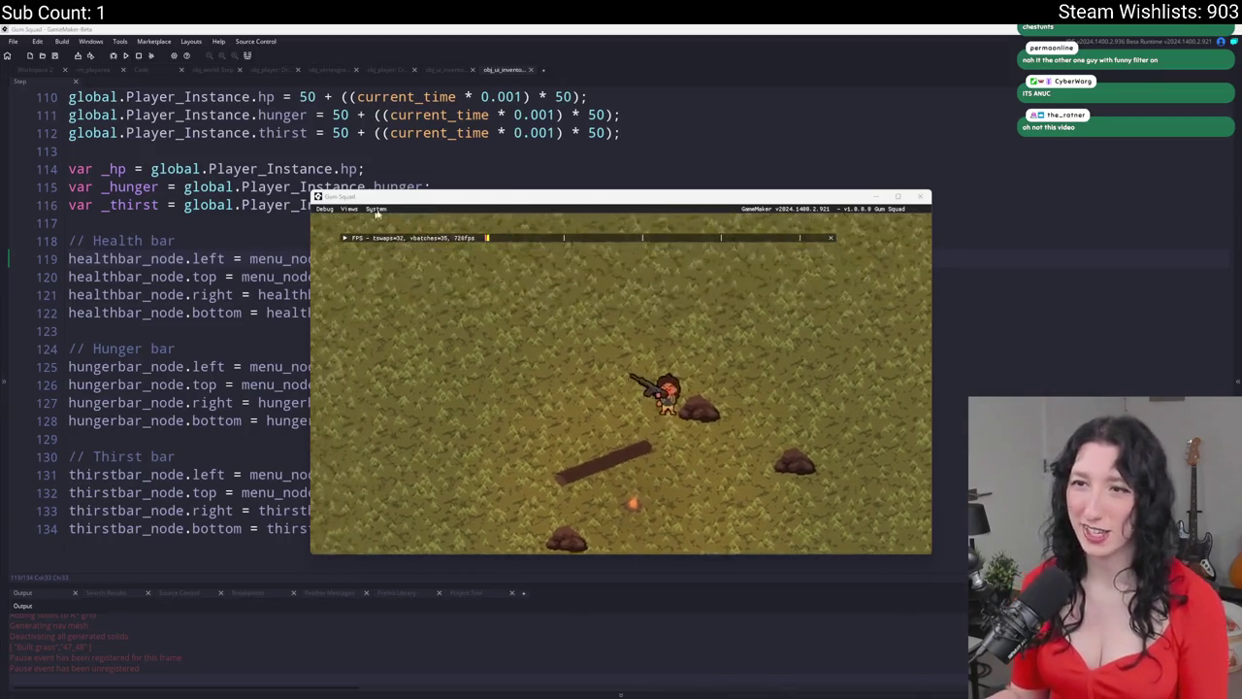
key("super+Up")
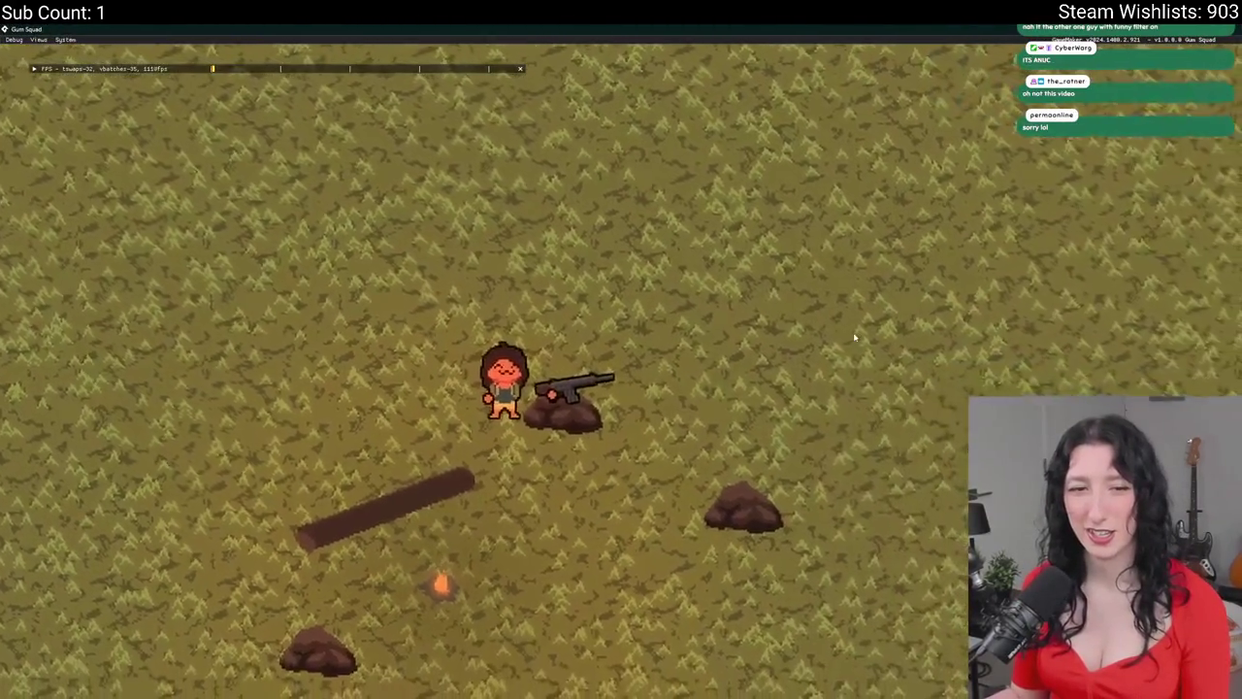
key("d")
key("s")
key("w")
key("a")
key("e")
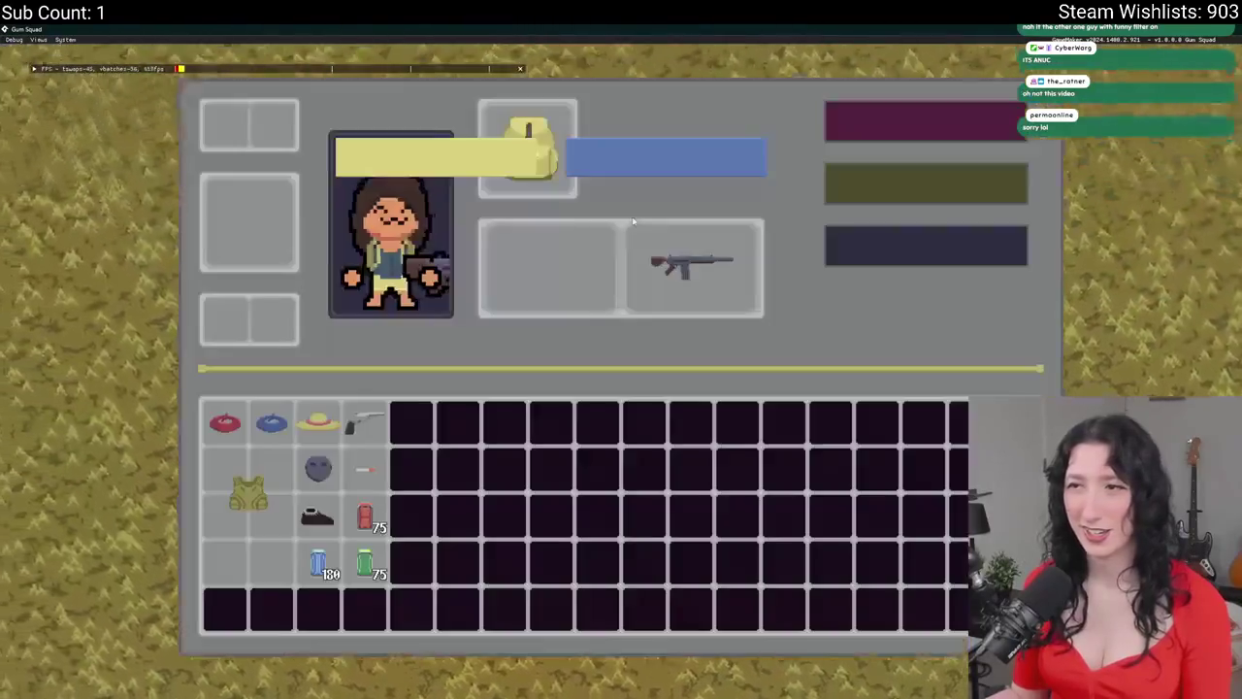
left_click_drag(655, 29, 781, 113)
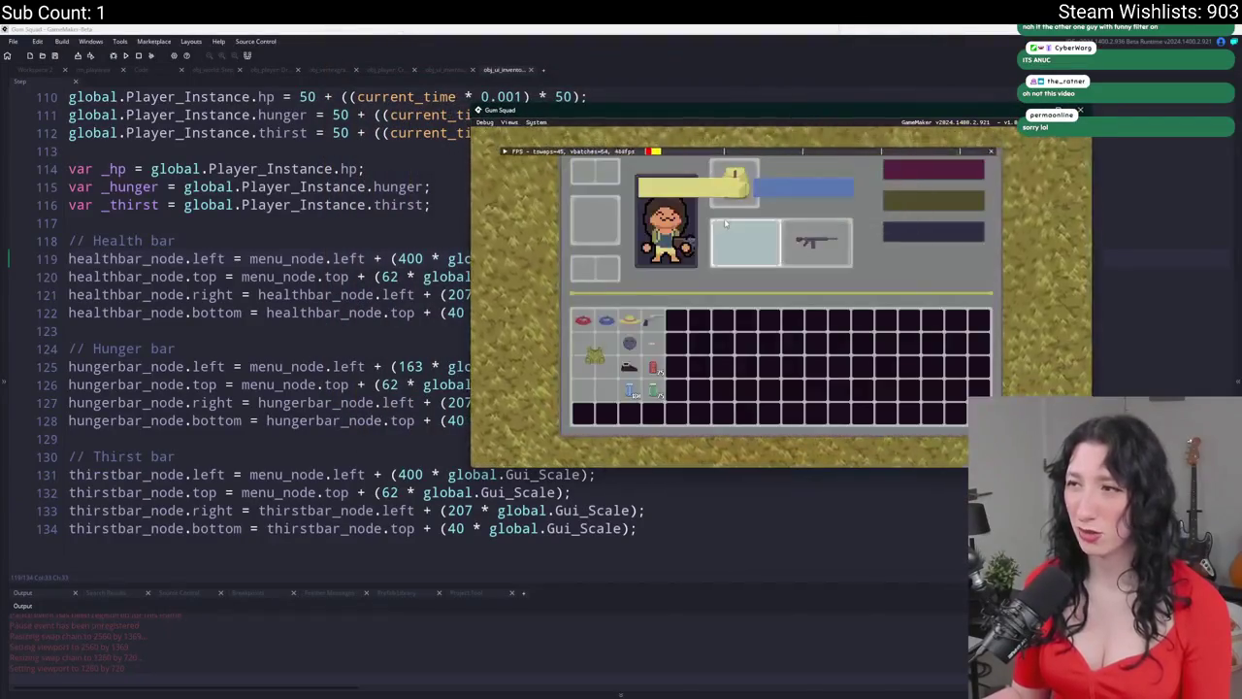
left_click(369, 294)
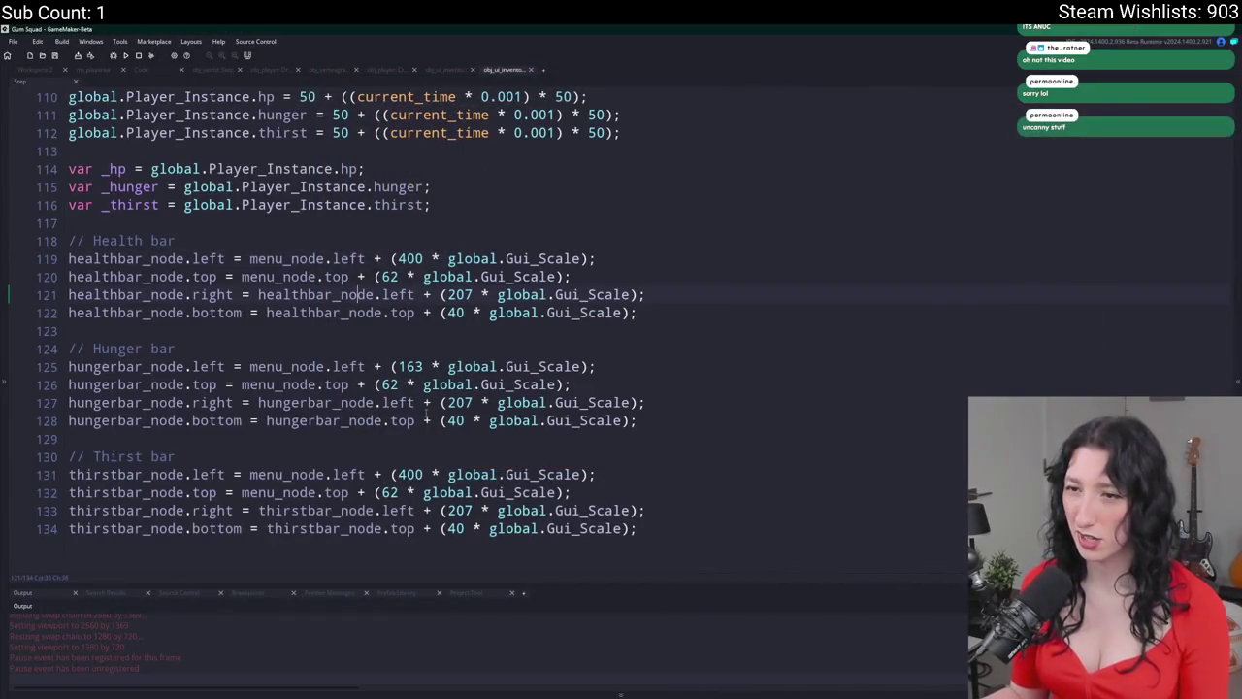
- Undo the hunger bar's left offset back to 400 and compare with the running game
key("ctrl+z")
key("ctrl+z")
key("ctrl+z")
key("alt+Tab")
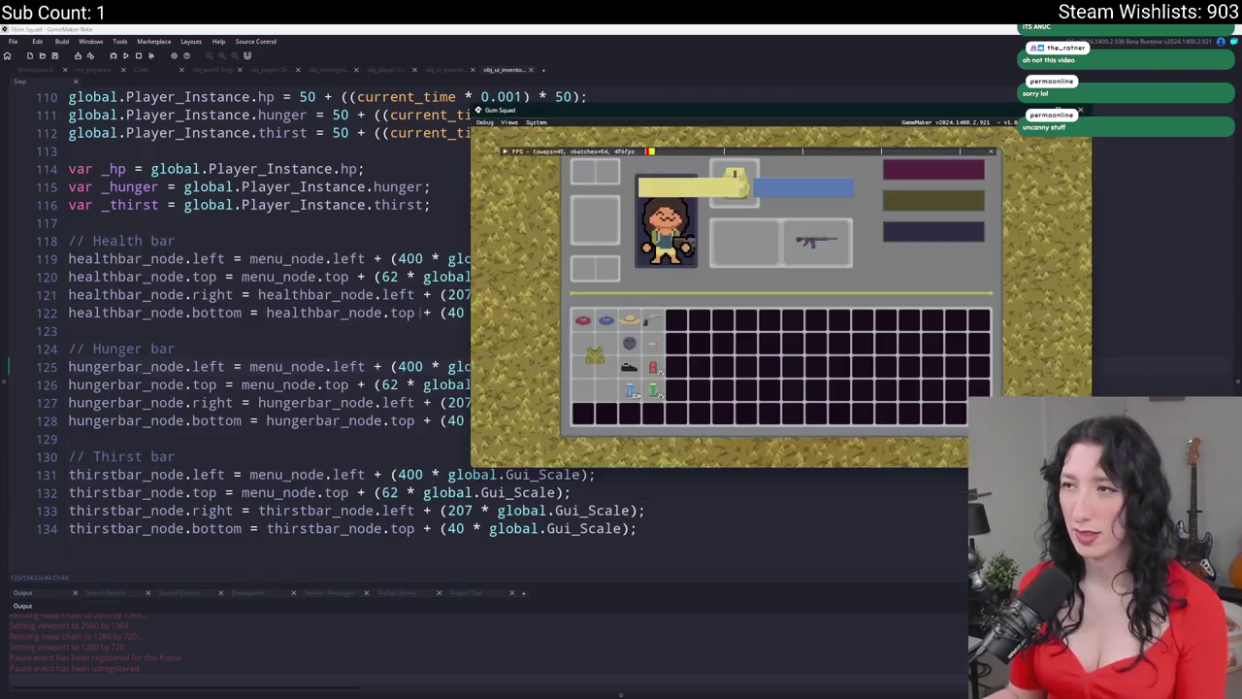
left_click(409, 258)
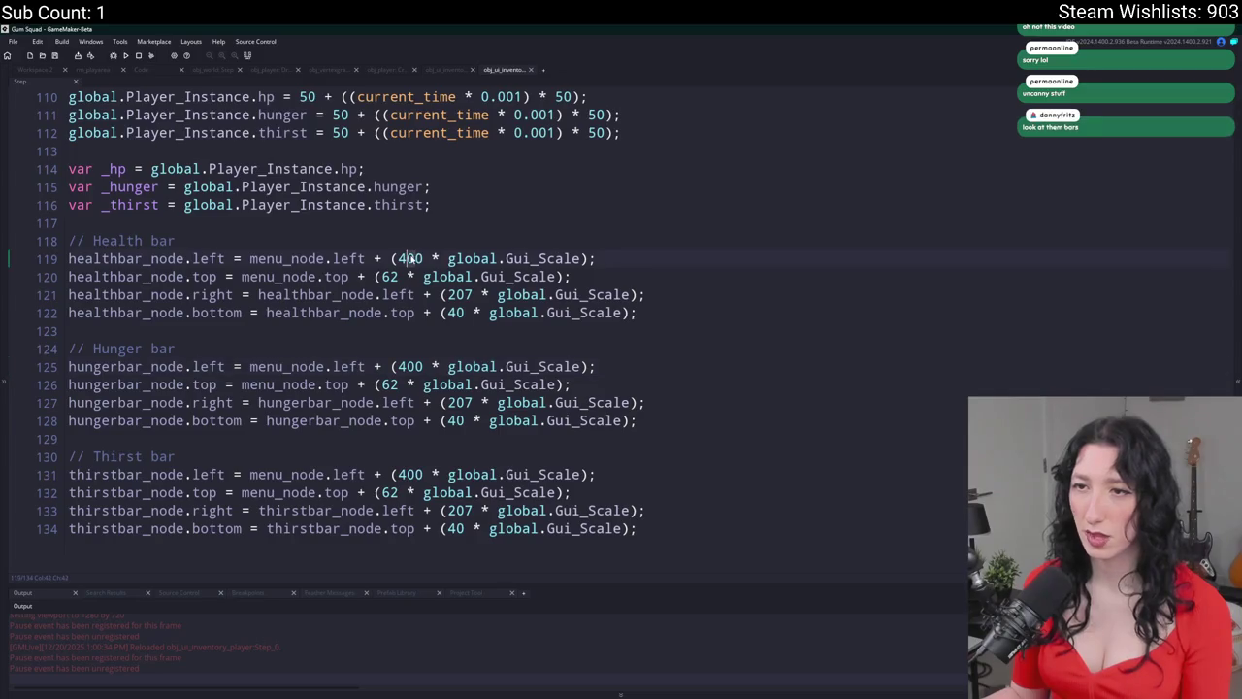
type("5")
key("alt+Tab")
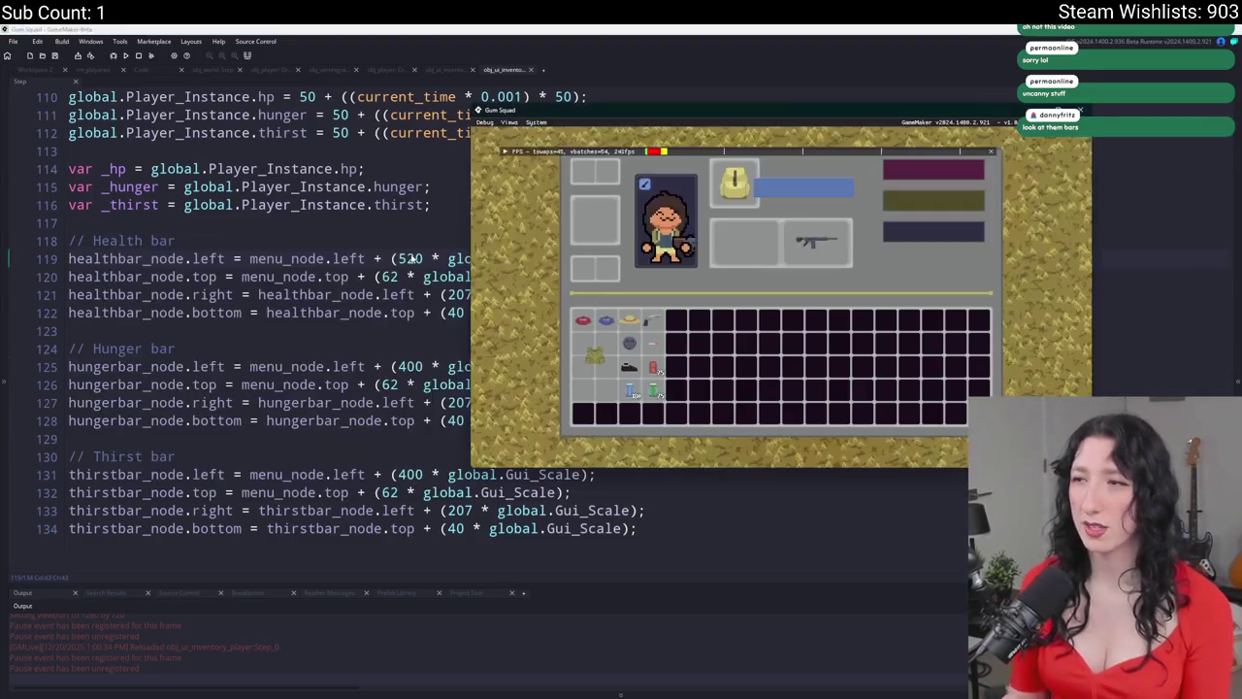
scroll(412, 259, "up", 1)
key("alt+Tab")
- Try new health bar left offset values, saving and checking the game after each
key("BackSpace")
key("BackSpace")
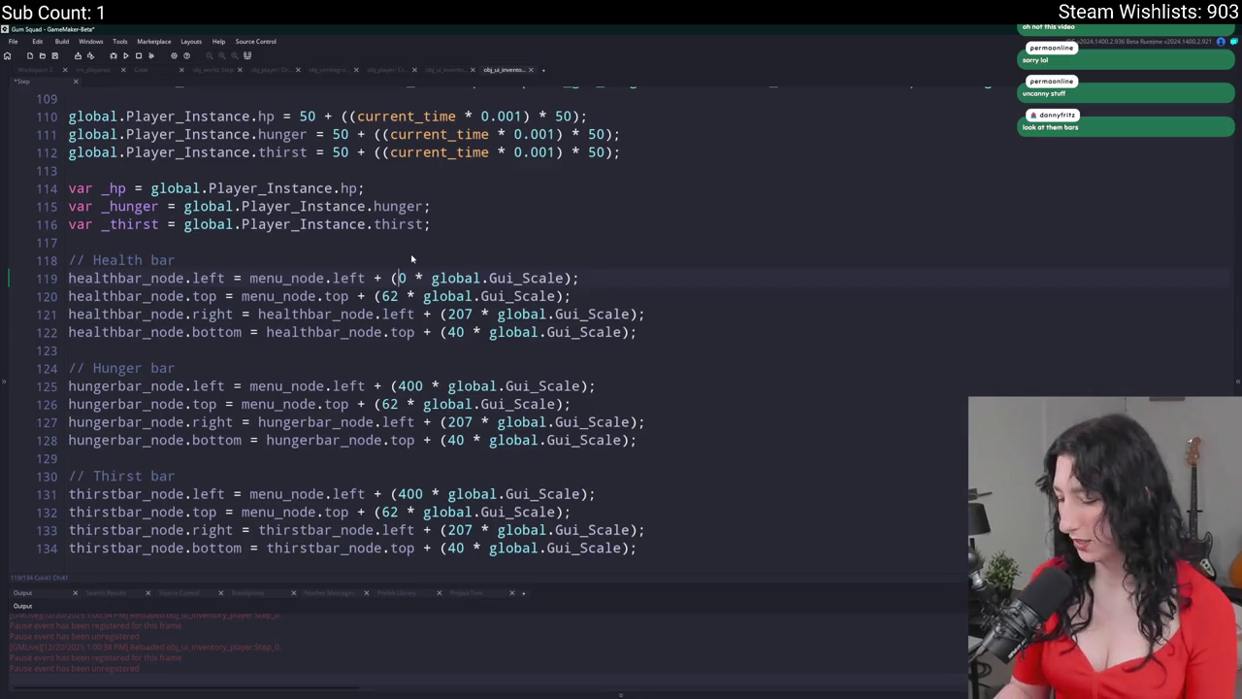
type("62")
key("ctrl+s")
key("alt+Tab")
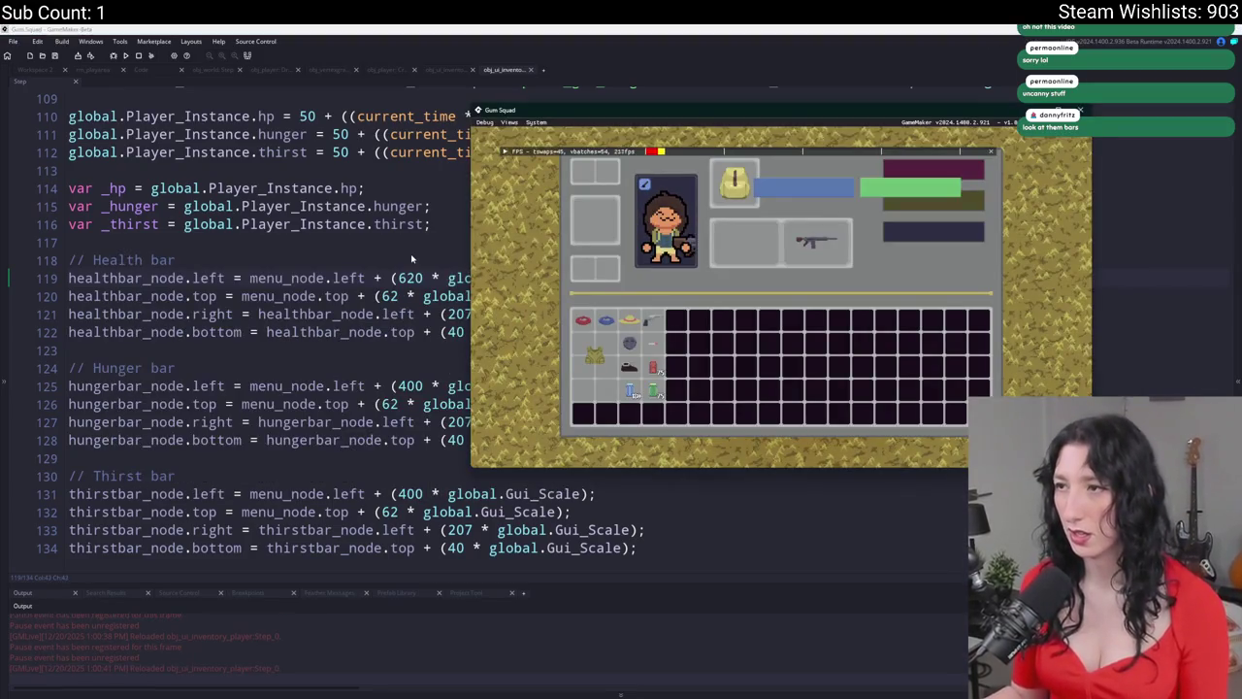
key("alt+Tab")
key("BackSpace")
type("4")
key("ctrl+s")
key("alt+Tab")
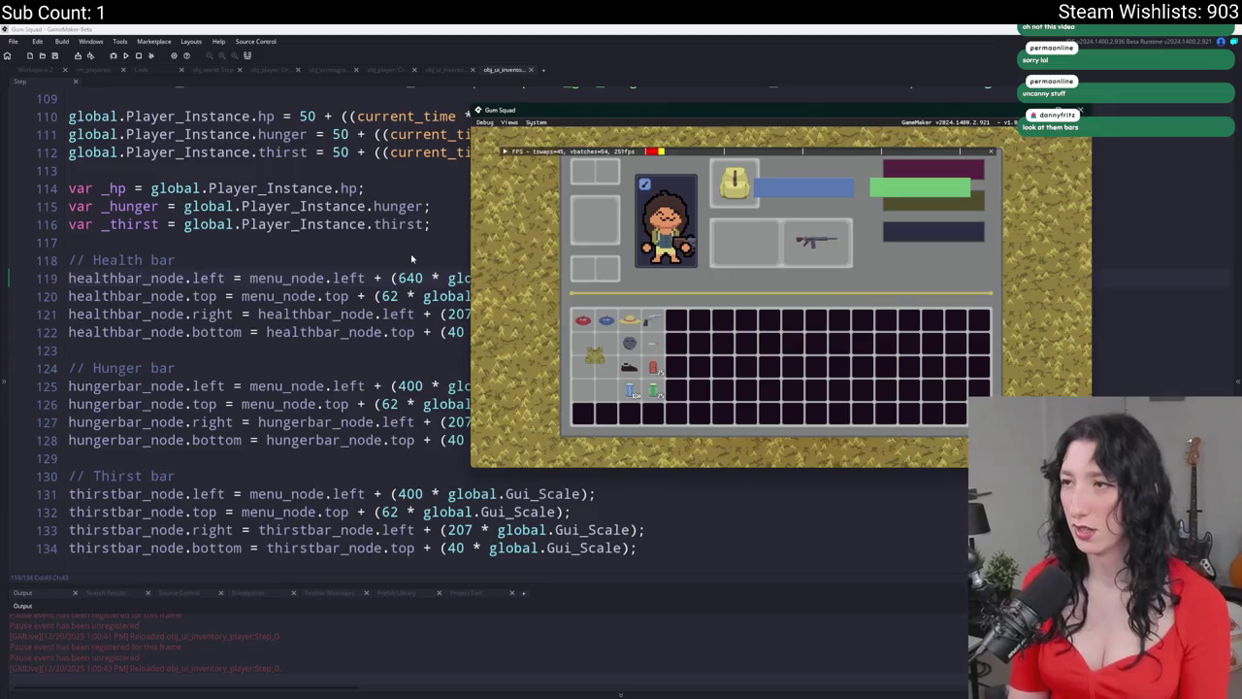
key("alt+Tab")
key("BackSpace")
type("6")
key("ctrl+s")
key("alt+Tab")
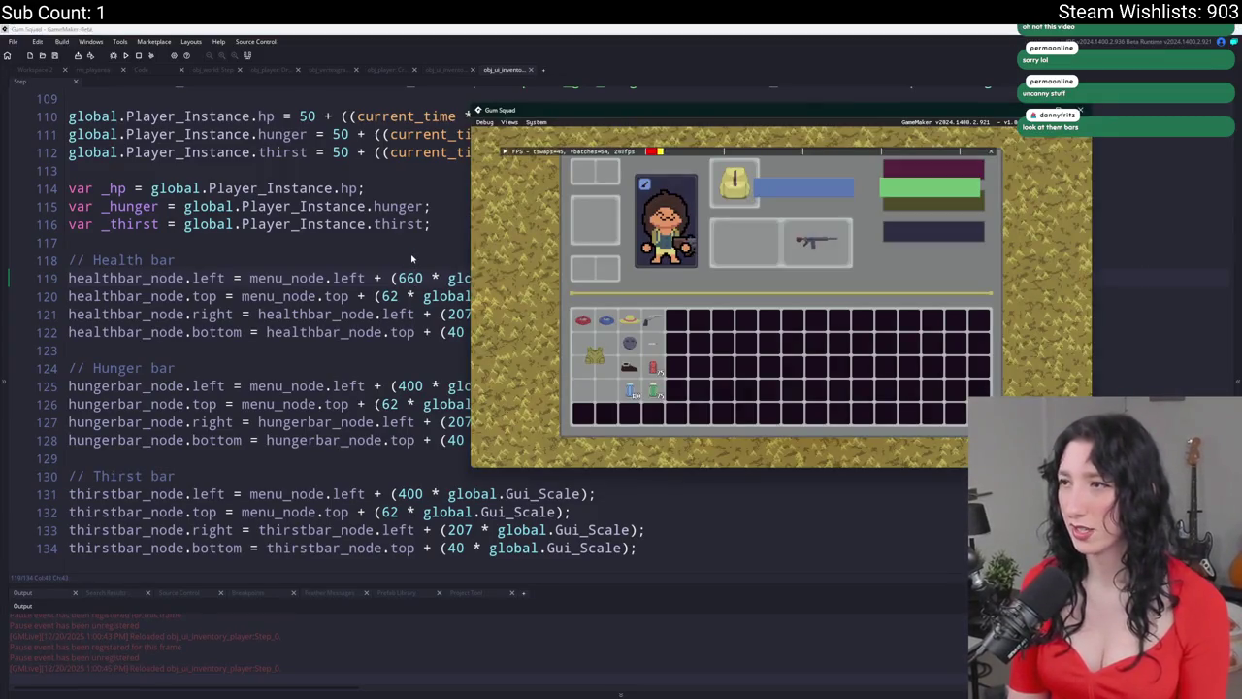
- Finish tuning the left offset to 668, saving and viewing the bars full screen
key("alt+Tab")
key("BackSpace")
type("7")
key("ctrl+s")
key("alt+Tab")
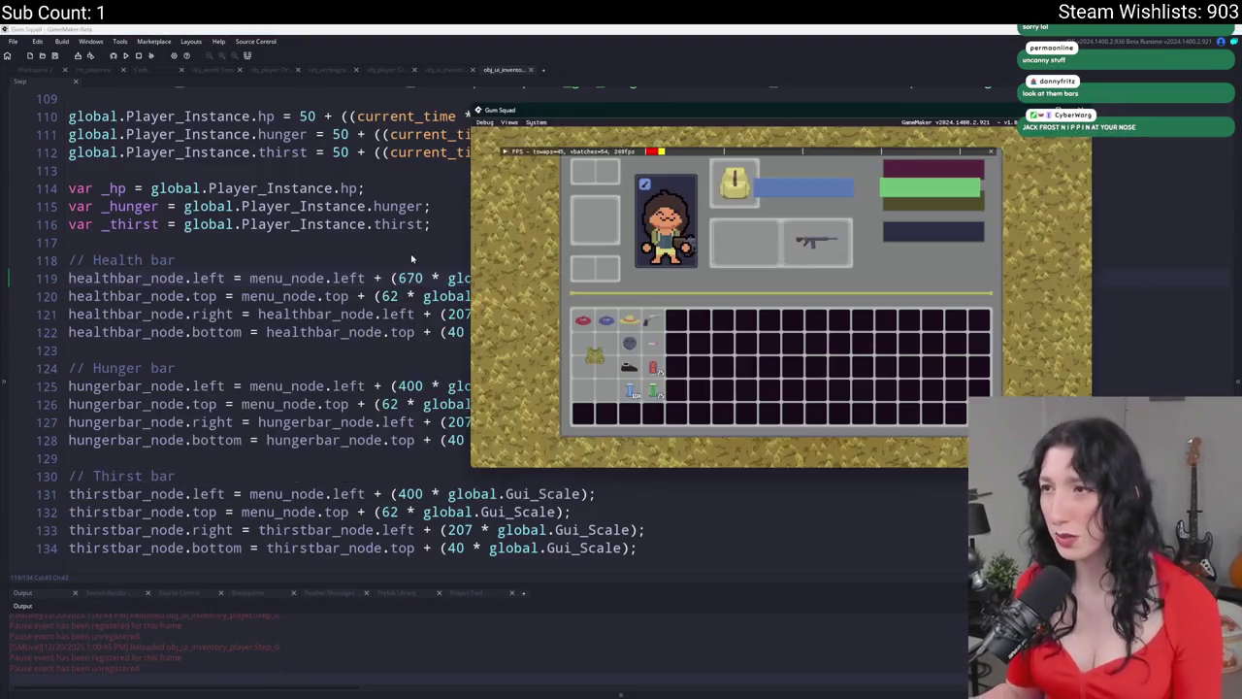
key("alt+Tab")
key("BackSpace")
type("8")
key("ctrl+s")
key("alt+Tab")
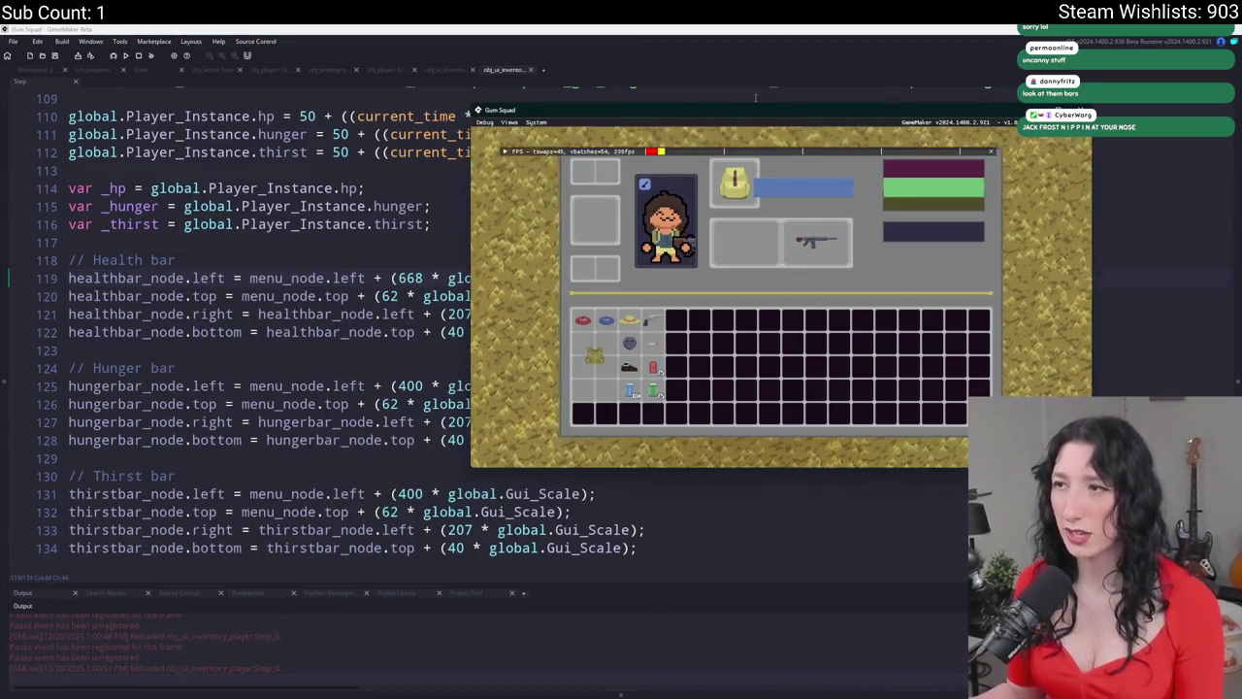
double_click(751, 111)
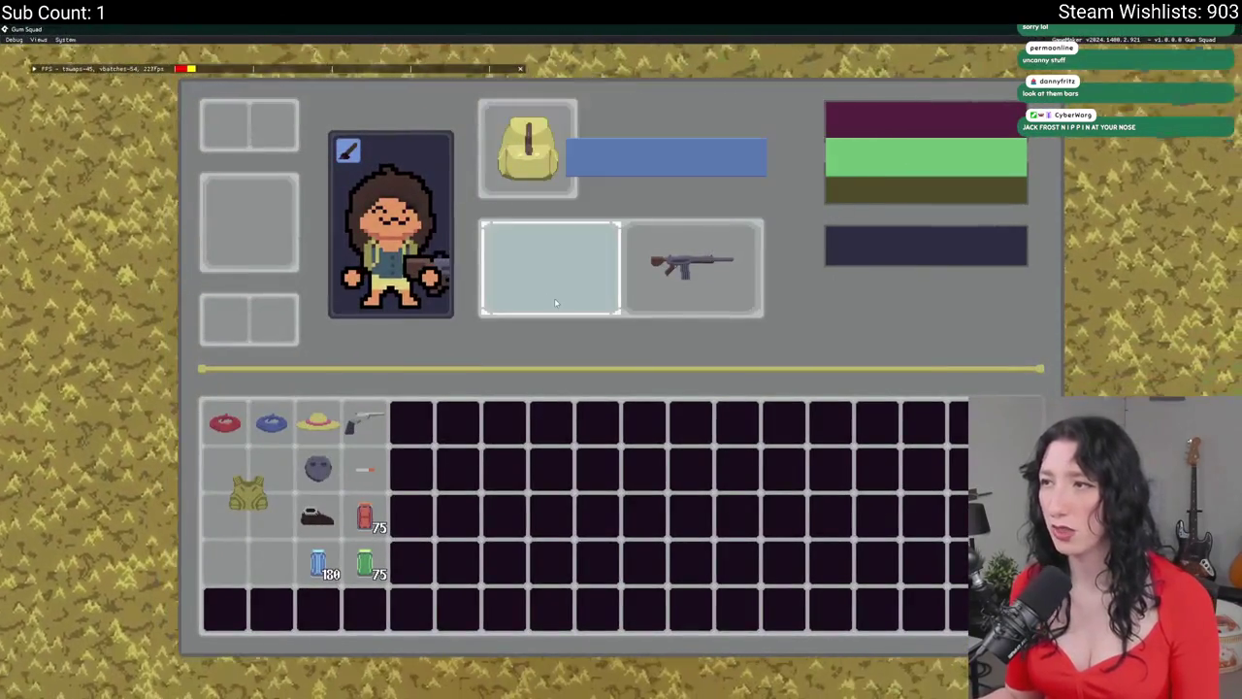
key("alt+Tab")
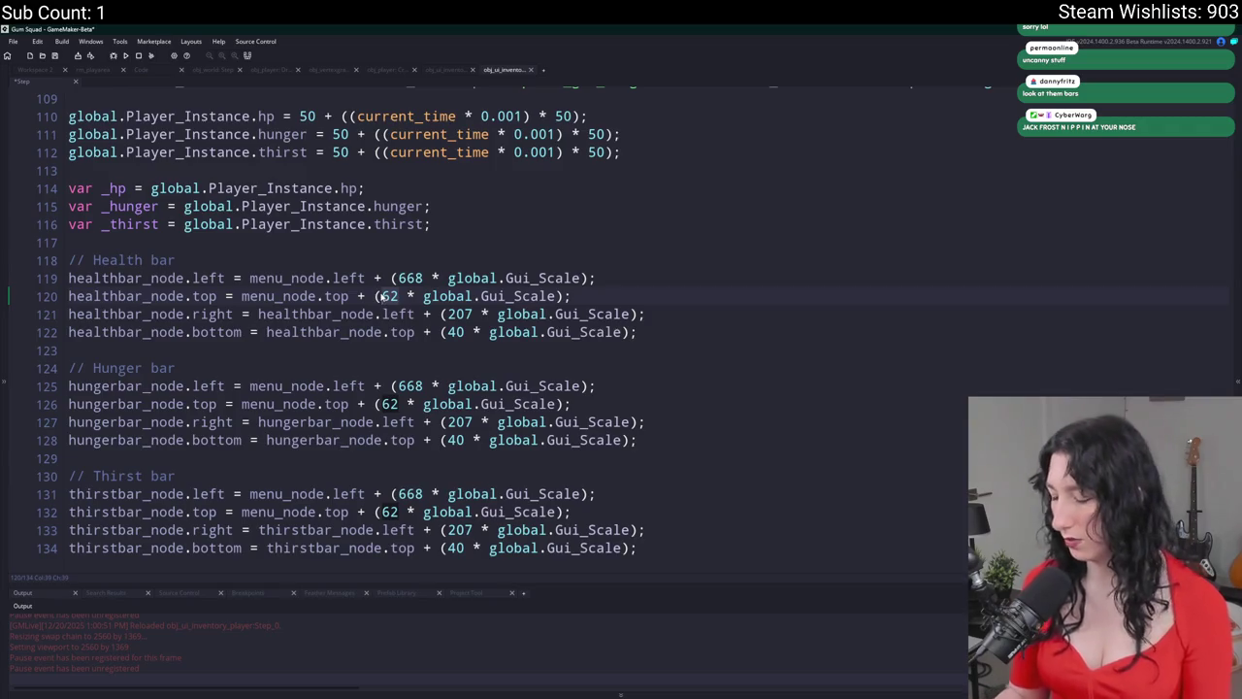
- Try top offset values 20, 3 and 76, checking the bars in the running game
type("20")
key("alt+Tab")
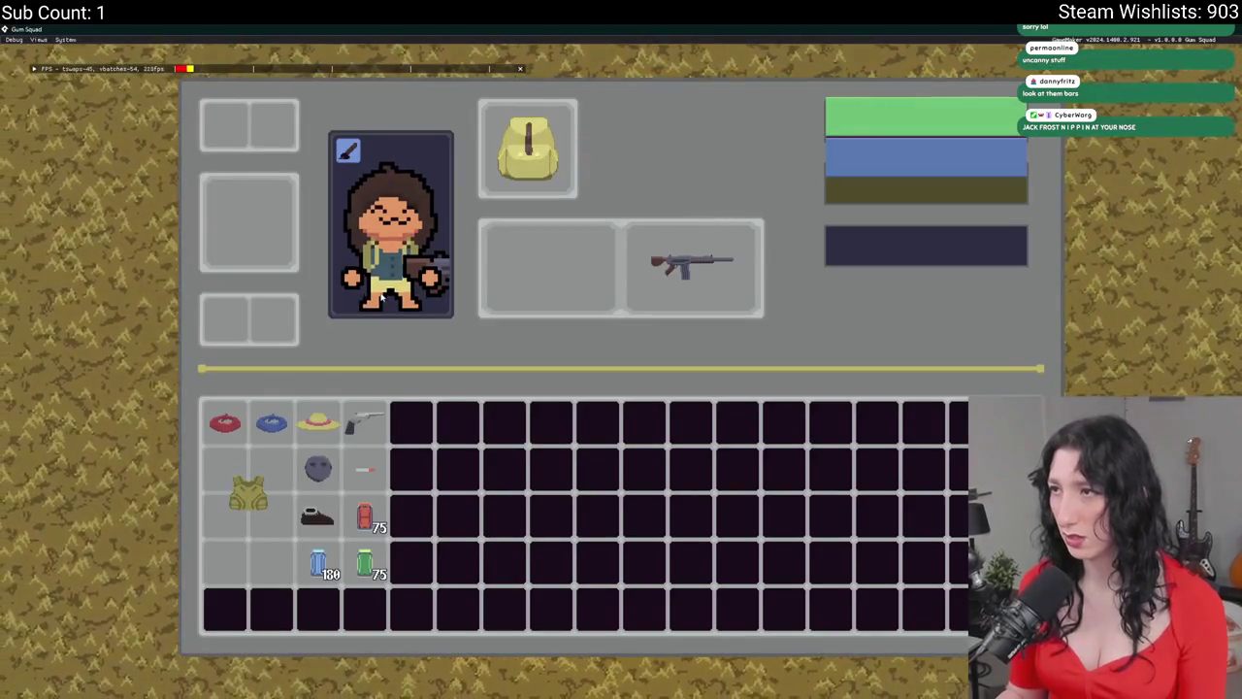
key("alt+Tab")
key("BackSpace")
type("3")
key("alt+Tab")
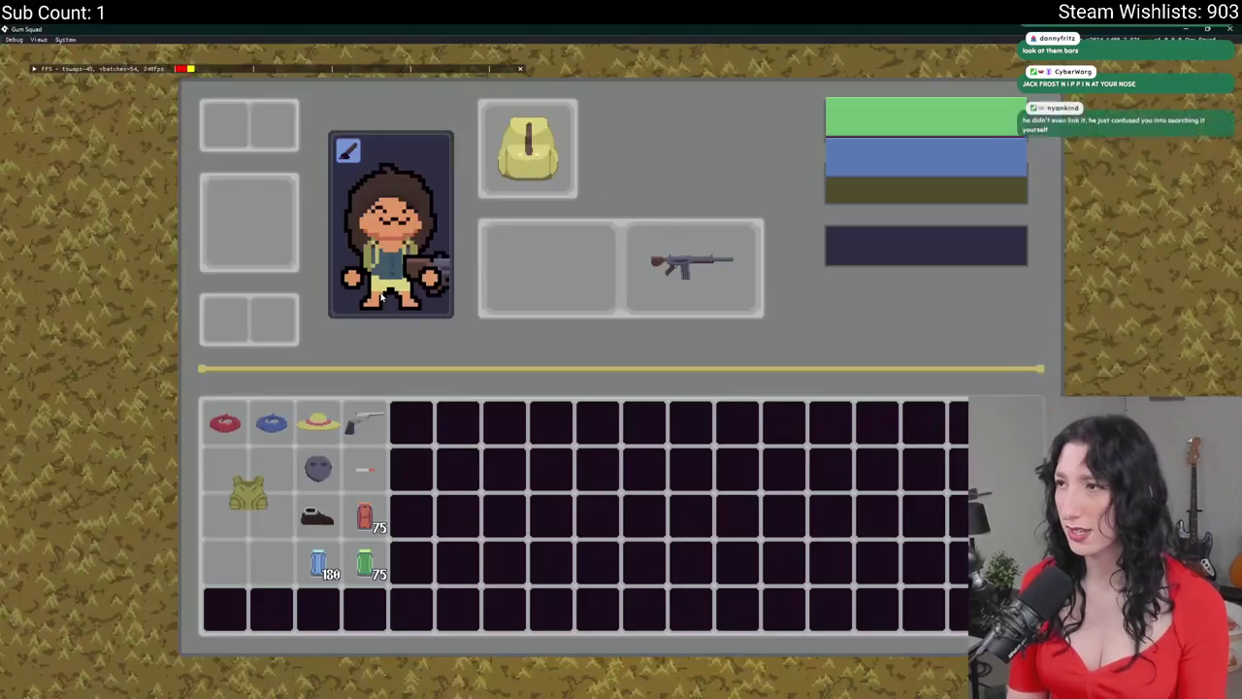
key("alt+Tab")
key("BackSpace")
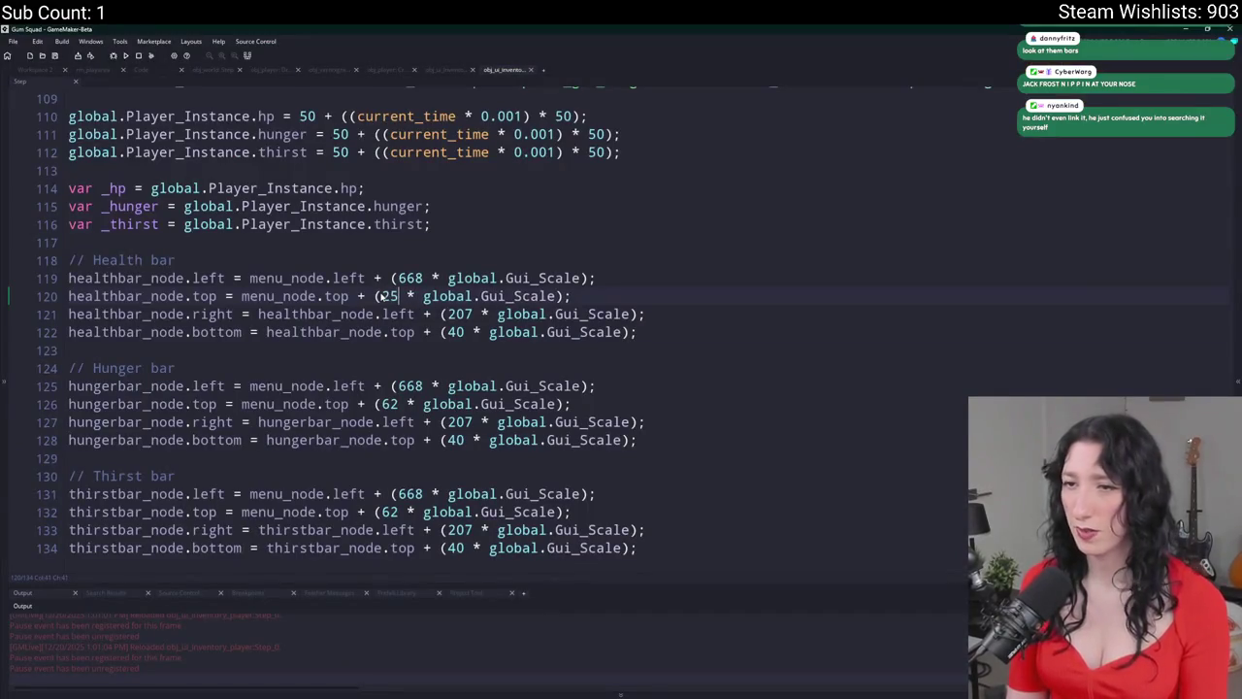
key("alt+Tab")
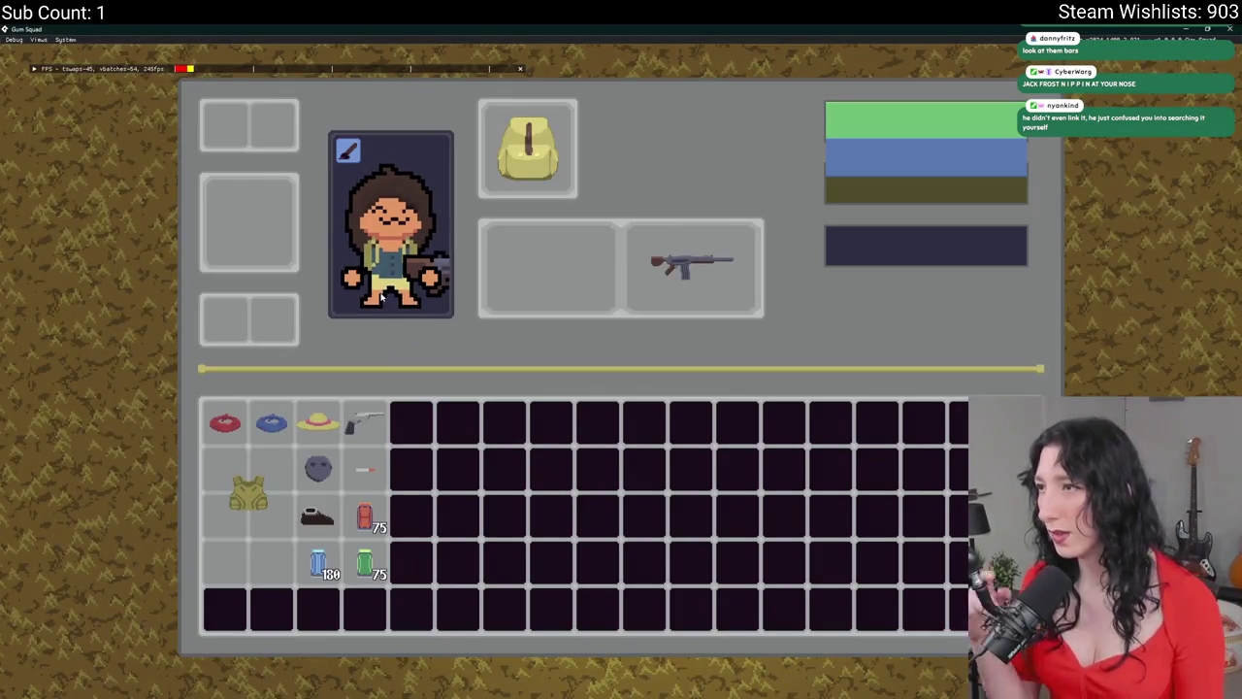
key("alt+Tab")
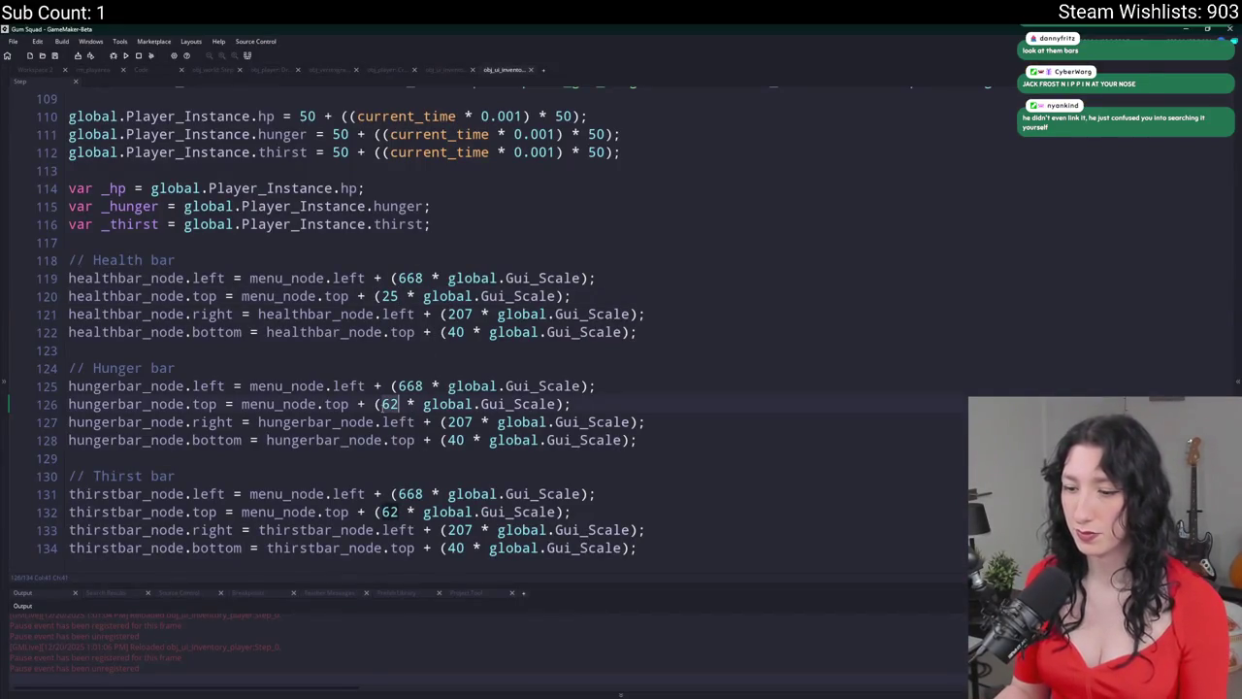
type("7")
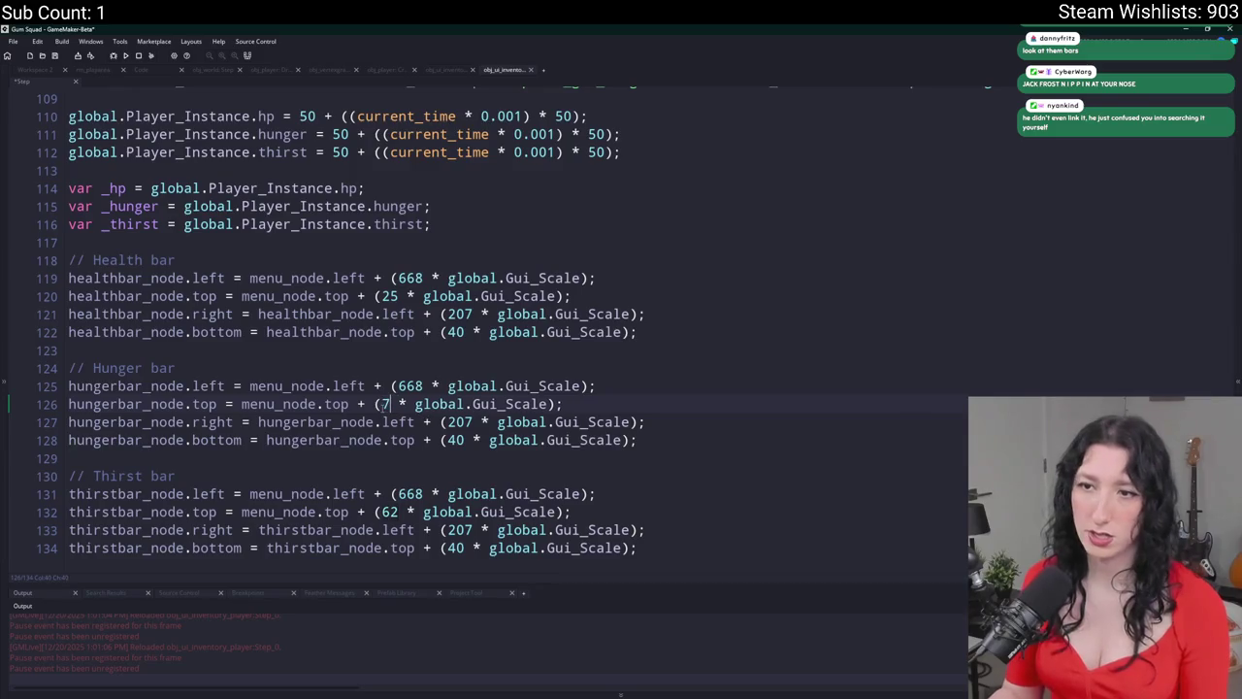
type("6")
key("alt+Tab")
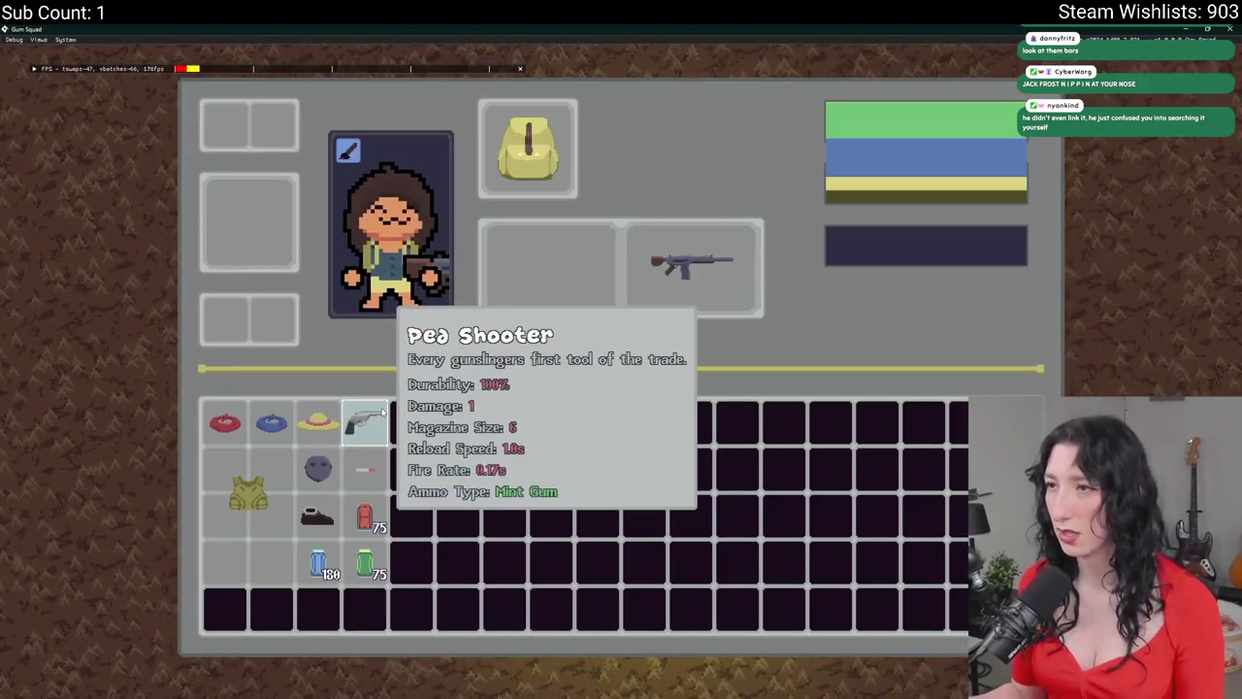
key("alt+Tab")
- Try hunger bar top offsets 12, 00 and 90, viewing the bars in game each time
key("BackSpace")
key("BackSpace")
type("120 * global.Gui_Scale);")
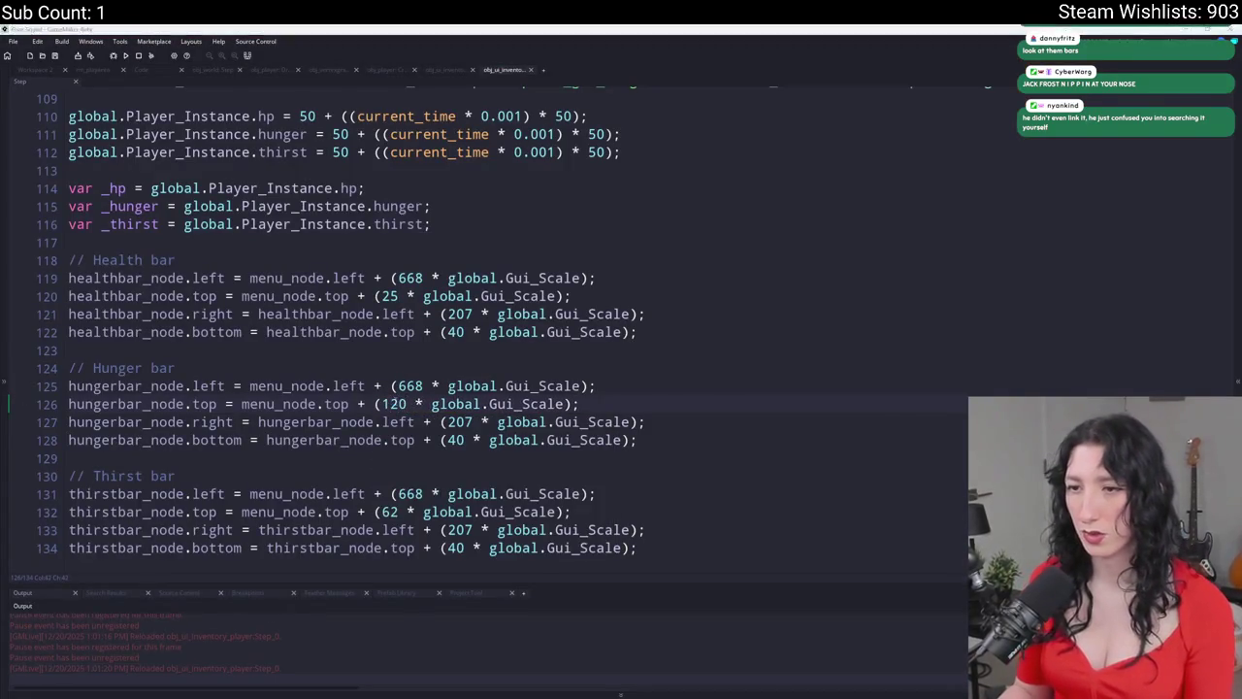
key("alt+Tab")
key("alt+Tab")
key("BackSpace")
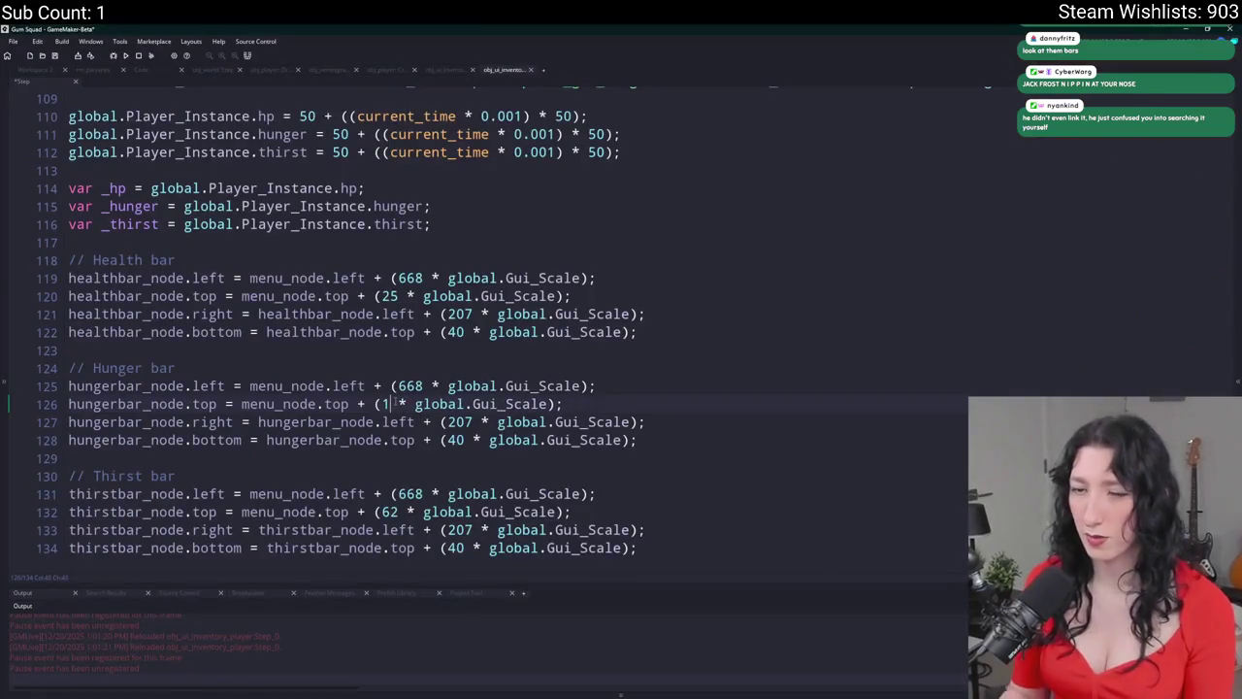
type("00")
key("alt+Tab")
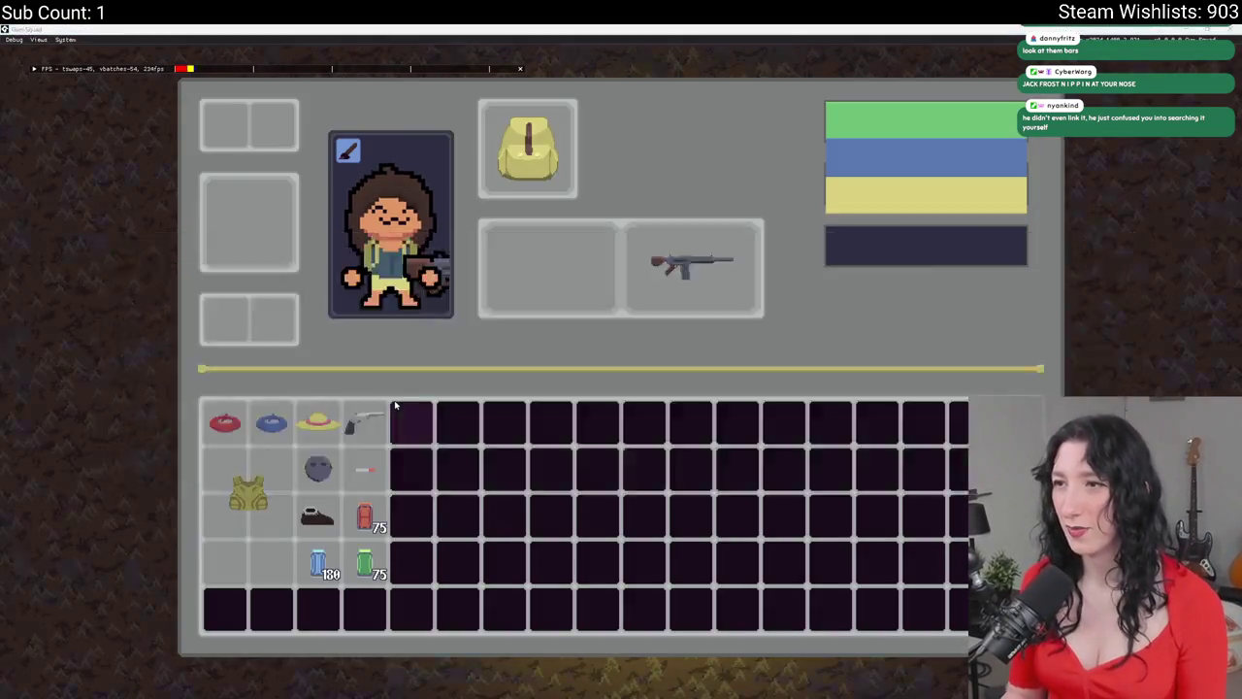
key("alt+Tab")
key("BackSpace")
key("BackSpace")
type("00")
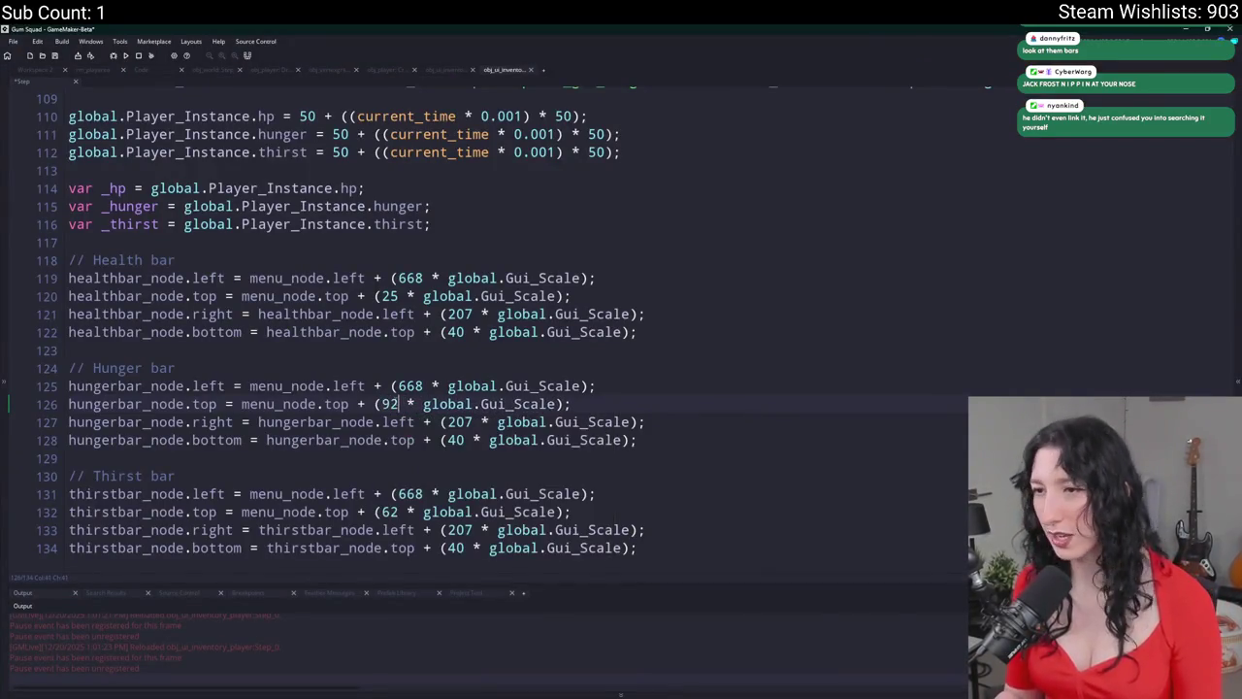
key("alt+Tab")
key("alt+Tab")
key("BackSpace")
key("BackSpace")
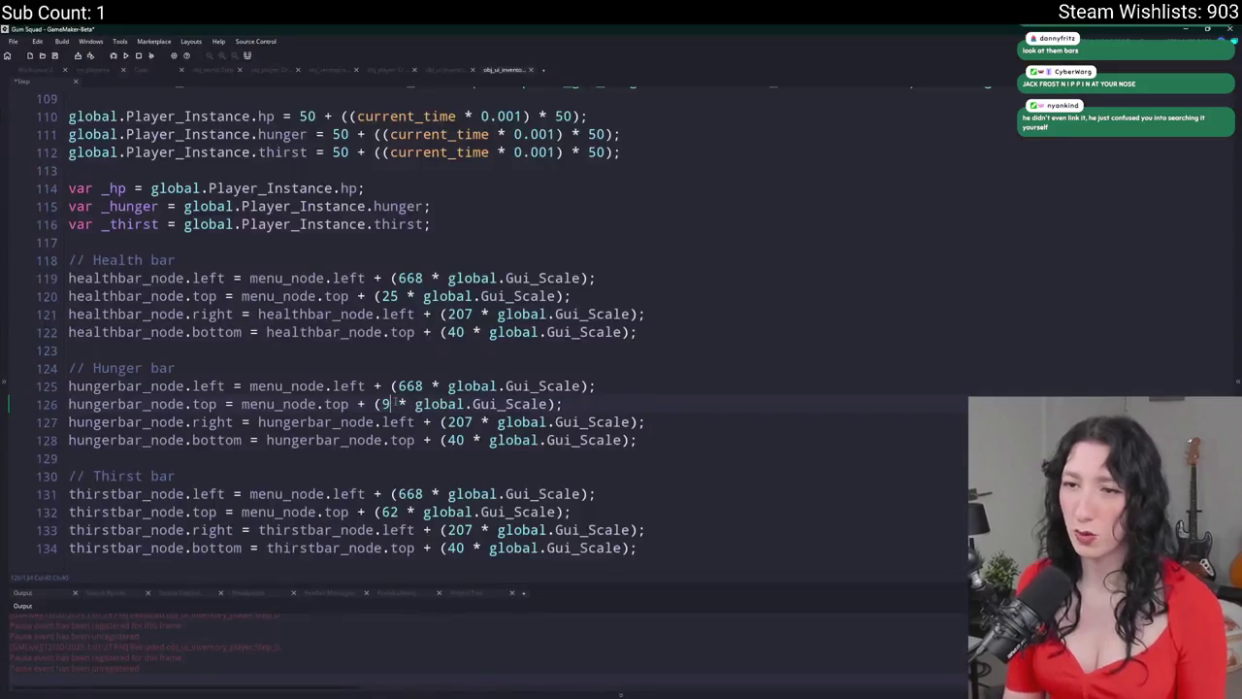
type("90")
key("alt+Tab")
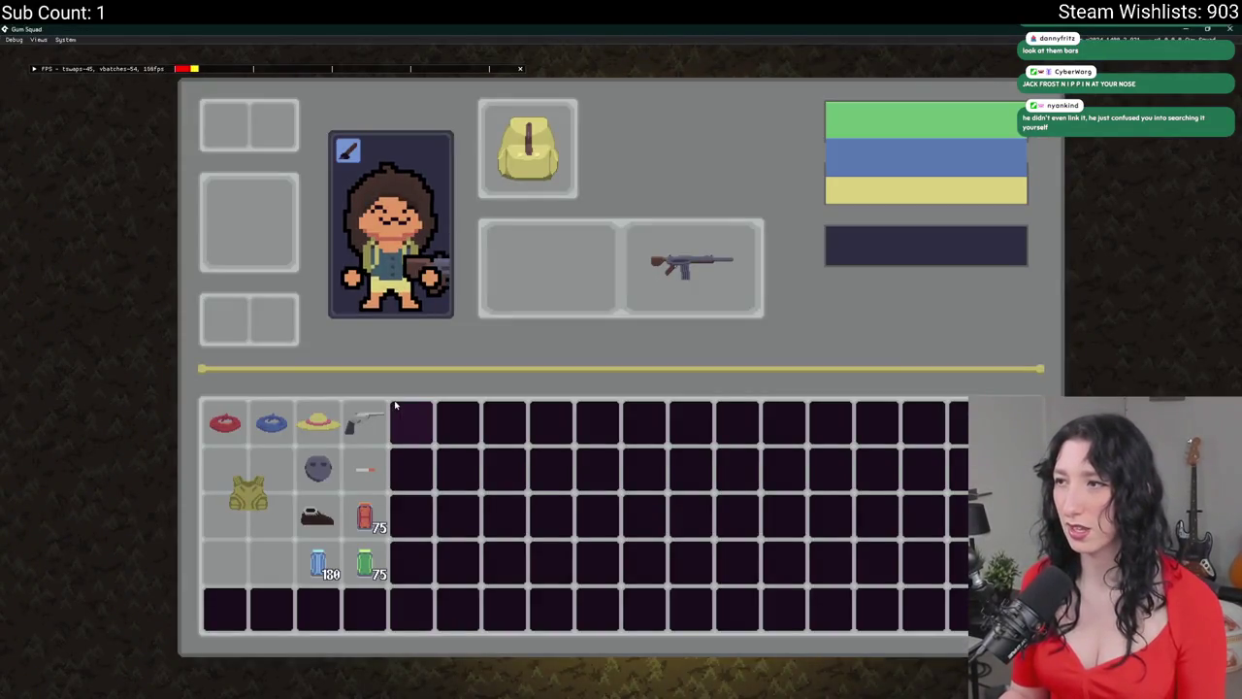
key("alt+Tab")
- Set the hunger bar's top offset to 89 and confirm it in the running game
key("BackSpace")
key("BackSpace")
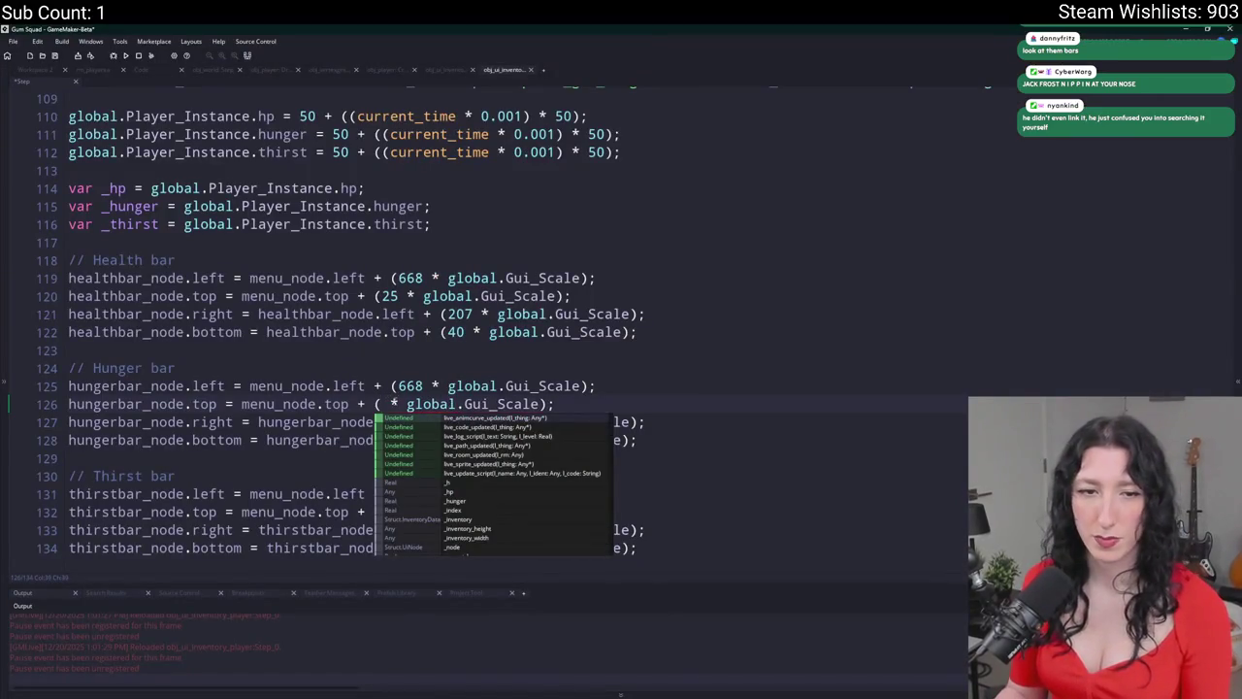
type("79")
key("BackSpace")
key("BackSpace")
type("89")
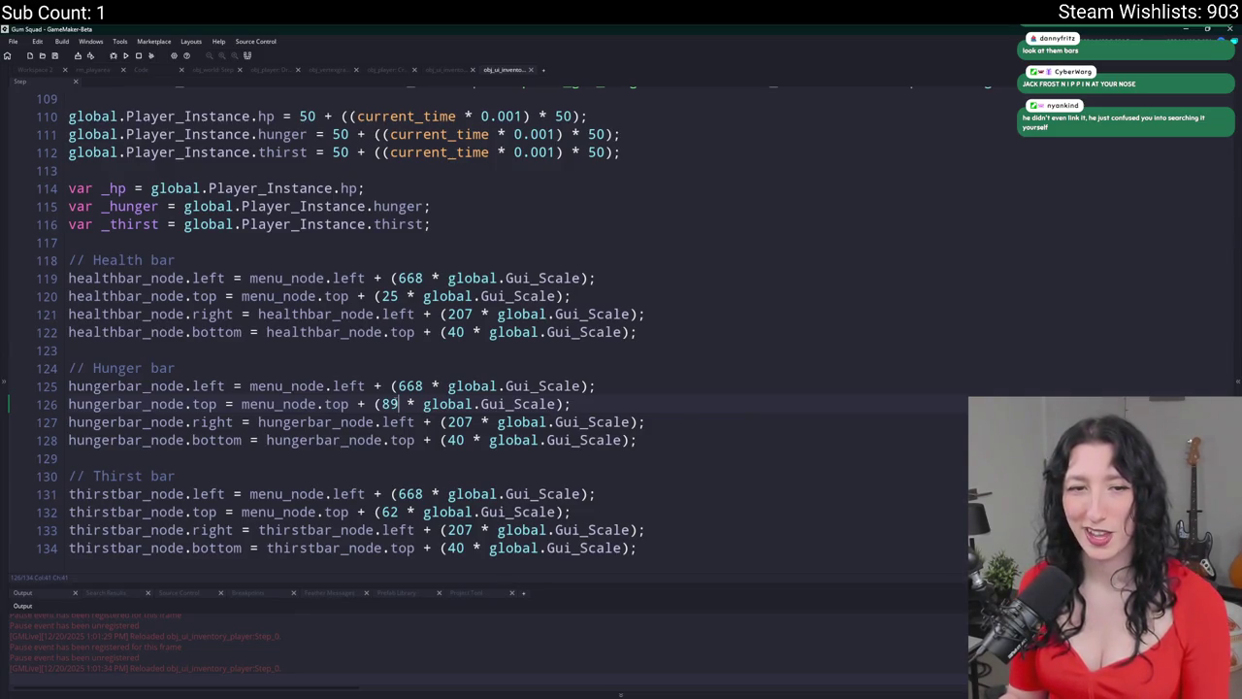
key("alt+Tab")
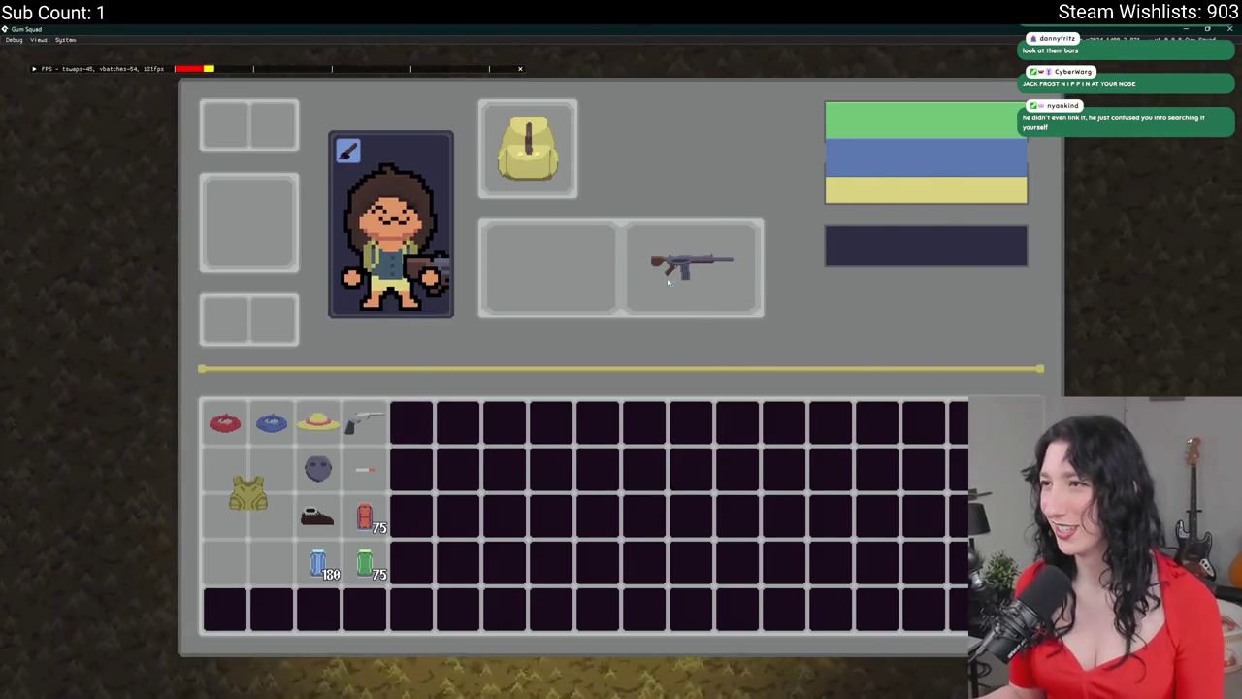
key("alt+Tab")
scroll(388, 472, "down", 1)
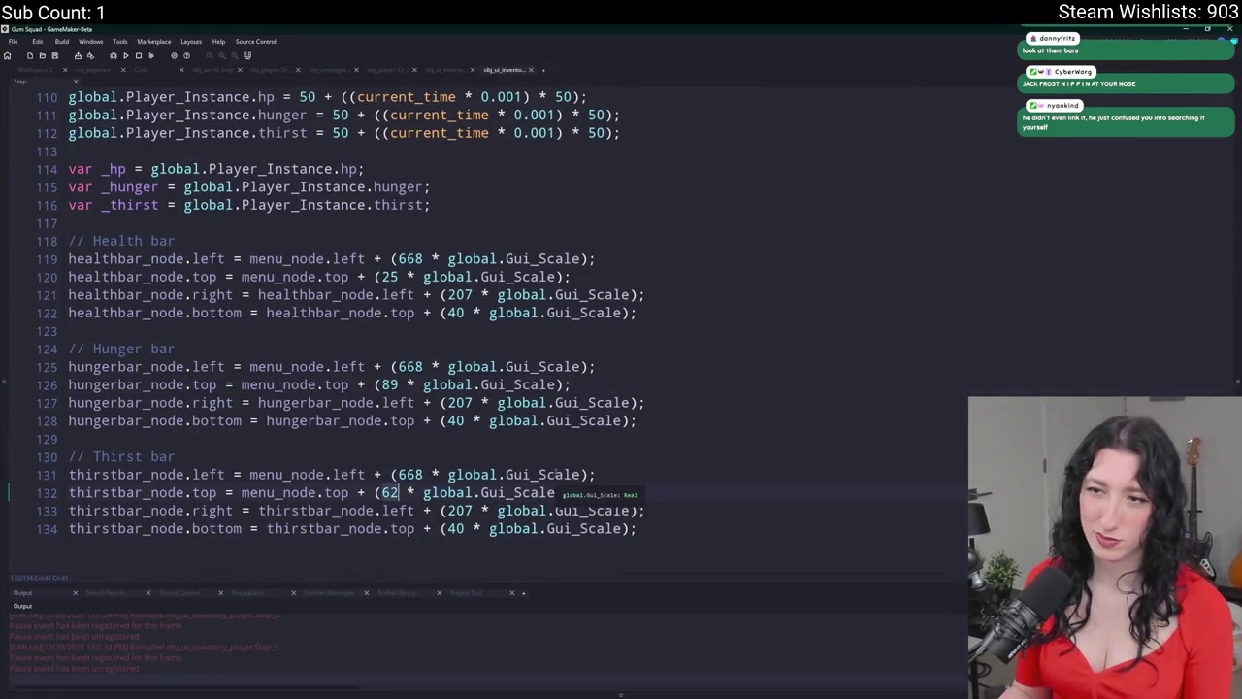
key("super")
- Launch Calculator and compute 89 − 25 = 64
type("ca")
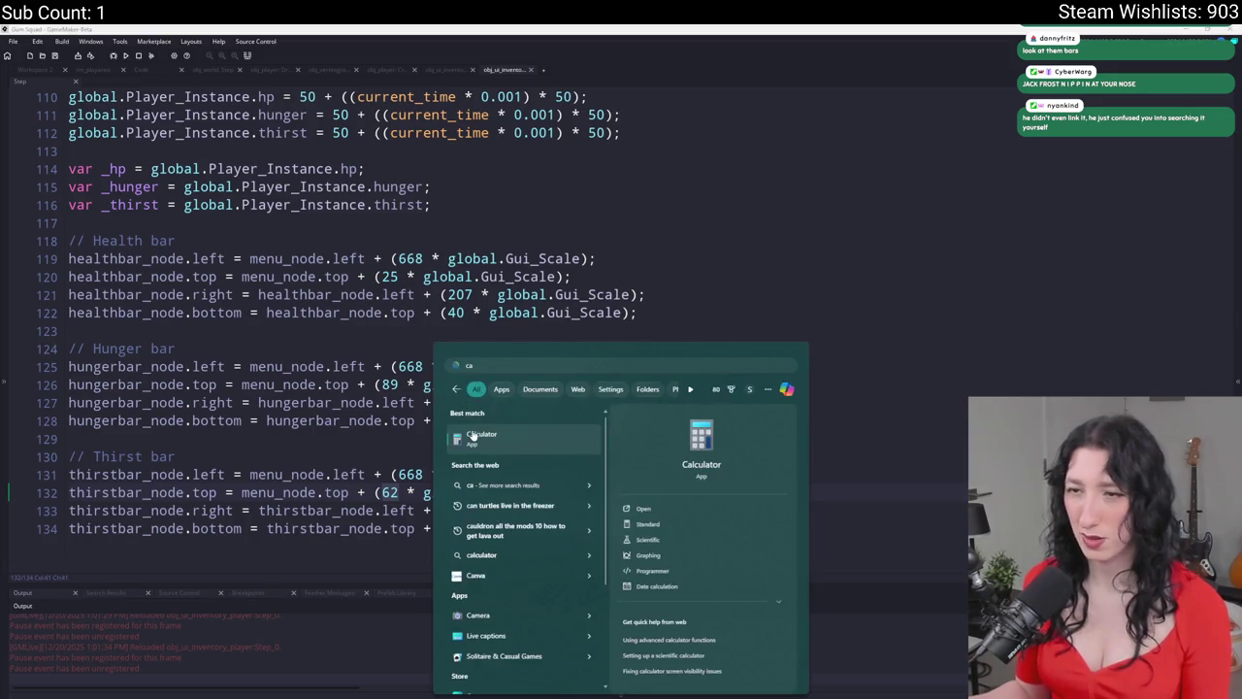
left_click(473, 437)
type("89 - ")
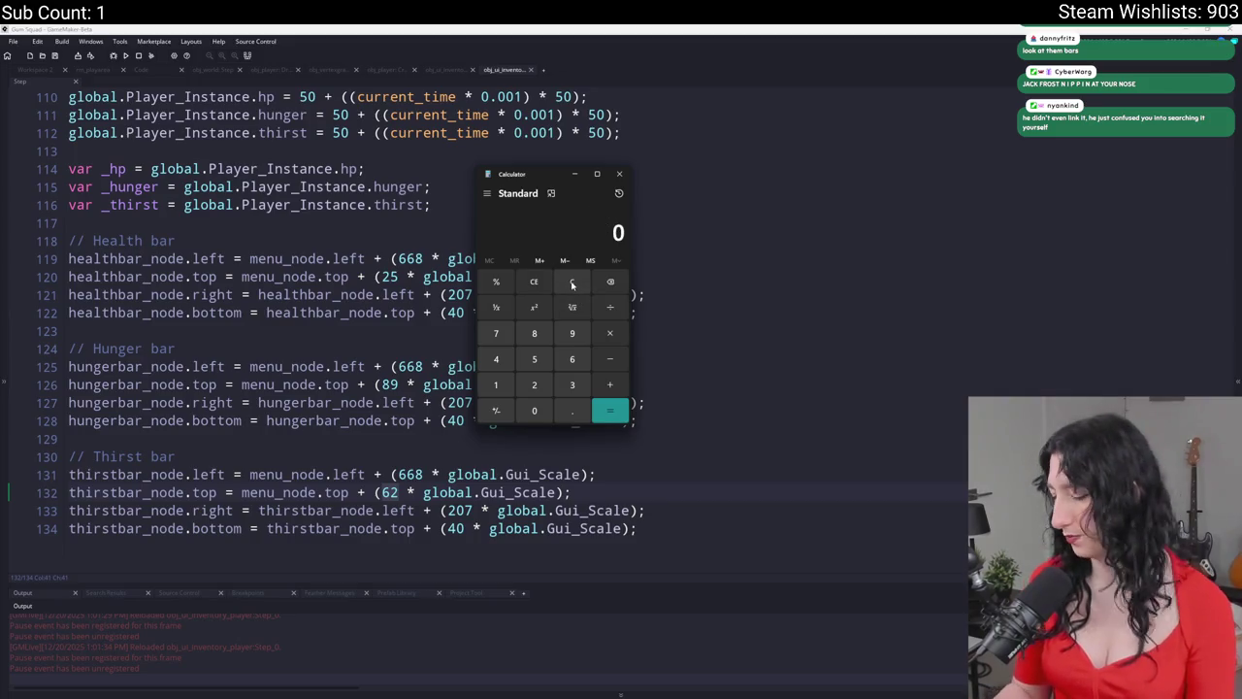
type("25")
key("Return")
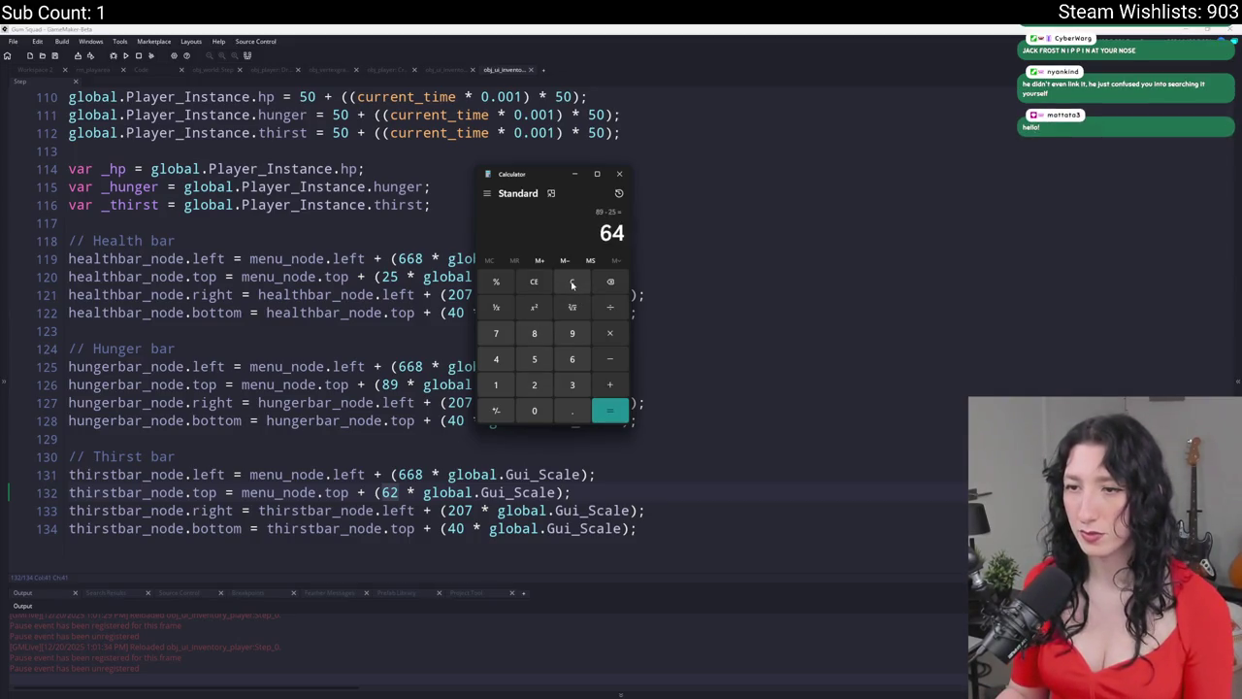
- Close Calculator, enter 153 as the thirst bar's offset and save
left_click(622, 177)
type("153")
key("ctrl+s")
key("alt+Tab")
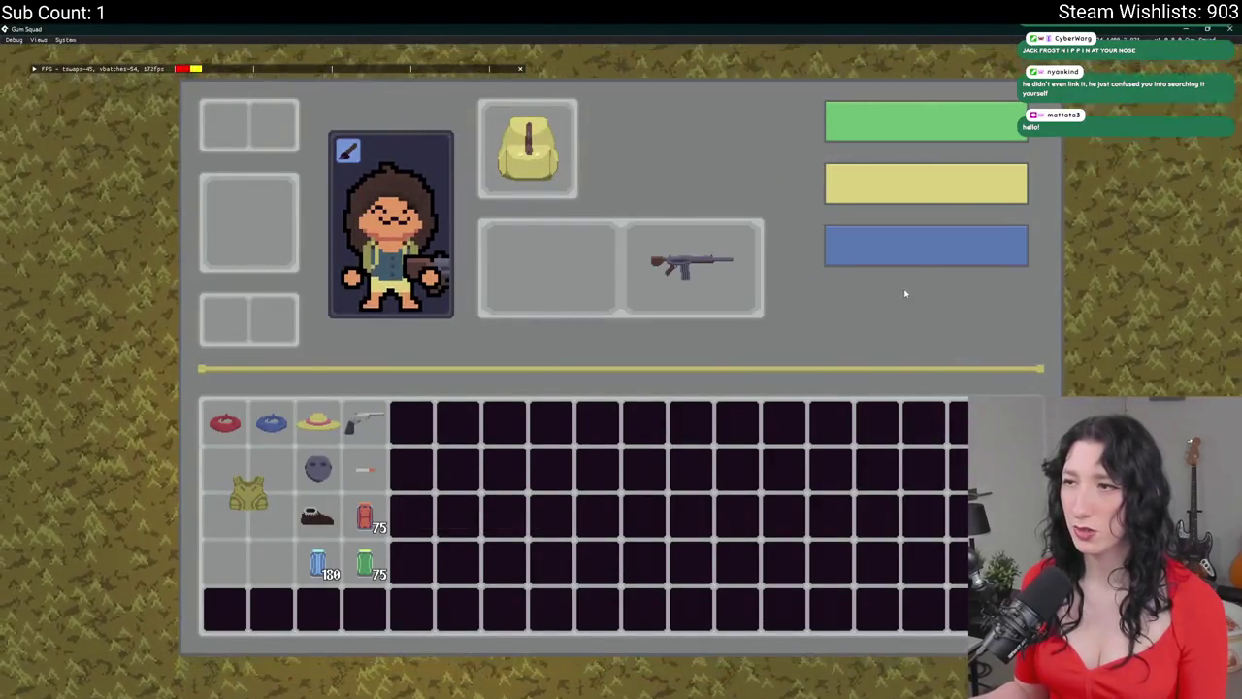
- Try a thirst bar offset of 154 and compare the bar spacing in the running game
key("alt+Tab")
key("alt+Tab")
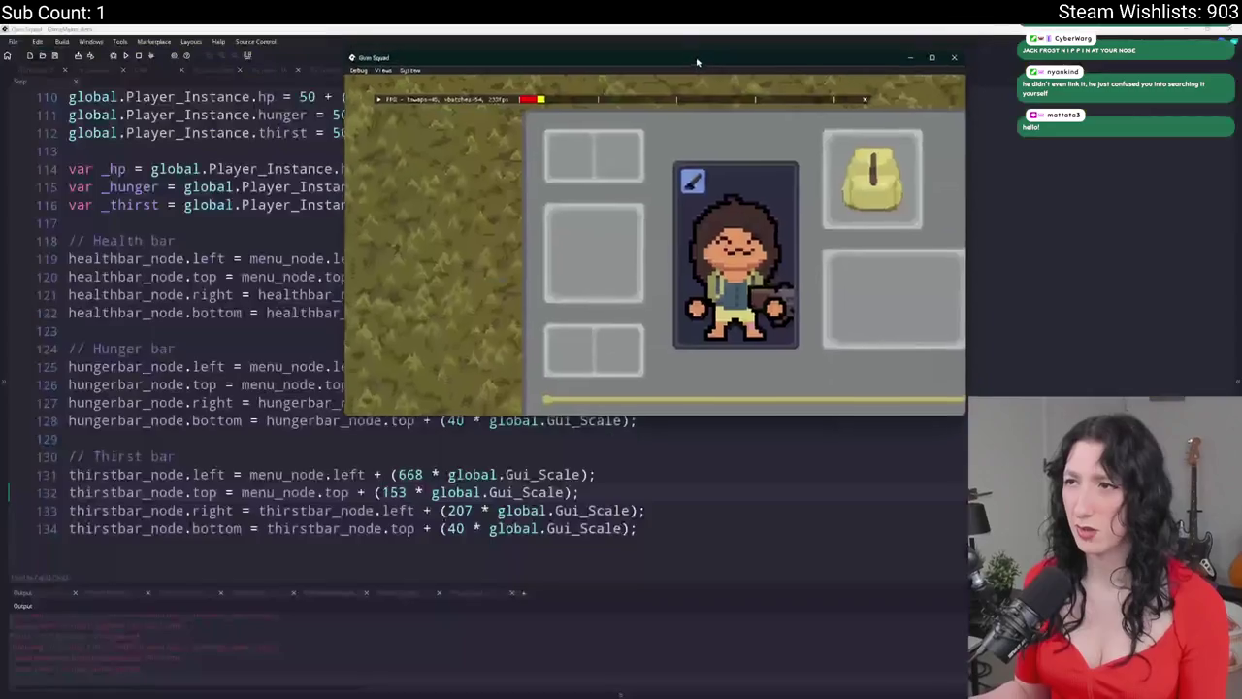
double_click(672, 134)
key("alt+Tab")
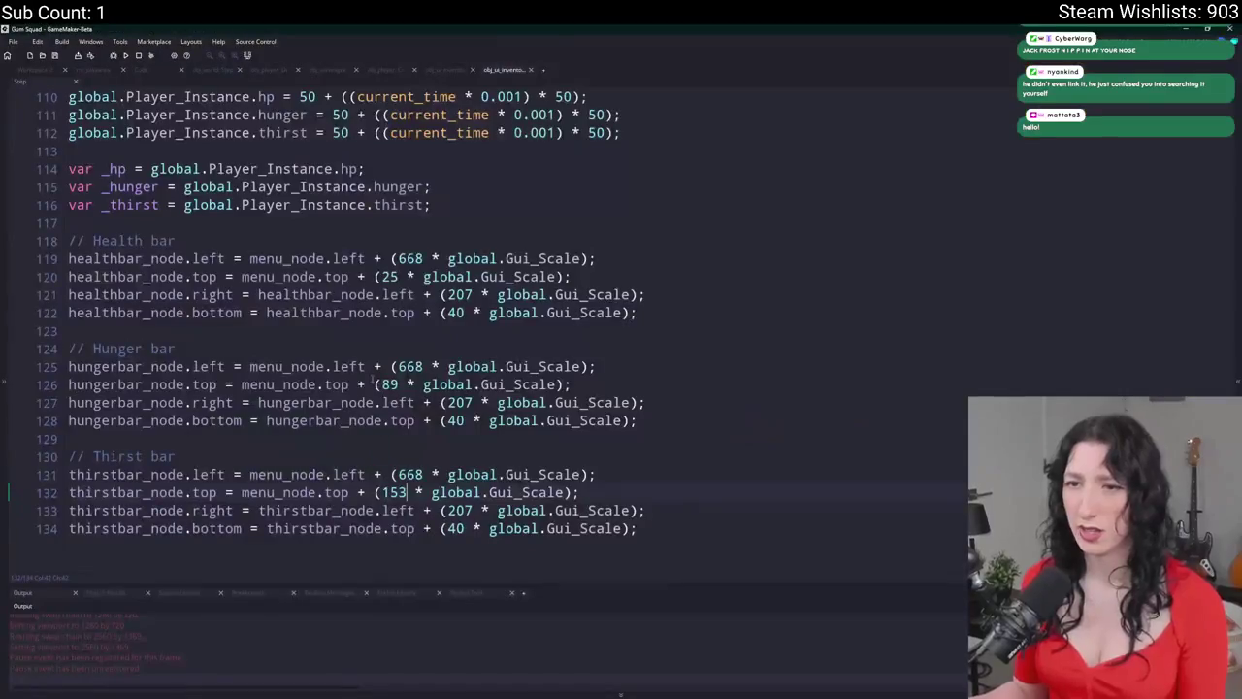
key("BackSpace")
type("4")
key("alt+Tab")
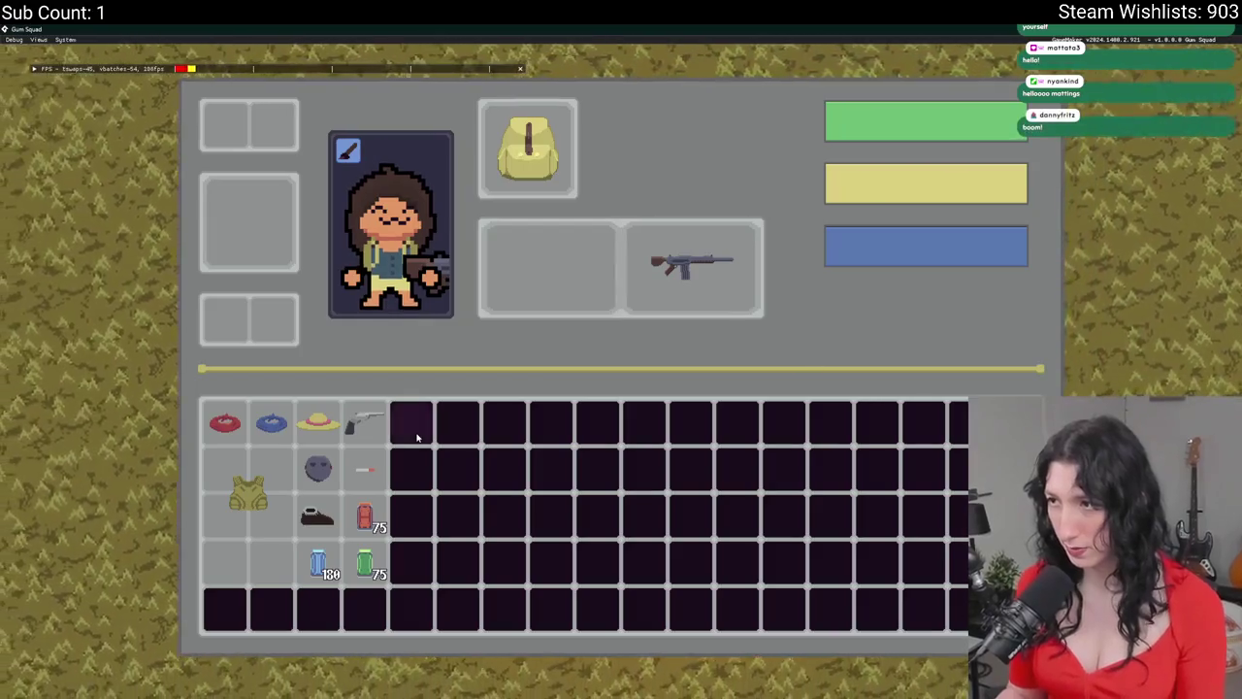
key("alt+Tab")
- Test a 153.5 thirst offset, then revert it to 153 and view the final spacing
key("BackSpace")
type("53.5 * global.Gui_Scale);")
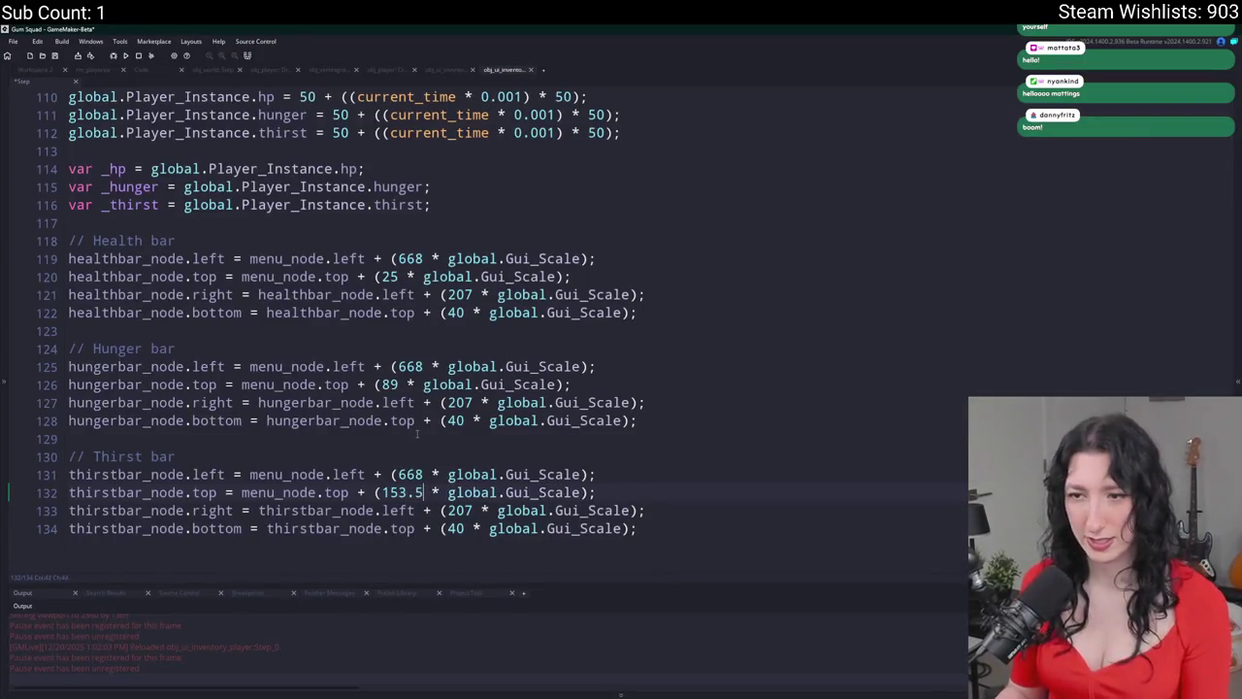
key("alt+Tab")
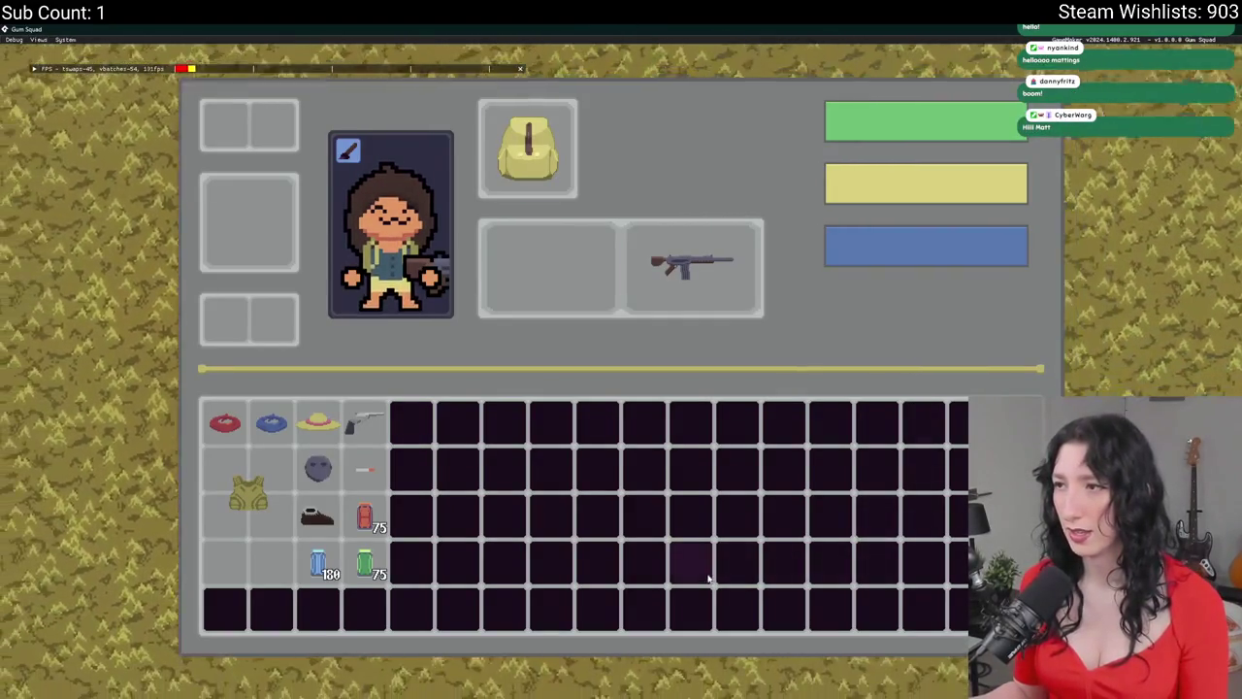
key("alt+Tab")
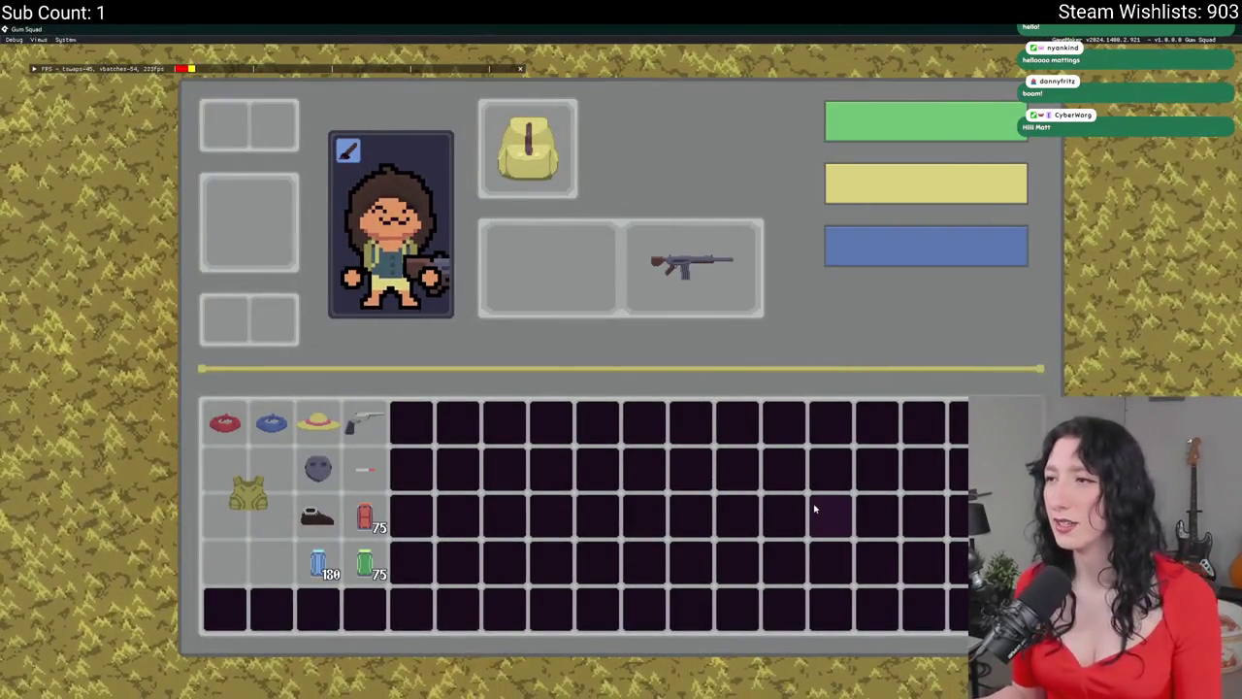
key("alt+Tab")
key("BackSpace")
key("BackSpace")
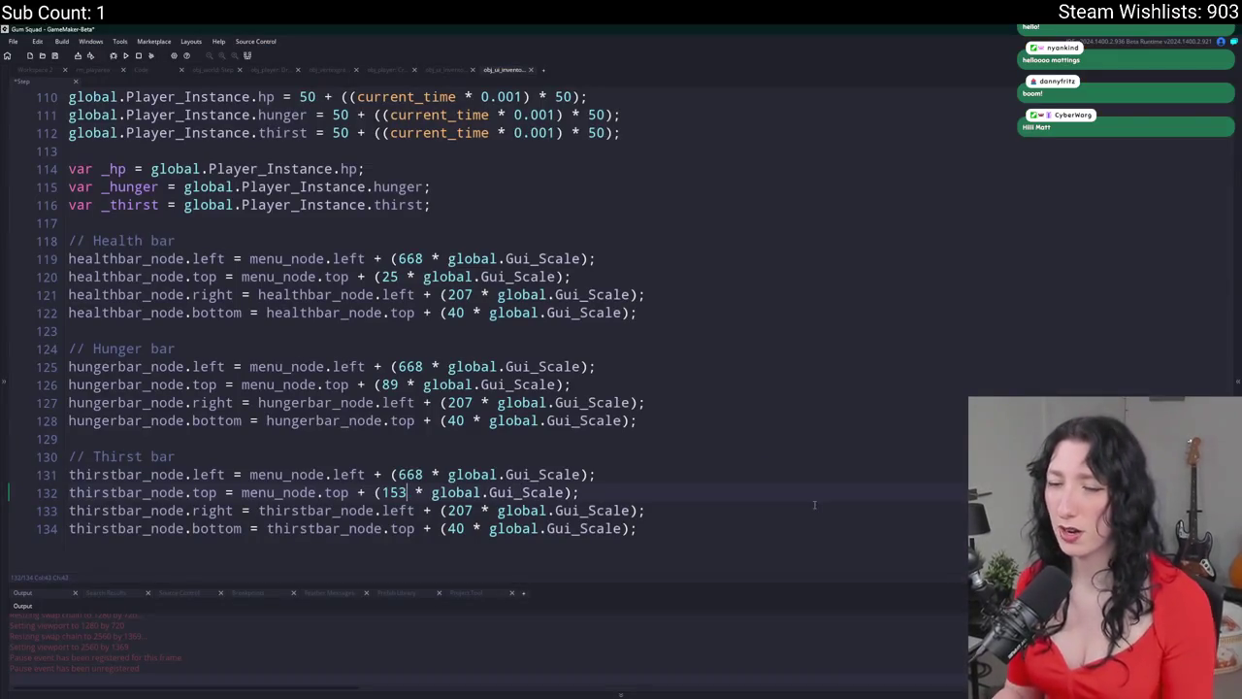
key("alt+Tab")
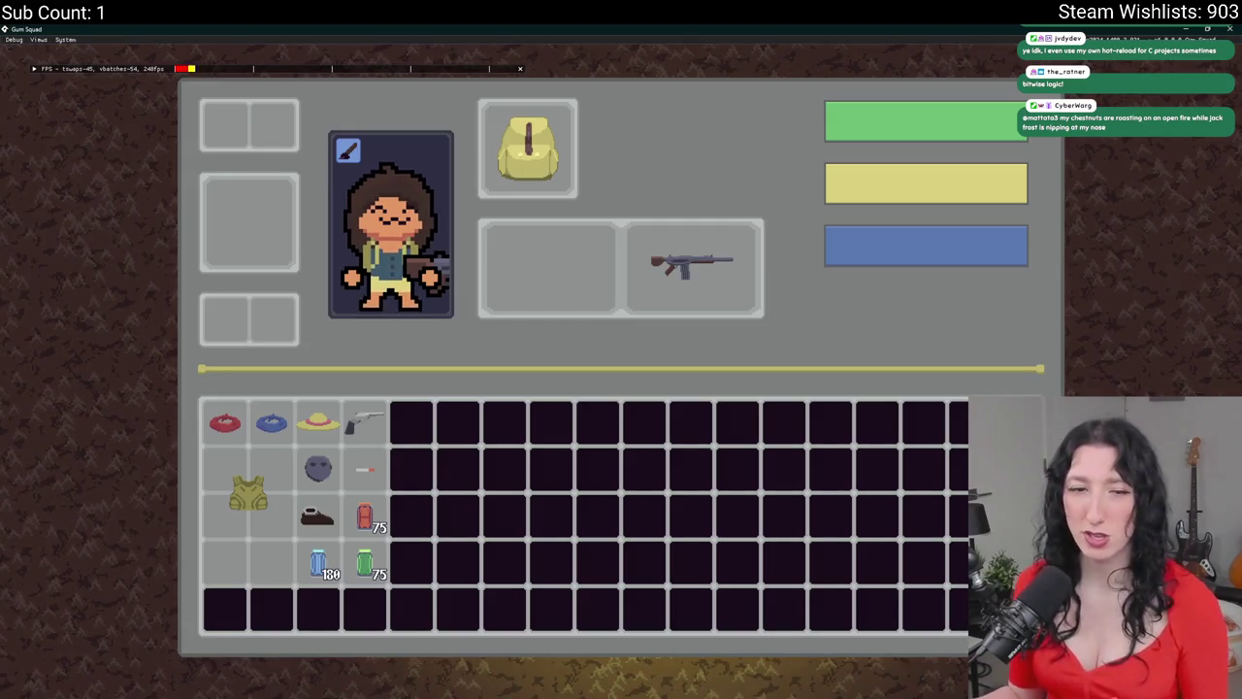
key("alt+Tab")
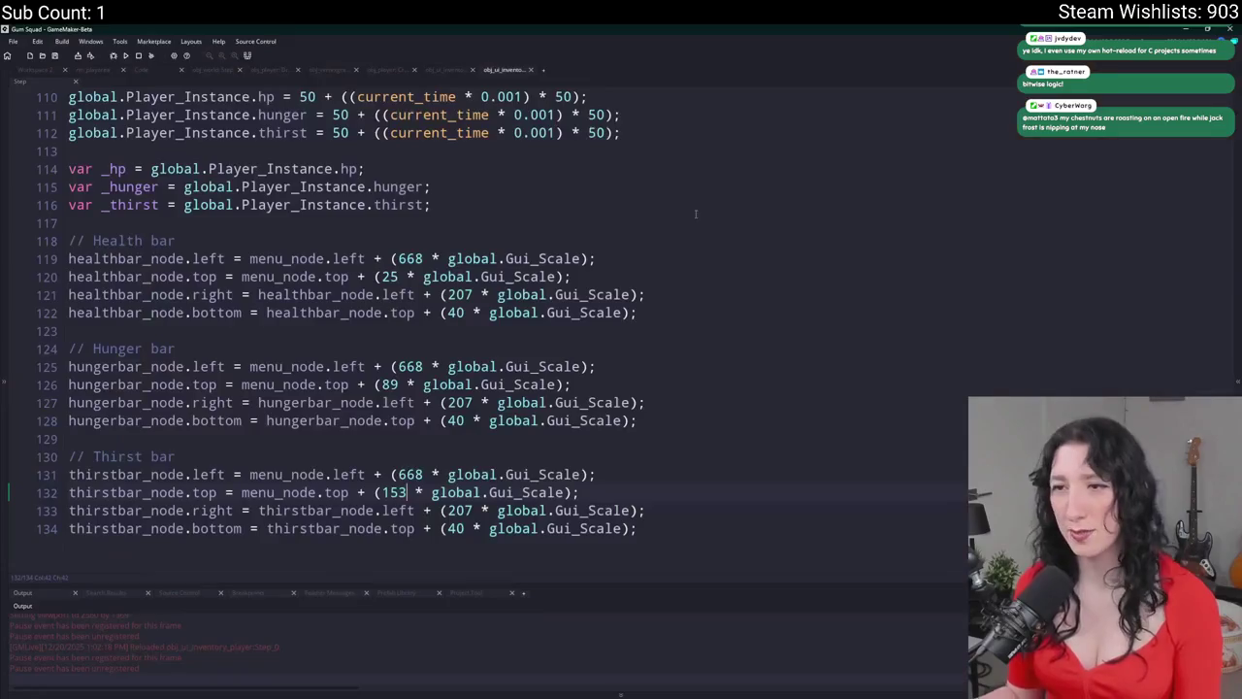
- Append '/ global.Player_Instance.hp_max' to the stat ratio lines 114–116
double_click(115, 169)
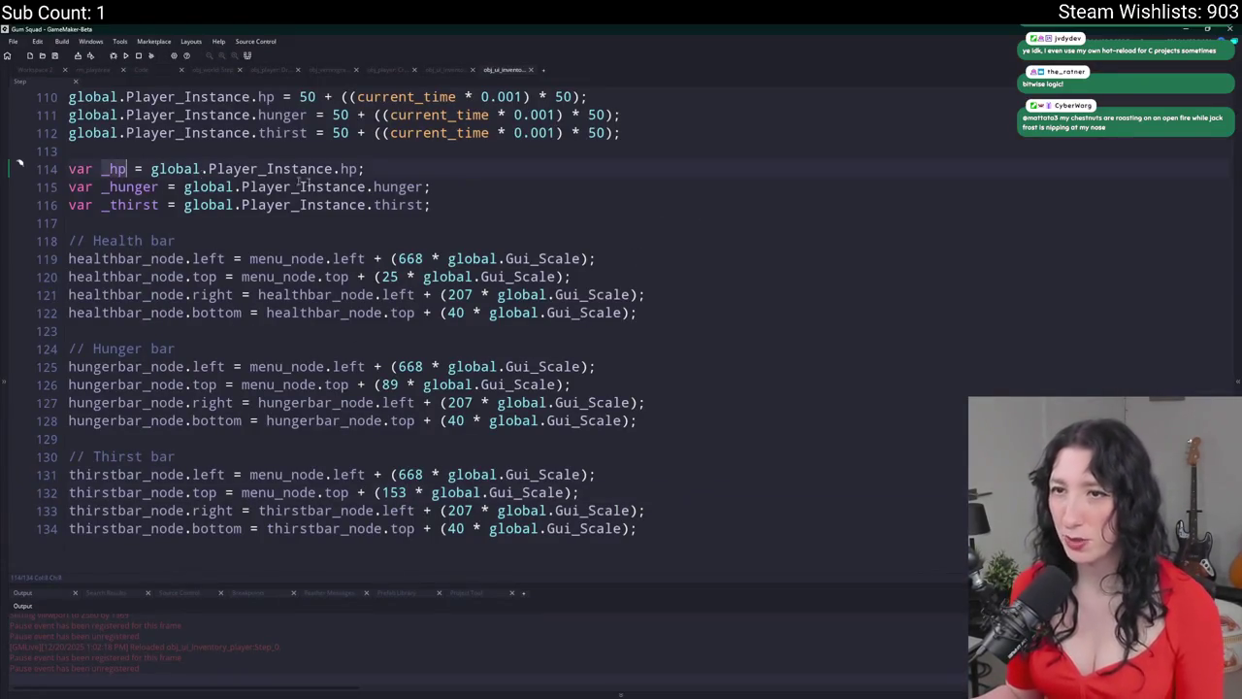
left_click(447, 193)
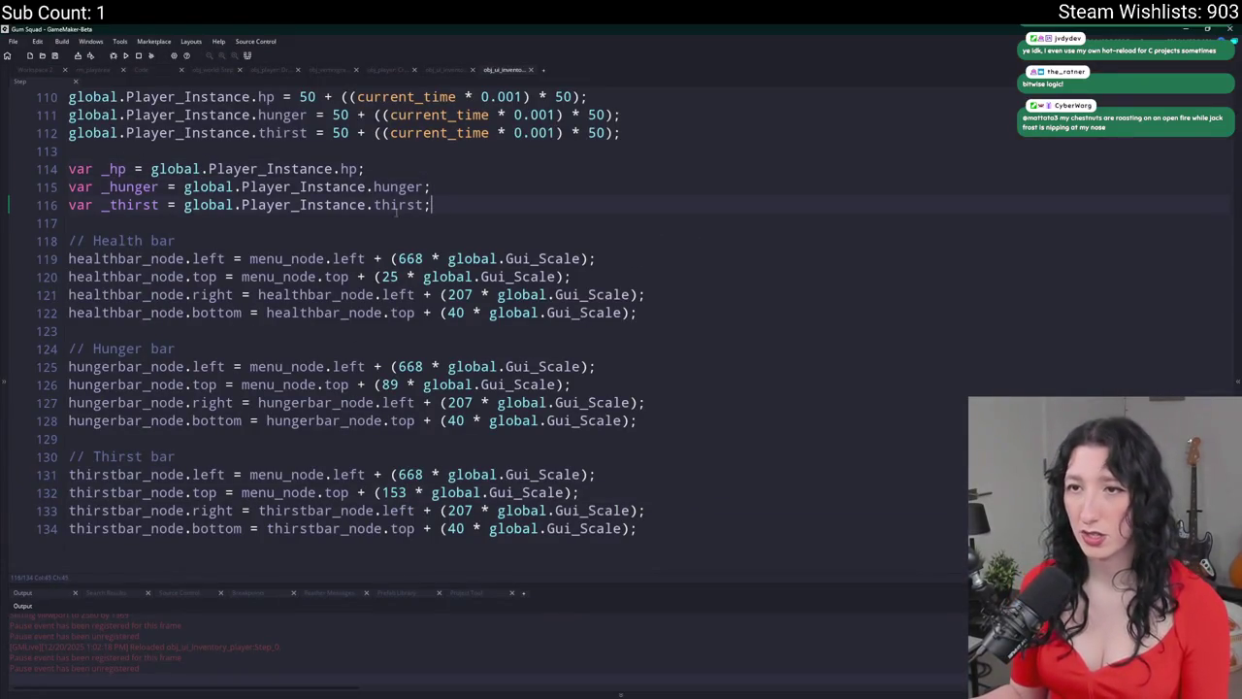
left_click_drag(362, 169, 150, 169)
left_click(361, 169)
type("/ global.Player_Instance.hp_max")
left_click_drag(359, 169, 623, 169)
key("ctrl+c")
left_click(425, 186)
key("ctrl+v")
scroll(424, 205, "up", 1)
left_click(423, 244)
key("ctrl+v")
- Change lines 115 and 116 to divide by hunger_max and thirst_max, then save
double_click(143, 225)
key("ctrl+c")
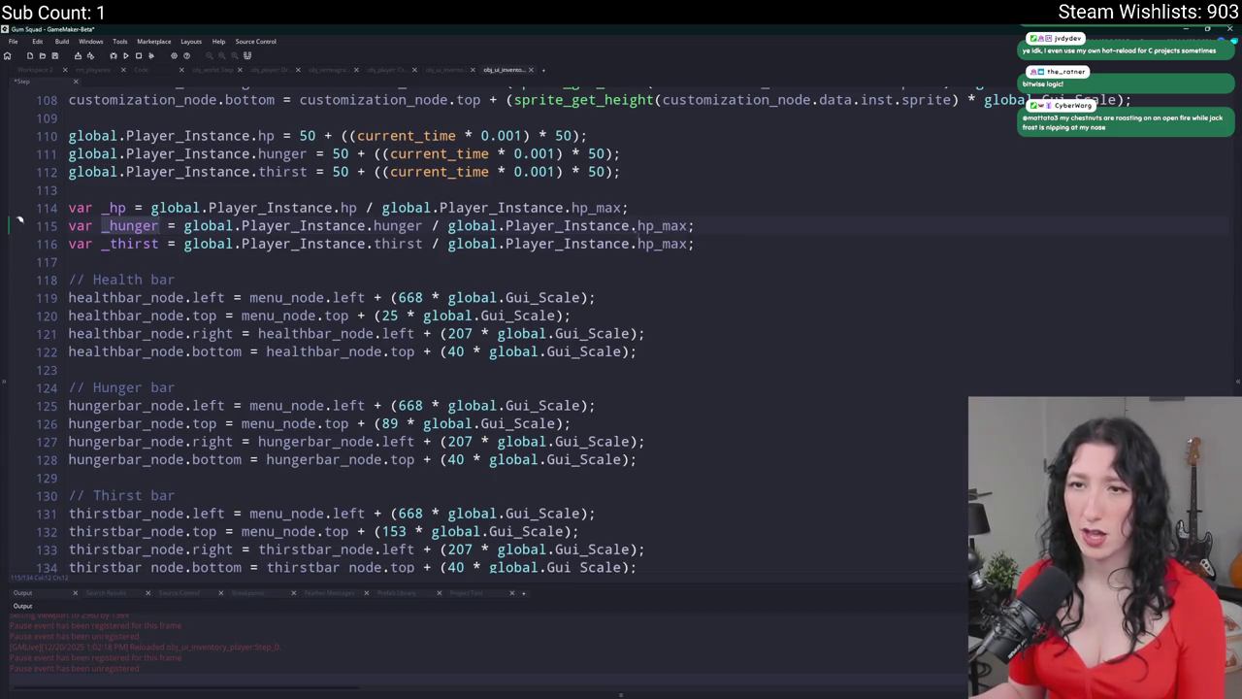
left_click_drag(638, 225, 652, 226)
key("ctrl+v")
left_click(639, 225)
key("BackSpace")
key("Delete")
type(".")
left_click_drag(637, 244, 651, 243)
type("thirst")
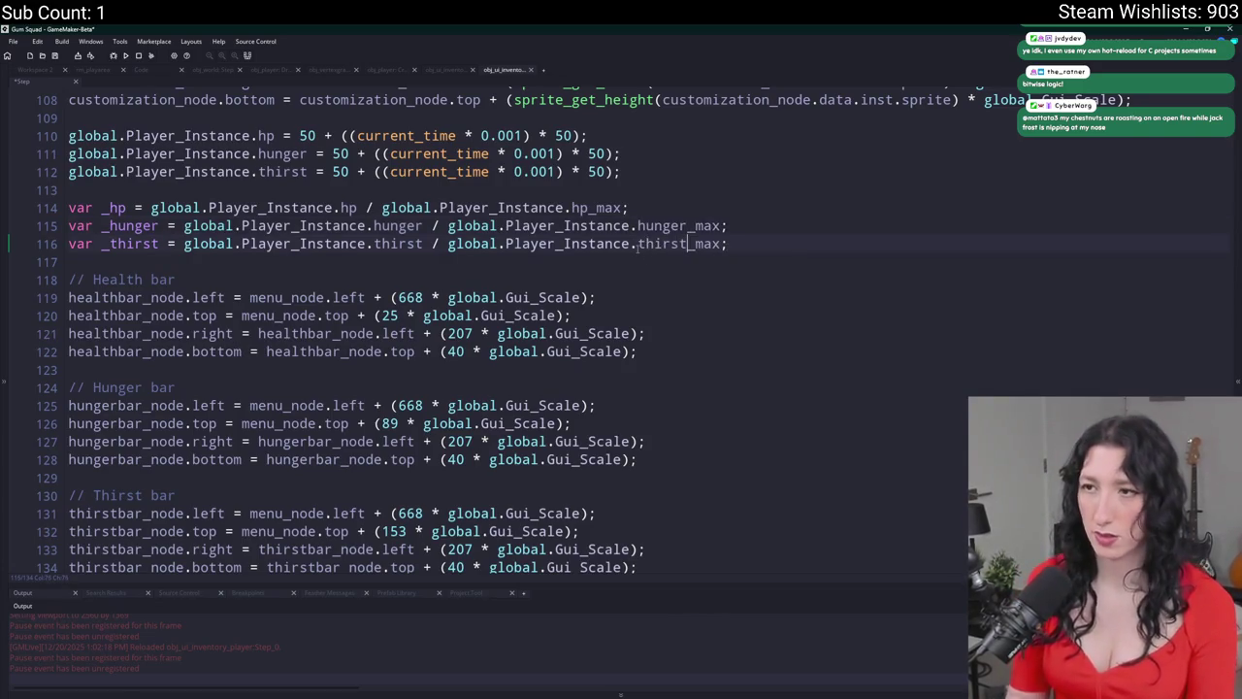
key("ctrl+s")
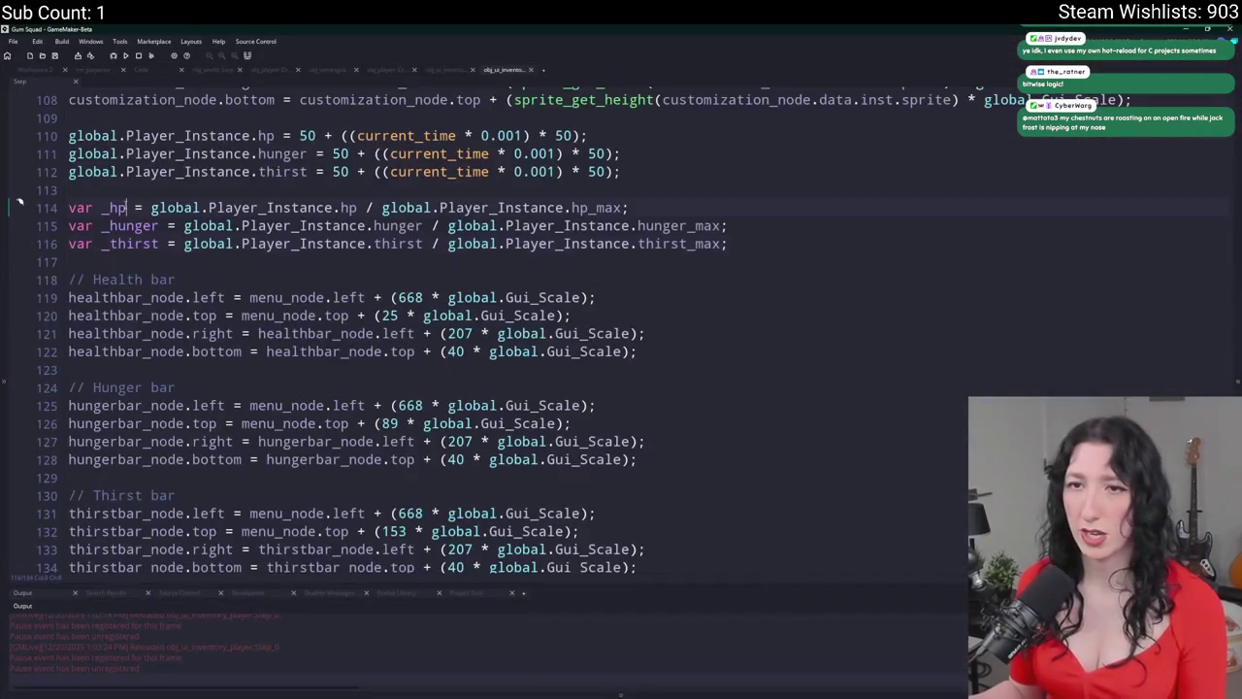
- Scale the health and hunger bar widths to (207 * _hp) and (207 * _hunger)
left_click(428, 297)
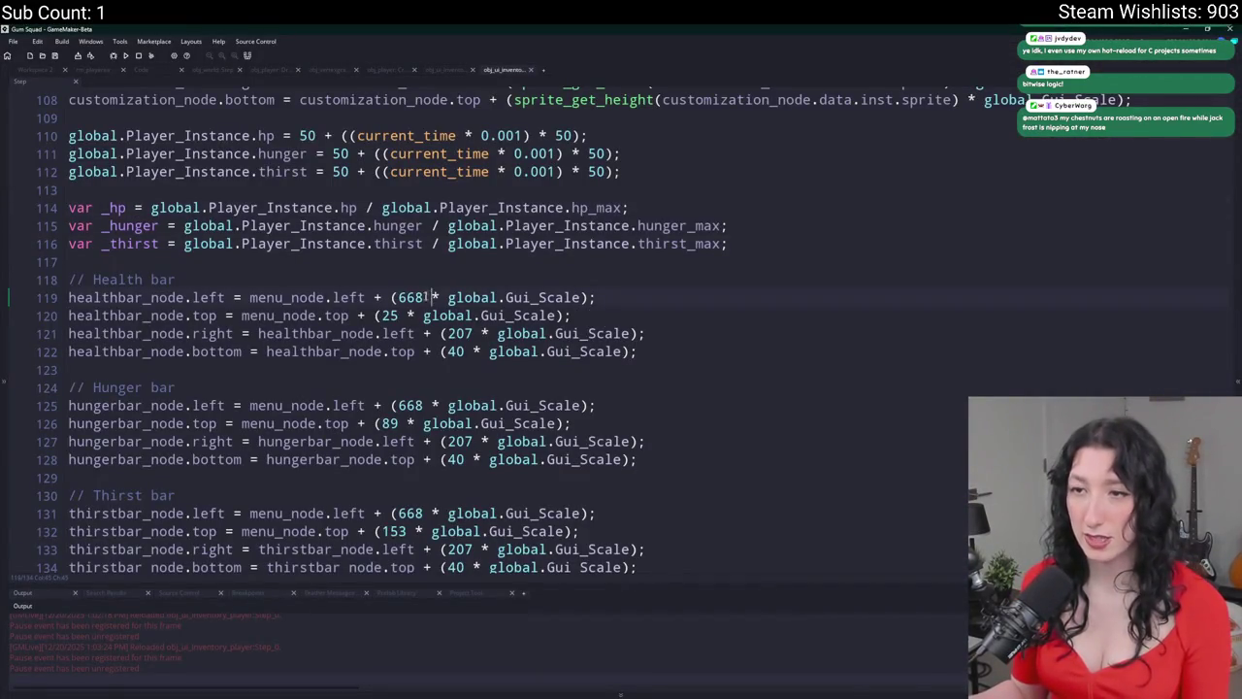
left_click(473, 333)
type("* _hp")
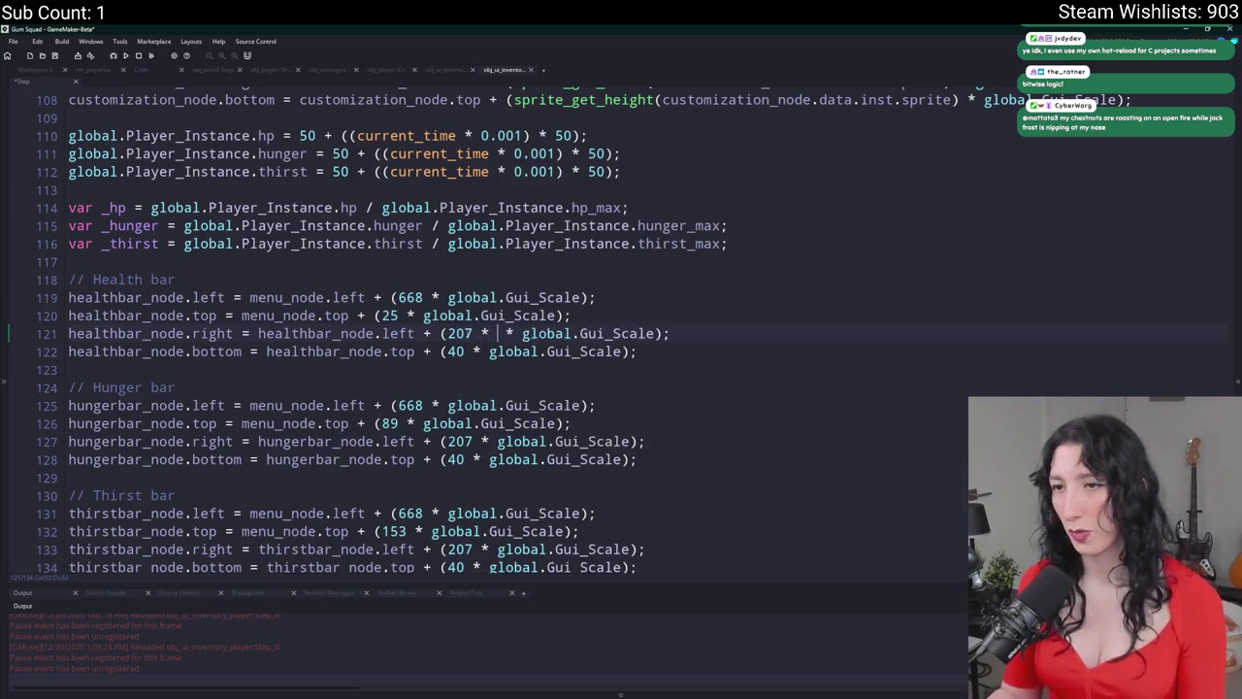
type(")")
left_click(448, 333)
type("(")
left_click(448, 441)
type("(")
left_click(483, 442)
type("* ")
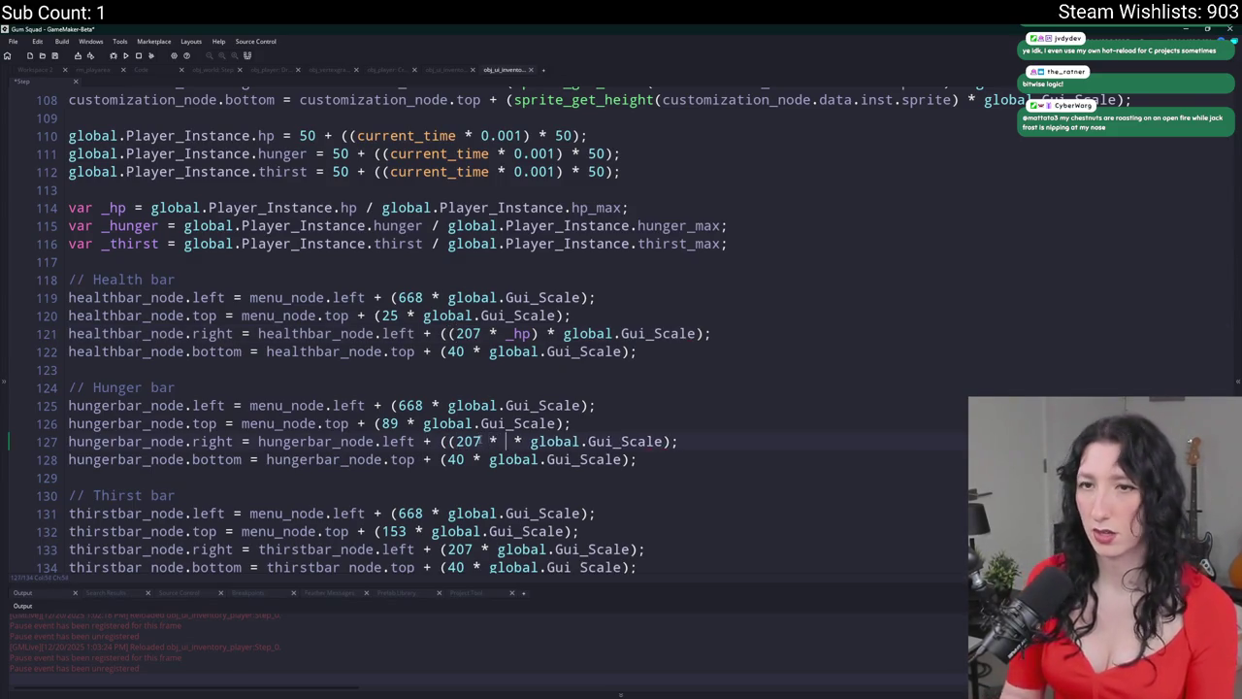
type("_hunger)")
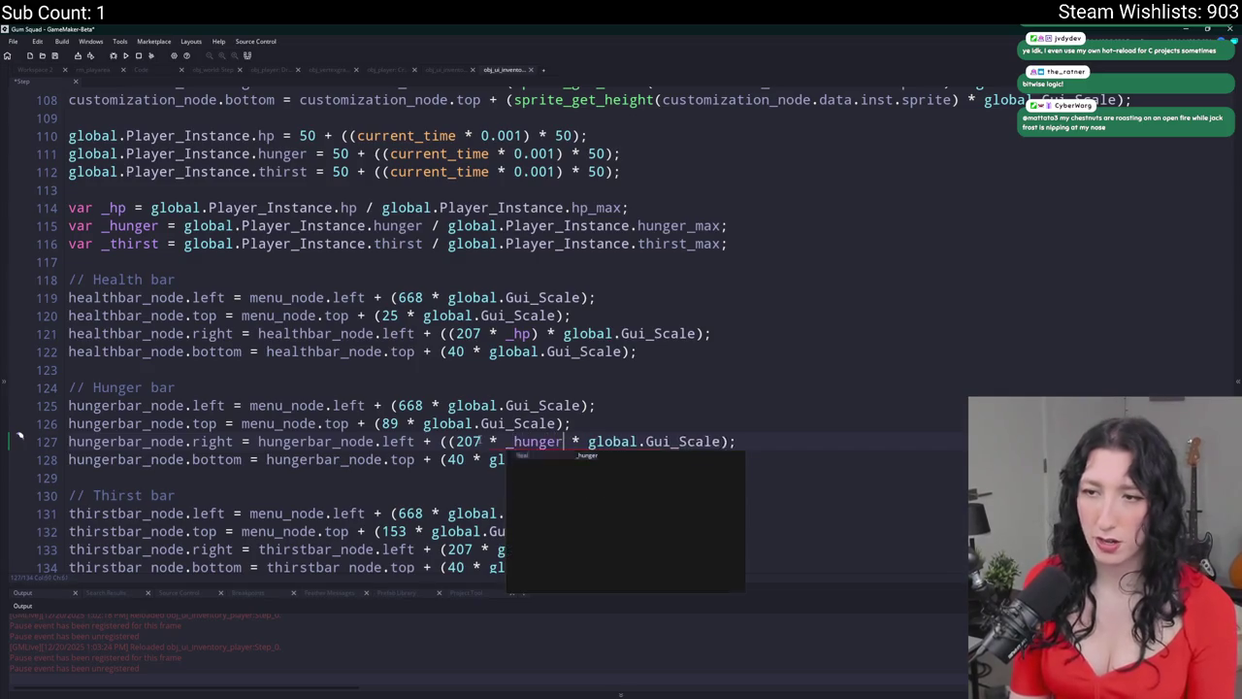
- Scale the thirst bar width on line 133 to (207 * _thirst) and test it in-game
scroll(384, 511, "down", 1)
scroll(384, 511, "down", 1)
left_click(448, 511)
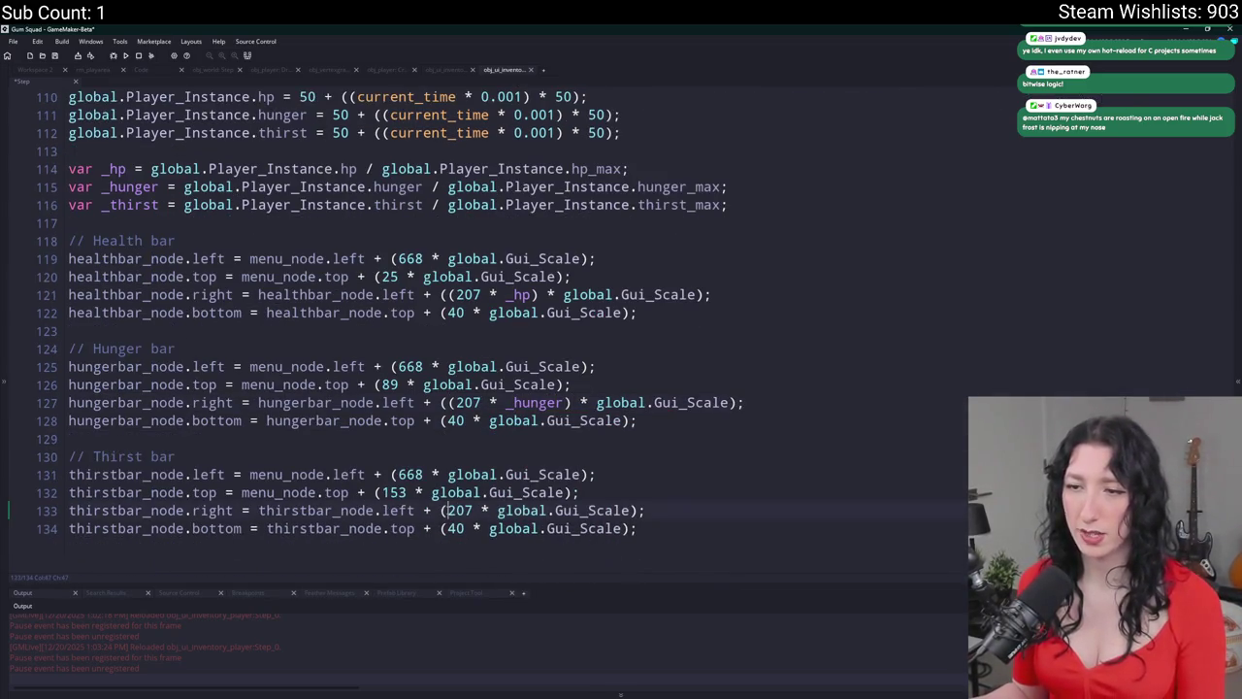
type("(")
left_click(482, 510)
type("* )")
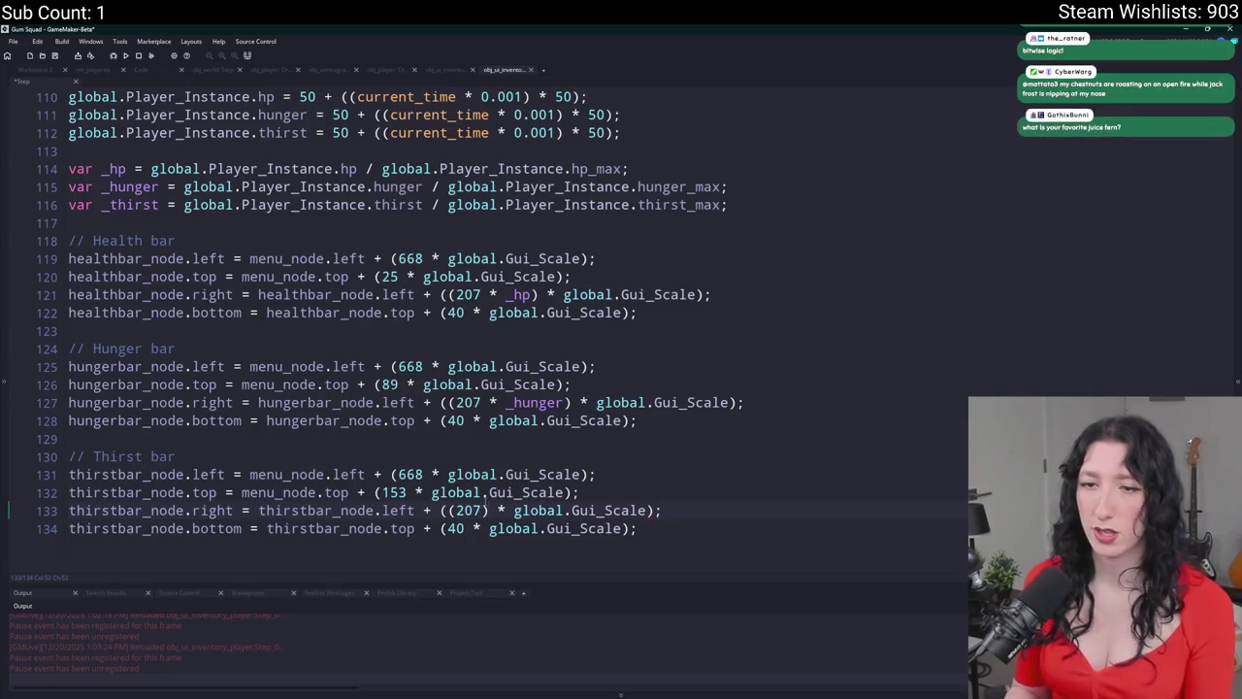
key("BackSpace")
key("BackSpace")
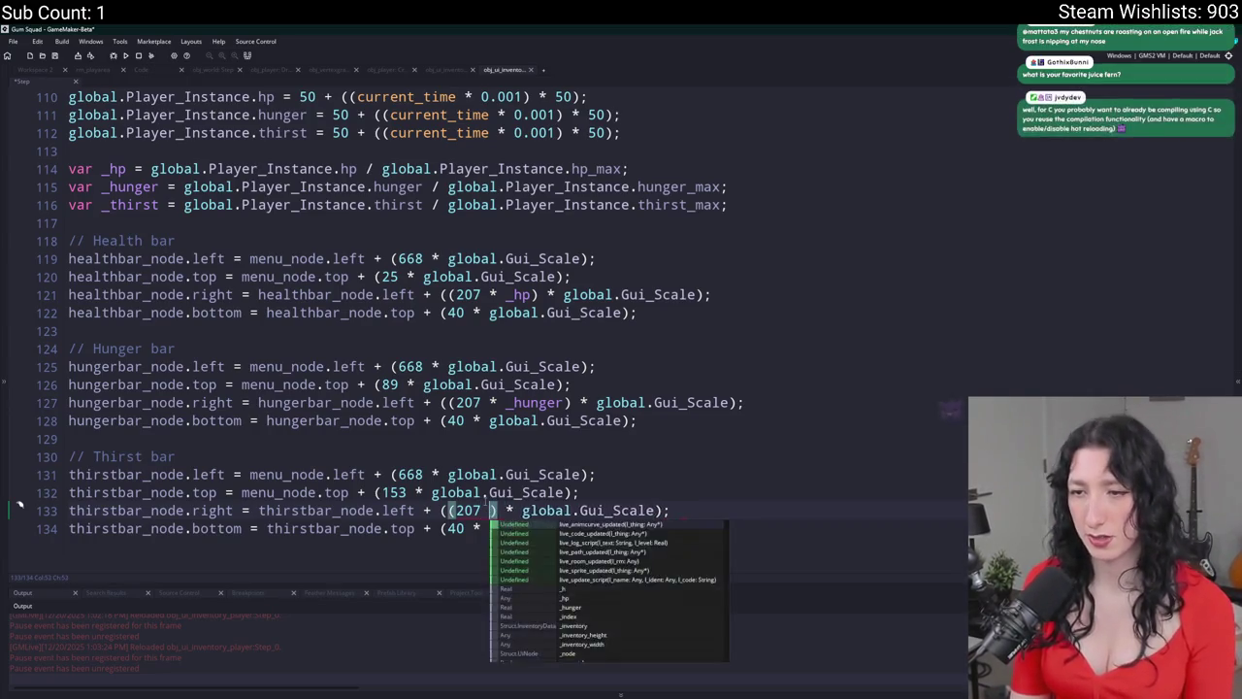
type("(* ")
type("(thirs")
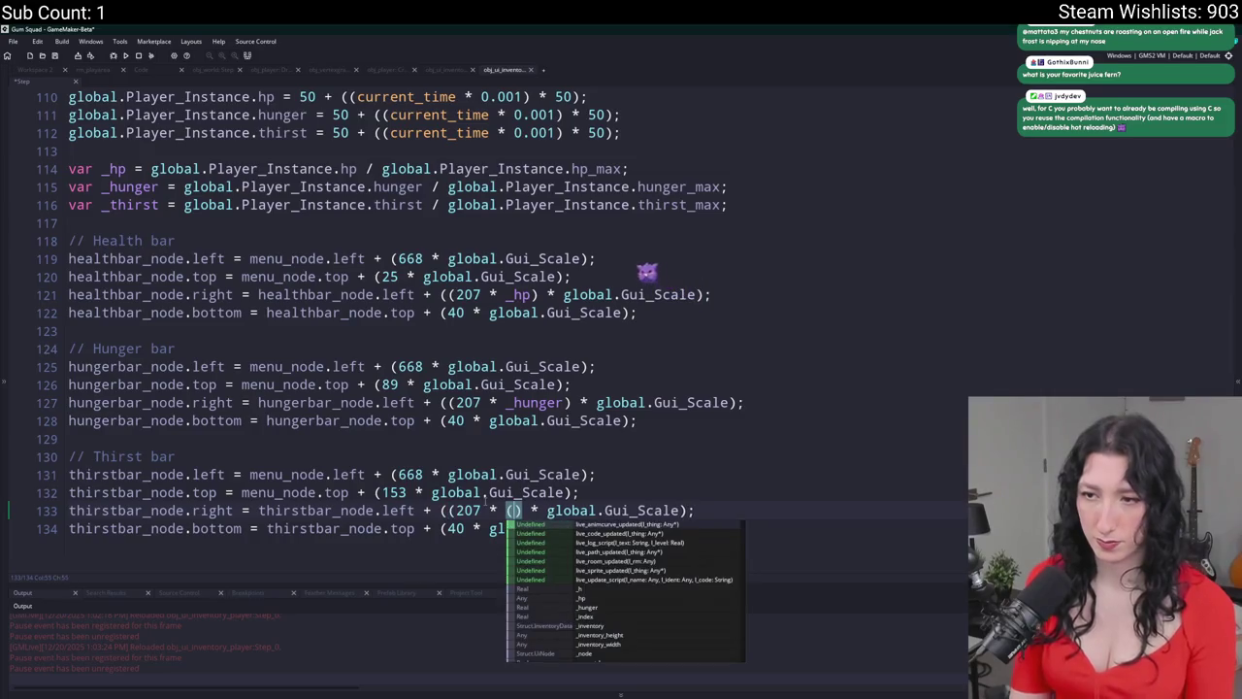
key("BackSpace")
key("BackSpace")
key("BackSpace")
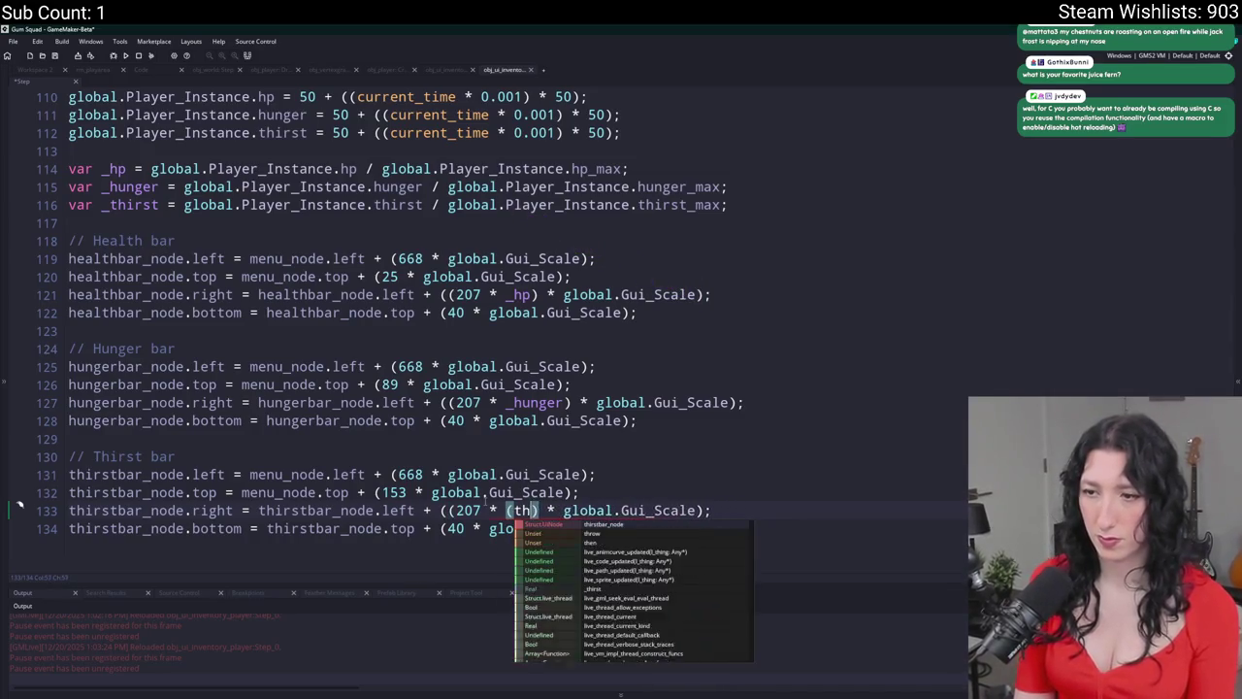
type("_thirst")
key("Left")
key("Left")
key("Left")
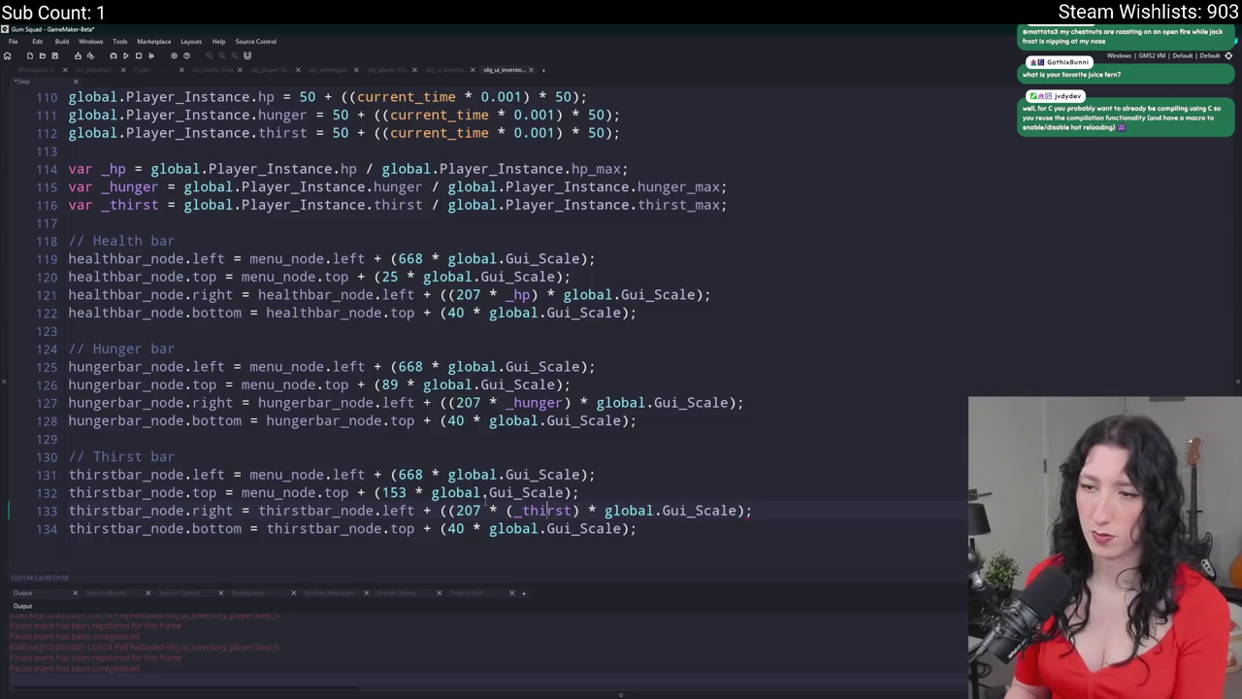
key("BackSpace")
key("alt+Tab")
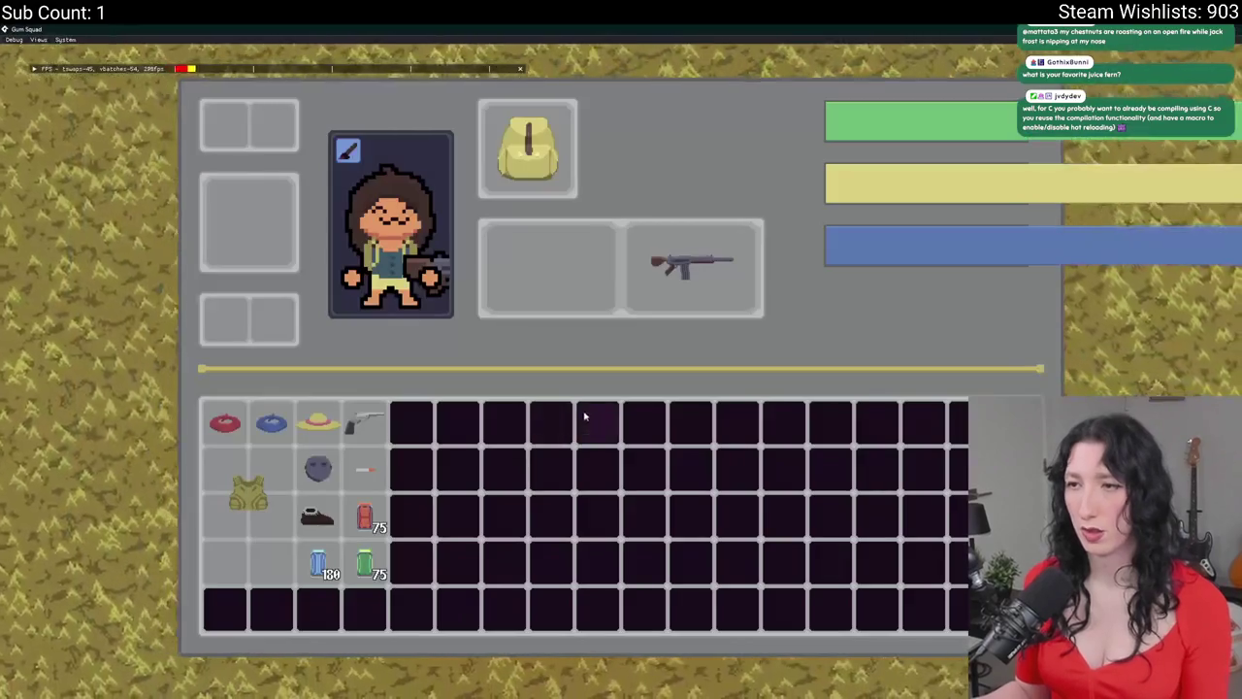
key("alt+Tab")
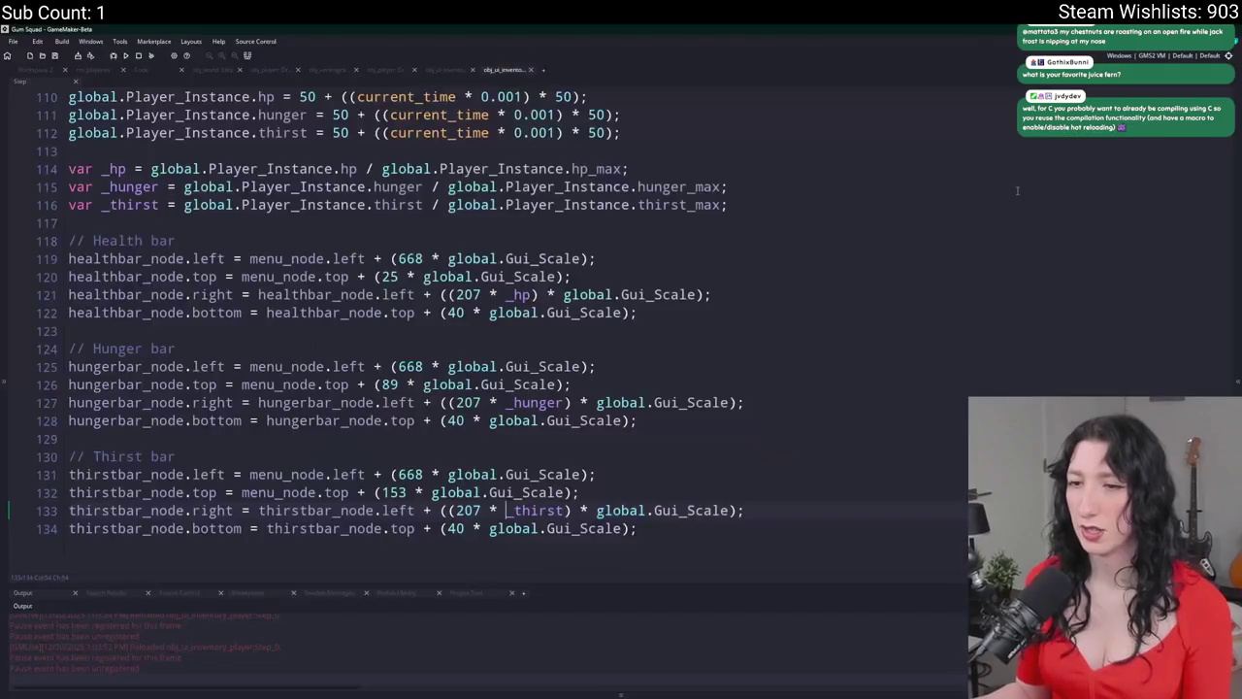
scroll(424, 332, "up", 1)
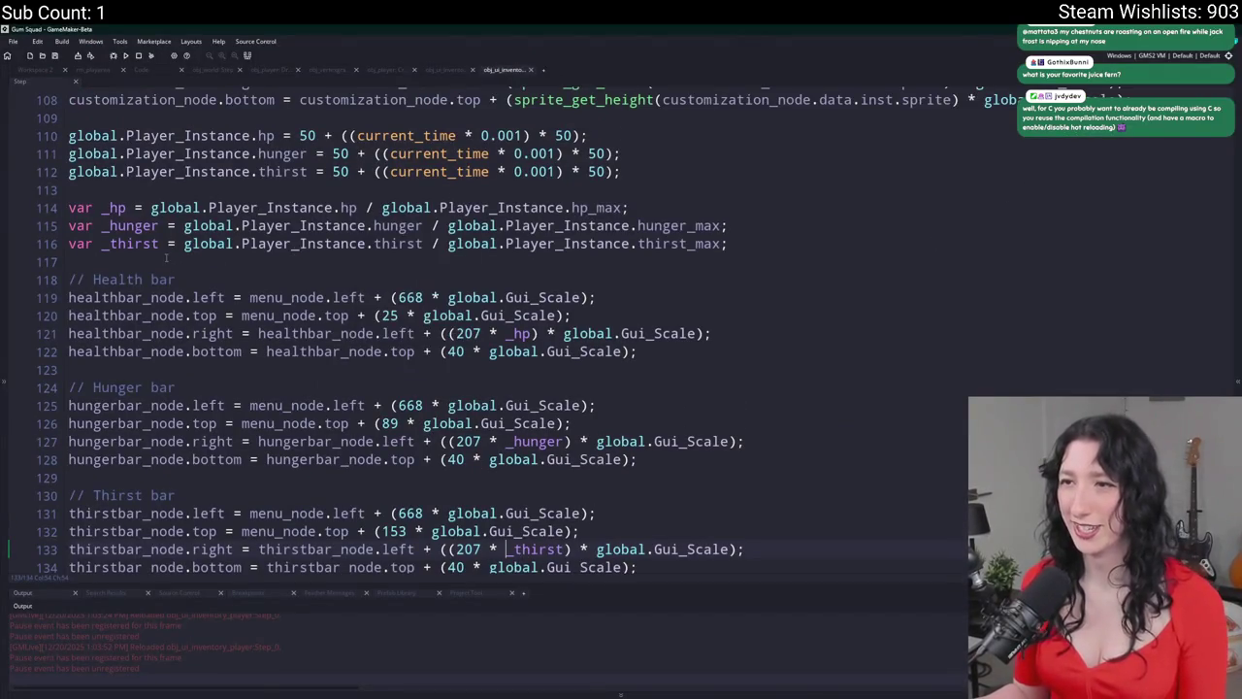
scroll(582, 330, "up", 1)
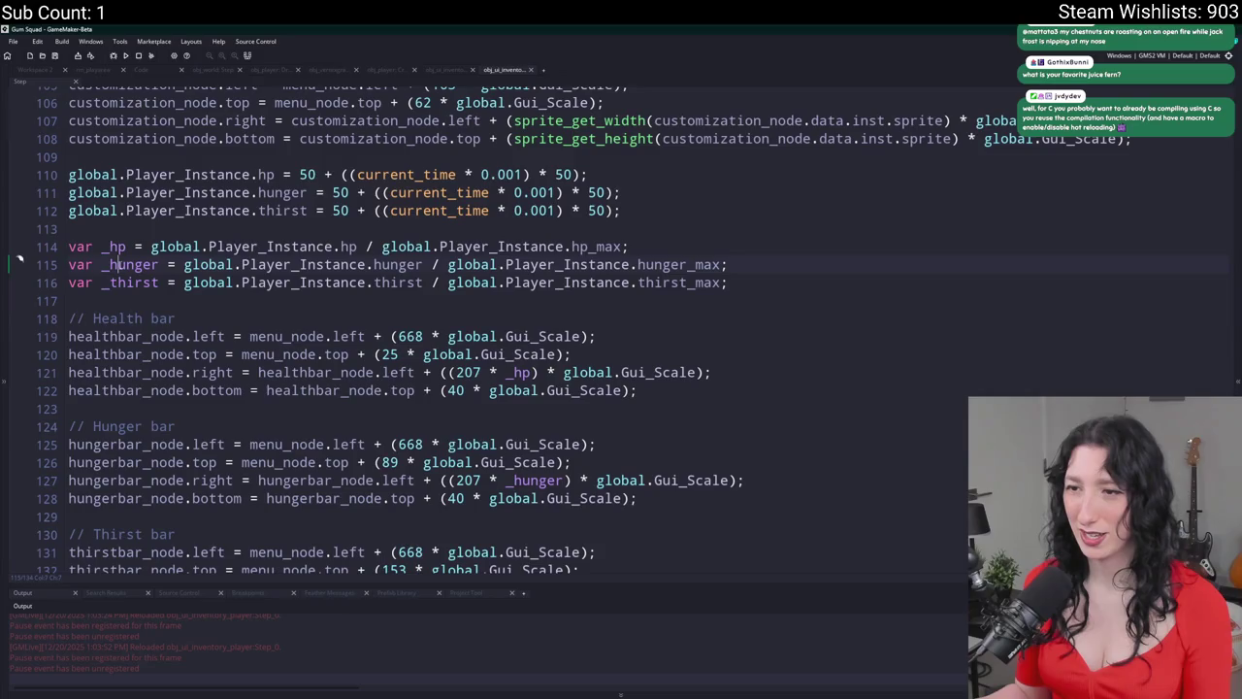
left_click(814, 285)
key("Return")
key("Return")
type("log(_hunger);")
key("ctrl+s")
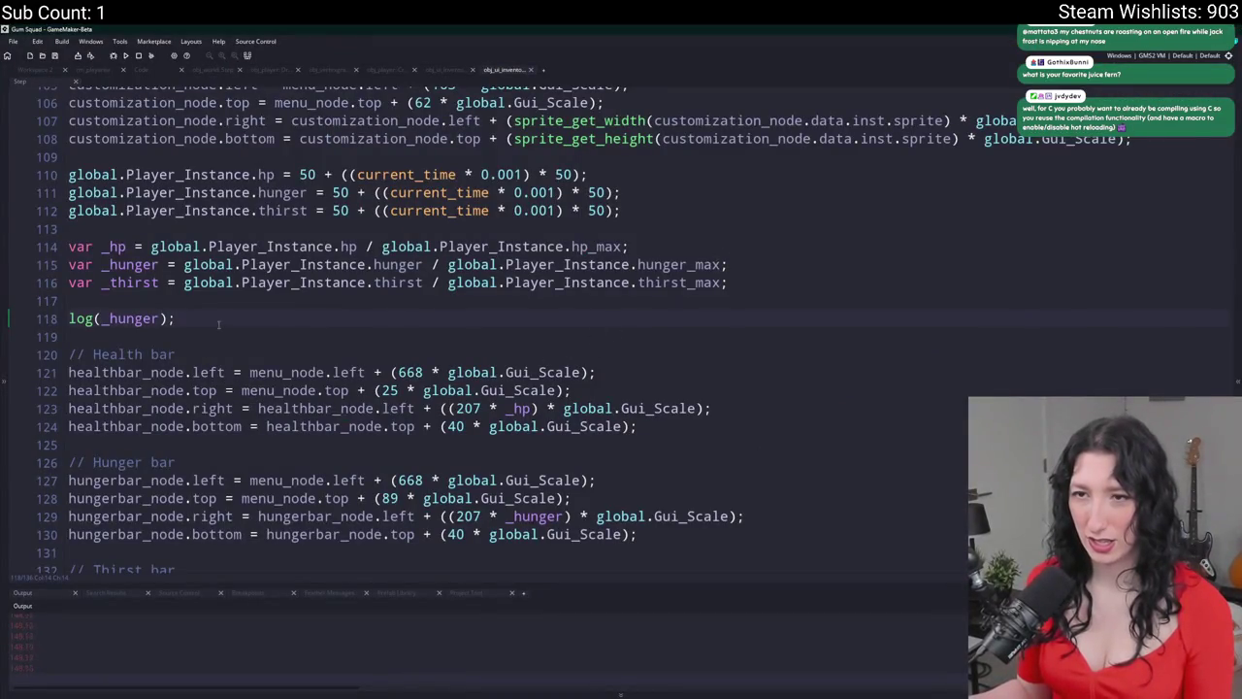
left_click(222, 304)
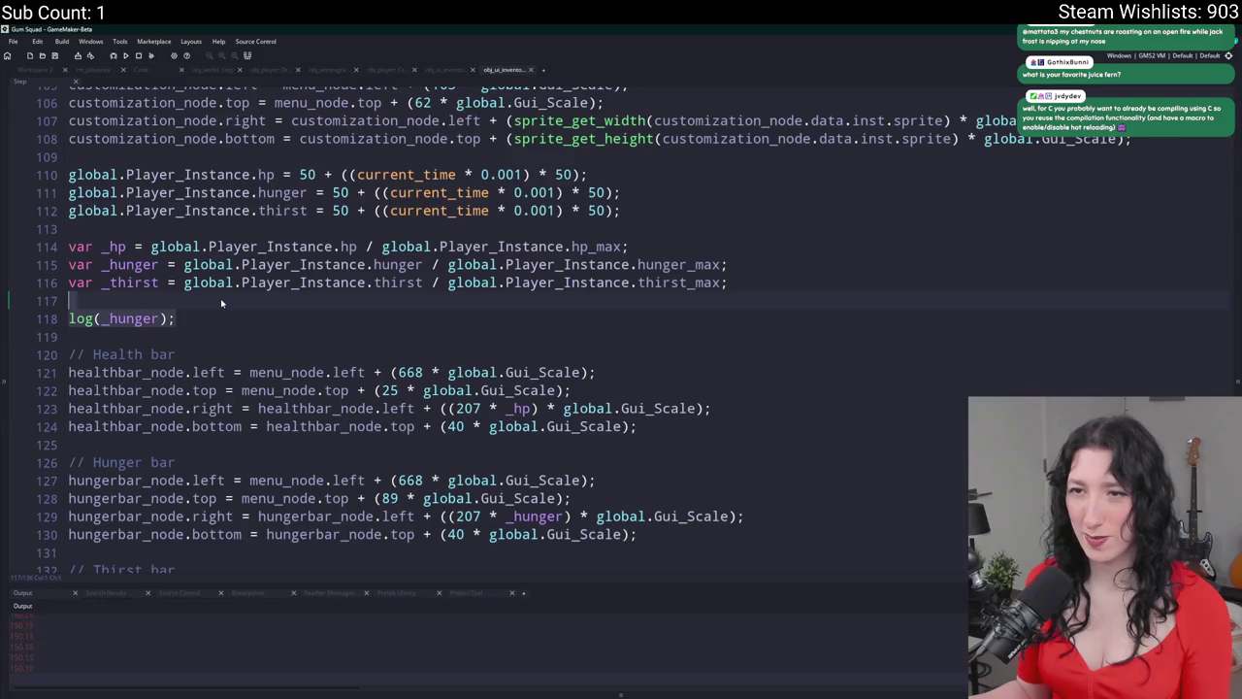
key("ctrl+d")
key("ctrl+d")
scroll(303, 223, "up", 1)
left_click(303, 211)
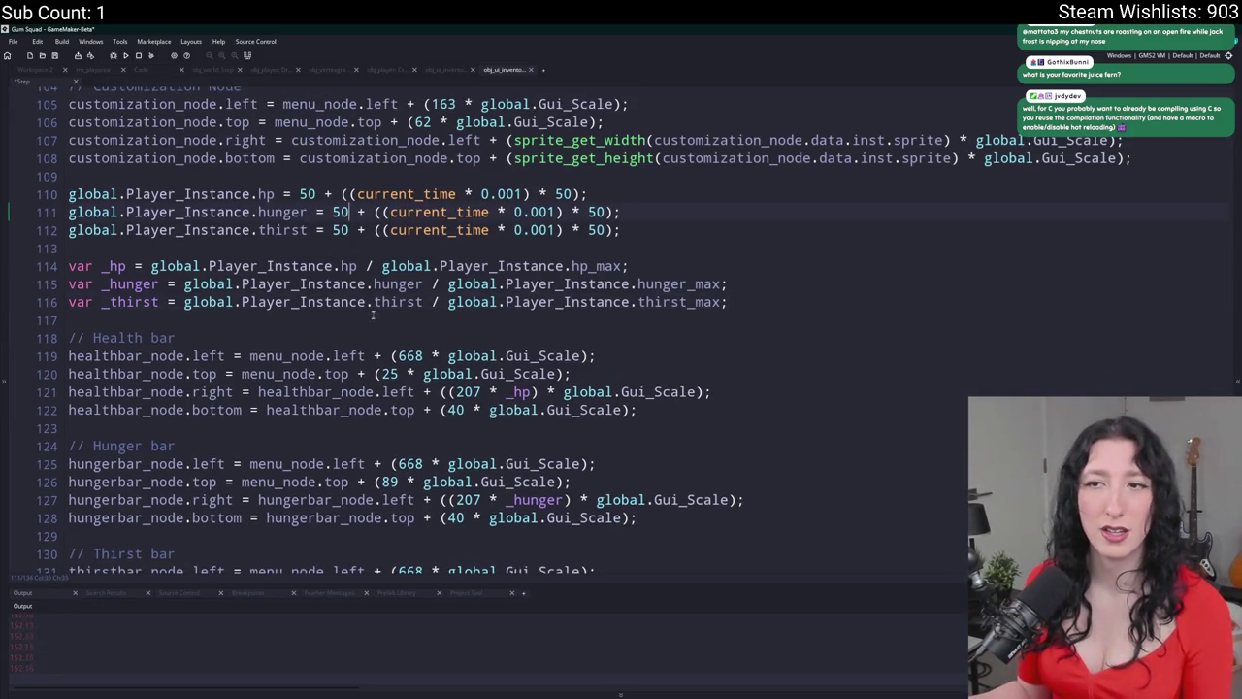
- Replace the hp test value 50 on line 110 with (global.Player_Instance.hp_max * 0.5)
left_click(364, 230)
left_click(376, 212)
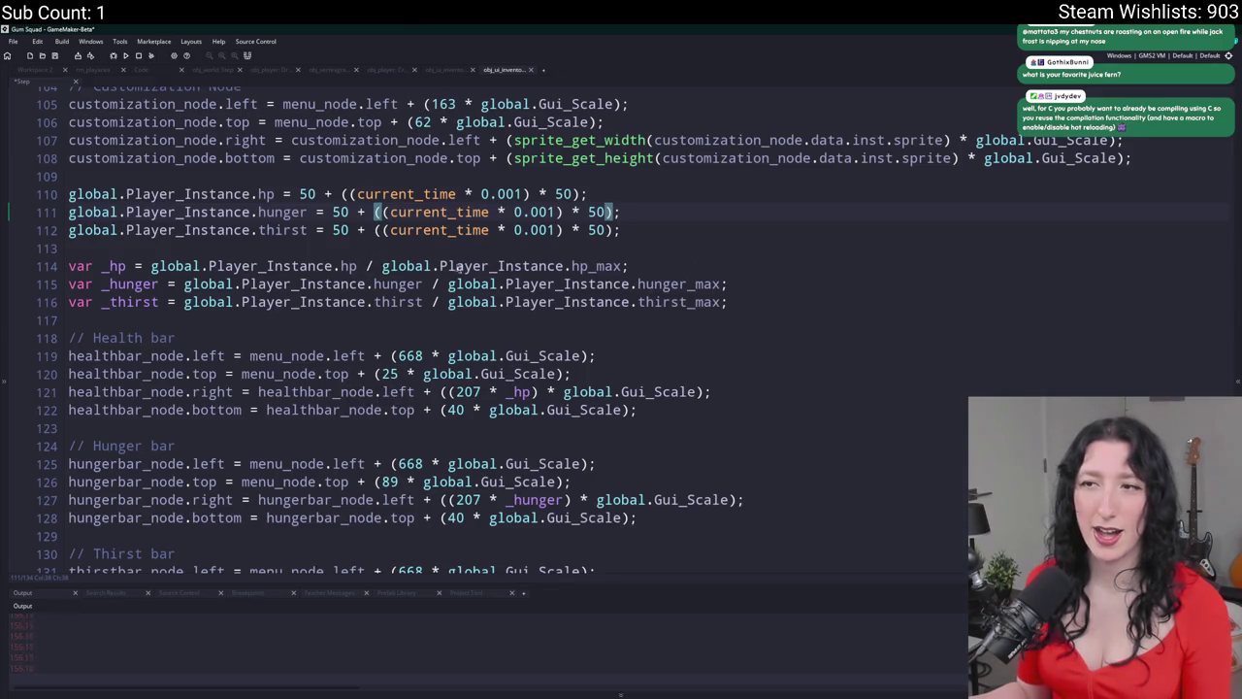
left_click_drag(299, 194, 580, 194)
left_click(314, 195)
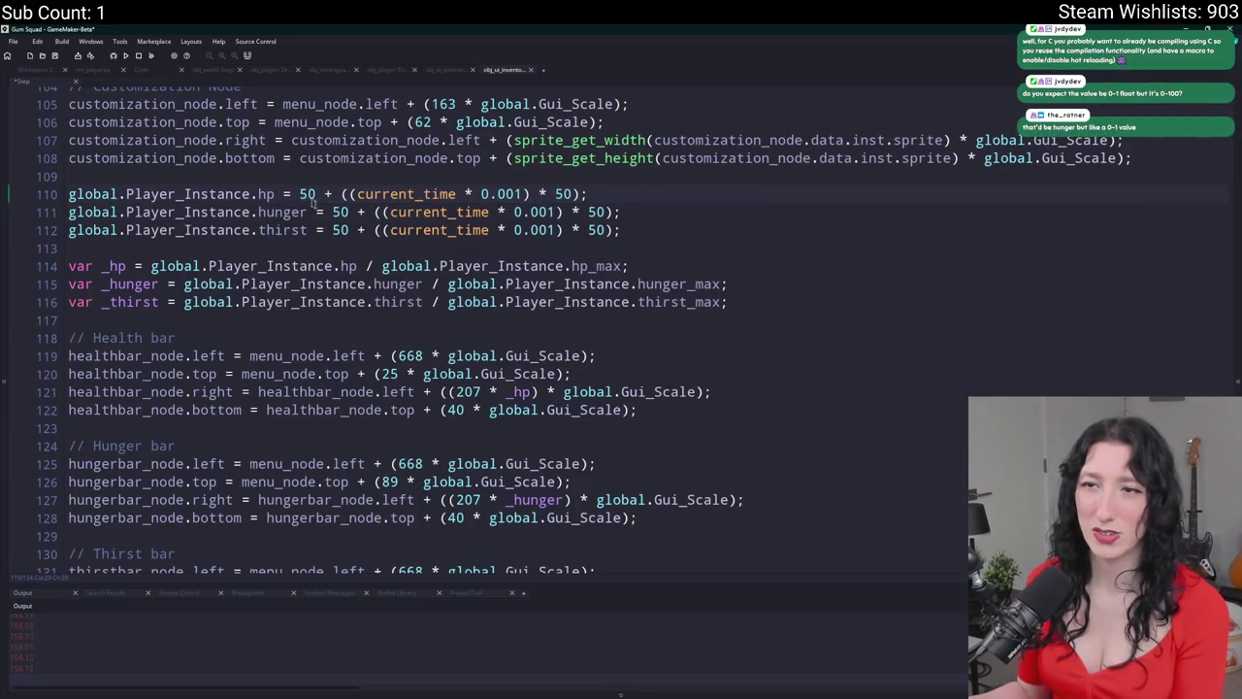
left_click(419, 284)
left_click(176, 194)
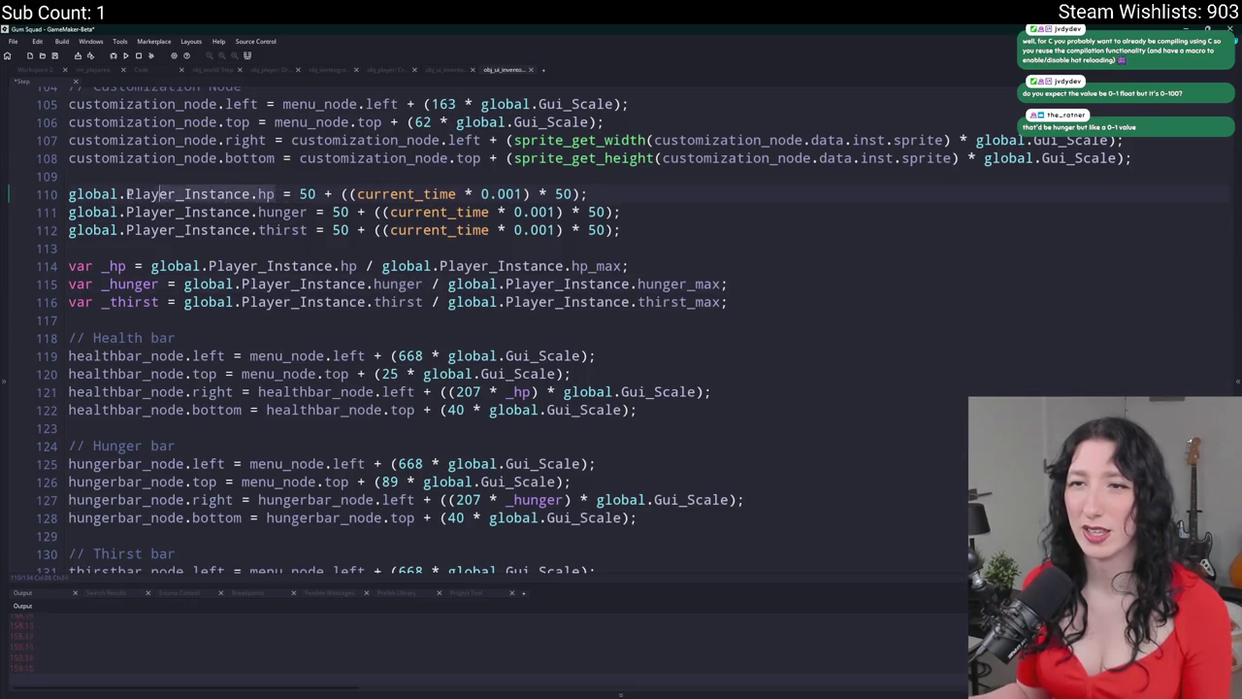
double_click(176, 194)
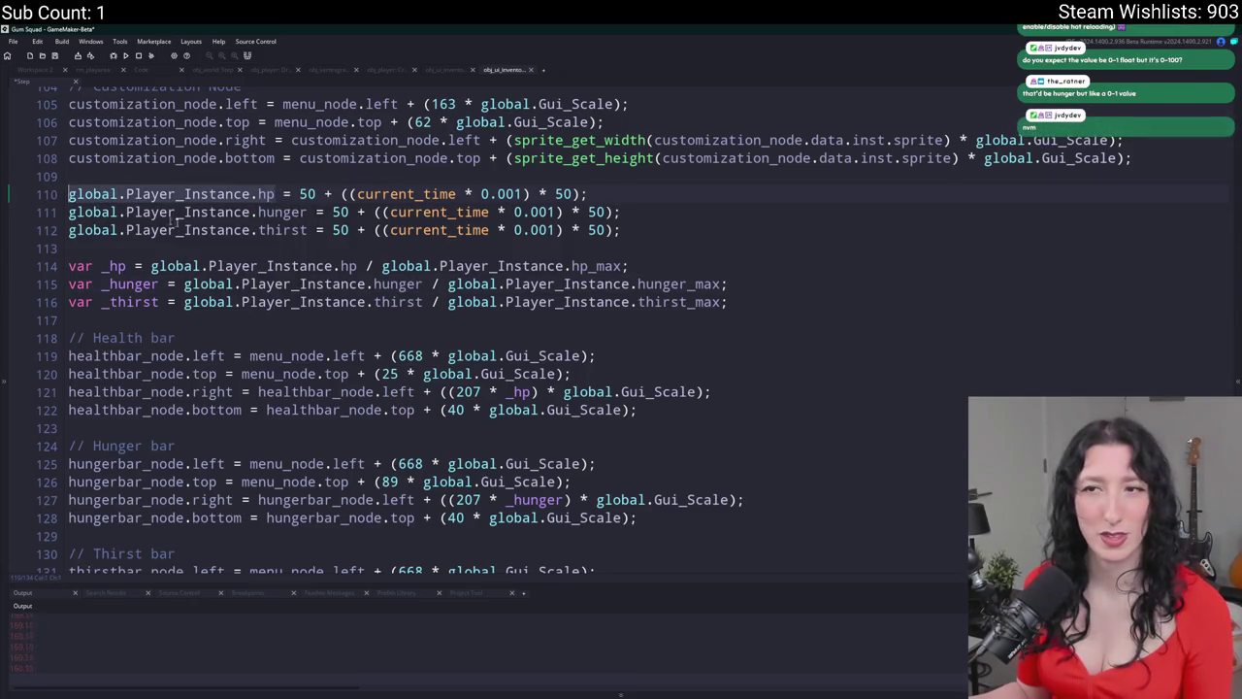
left_click_drag(626, 266, 382, 266)
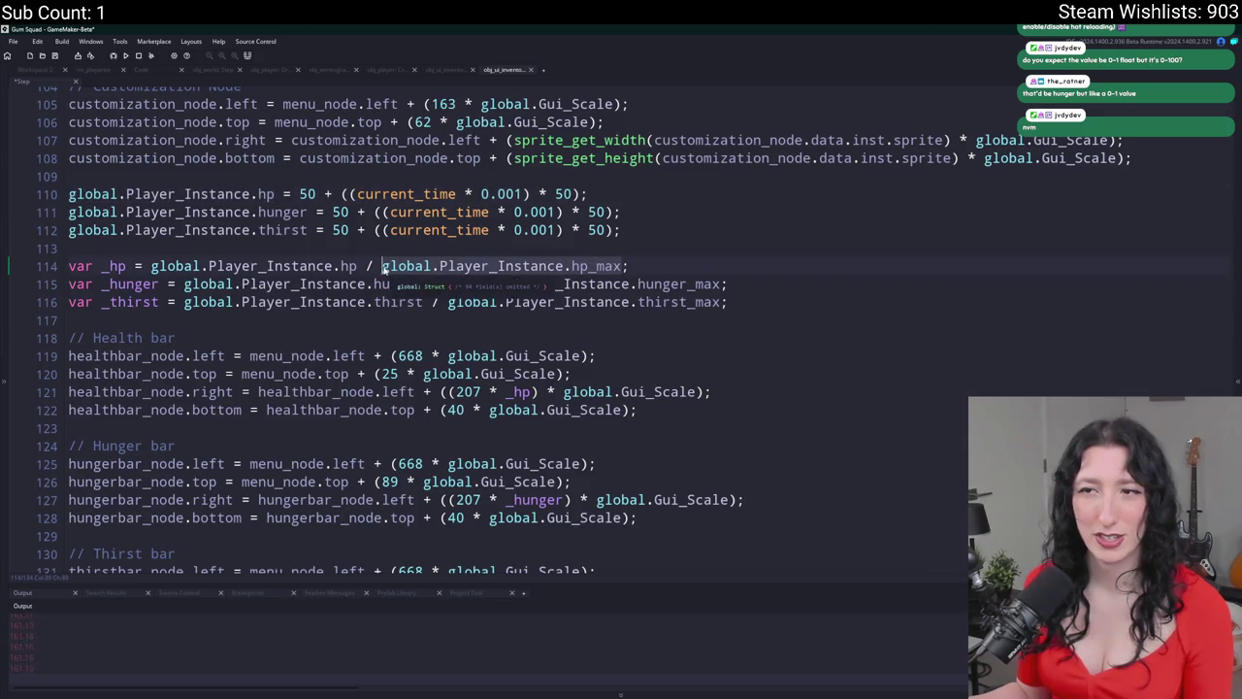
key("ctrl+c")
double_click(307, 195)
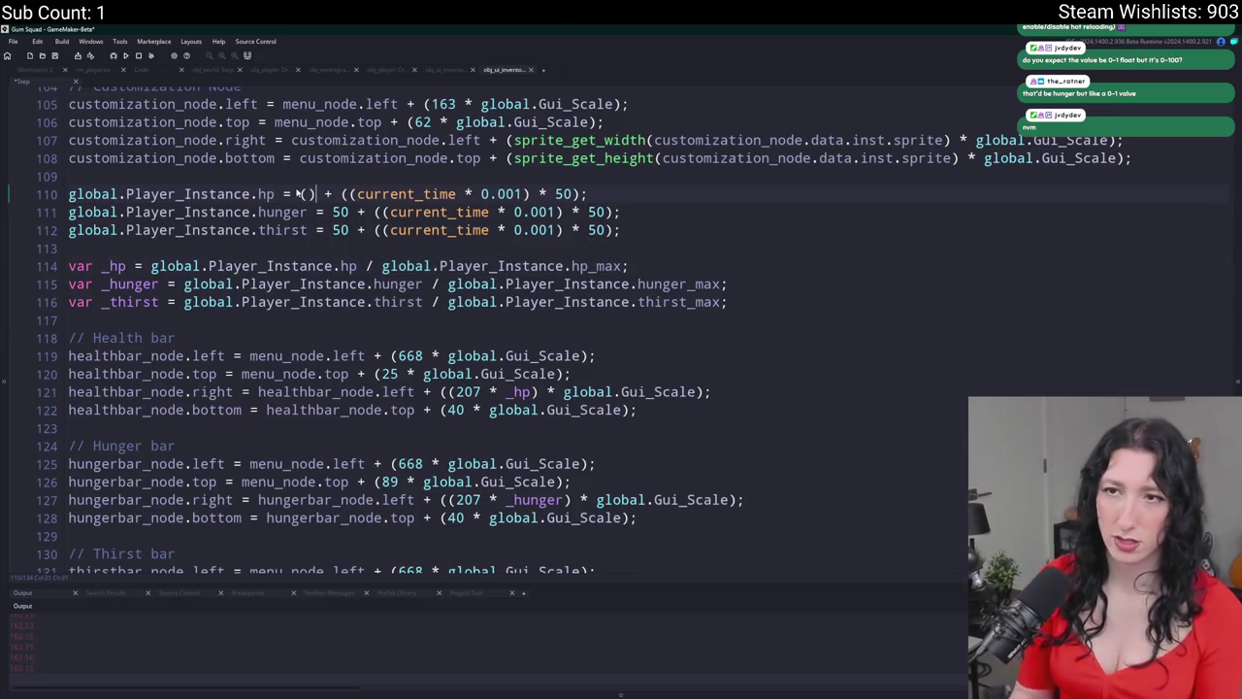
type("(")
key("ctrl+v")
type("* 0.5")
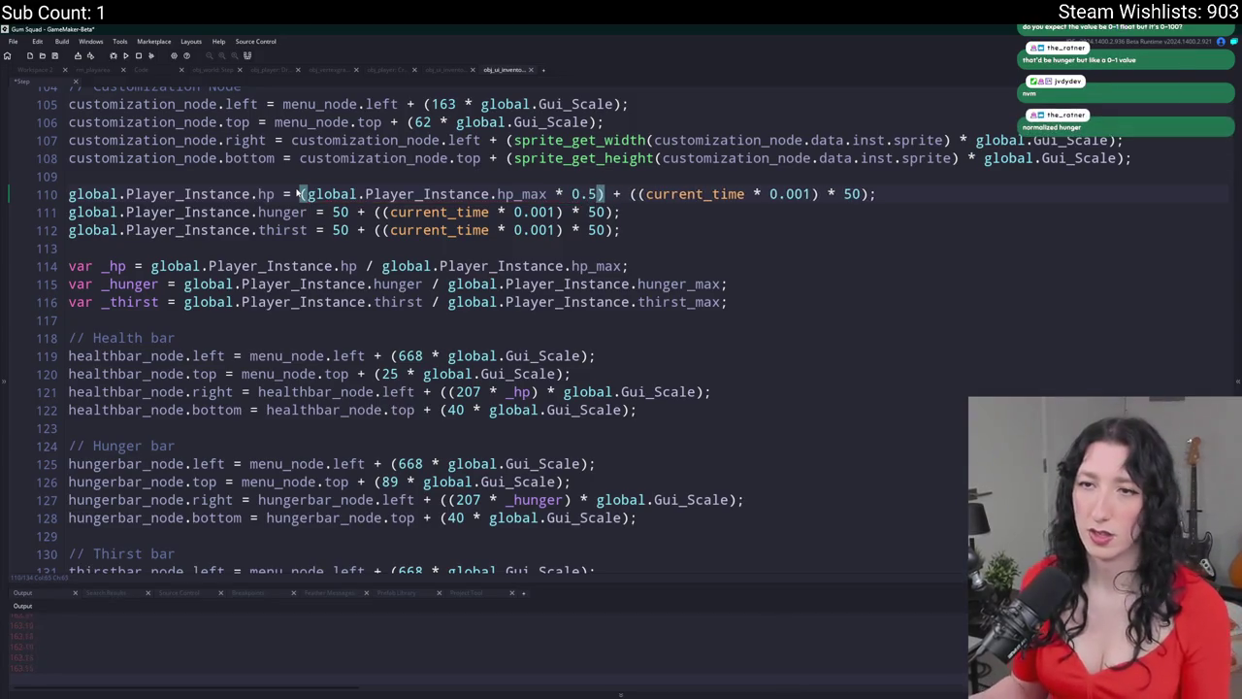
- Set the hunger test value on line 111 to (global.Player_Instance.hunger_max * 0.5)
left_click_drag(723, 284, 448, 285)
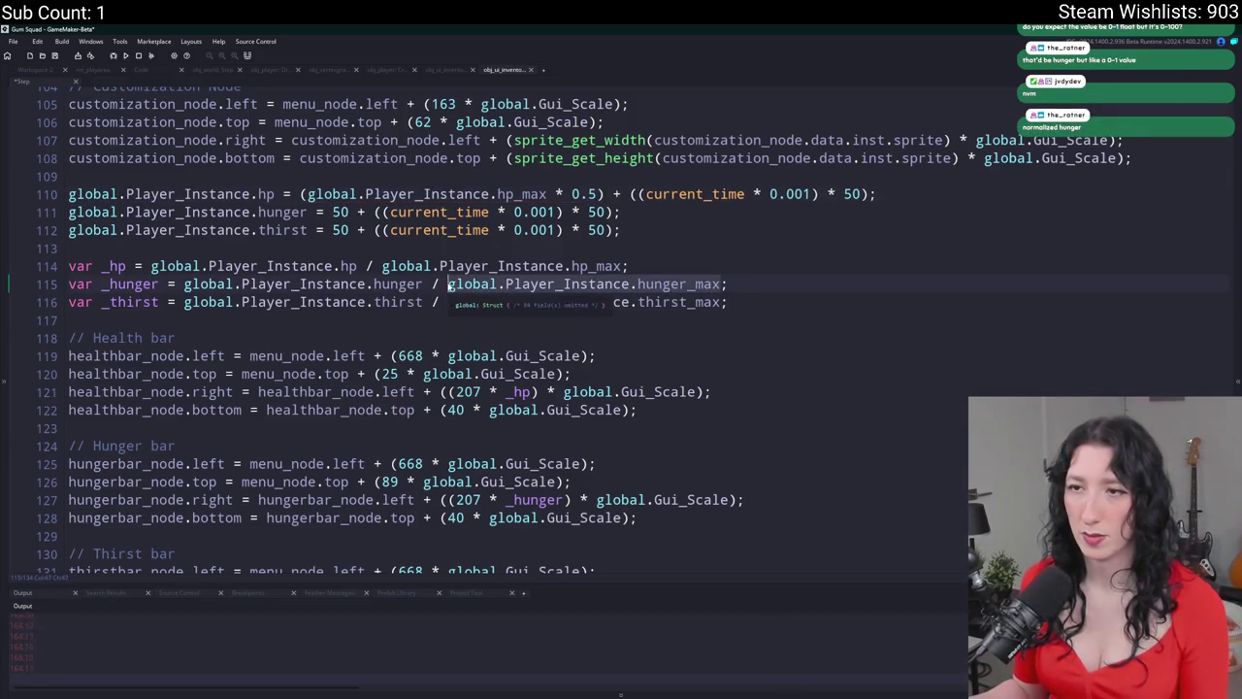
key("ctrl+c")
double_click(340, 212)
key("ctrl+v")
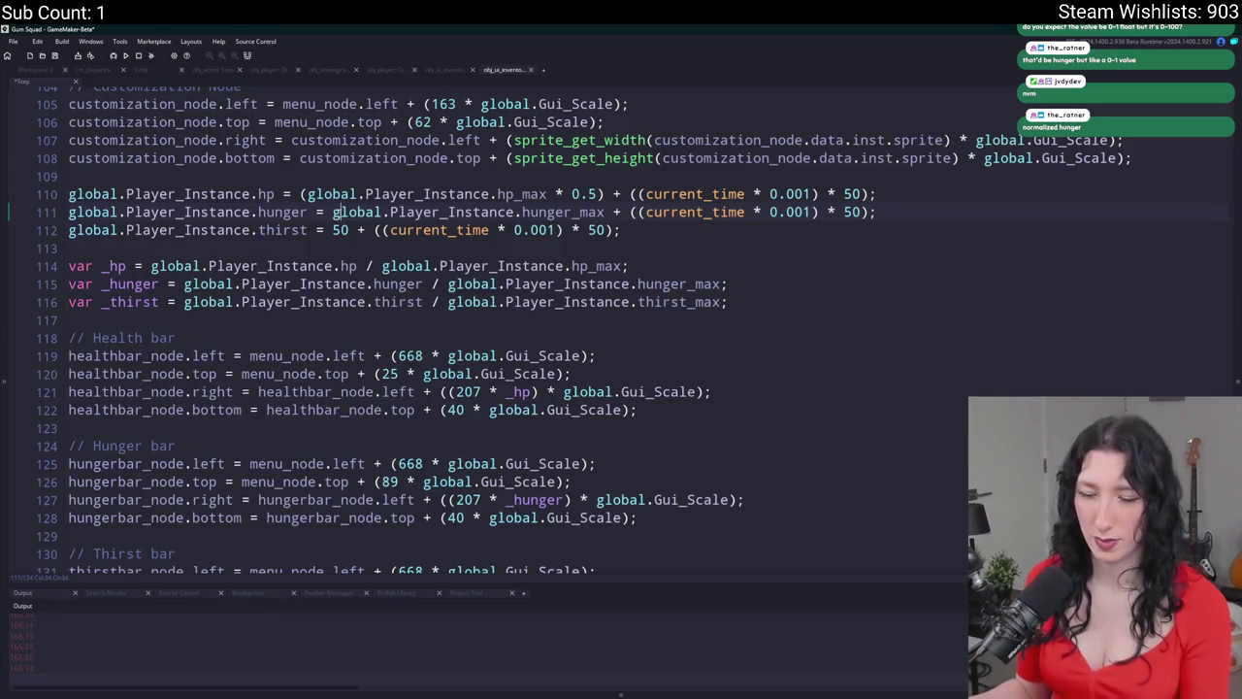
type("(")
left_click(611, 212)
type(")")
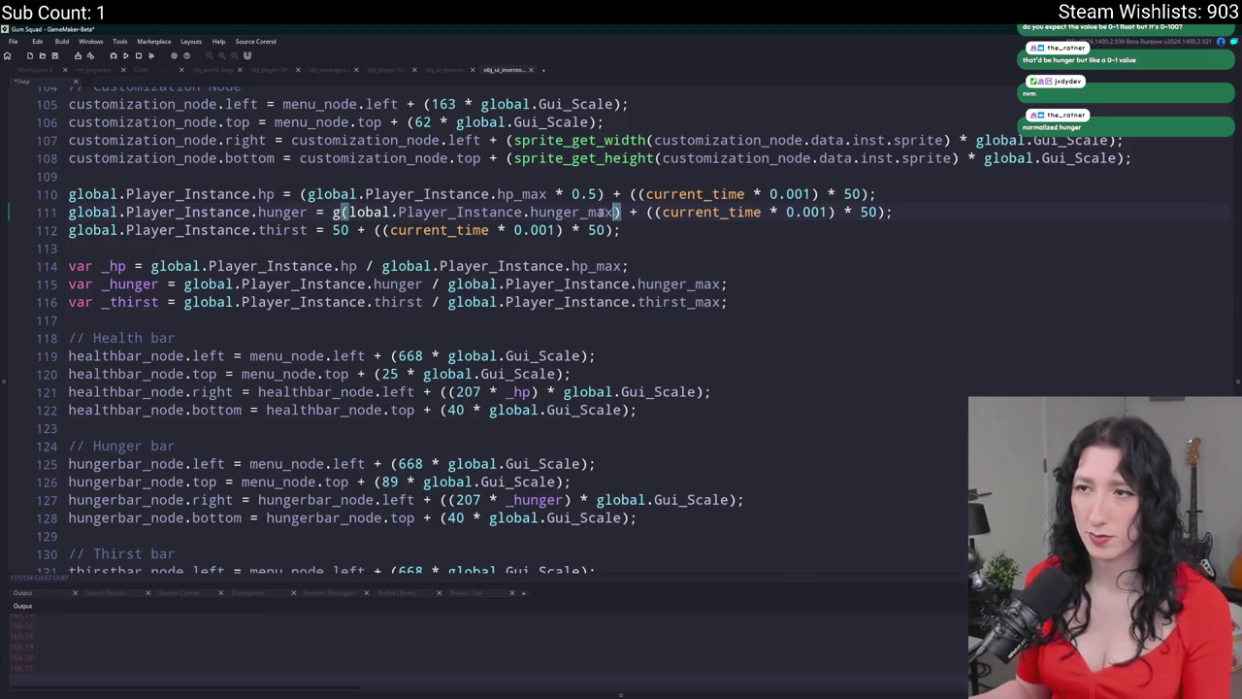
left_click(345, 212)
key("BackSpace")
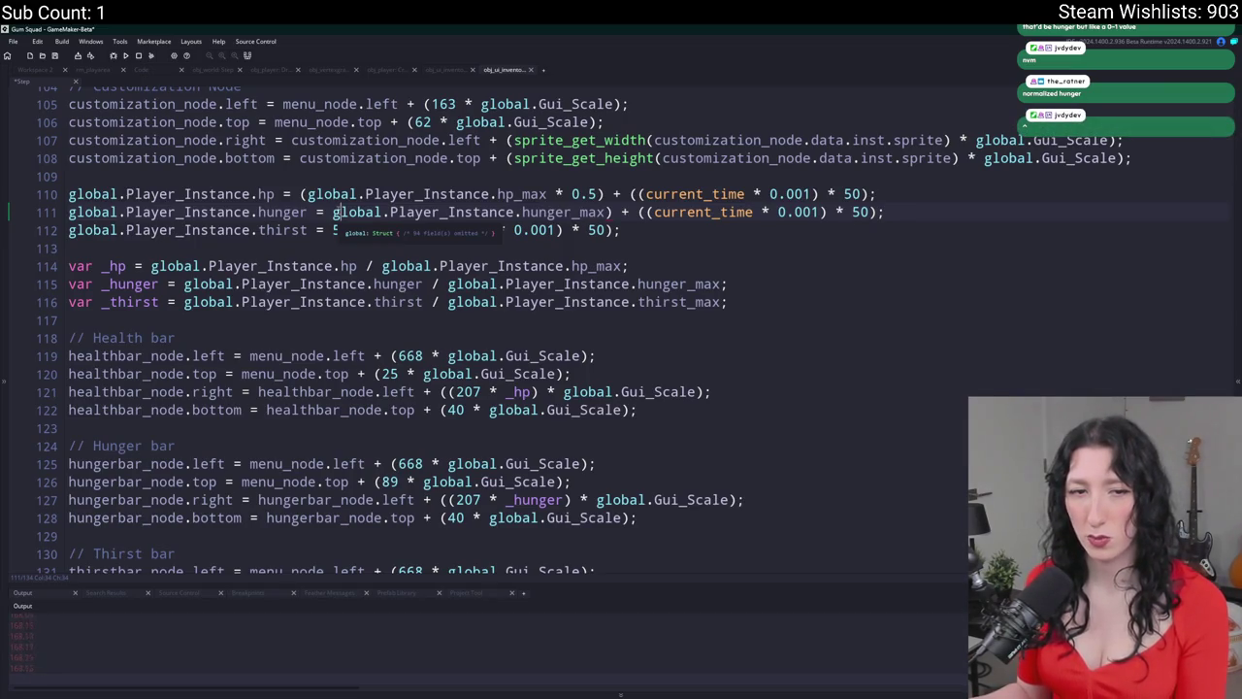
left_click(332, 212)
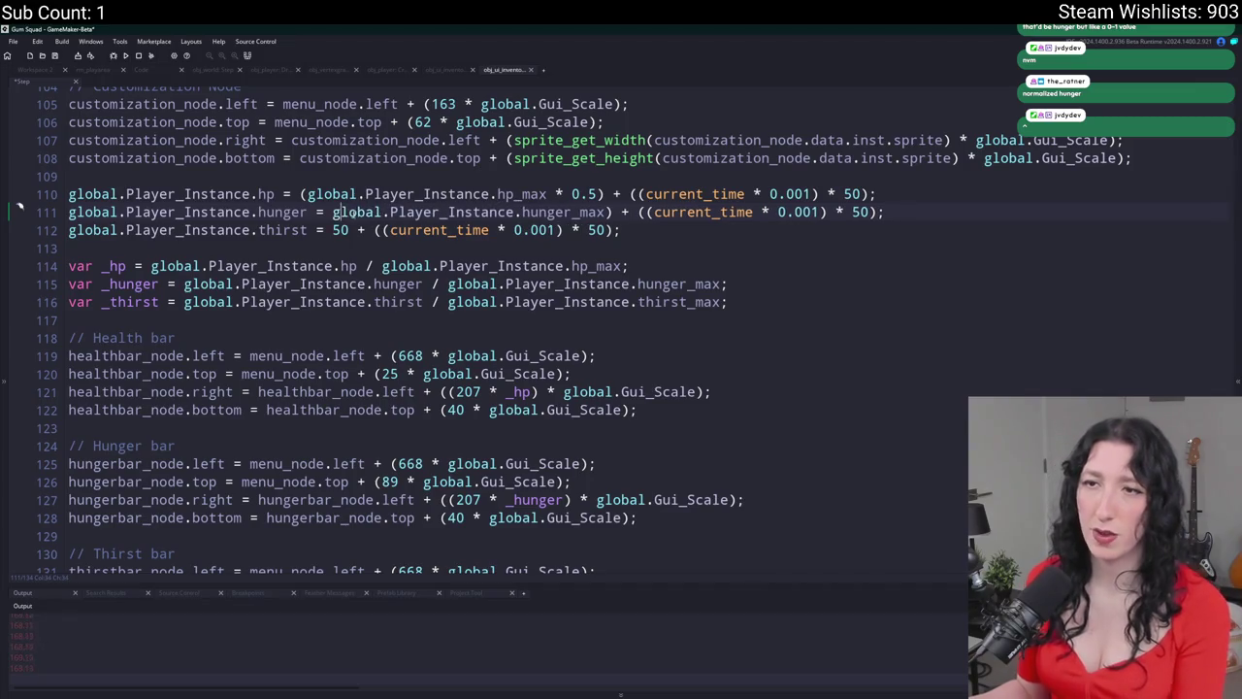
type("(")
left_click(615, 212)
type("* 0.5")
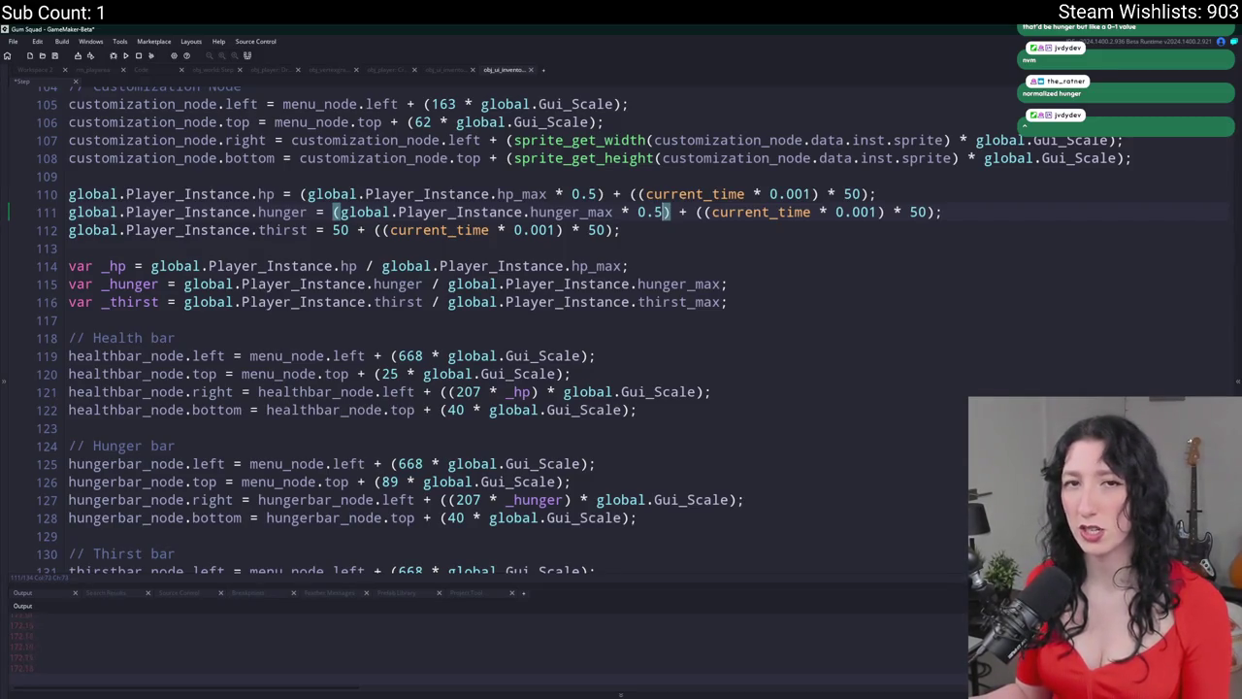
- Set the thirst test value on line 112 to (global.Player_Instance.thirst_max * 0.5) and run the game
left_click(349, 230)
type(")")
key("Left")
key("Left")
key("Left")
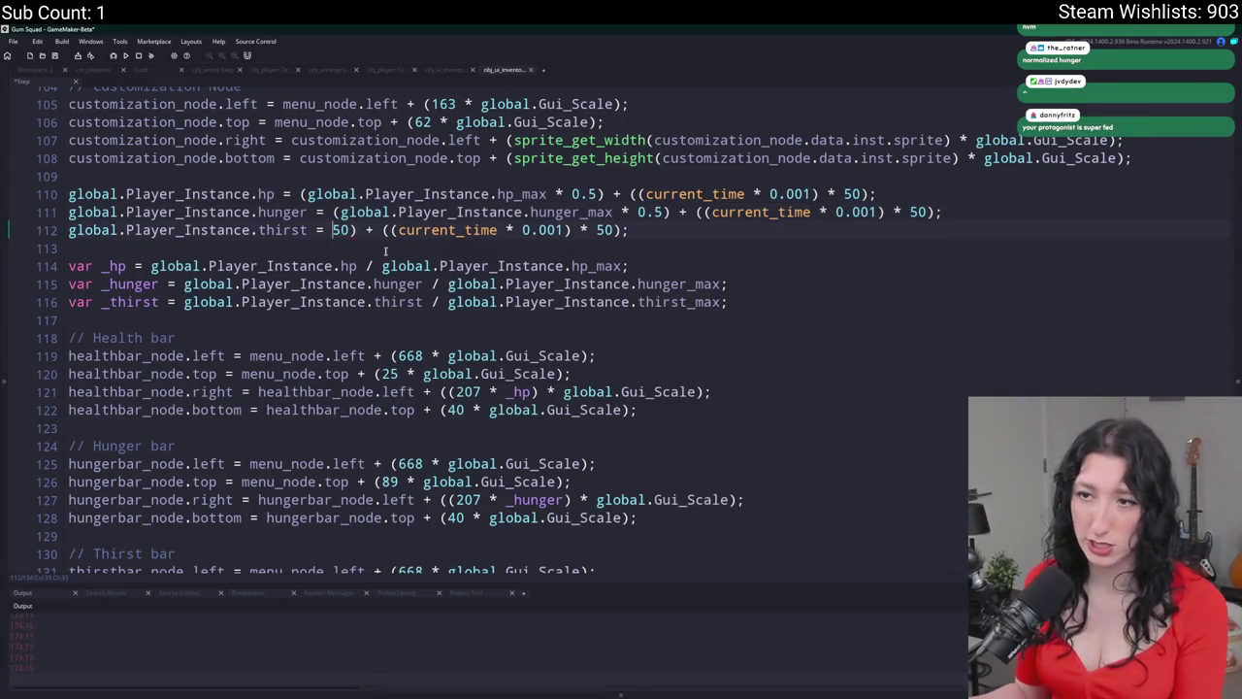
type("(")
left_click_drag(721, 302, 449, 302)
key("ctrl+c")
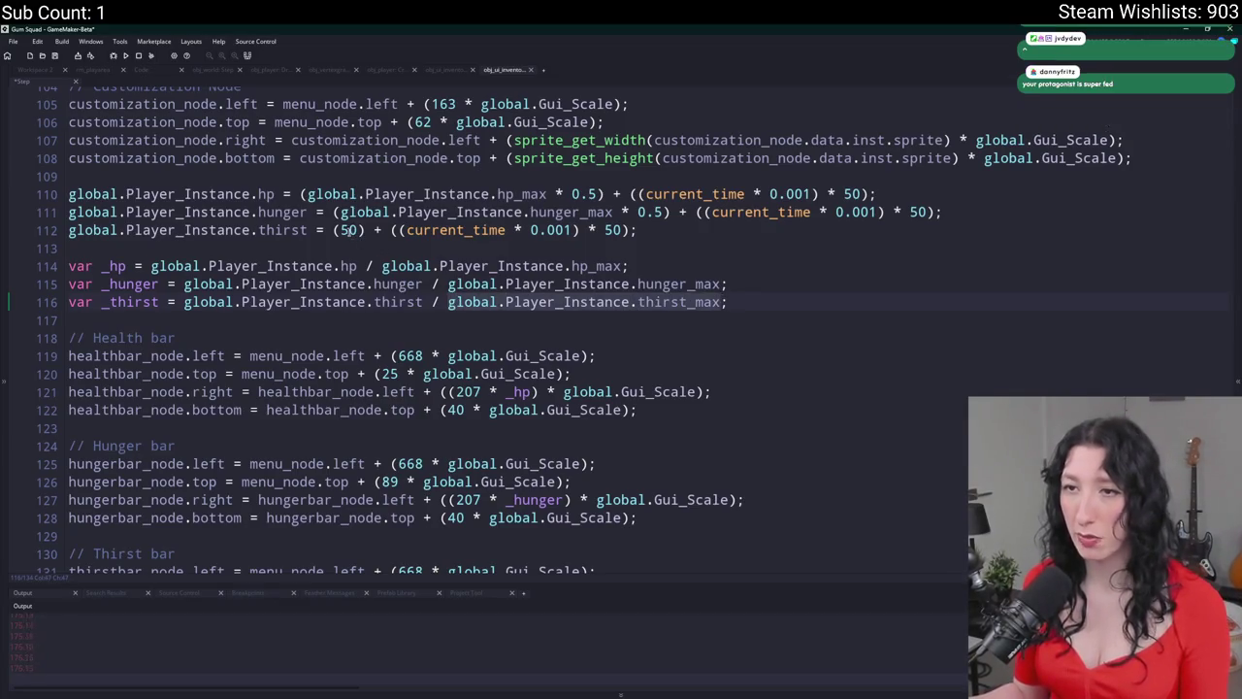
double_click(354, 230)
key("ctrl+v")
type("* 0.5")
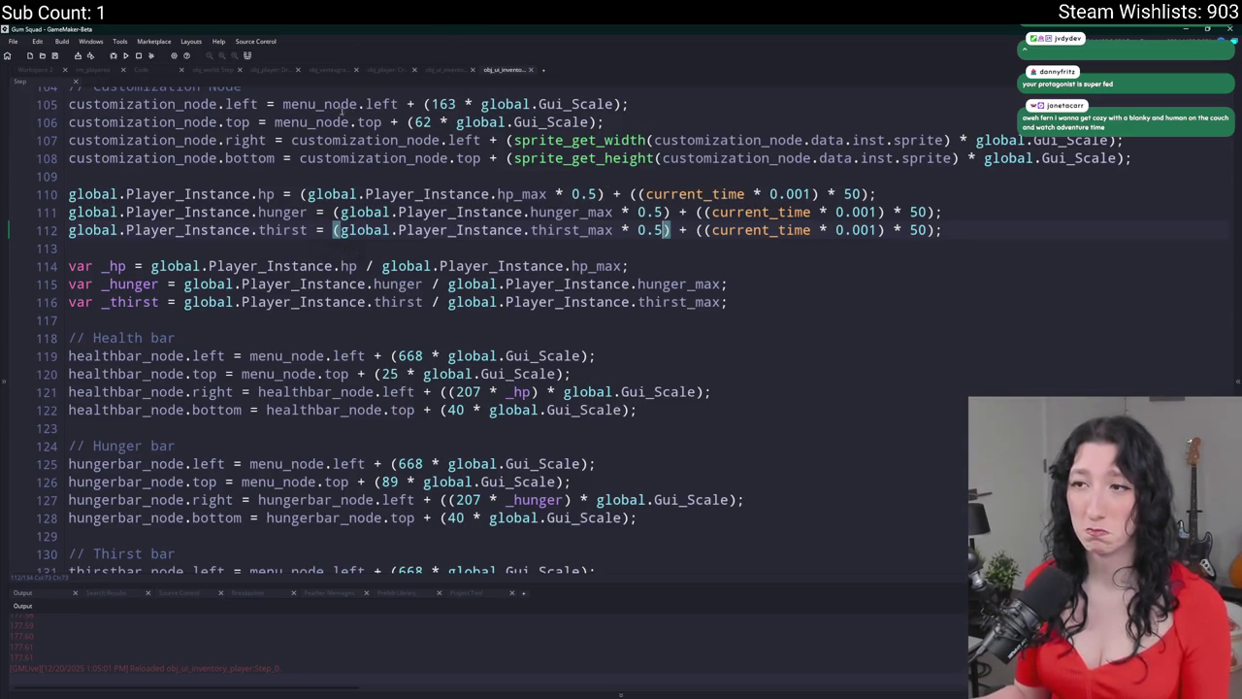
key("alt+Tab")
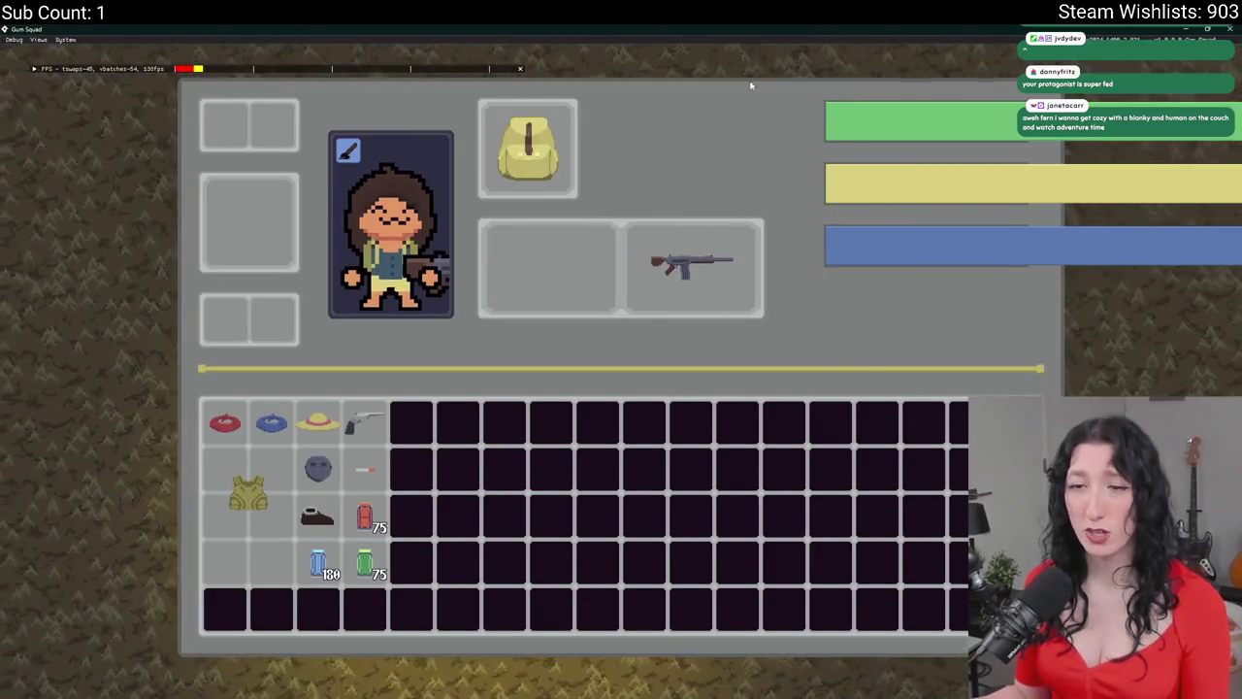
key("alt+Tab")
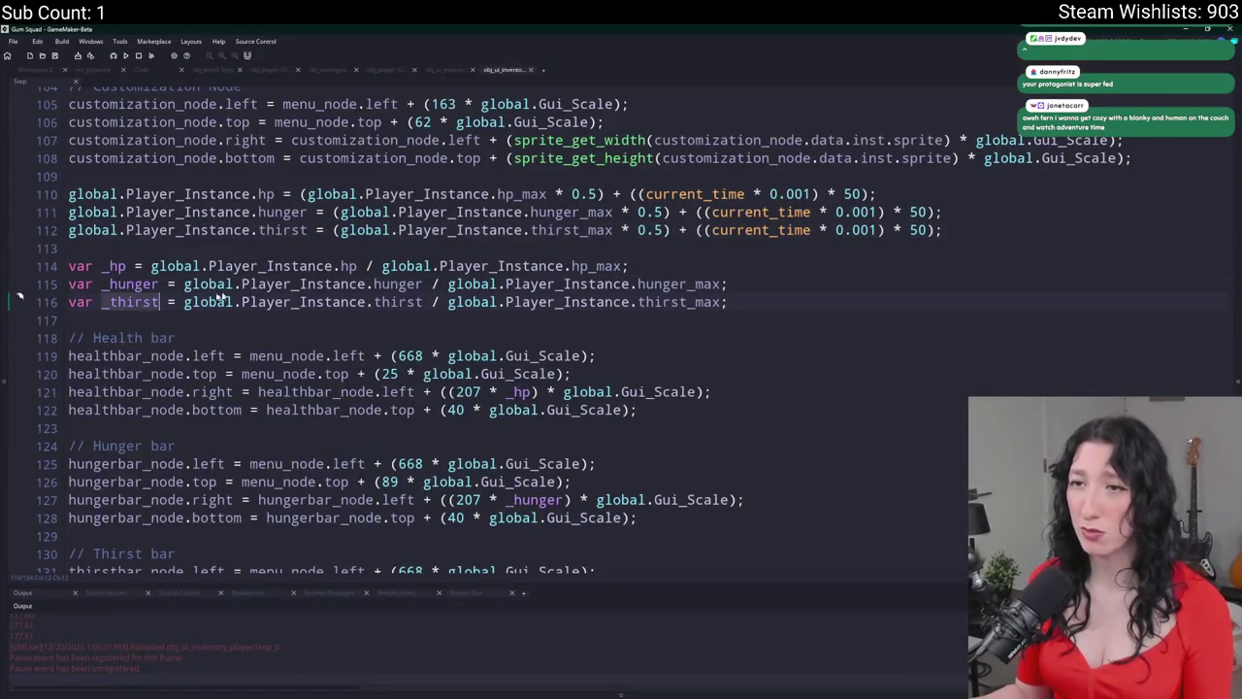
left_click(760, 294)
key("Return")
key("Return")
type("log(_thirst);")
key("alt+Tab")
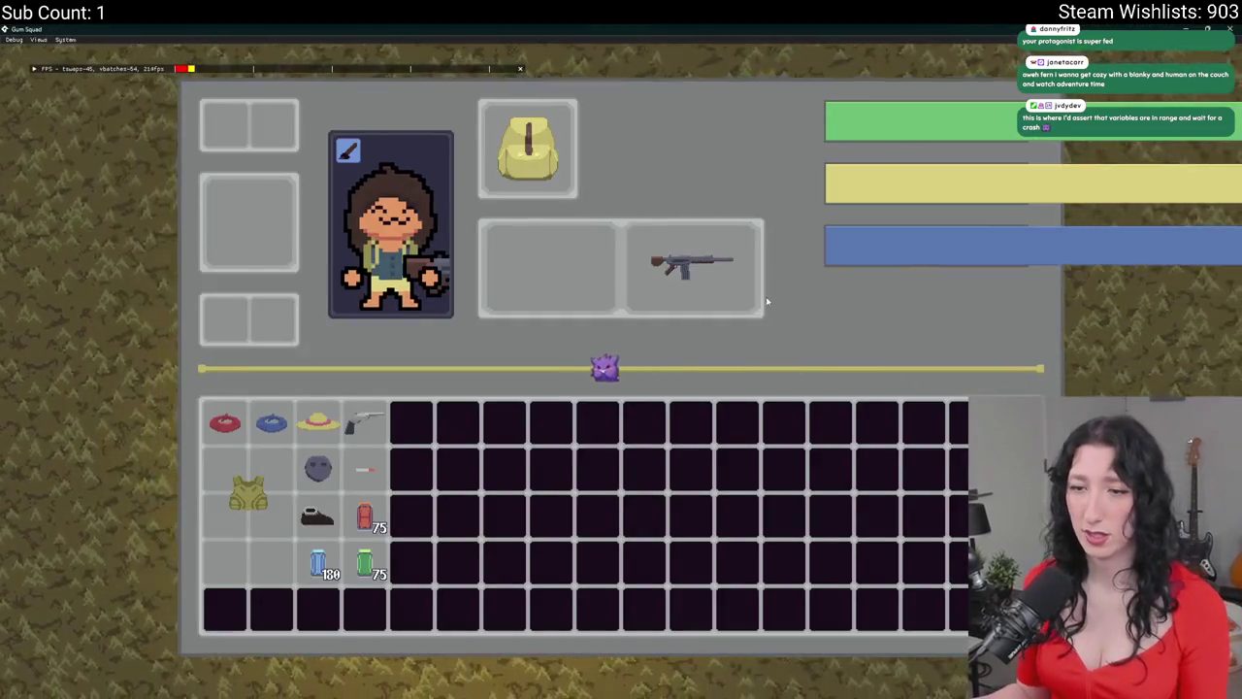
key("alt+Tab")
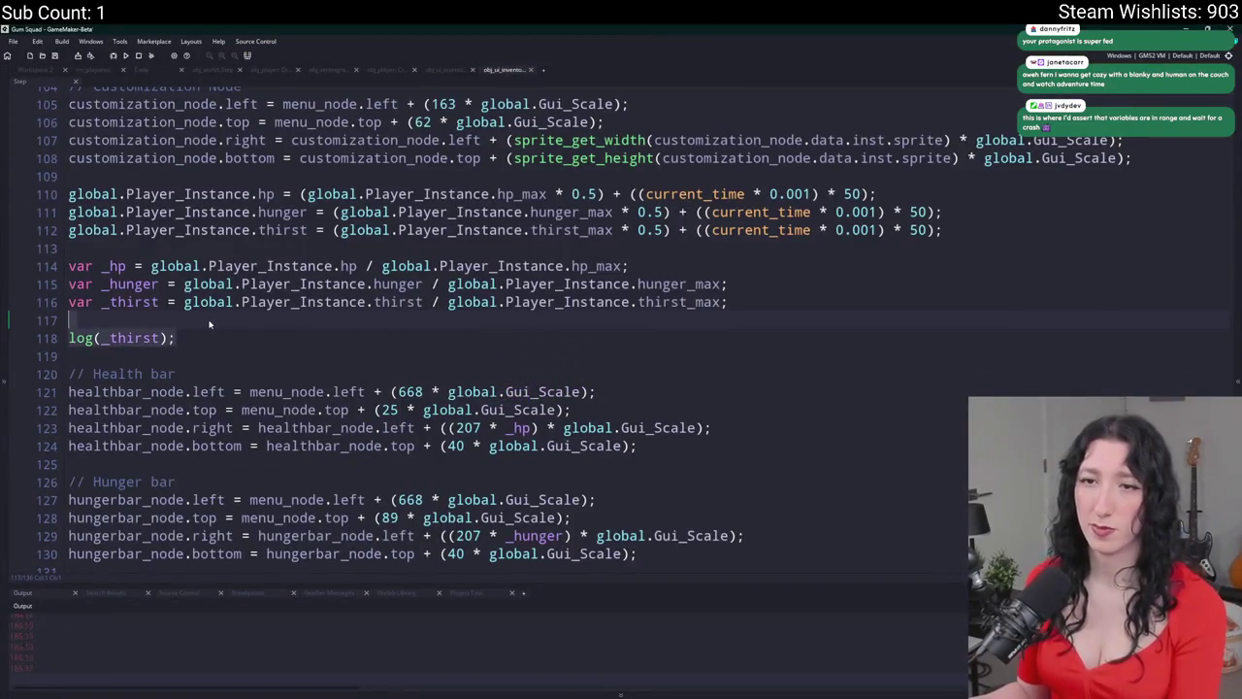
key("ctrl+z")
key("ctrl+z")
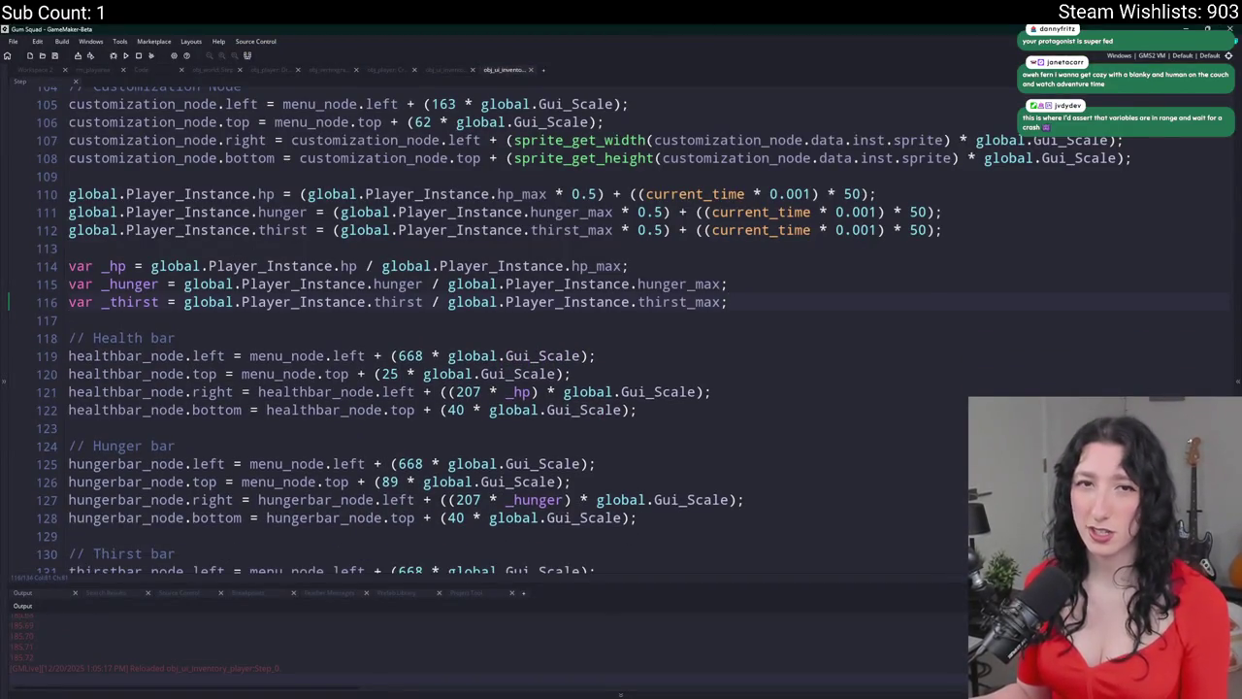
key("alt+Tab")
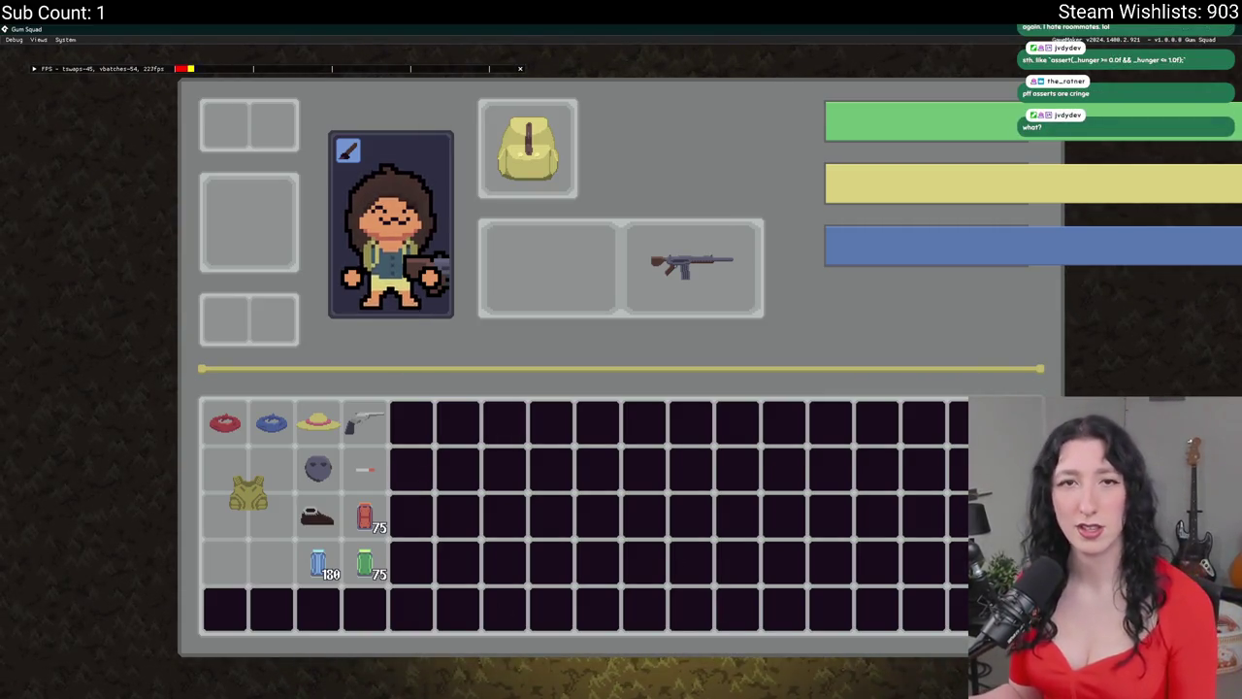
- Wrap the (current_time * 0.001) terms on lines 110–112 in sin() and save
key("alt+Tab")
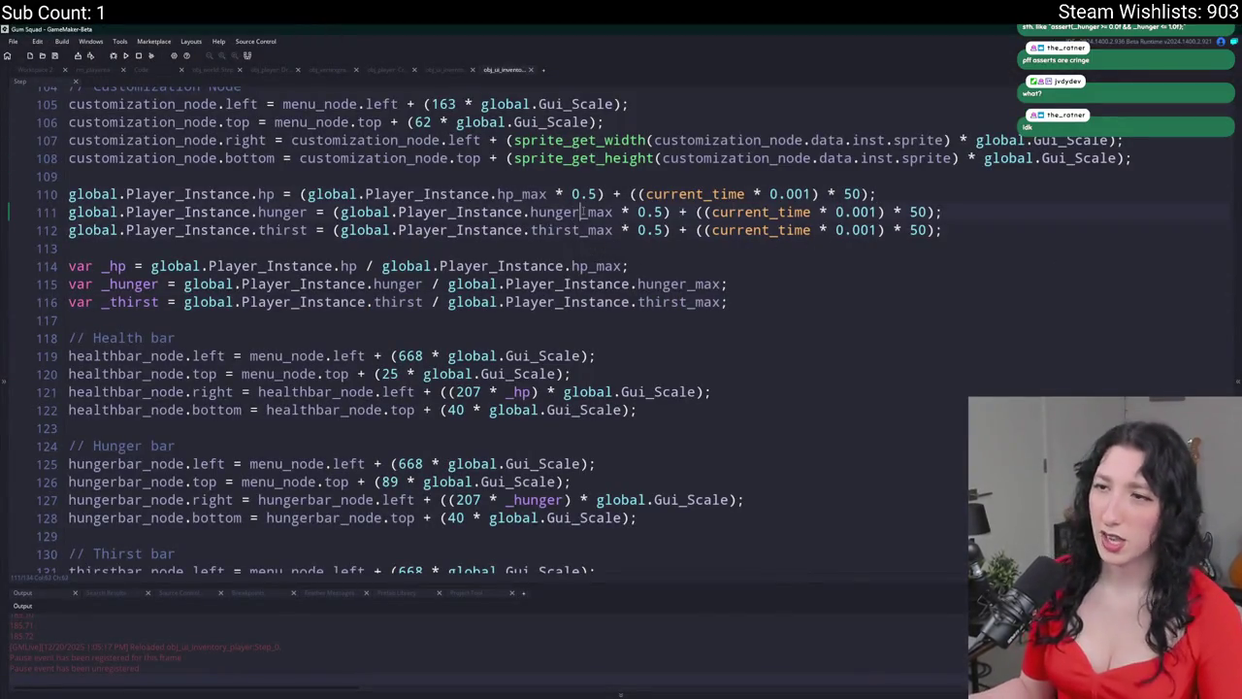
left_click(697, 212)
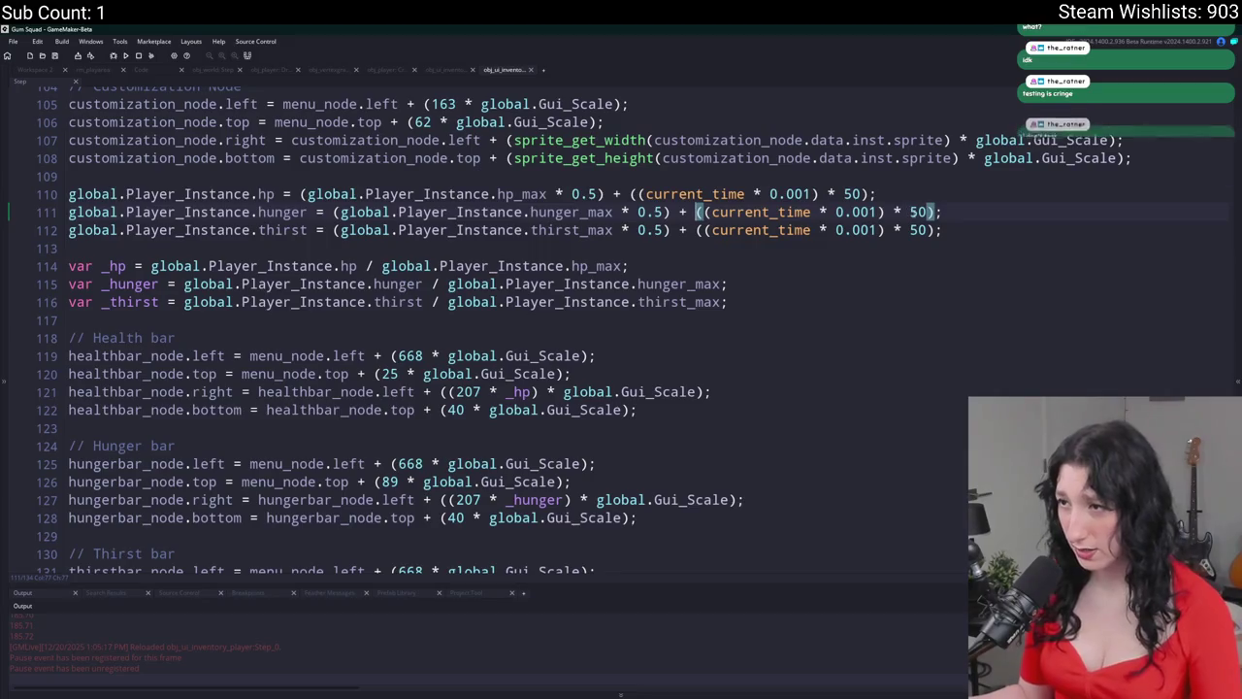
left_click_drag(695, 211, 941, 213)
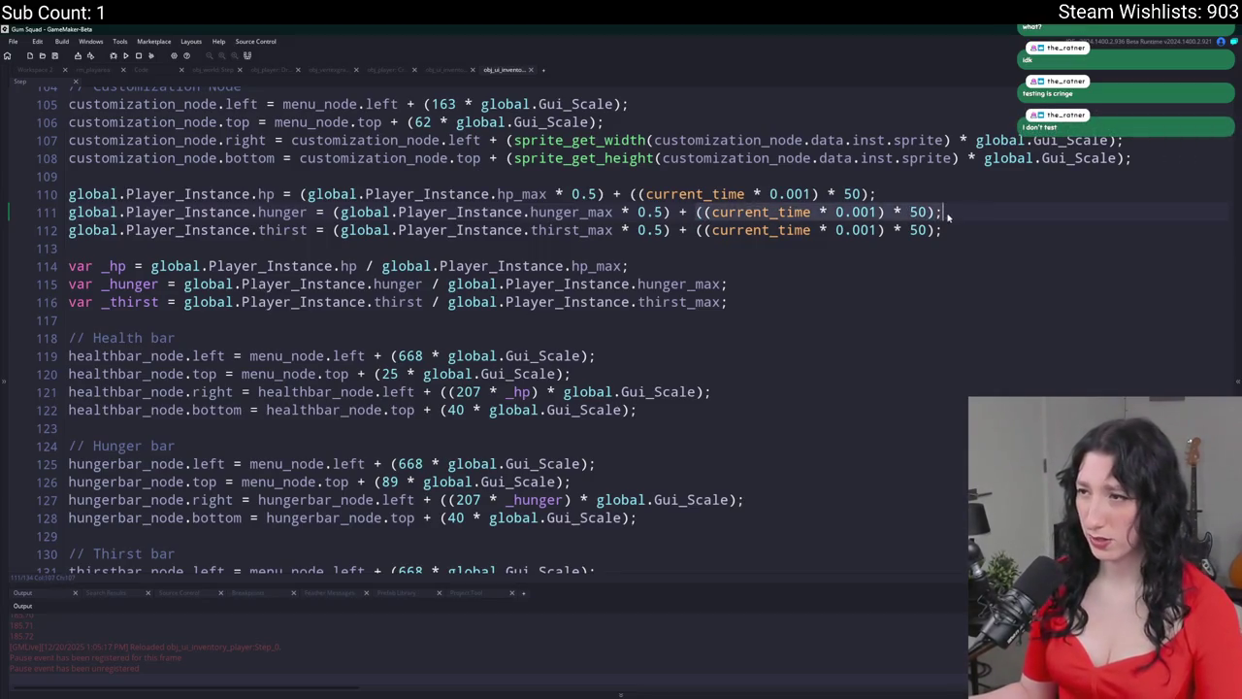
left_click(949, 230)
key("Return")
key("Return")
type("log(((current_time * 0.001) * 50));")
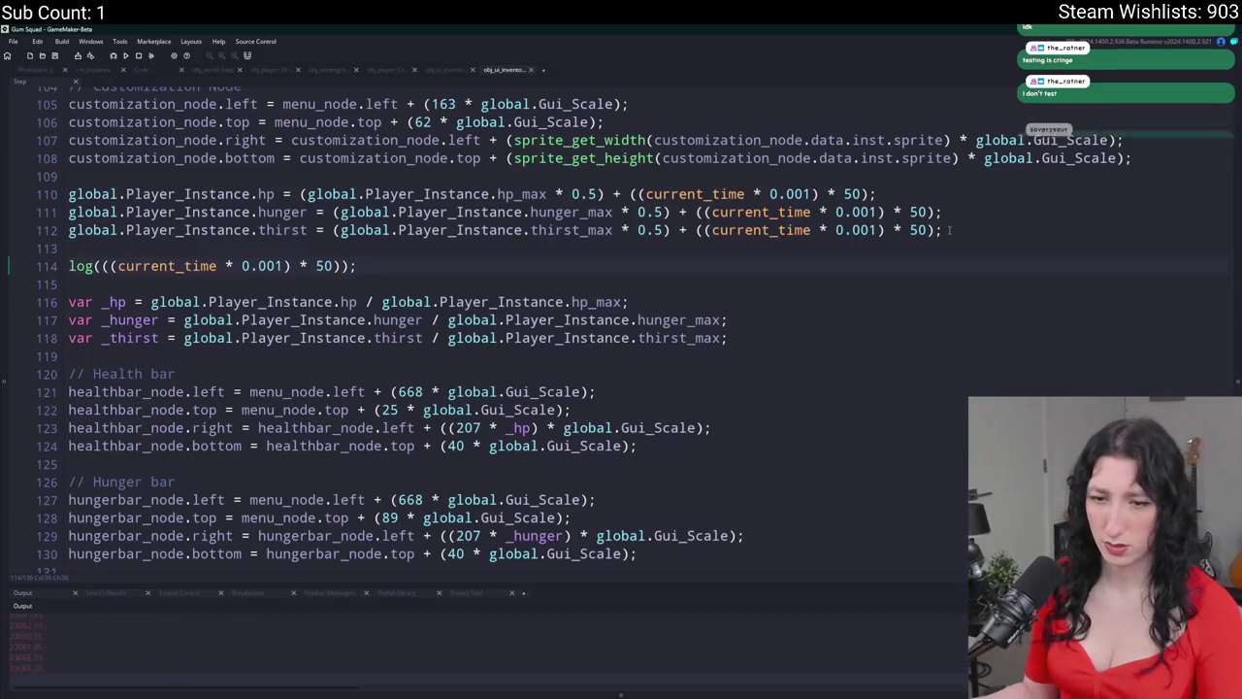
mouse_move(794, 212)
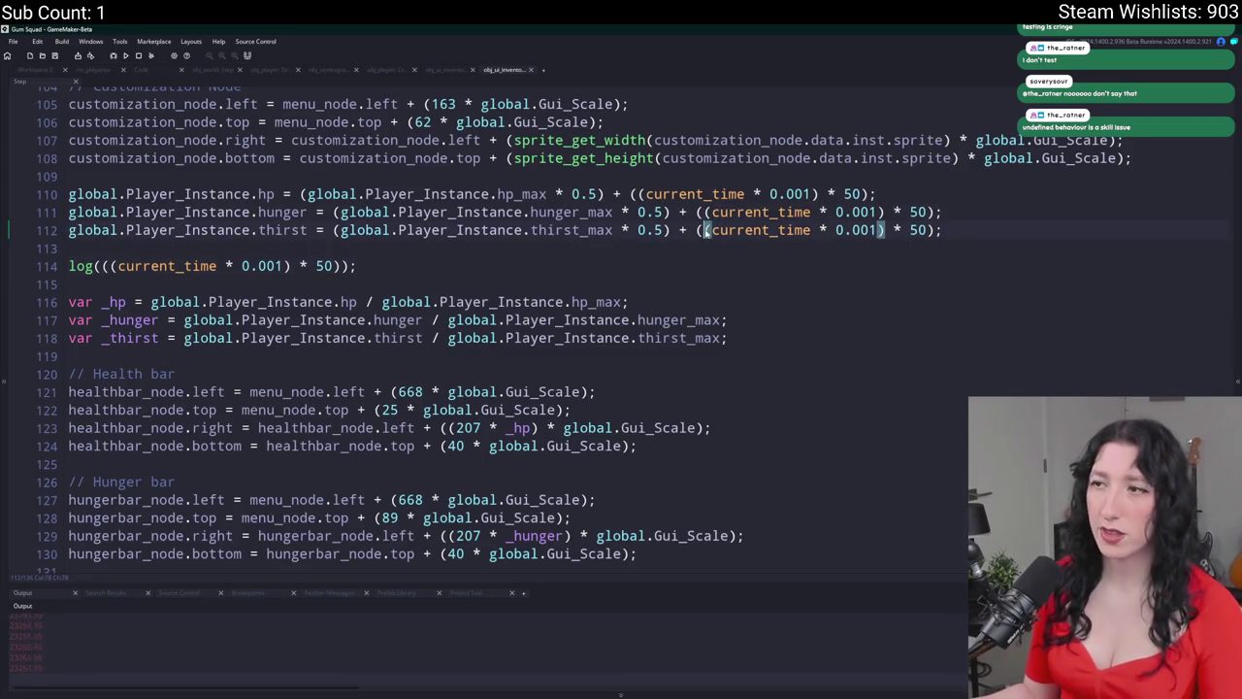
type("sin")
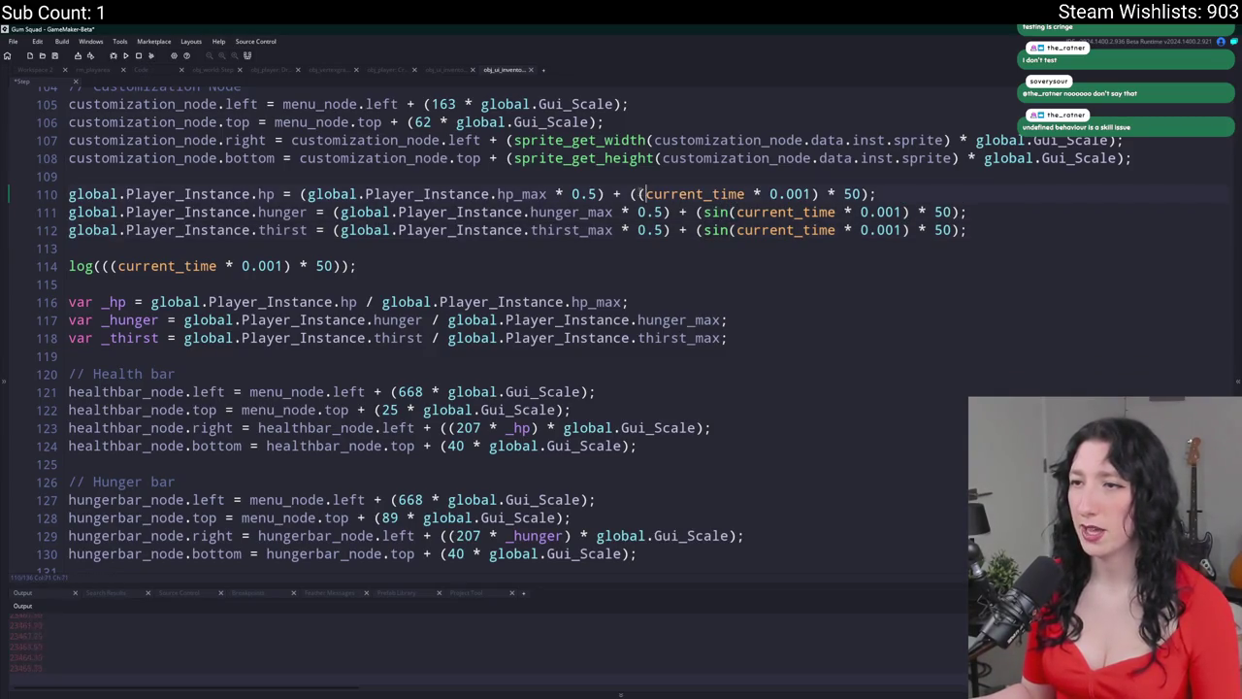
type("sin")
key("ctrl+s")
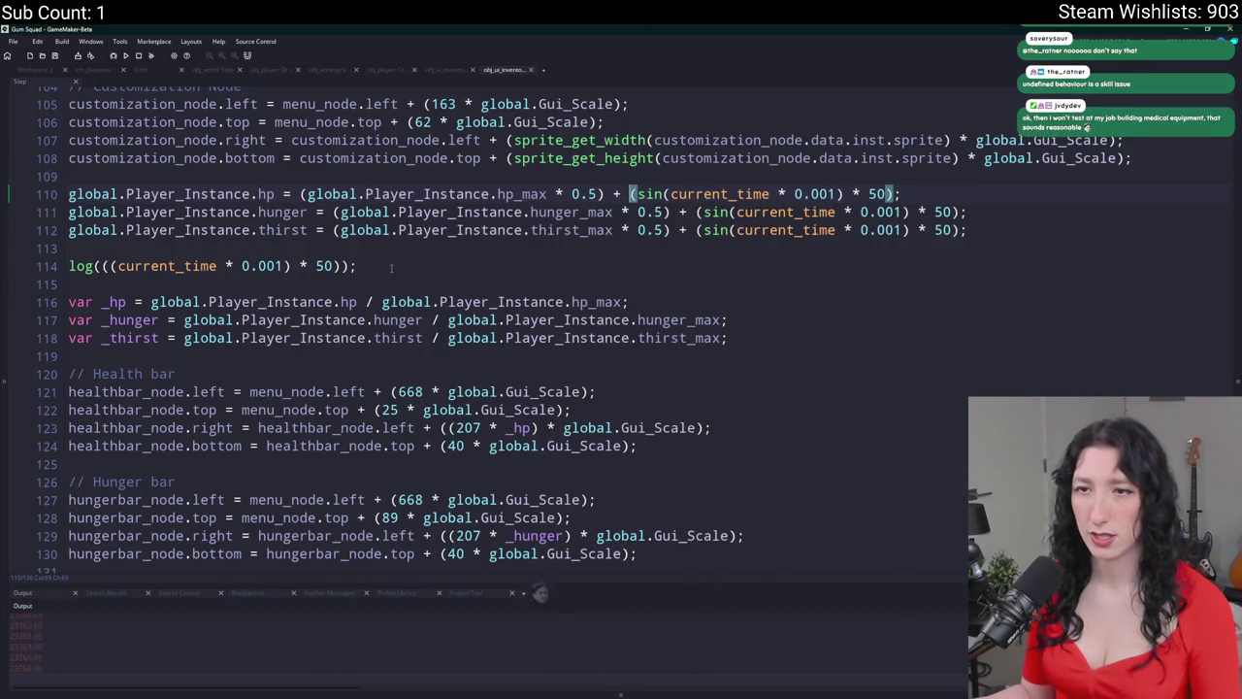
- Delete the temporary log line from the Step event
left_click_drag(391, 268, 290, 248)
key("BackSpace")
key("BackSpace")
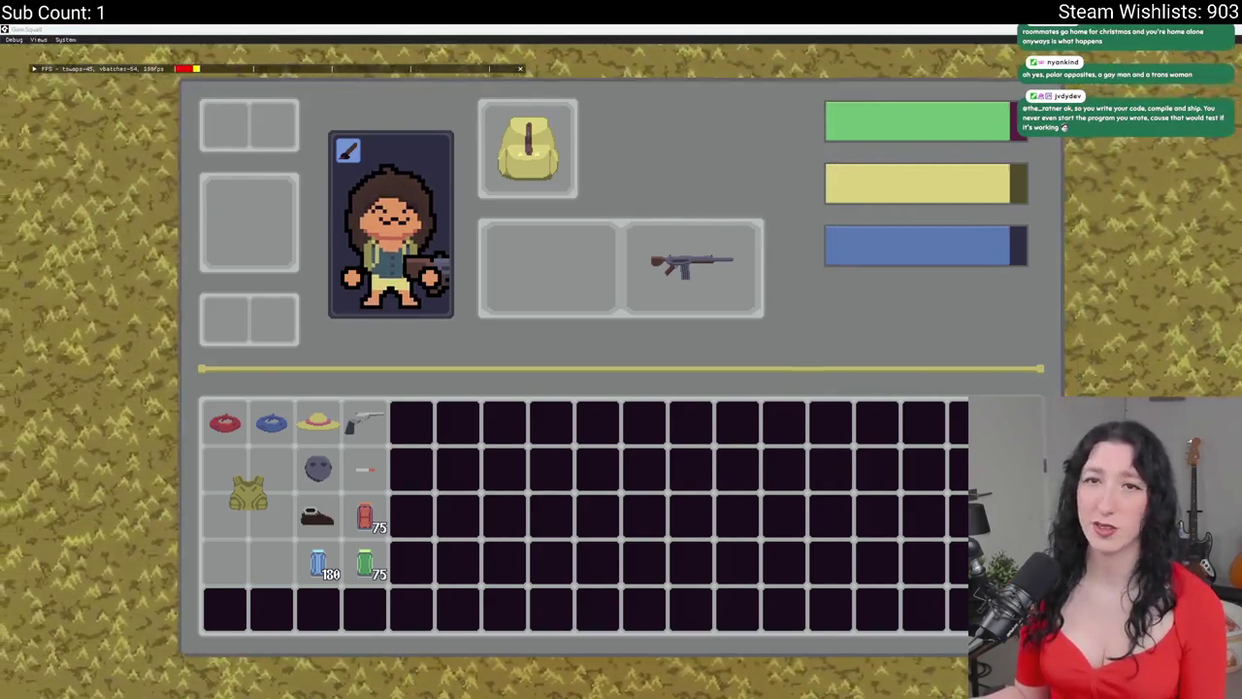
key("alt+Tab")
left_click(567, 50)
type("youtube.com")
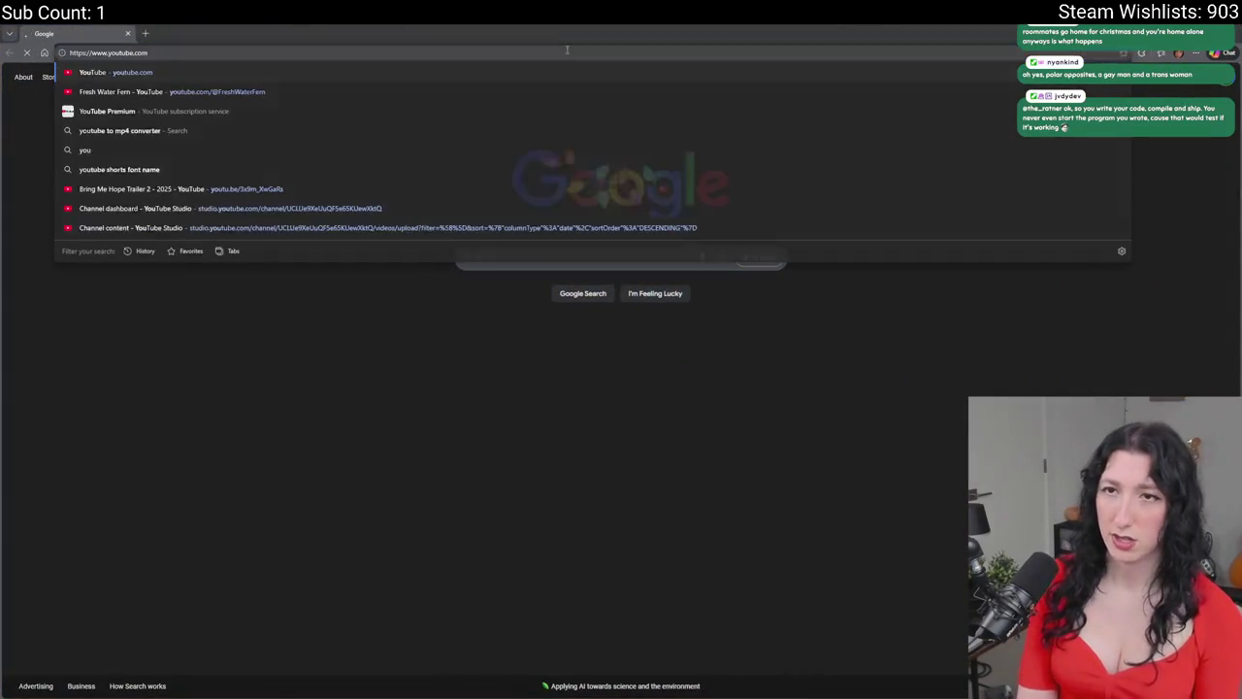
key("Return")
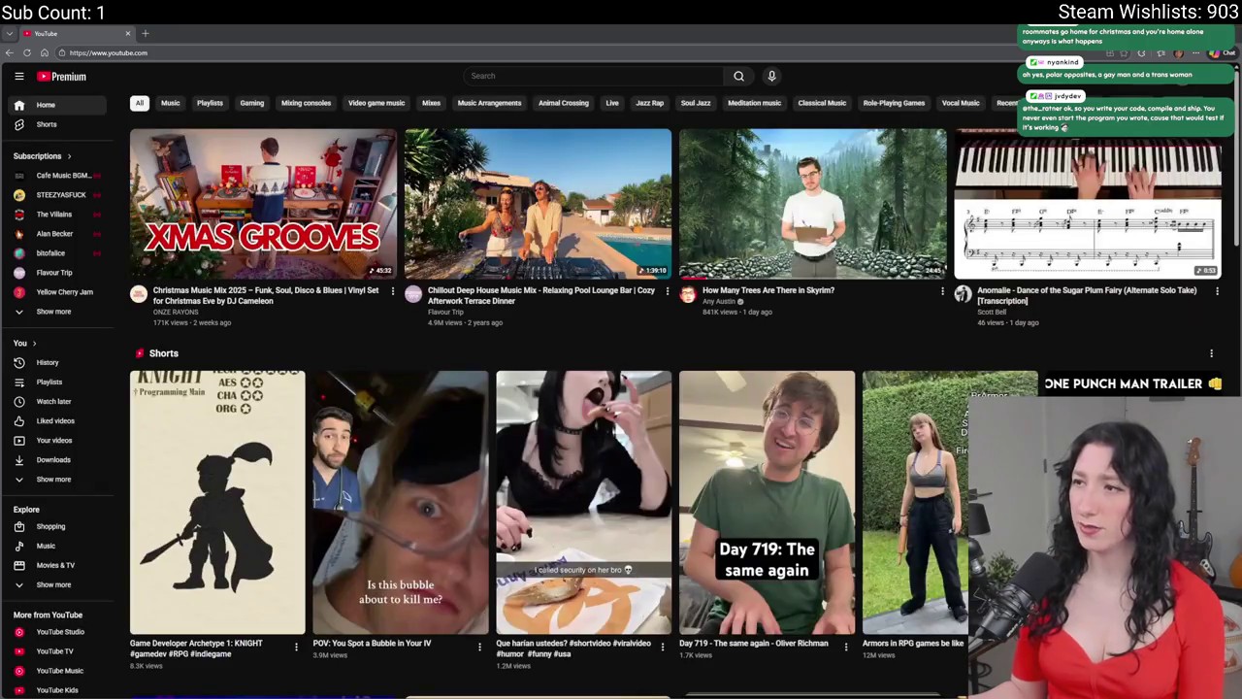
left_click(1147, 78)
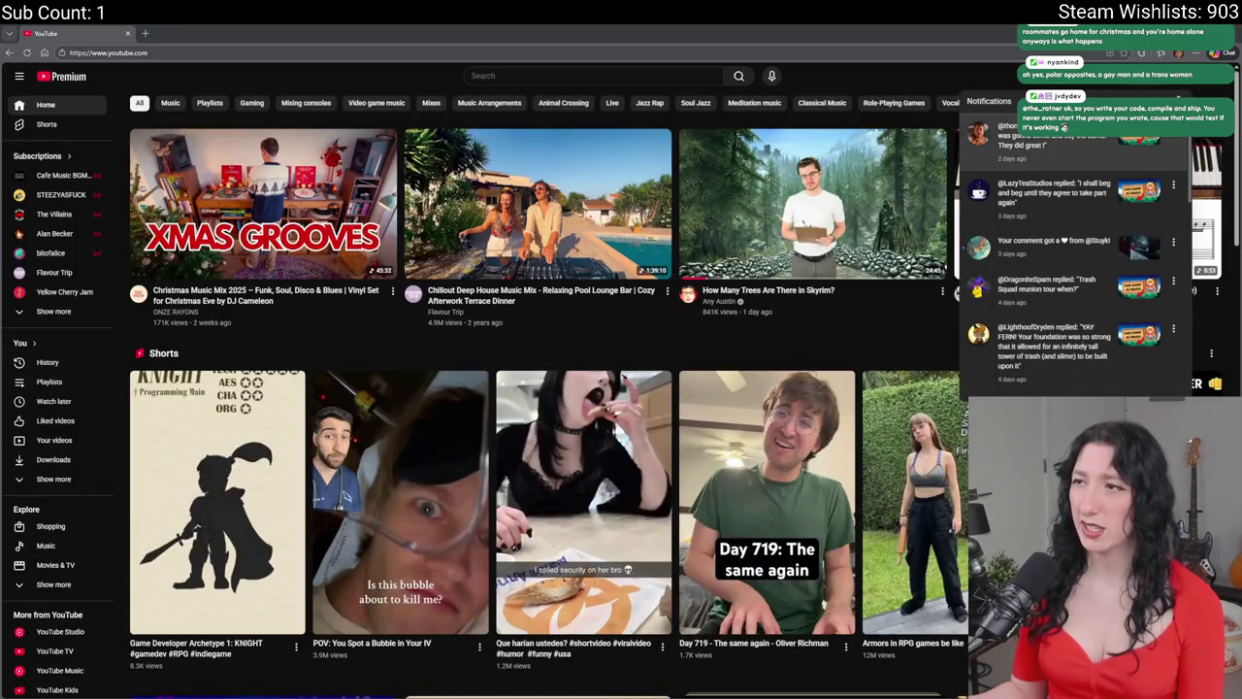
left_click(1000, 141)
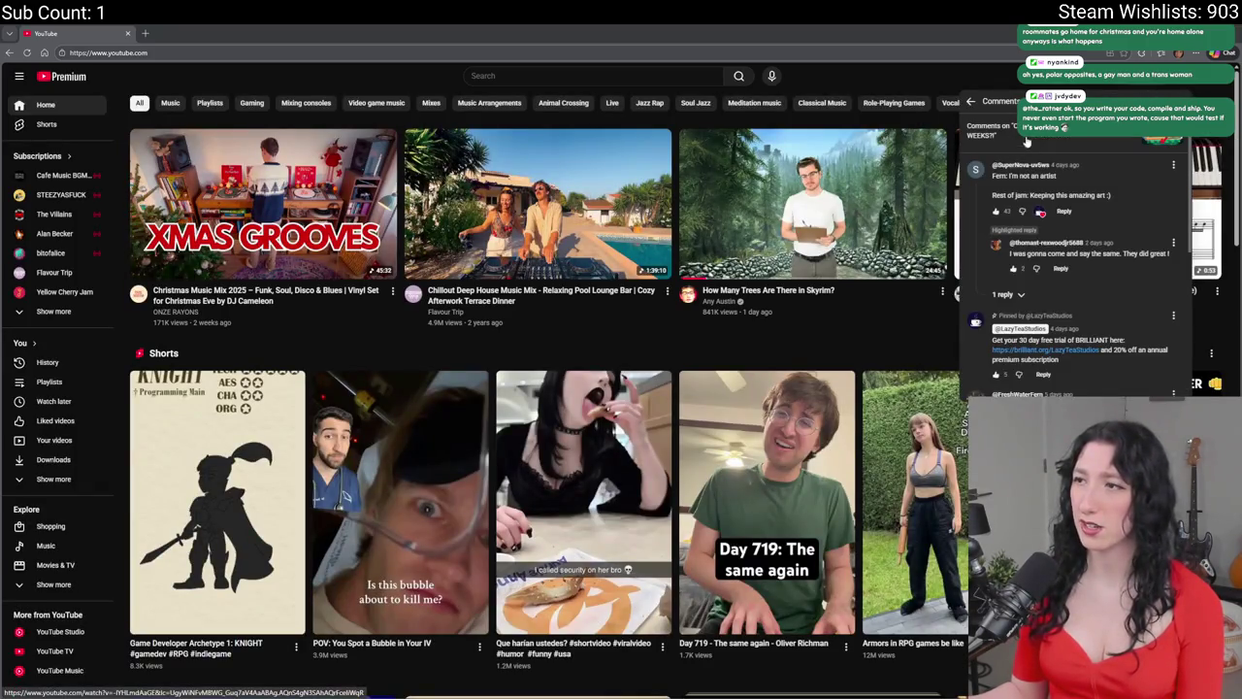
left_click(1027, 141)
scroll(716, 122, "down", 3)
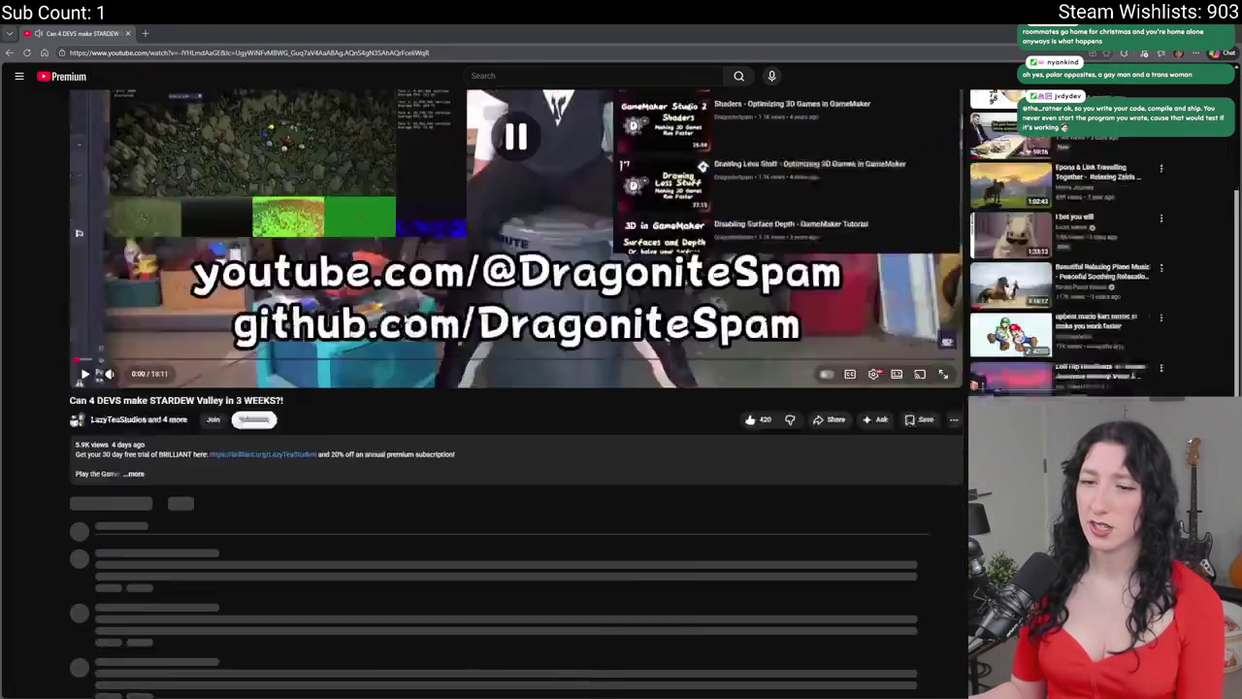
scroll(398, 306, "down", 15)
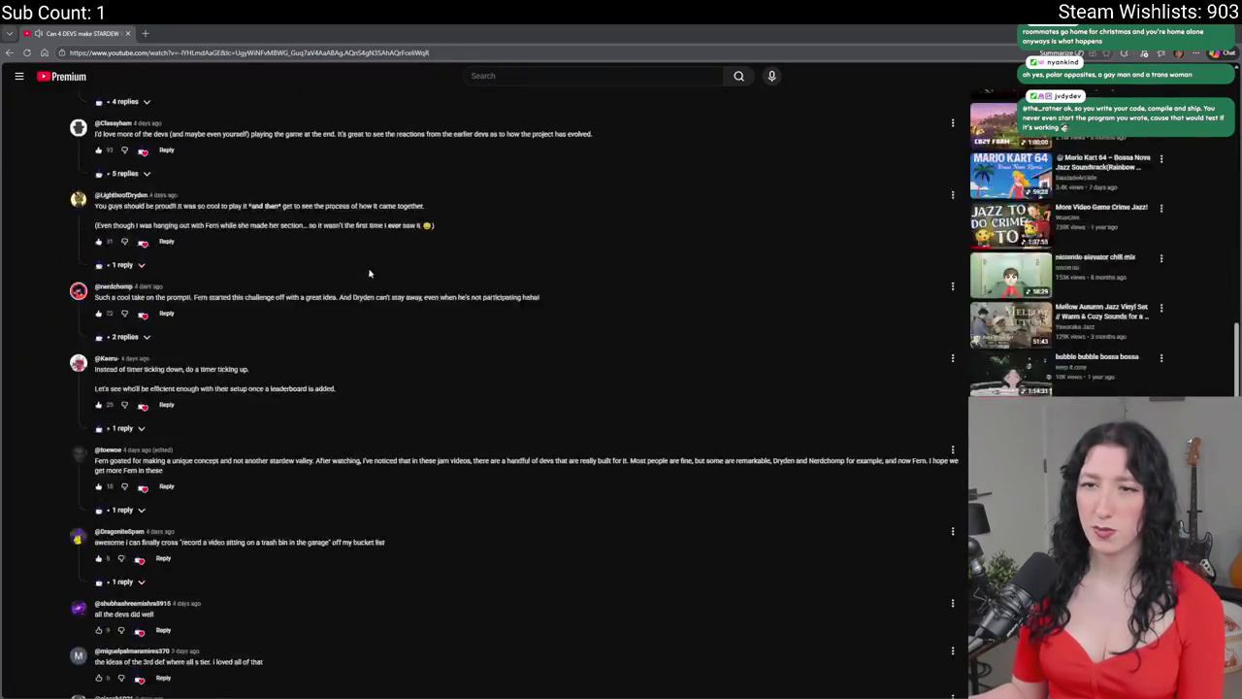
scroll(369, 274, "down", 10)
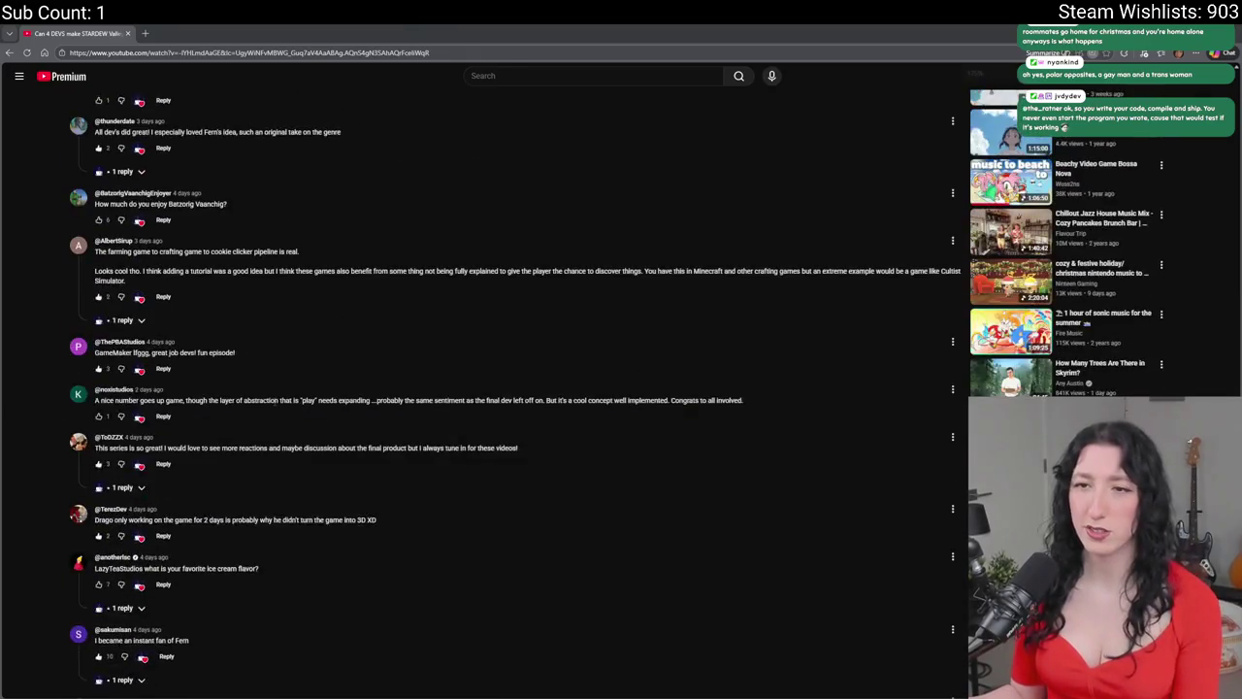
scroll(282, 402, "down", 10)
scroll(292, 401, "down", 7)
scroll(276, 368, "up", 3)
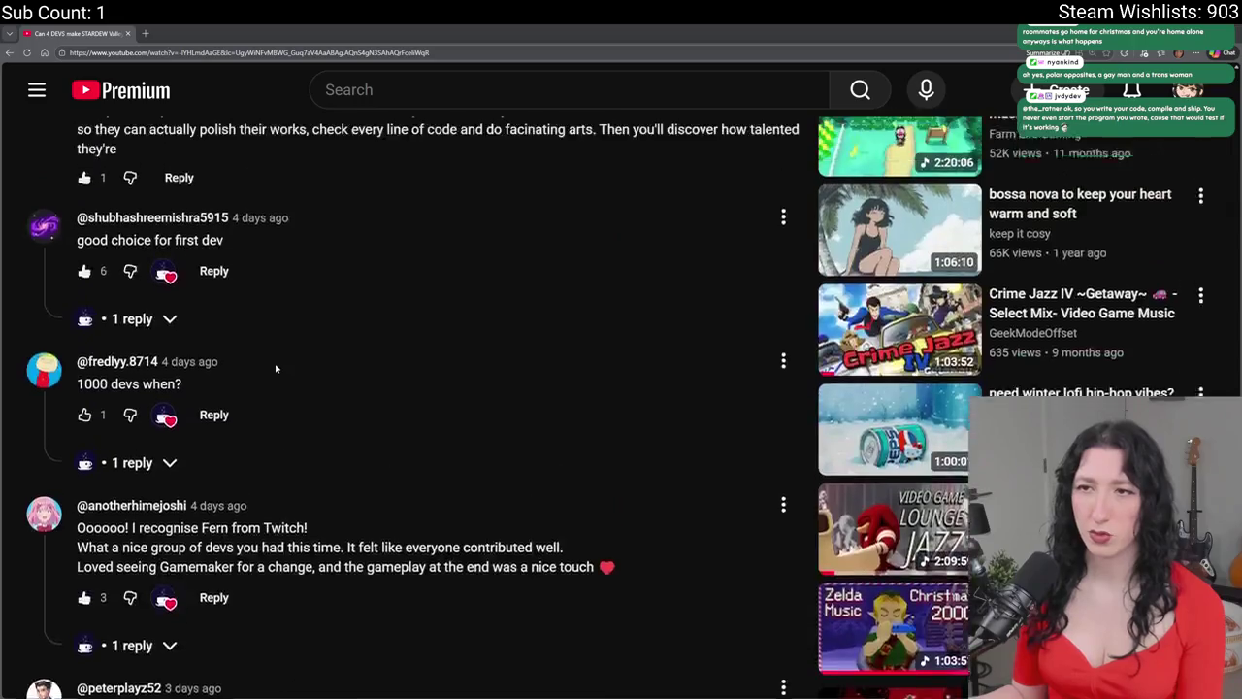
scroll(558, 313, "up", 2)
scroll(696, 320, "down", 7)
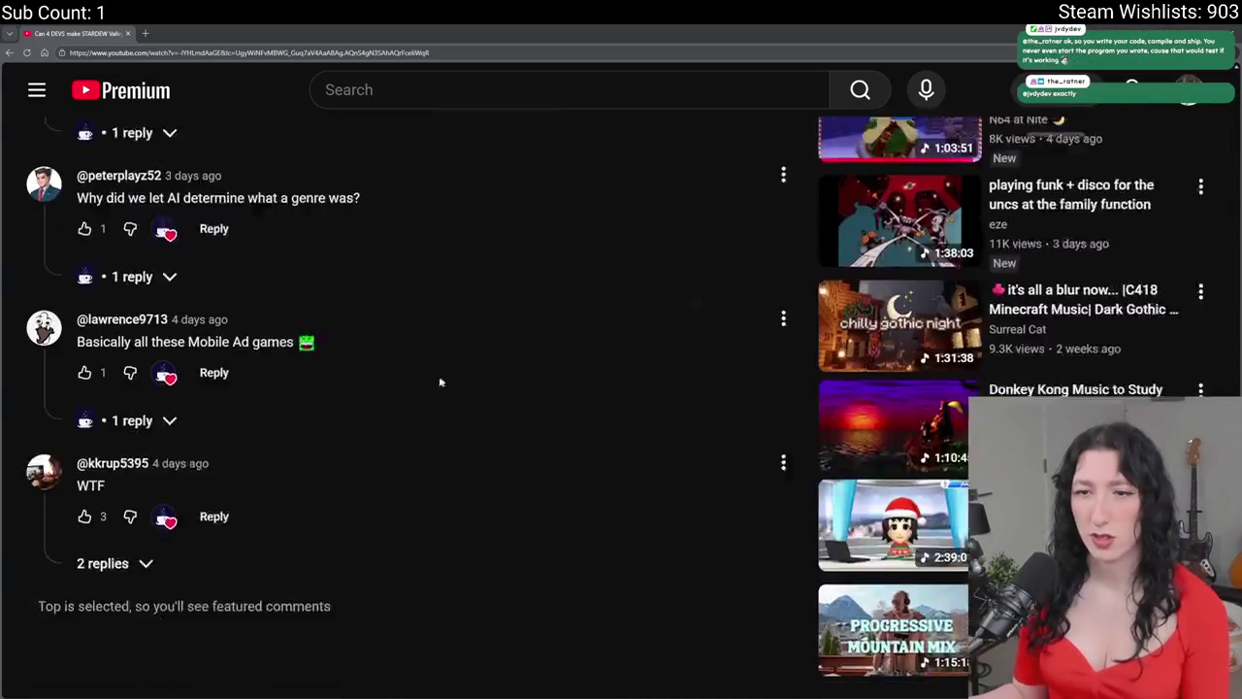
scroll(696, 321, "up", 3)
scroll(696, 321, "up", 5)
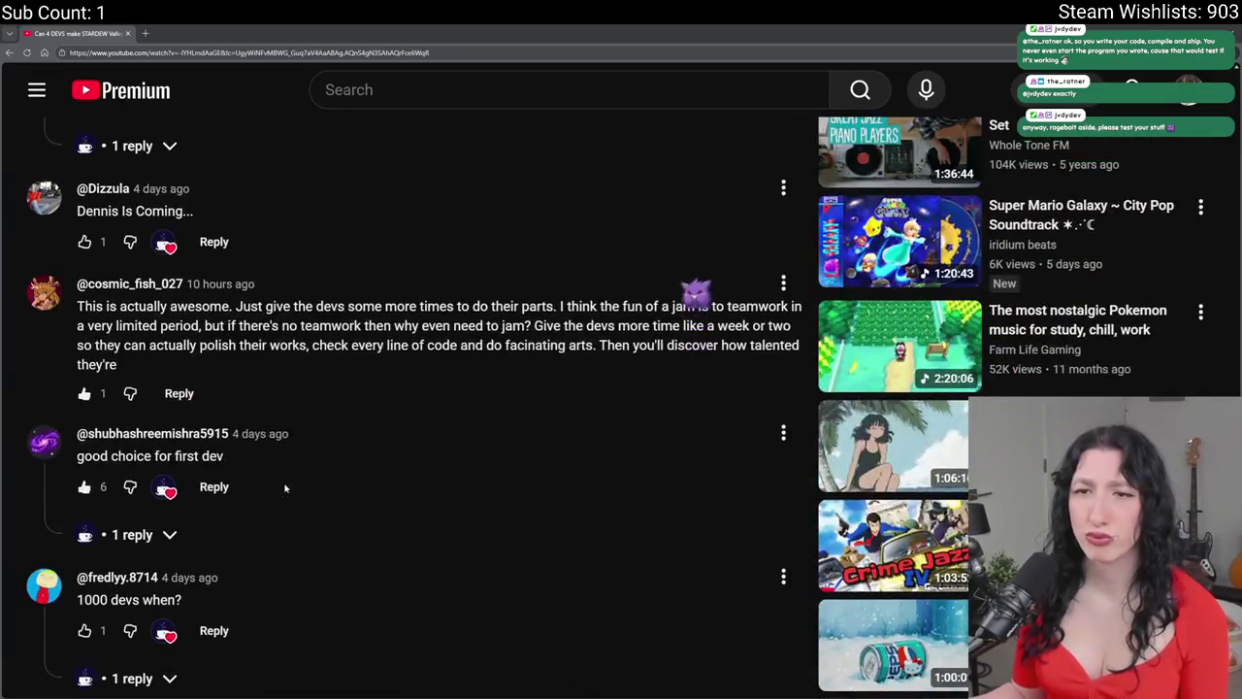
scroll(284, 488, "up", 5)
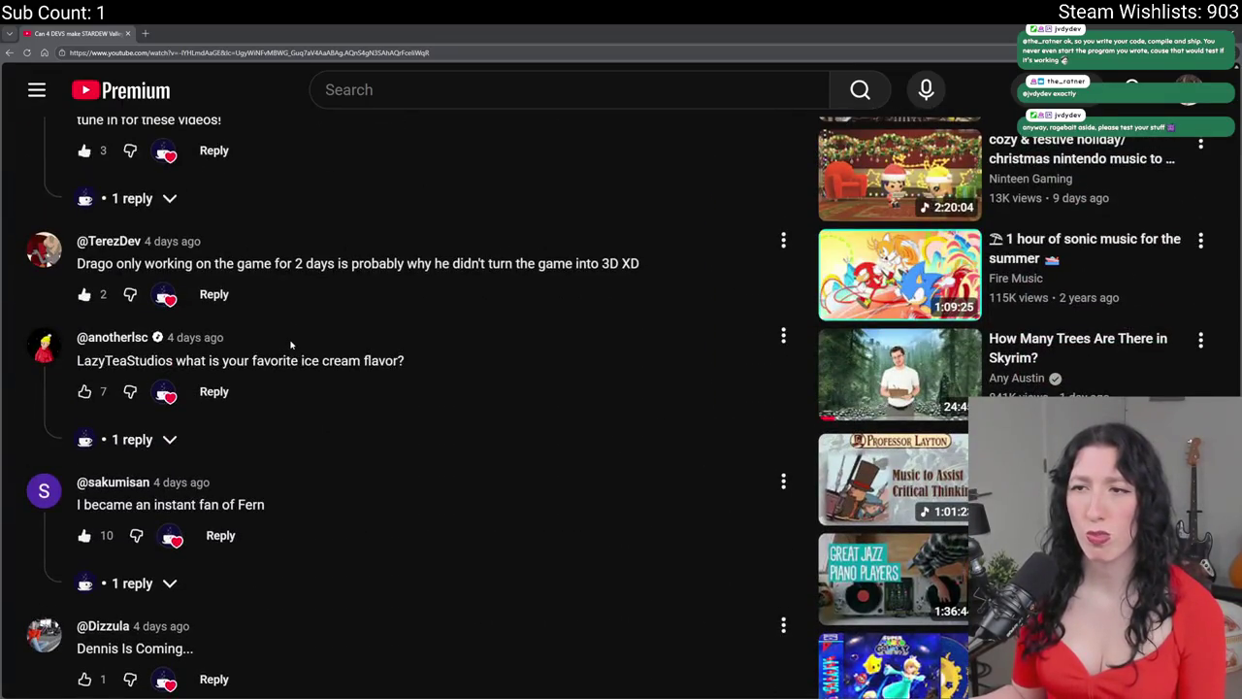
scroll(291, 344, "up", 3)
scroll(275, 388, "up", 1)
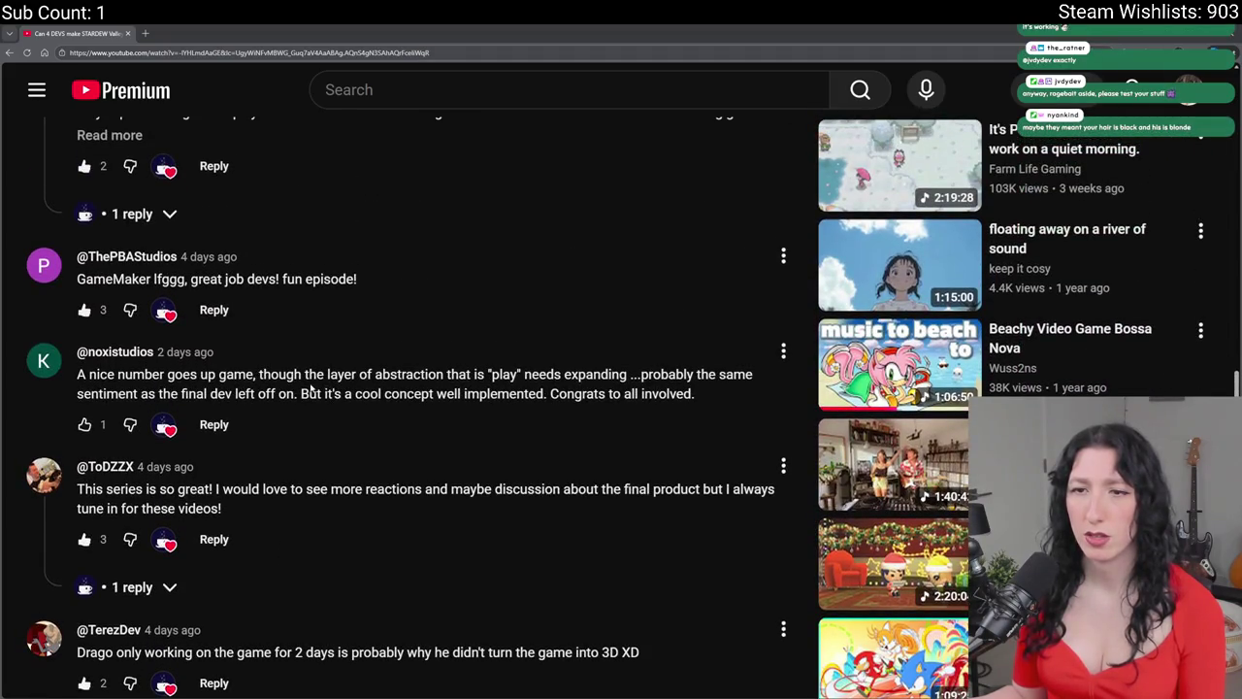
scroll(314, 372, "up", 2)
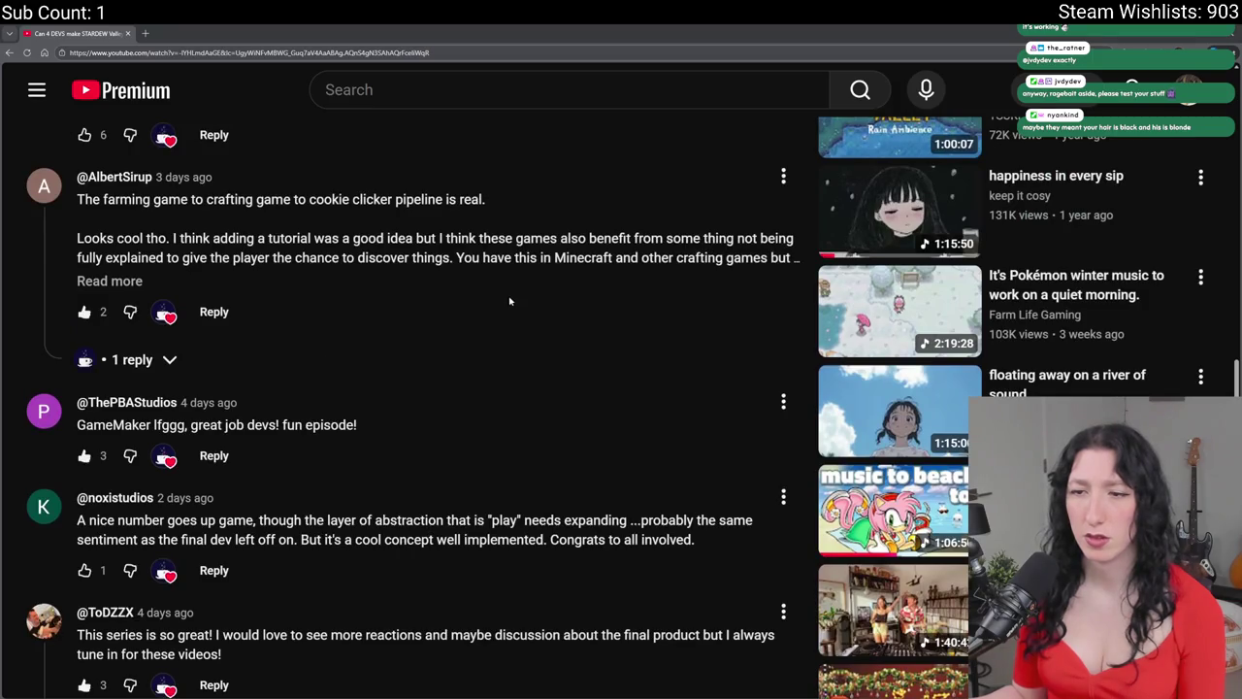
scroll(511, 307, "up", 1)
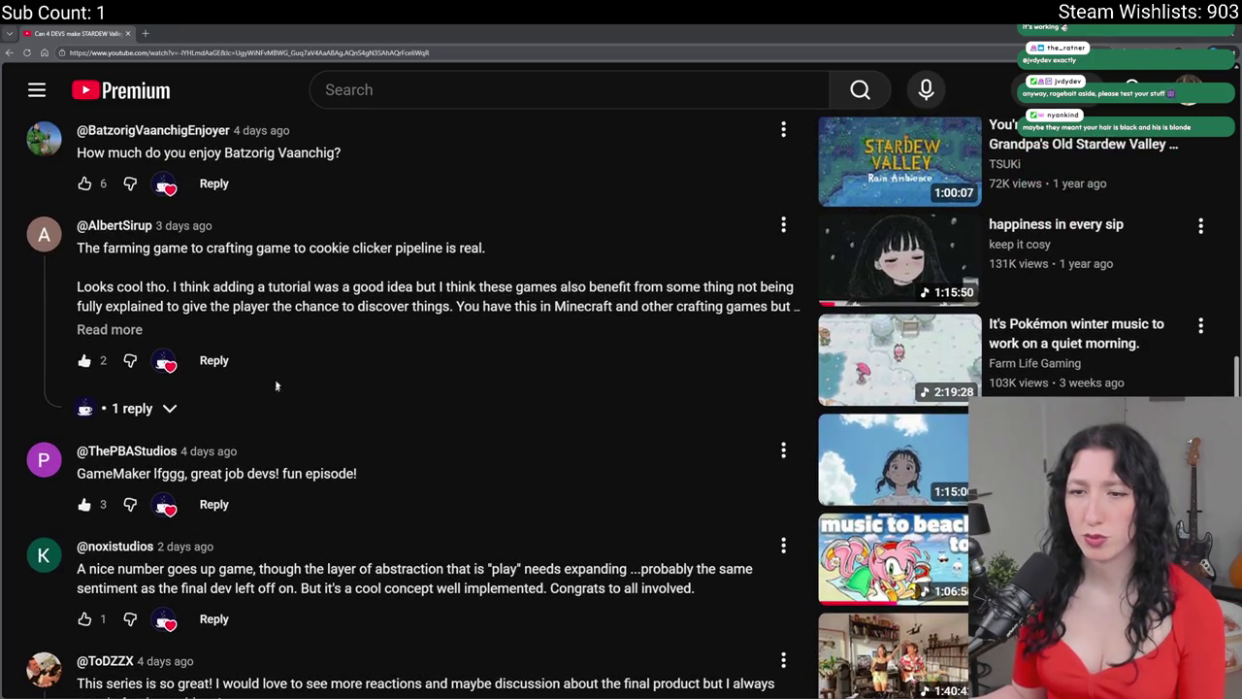
scroll(237, 517, "up", 5)
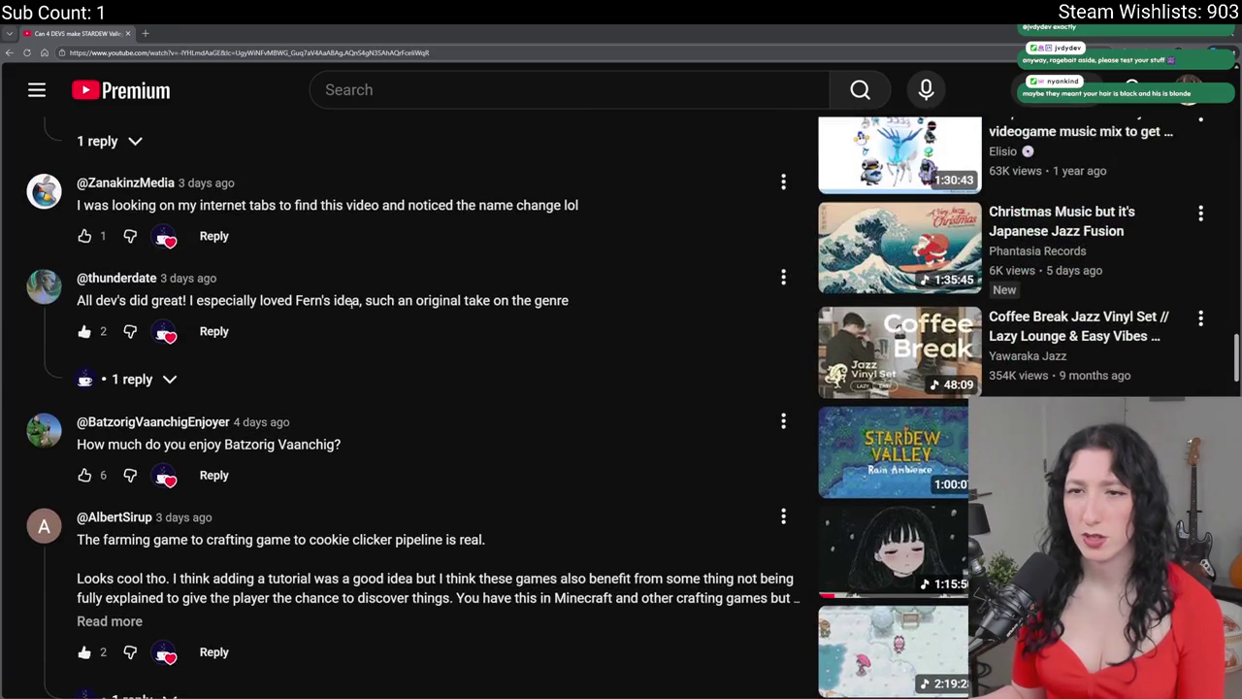
scroll(237, 518, "up", 4)
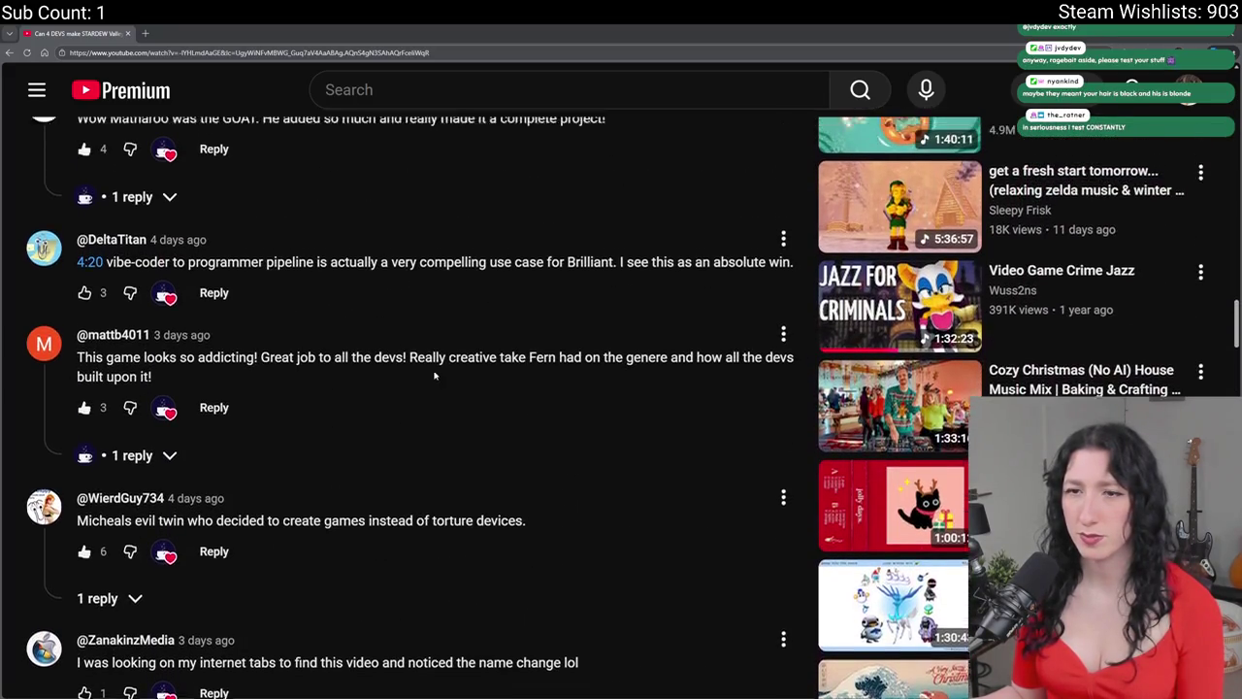
scroll(181, 427, "up", 3)
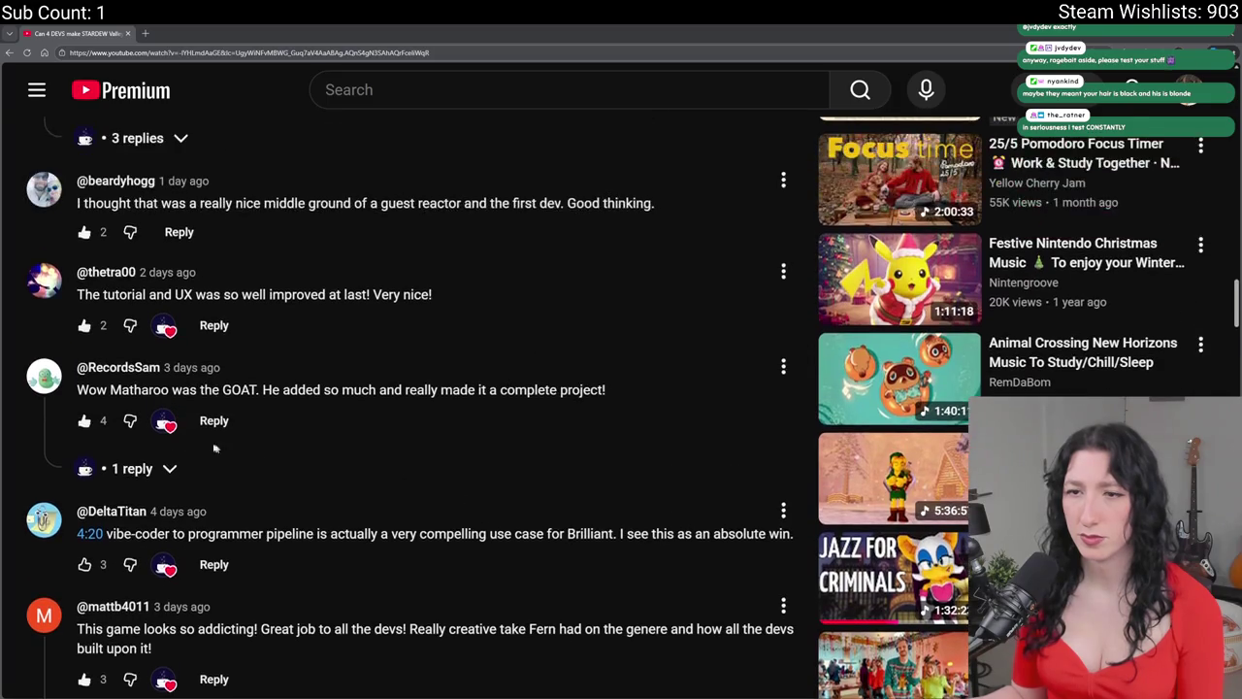
scroll(340, 417, "up", 3)
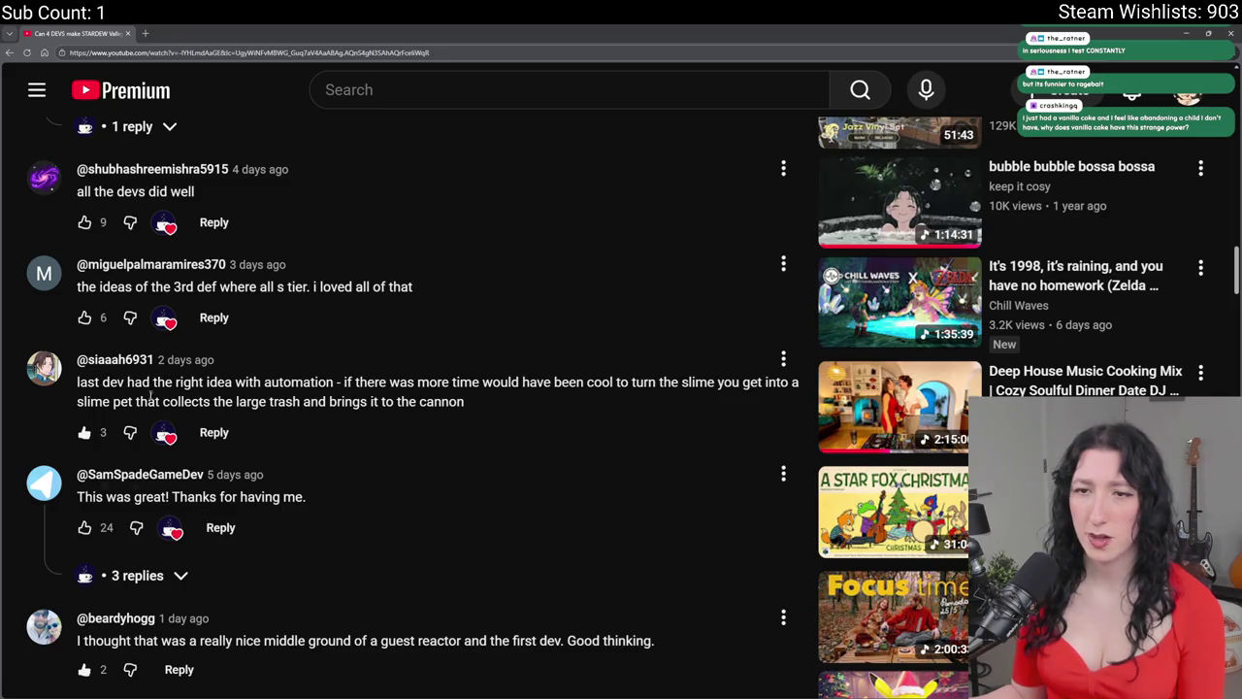
scroll(152, 398, "up", 4)
scroll(525, 467, "up", 2)
scroll(560, 484, "up", 3)
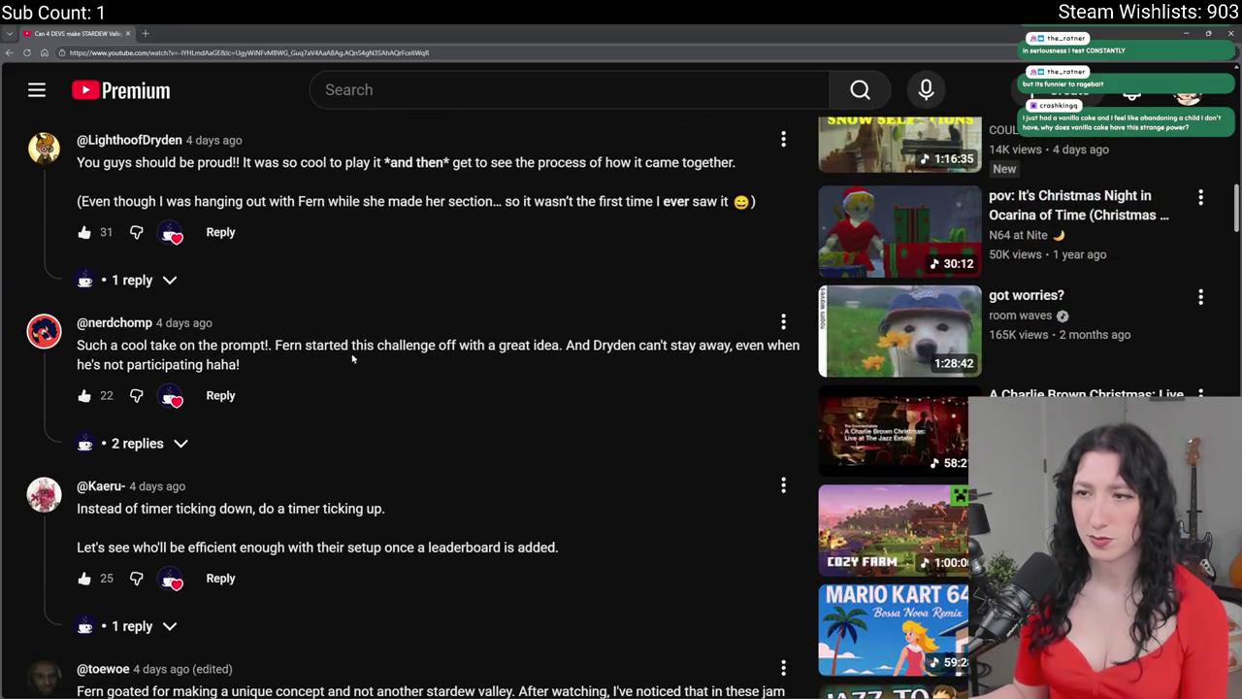
scroll(525, 380, "up", 1)
scroll(432, 316, "up", 7)
scroll(291, 465, "down", 3)
key("ctrl+0")
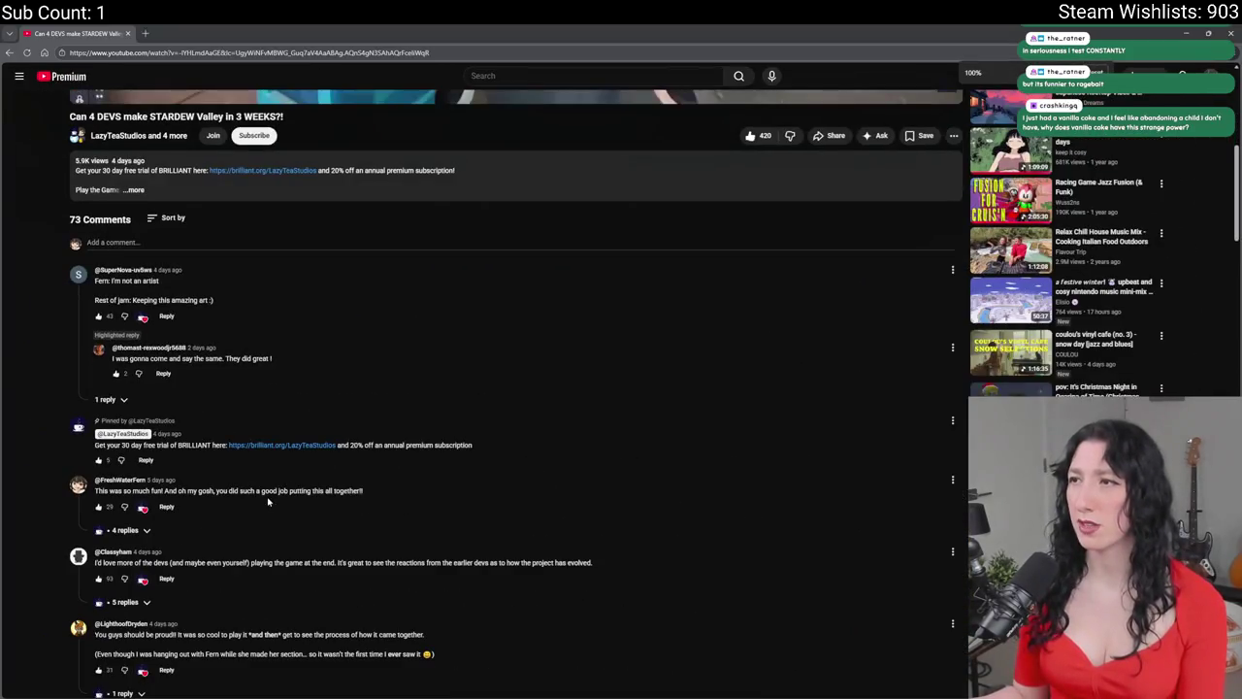
left_click(129, 33)
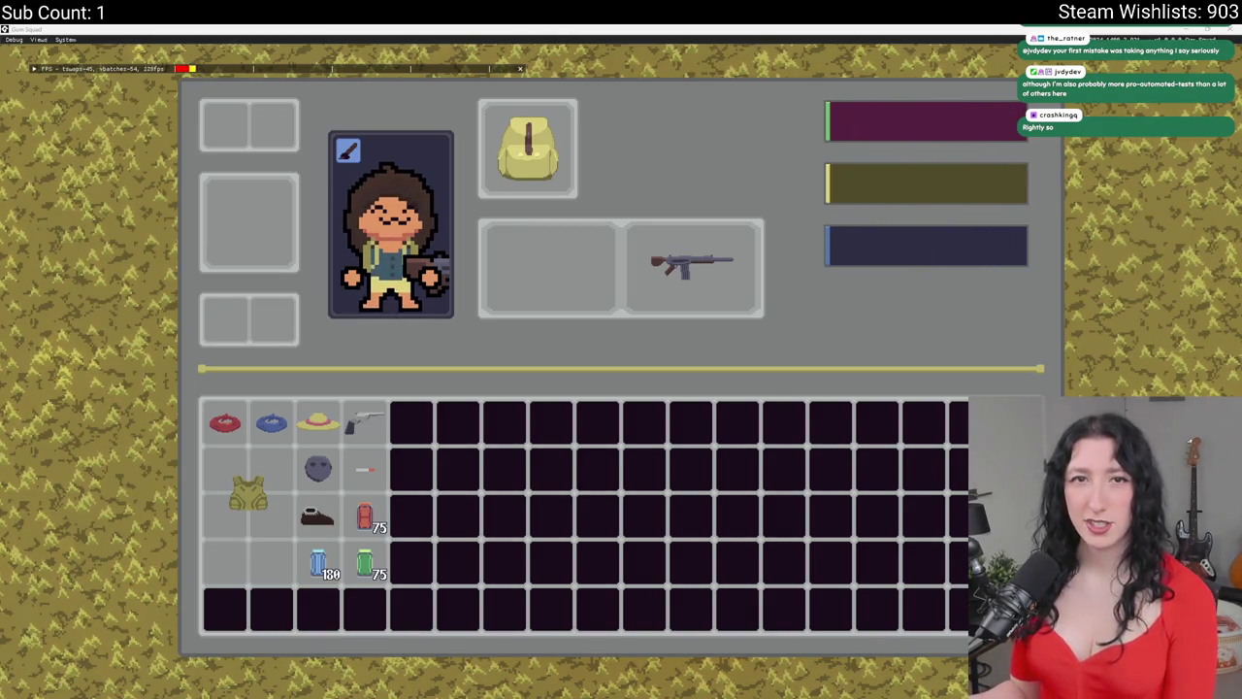
- Close the inventory, walk with W and A, reopen it to check the animated bars, then return to GameMaker
key("Tab")
key("w")
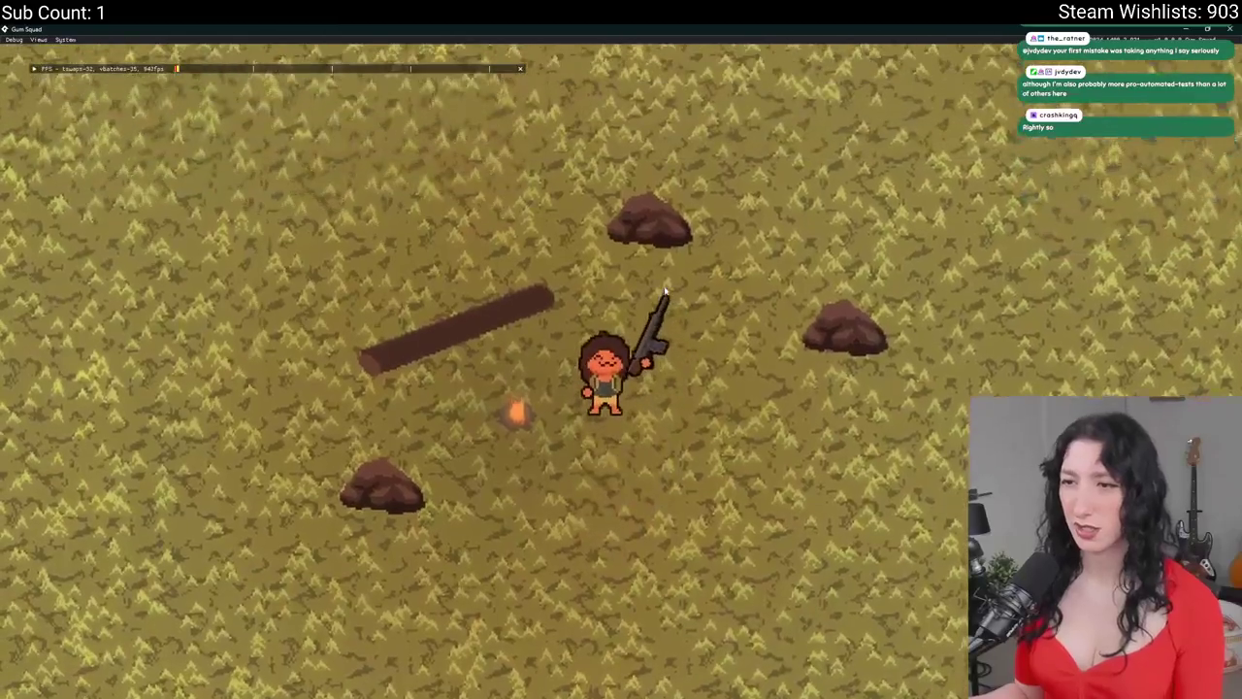
key("w")
key("a")
key("Tab")
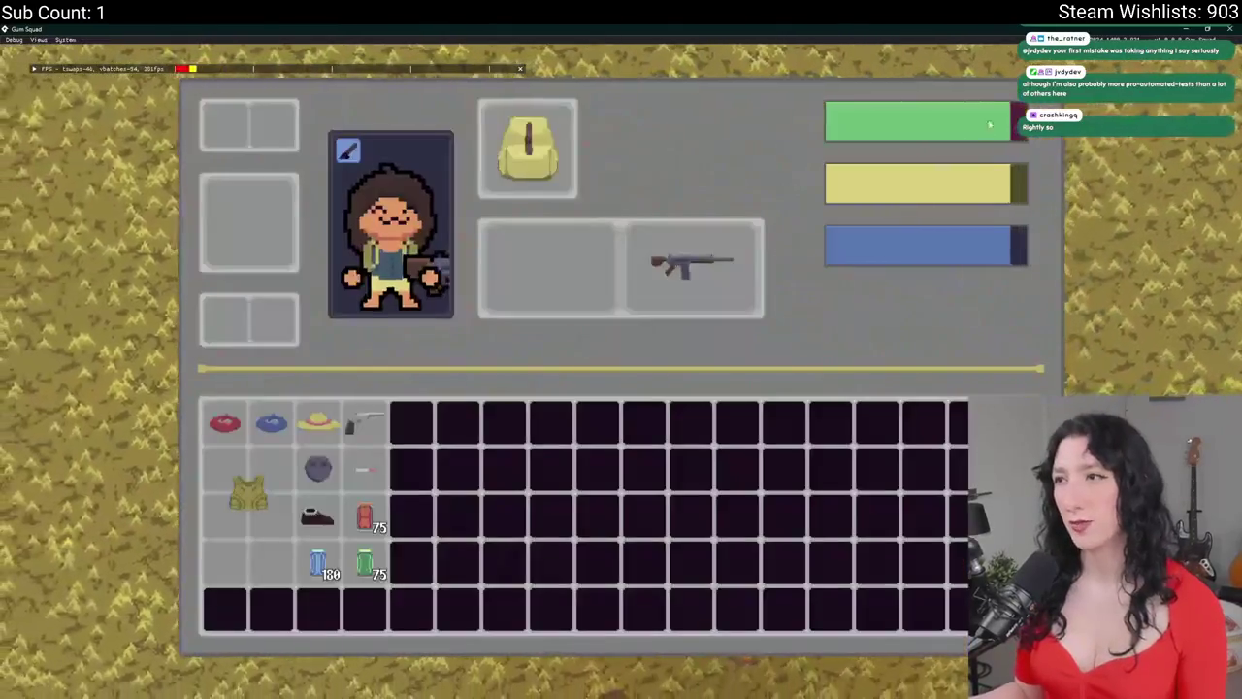
key("alt+Tab")
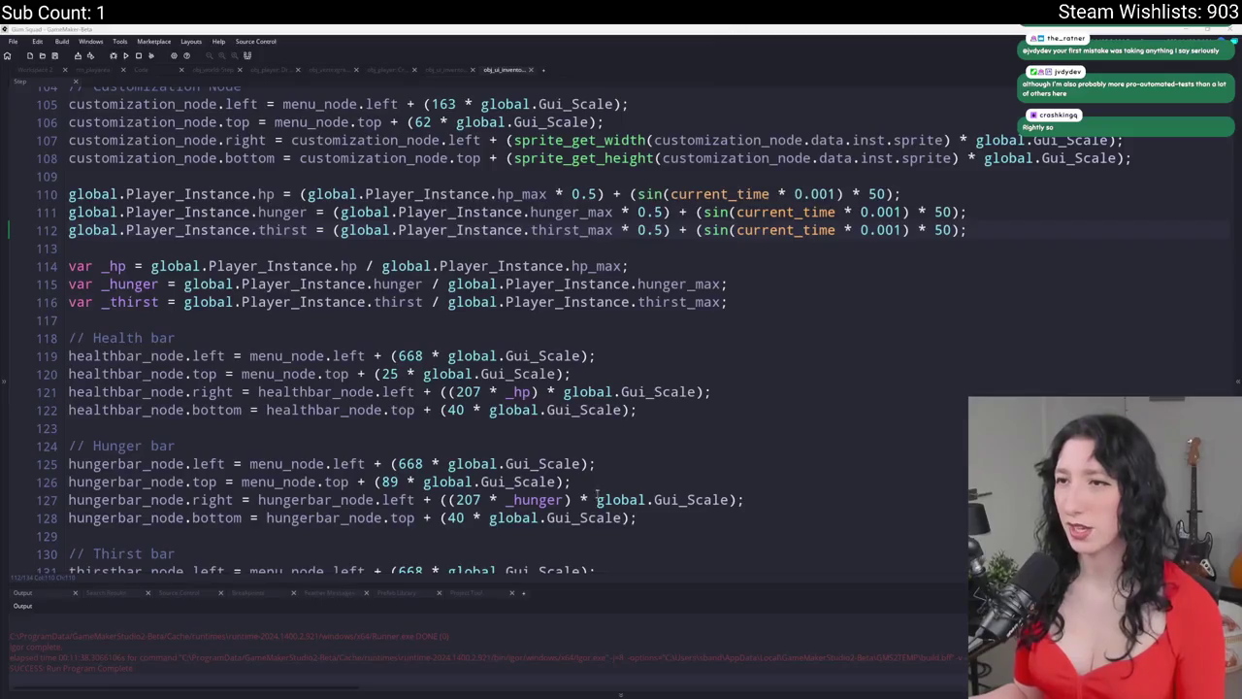
- Delete the three test lines that oscillate hp, hunger and thirst, plus the leftover blank line
scroll(323, 236, "up", 2)
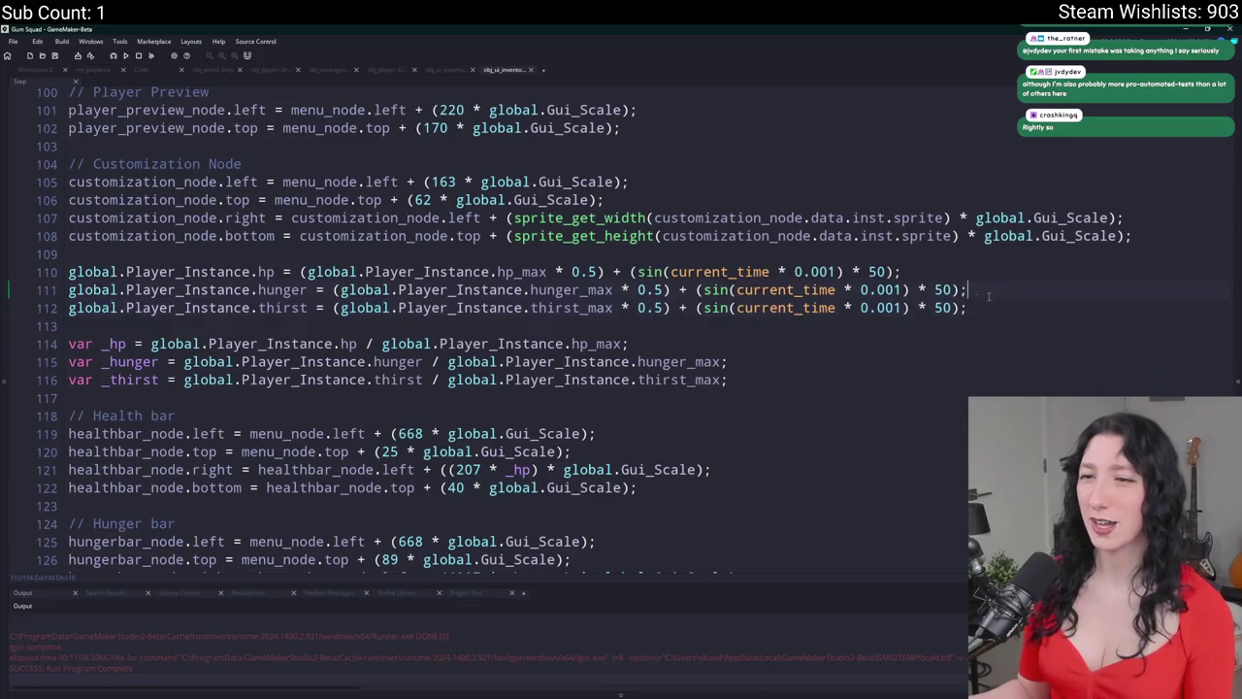
left_click(601, 271)
mouse_move(974, 301)
left_mouse_down()
mouse_move(194, 267)
mouse_move(388, 219)
mouse_move(259, 255)
left_mouse_up()
key("Delete")
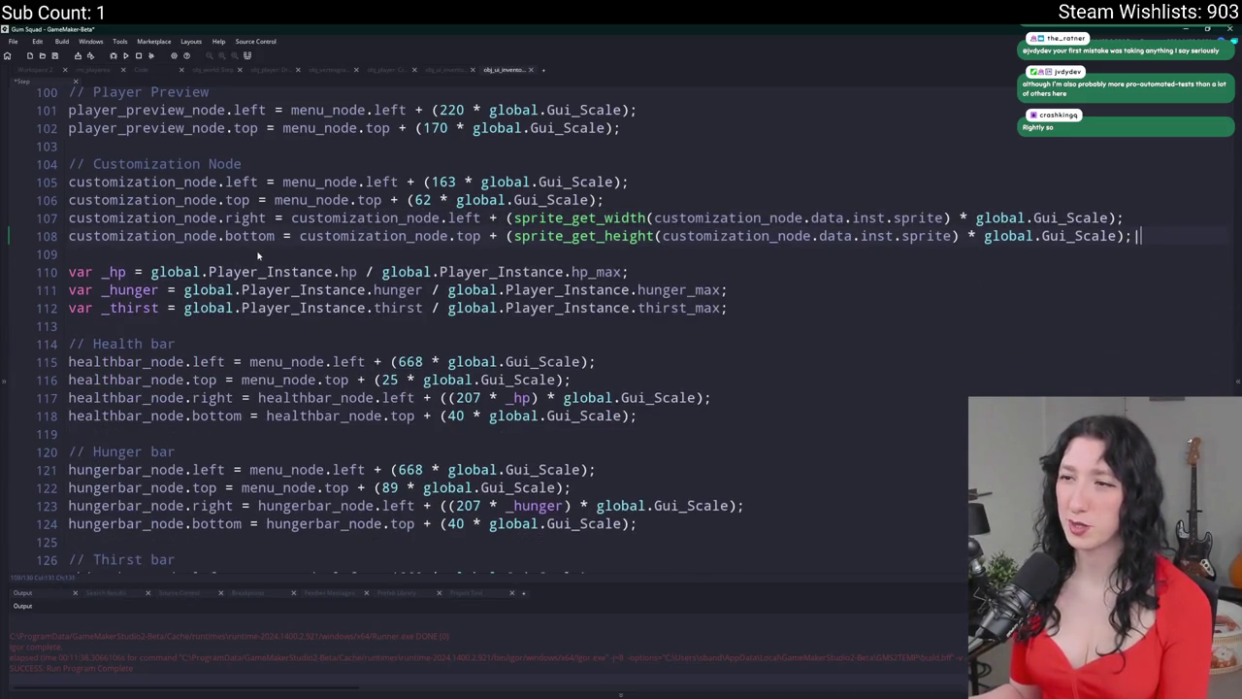
key("BackSpace")
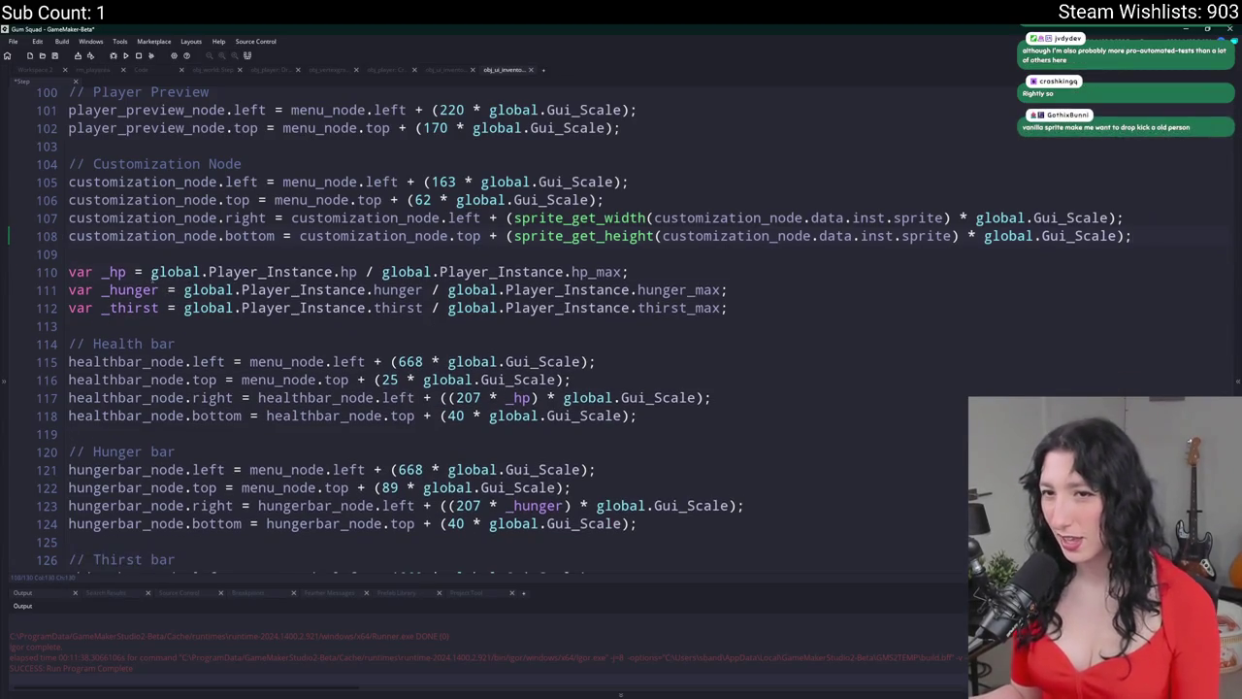
- Wrap the health ratio in clamp(..., 0, 1)
type("clam;ppi")
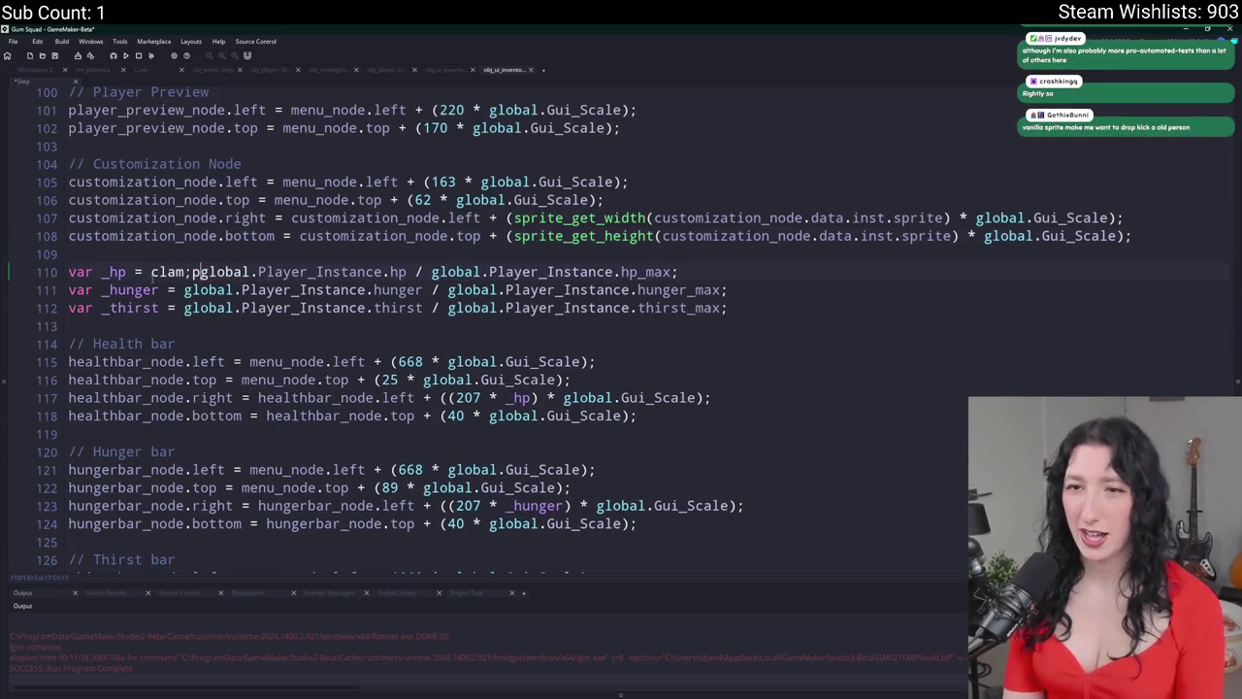
key("BackSpace")
key("BackSpace")
key("BackSpace")
type("p(")
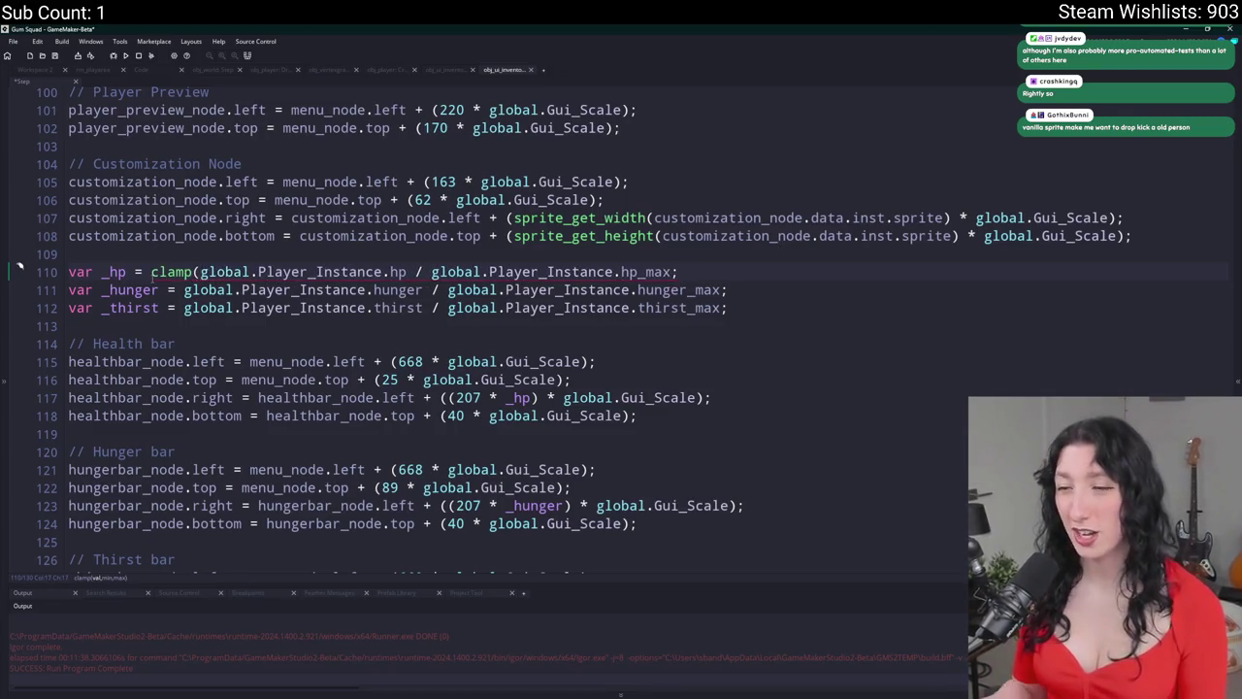
left_click(676, 272)
type(",0,1")
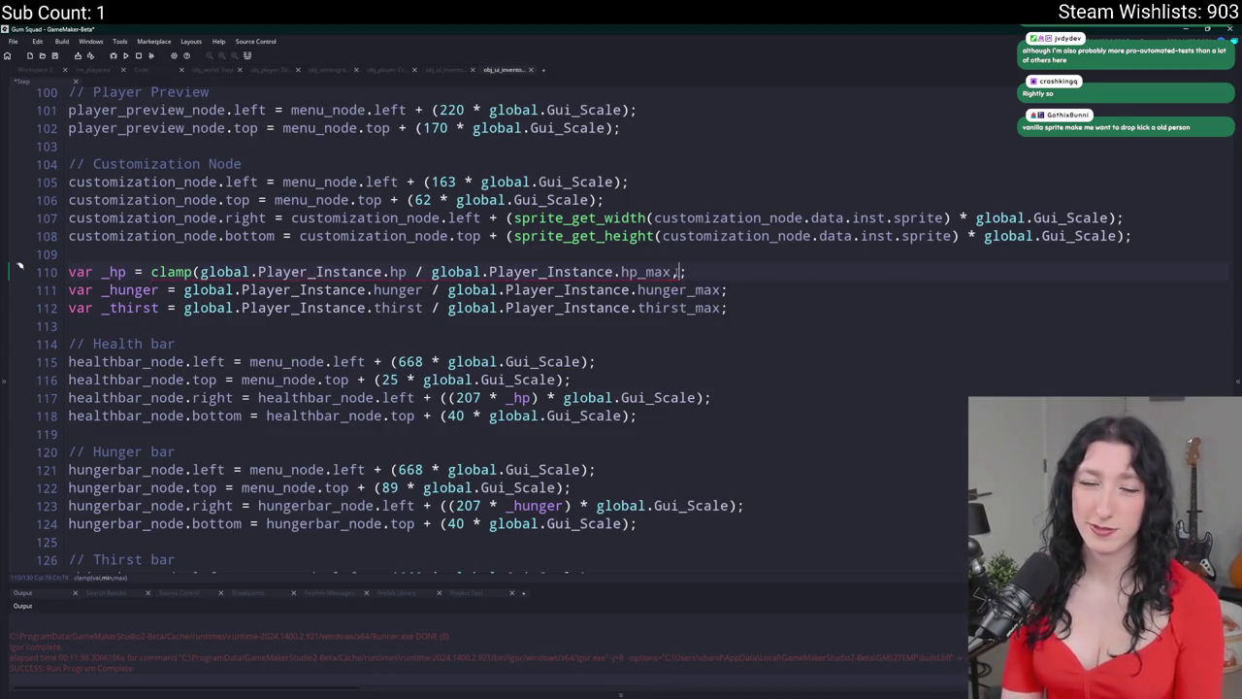
type(")")
left_click(678, 271)
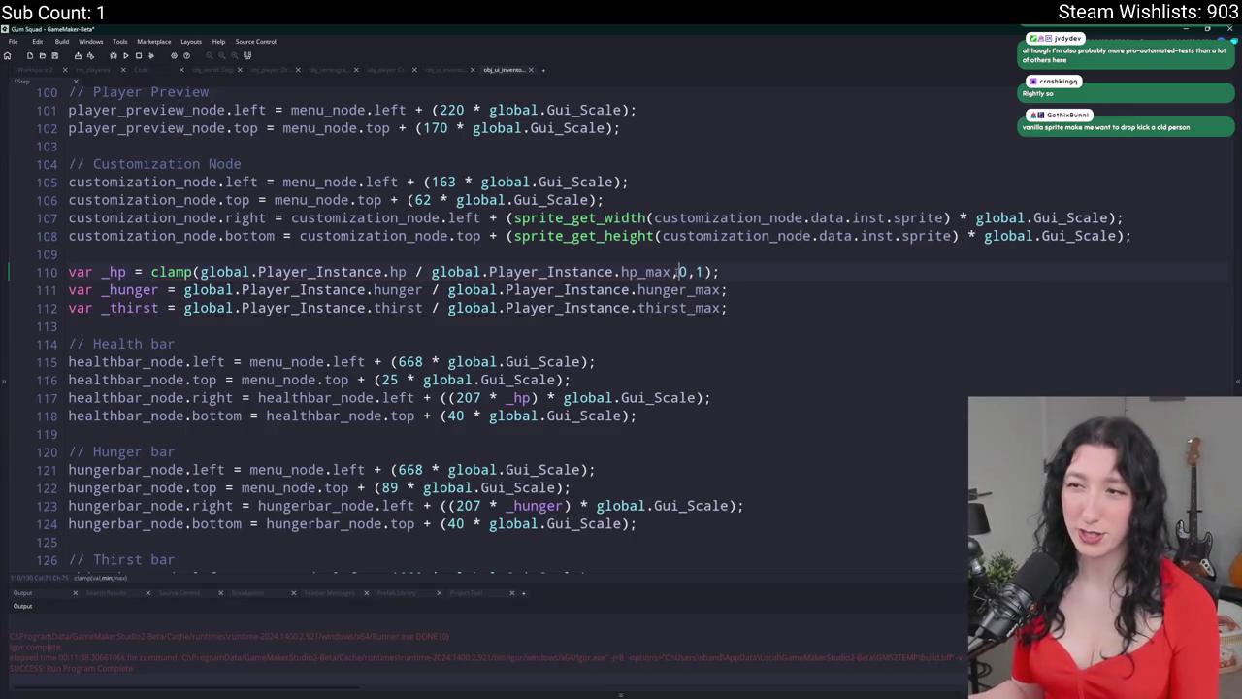
- Clamp the hunger and thirst ratios between 0 and 1 by adding ',0,1)' and pasting 'clamp('
left_click(725, 291)
type(",0,1)")
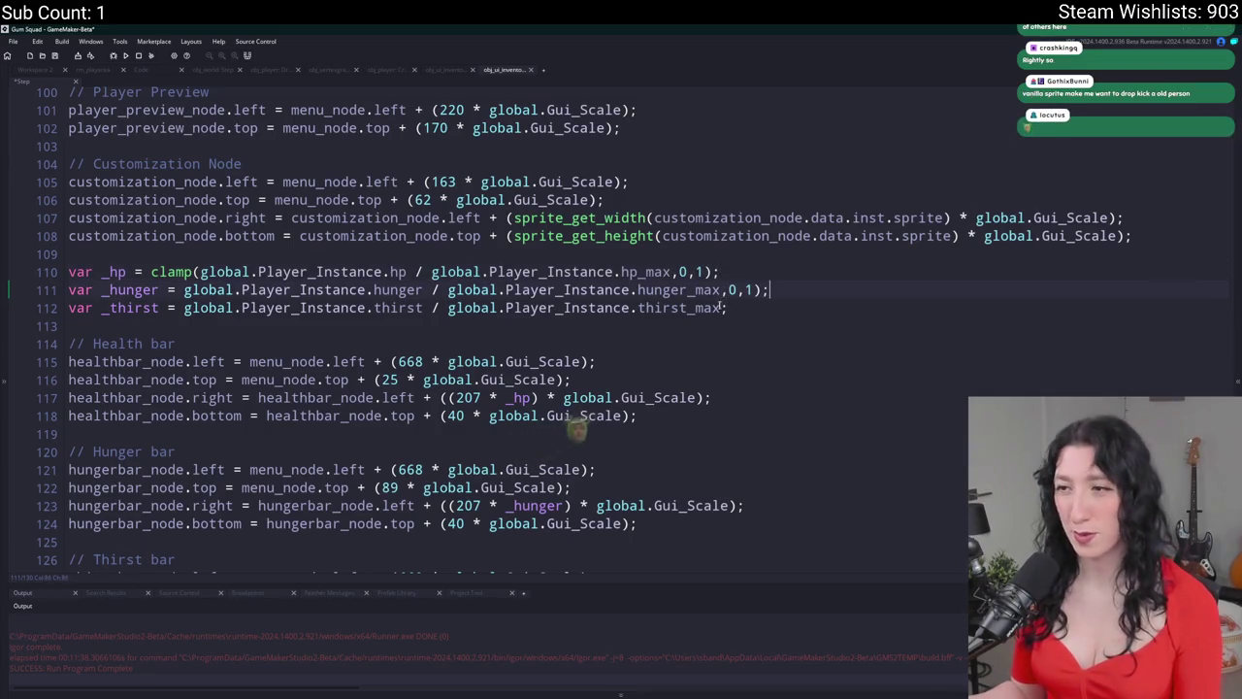
left_click(744, 307)
type(",0,1)")
left_click(199, 272)
left_click_drag(199, 272, 152, 272)
key("ctrl+c")
left_click(185, 290)
key("ctrl+v")
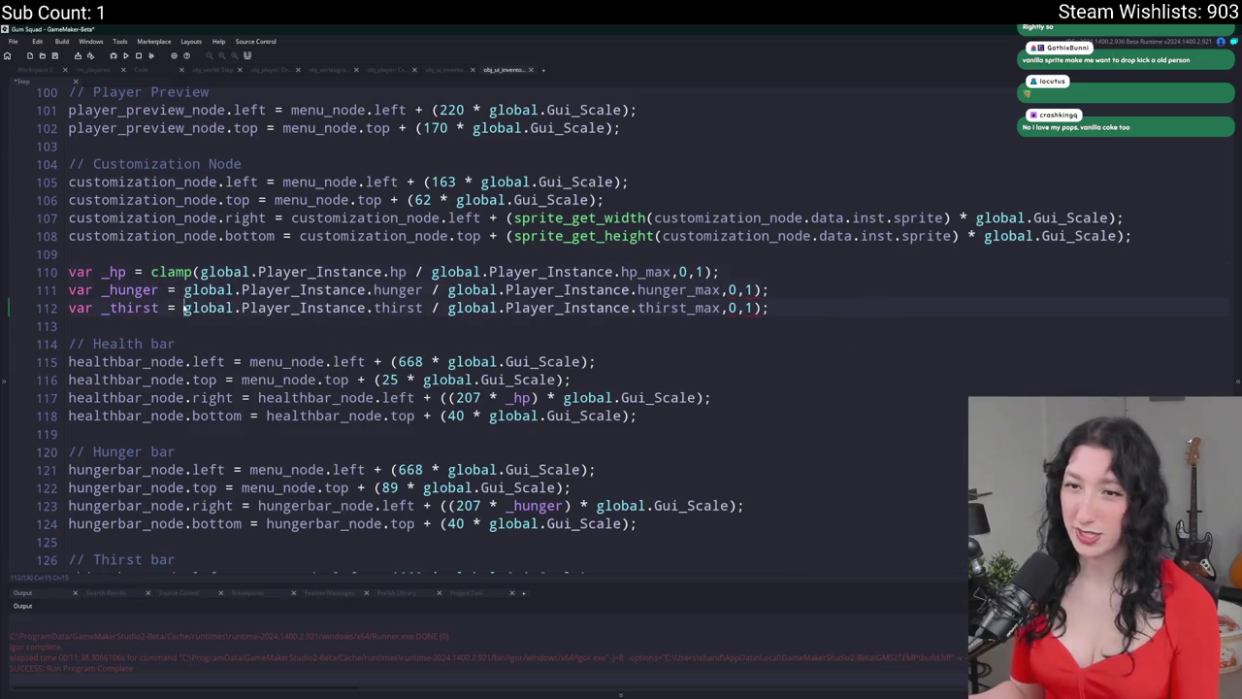
left_click(183, 308)
key("ctrl+v")
left_click(183, 309)
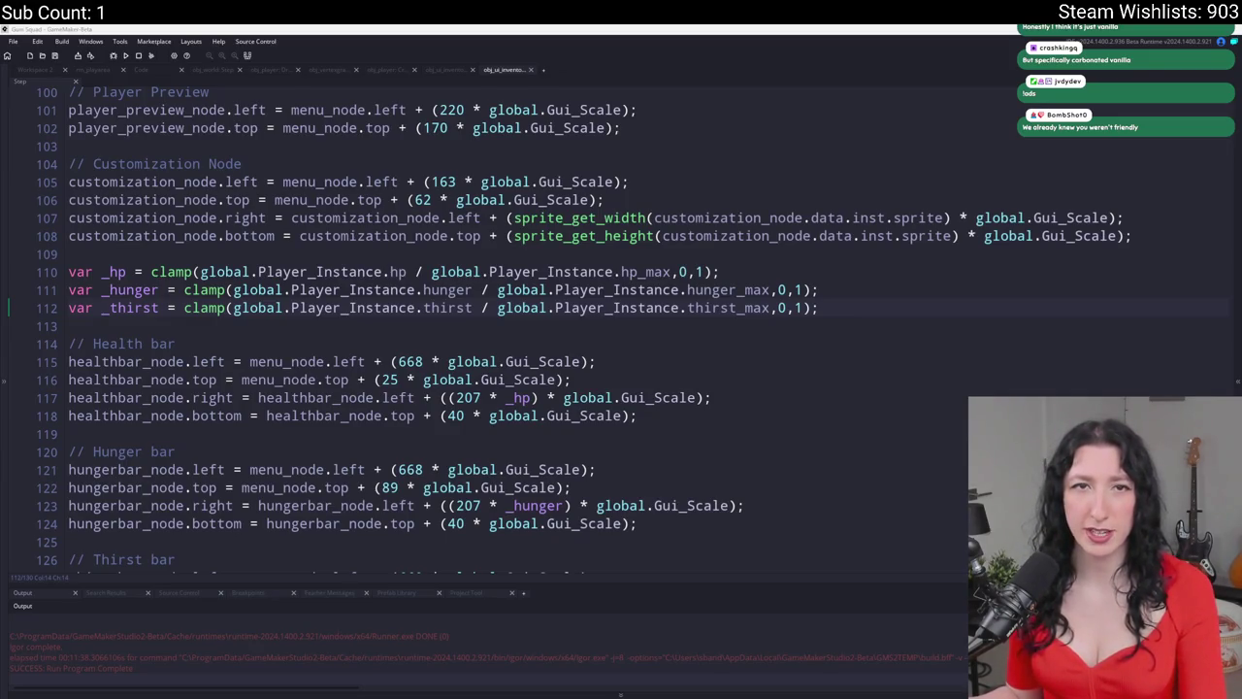
key("alt+Tab")
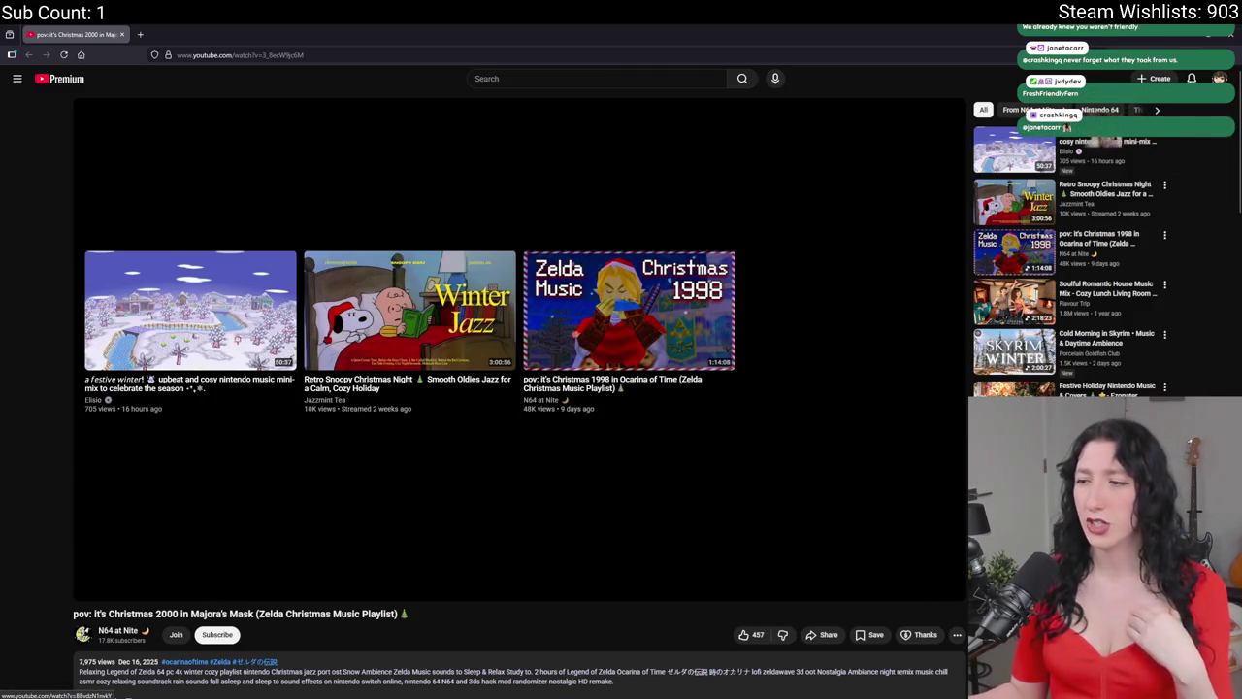
- Start 'Golf Game Jazz Fusion (& Funk)' from the sidebar recommendations and pause playback
scroll(520, 388, "down", 3)
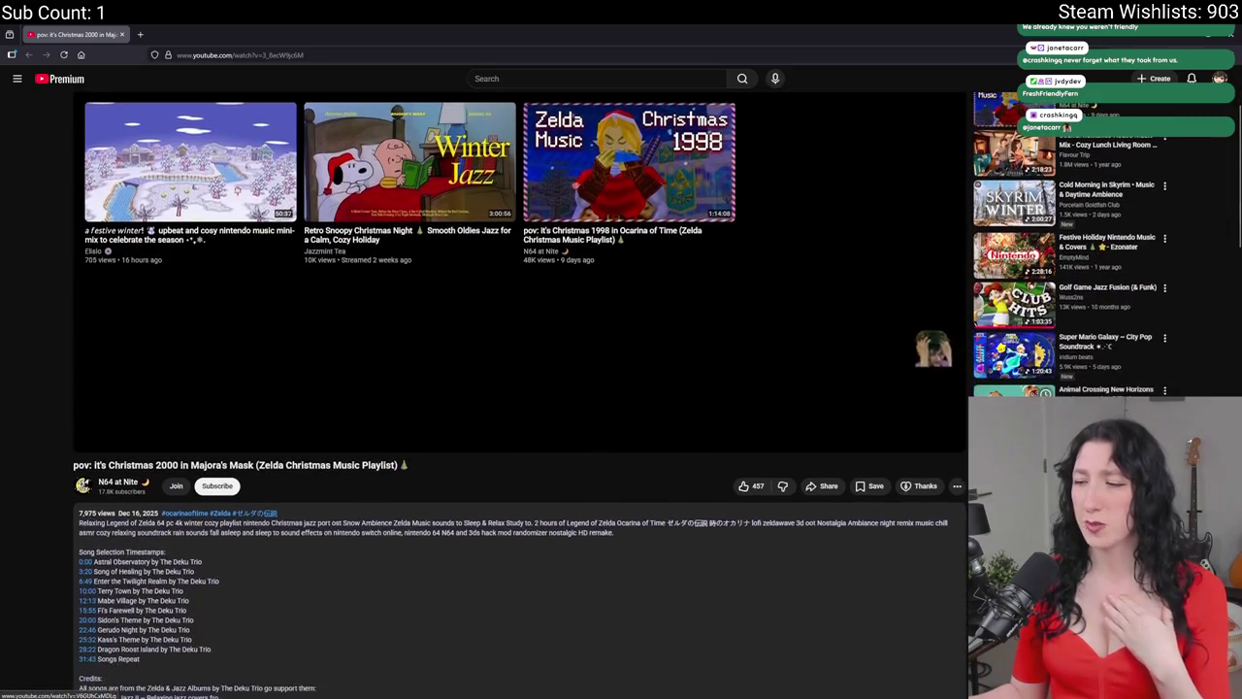
scroll(520, 388, "down", 2)
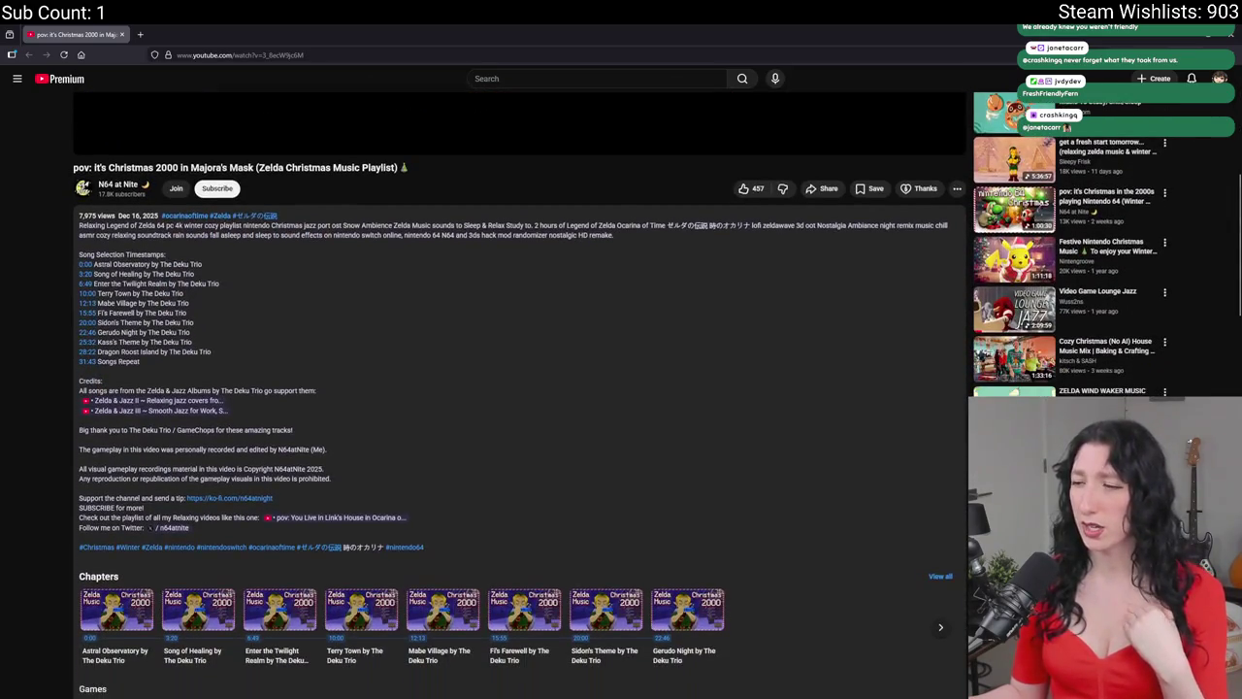
scroll(521, 388, "up", 2)
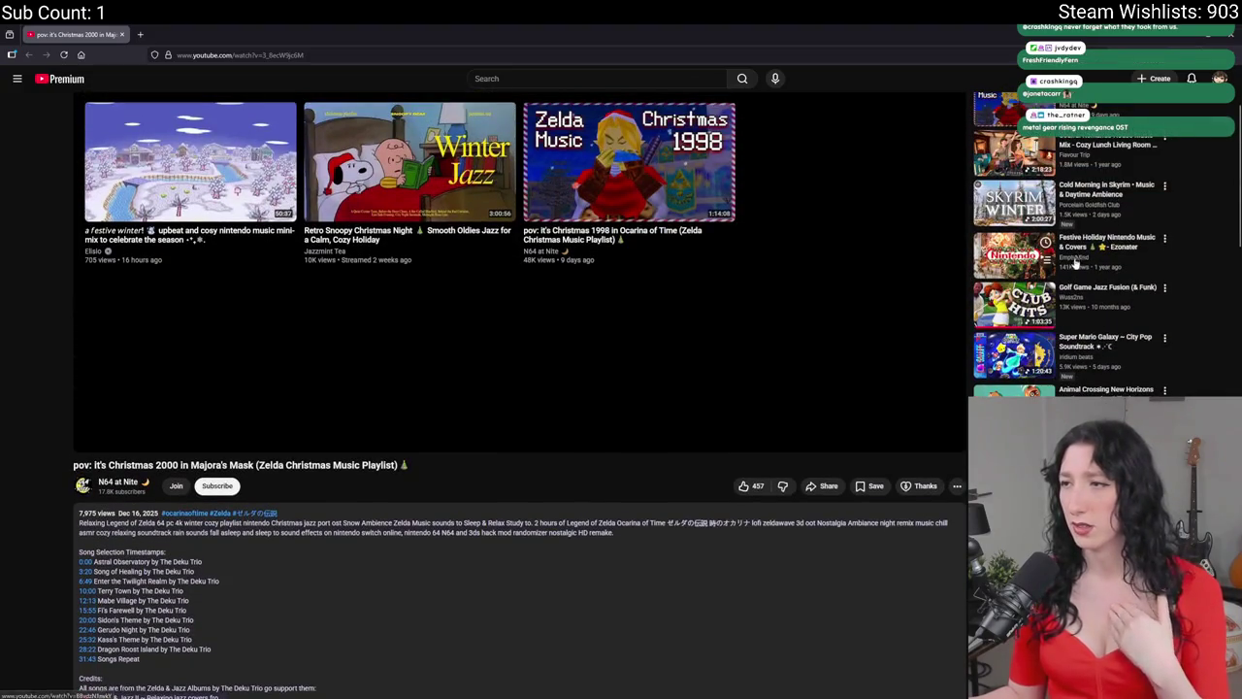
left_click(1015, 302)
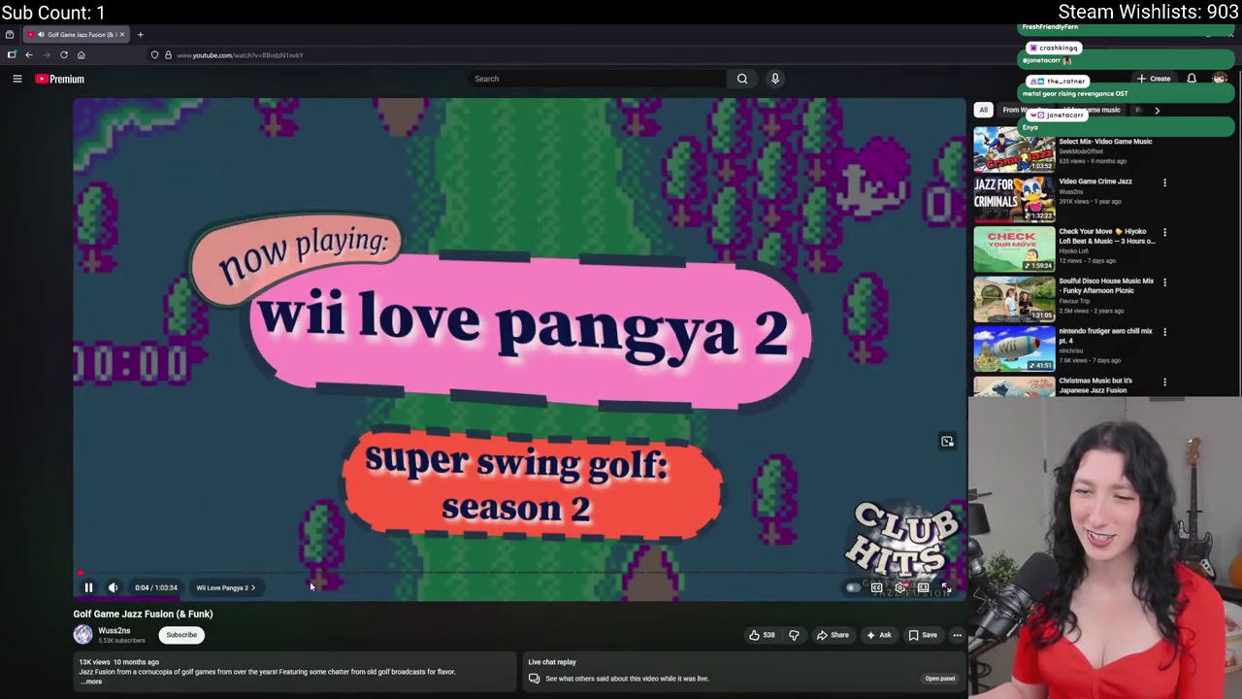
left_click(455, 373)
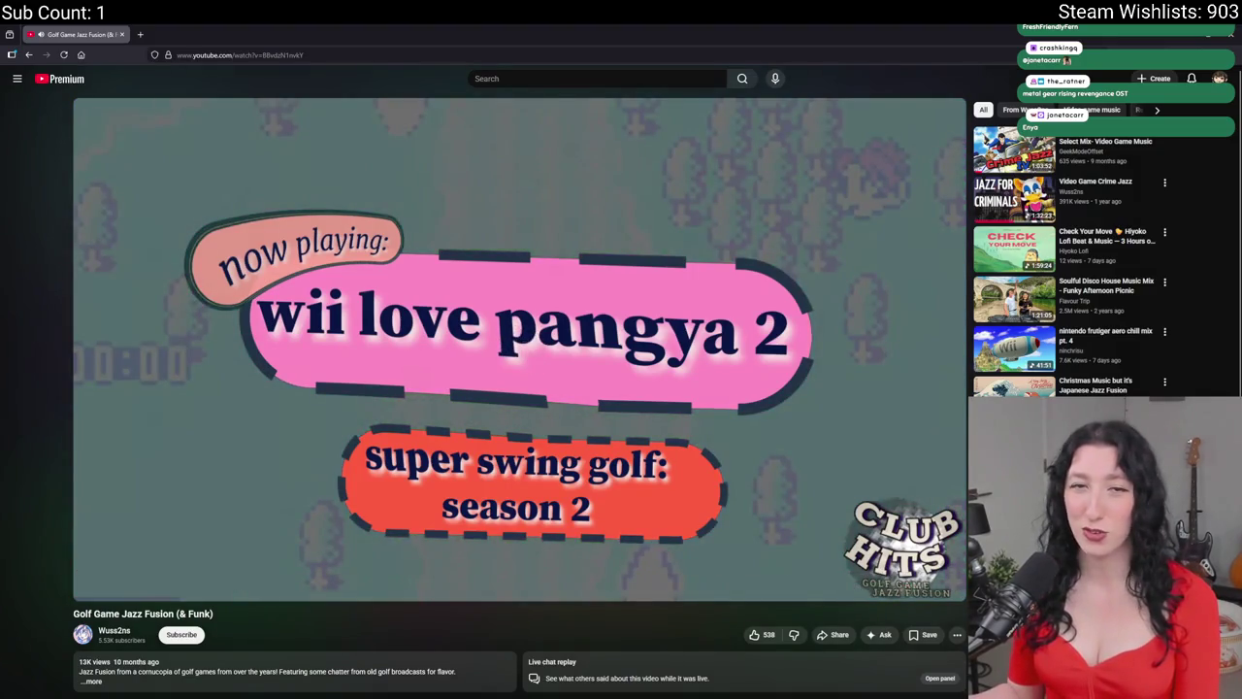
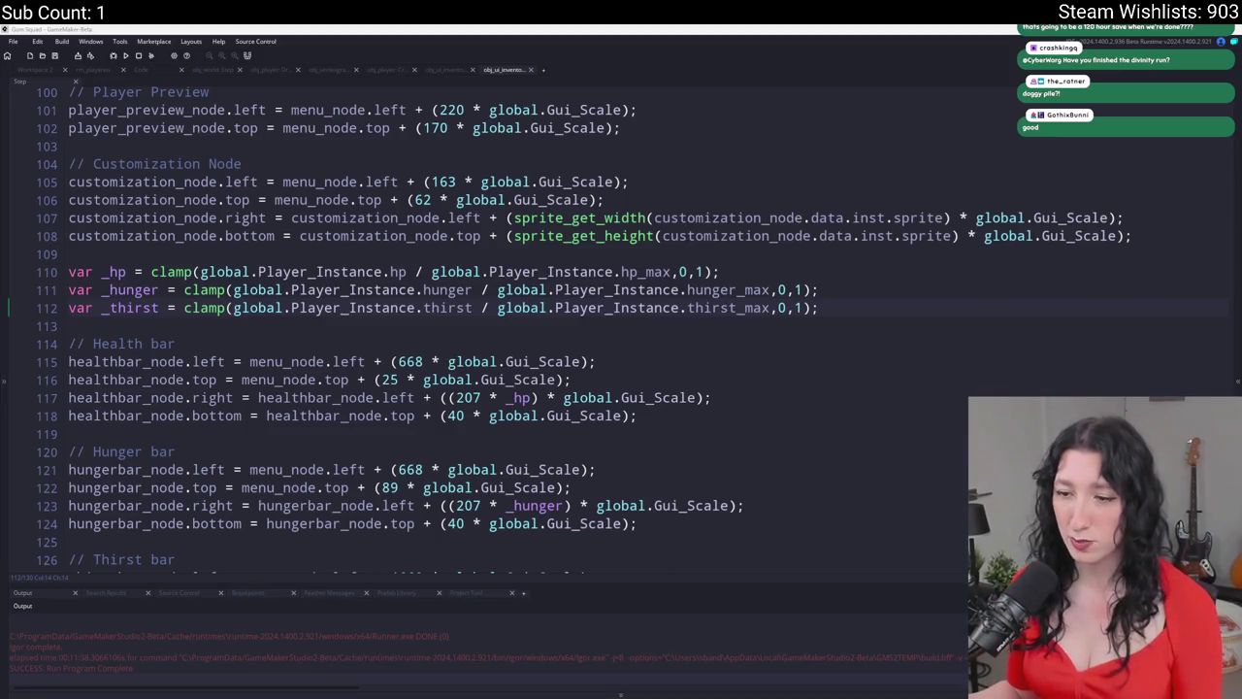
- Open the Windows search to look for an app
key("super")
- Launch Steam and open the Baldur's Gate 3 library page via a 'bald' search
type("ste")
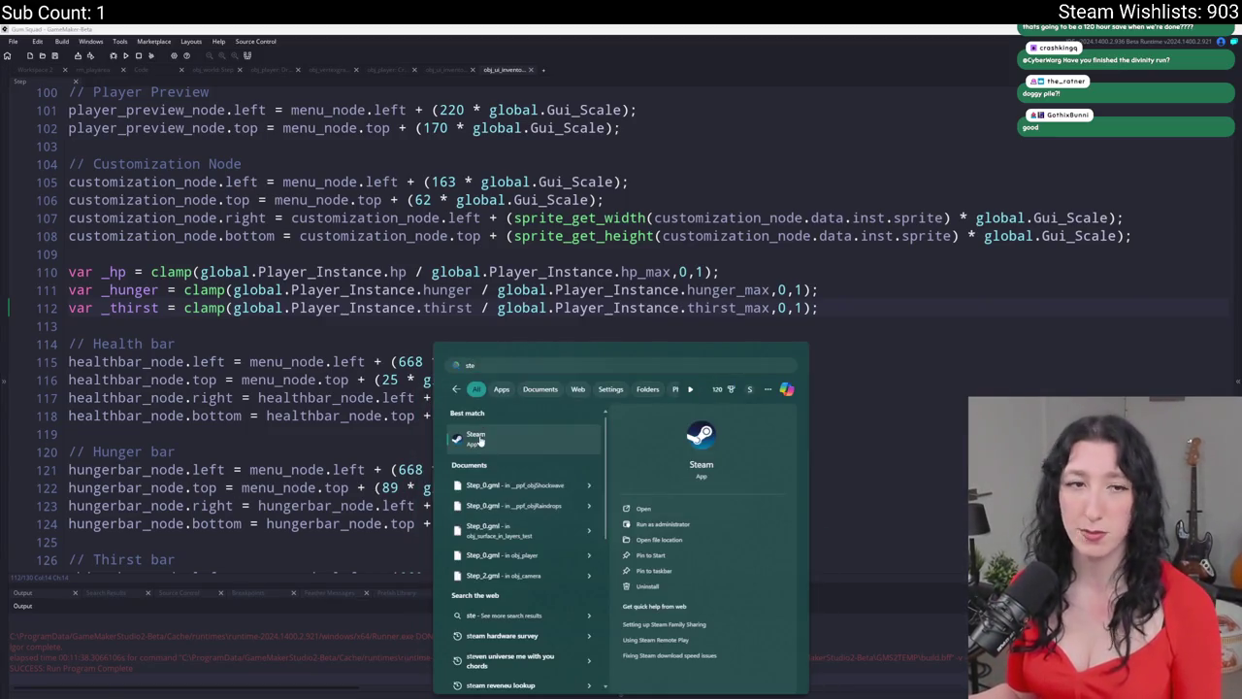
left_click(479, 440)
double_click(20, 108)
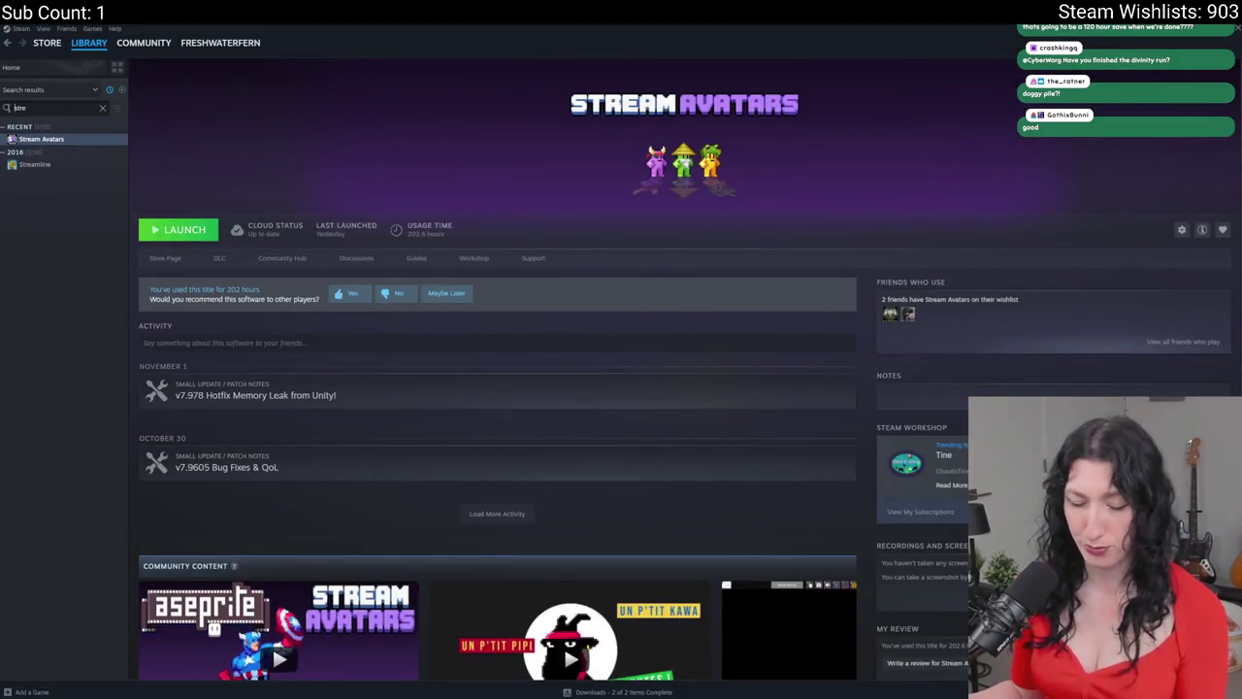
type("bald")
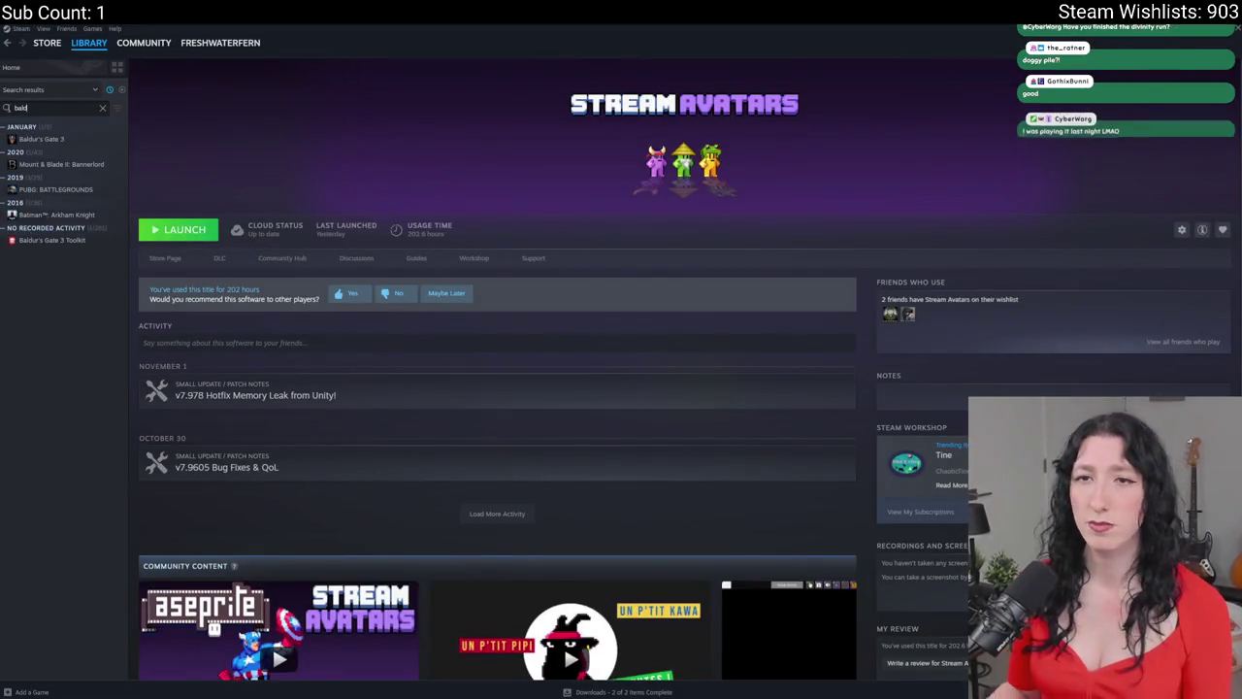
left_click(43, 141)
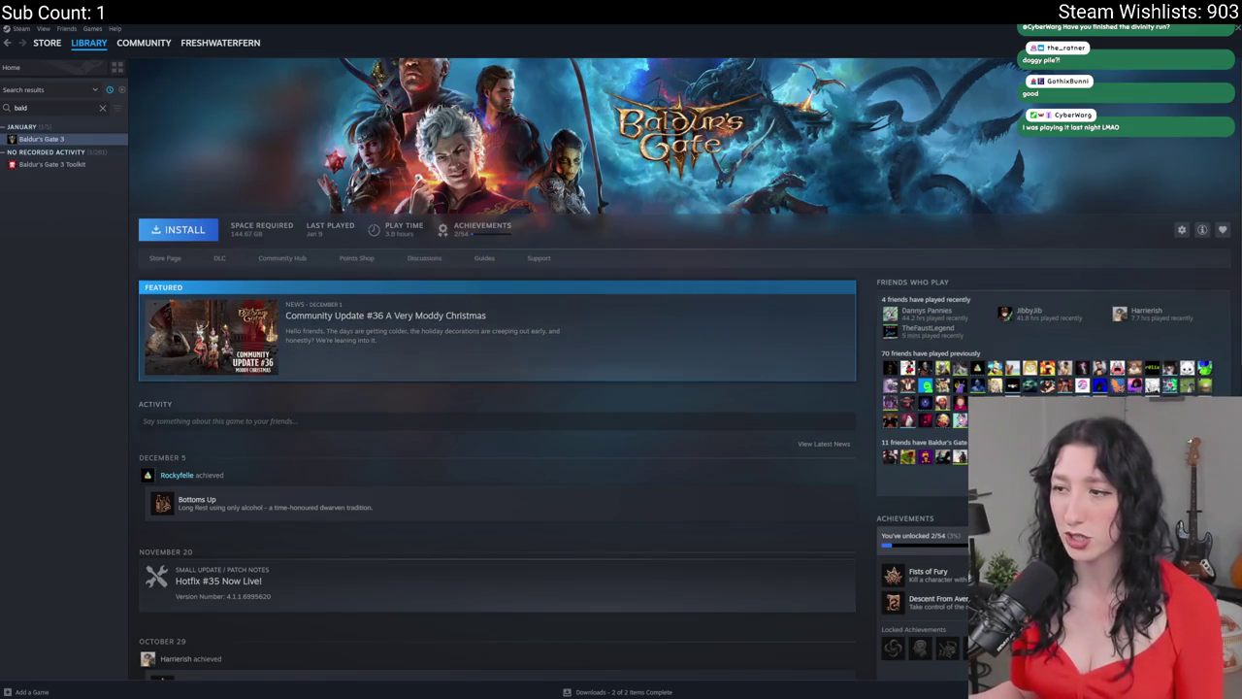
- Scroll down and view Baldur's Gate 3's full achievements list, then close it
scroll(920, 571, "down", 2)
scroll(890, 424, "down", 2)
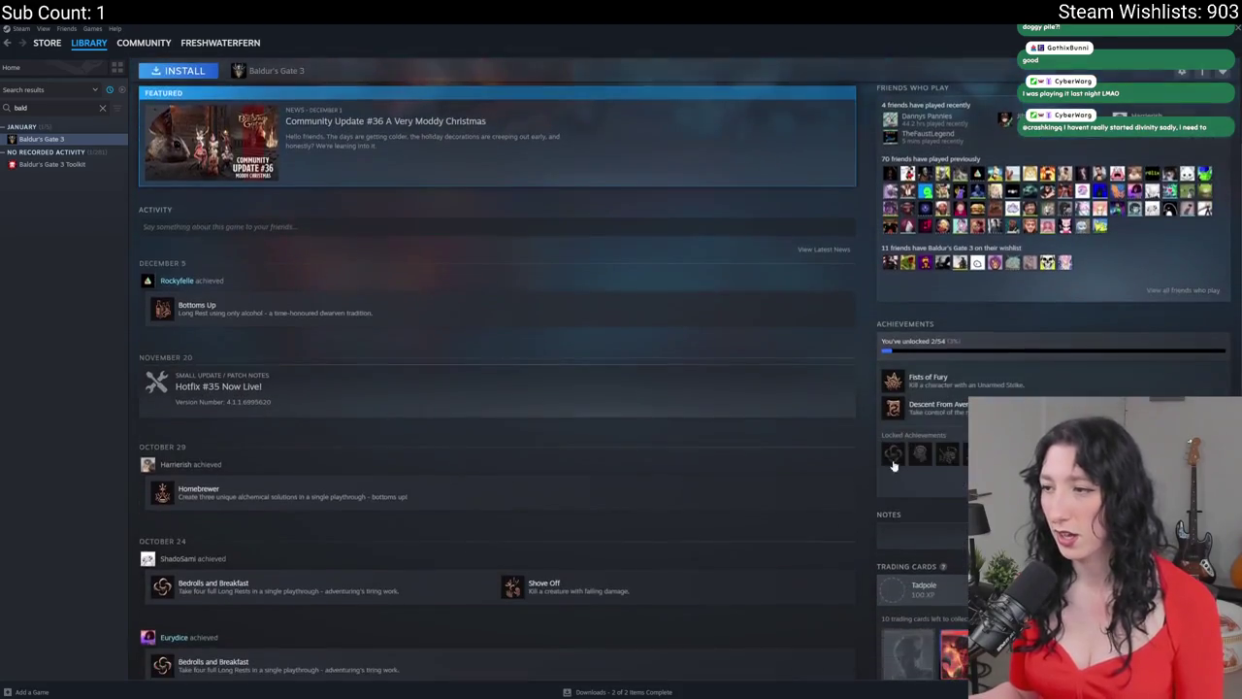
mouse_move(890, 421)
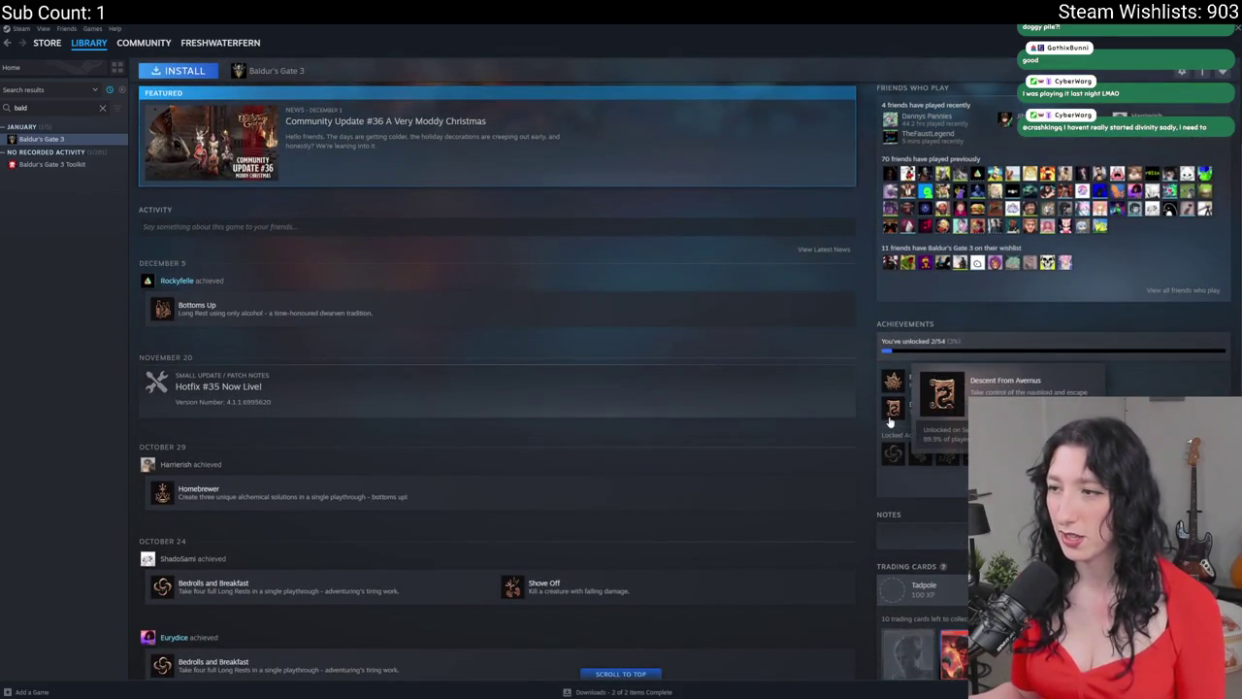
left_click(932, 406)
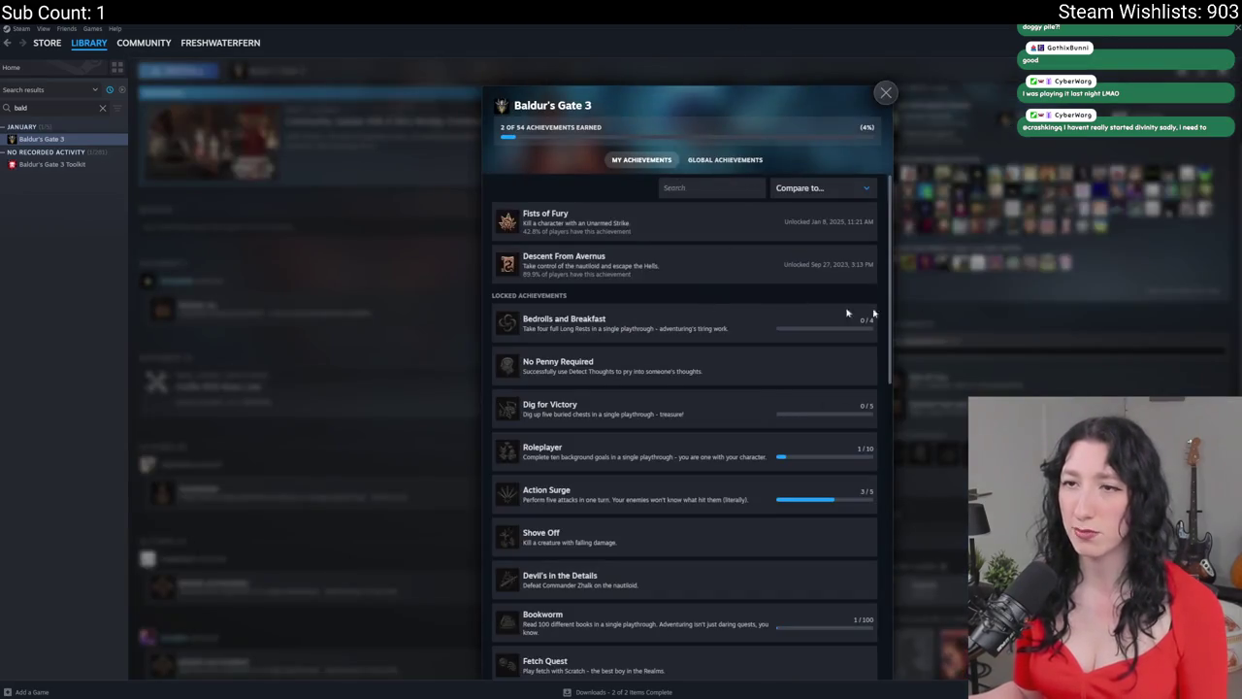
left_click(1024, 308)
- Return to the GameMaker code at the end of line 111
scroll(424, 233, "up", 2)
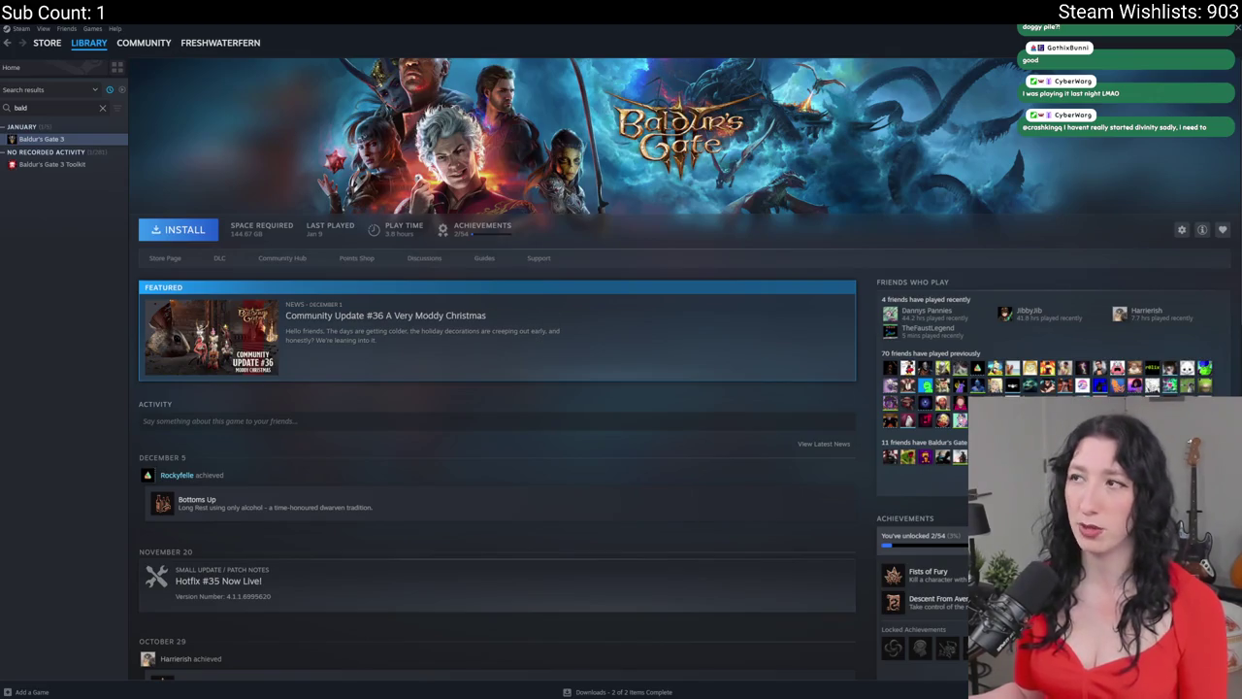
key("alt+Tab")
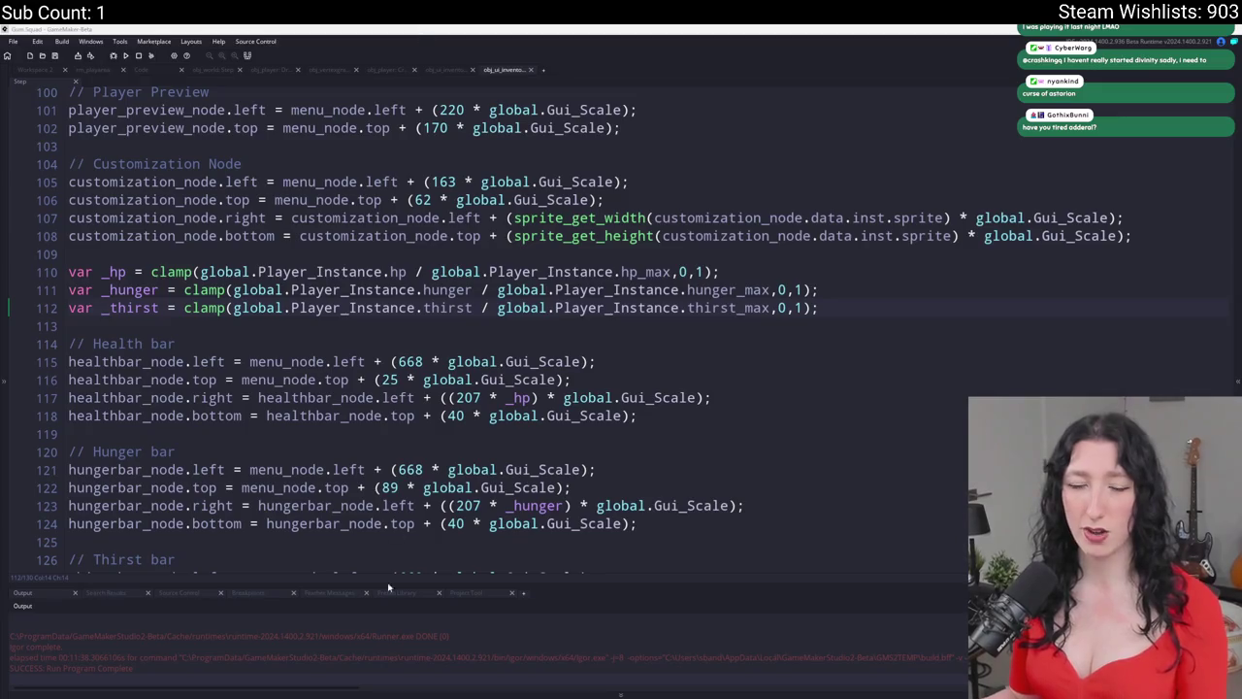
left_click(843, 284)
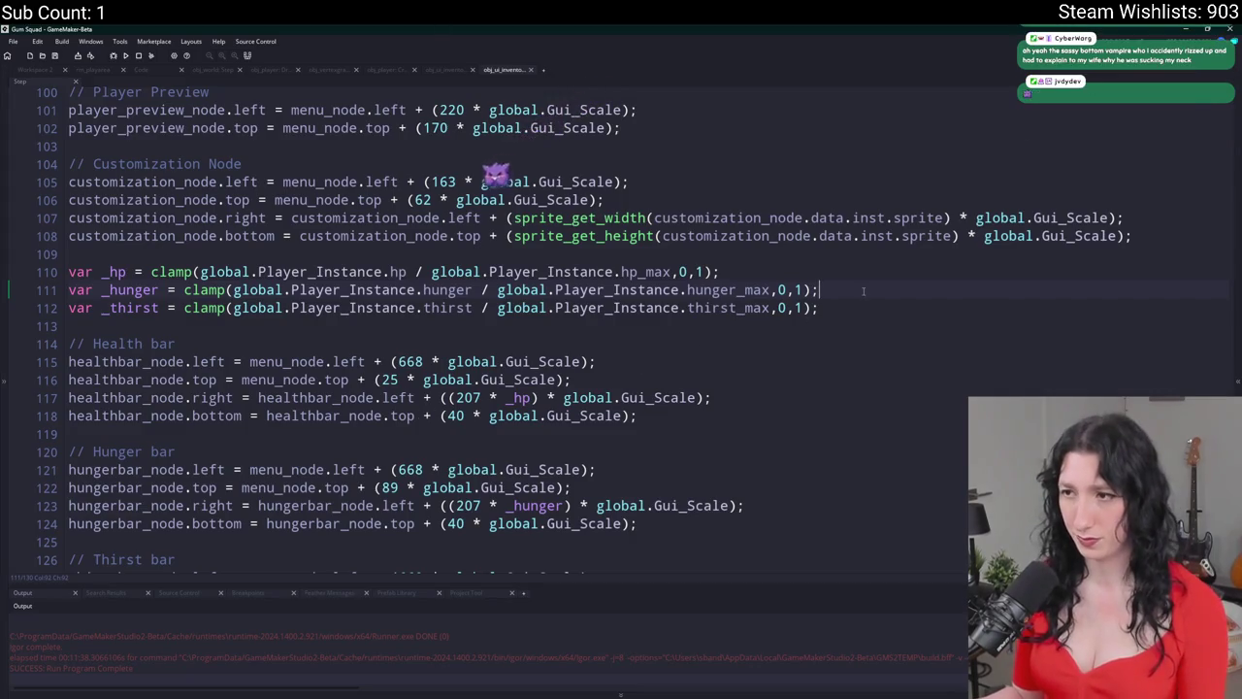
- Accept the available GameMaker manual update download
scroll(421, 152, "down", 1)
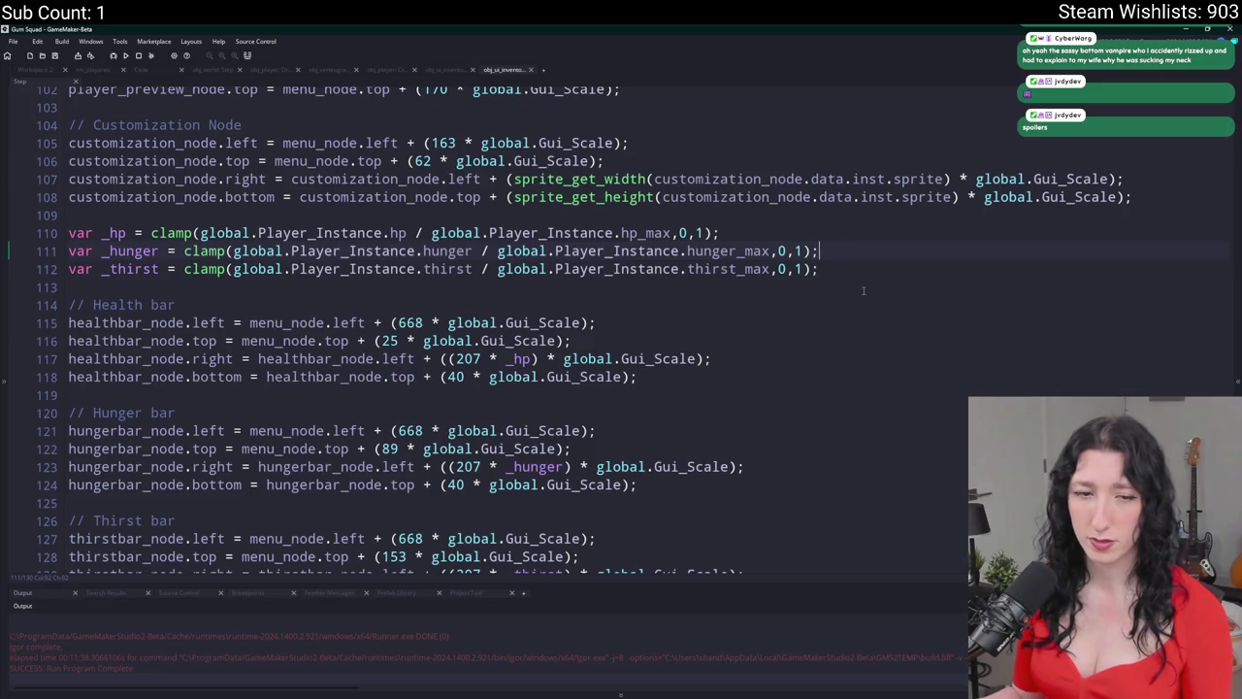
left_click(550, 216)
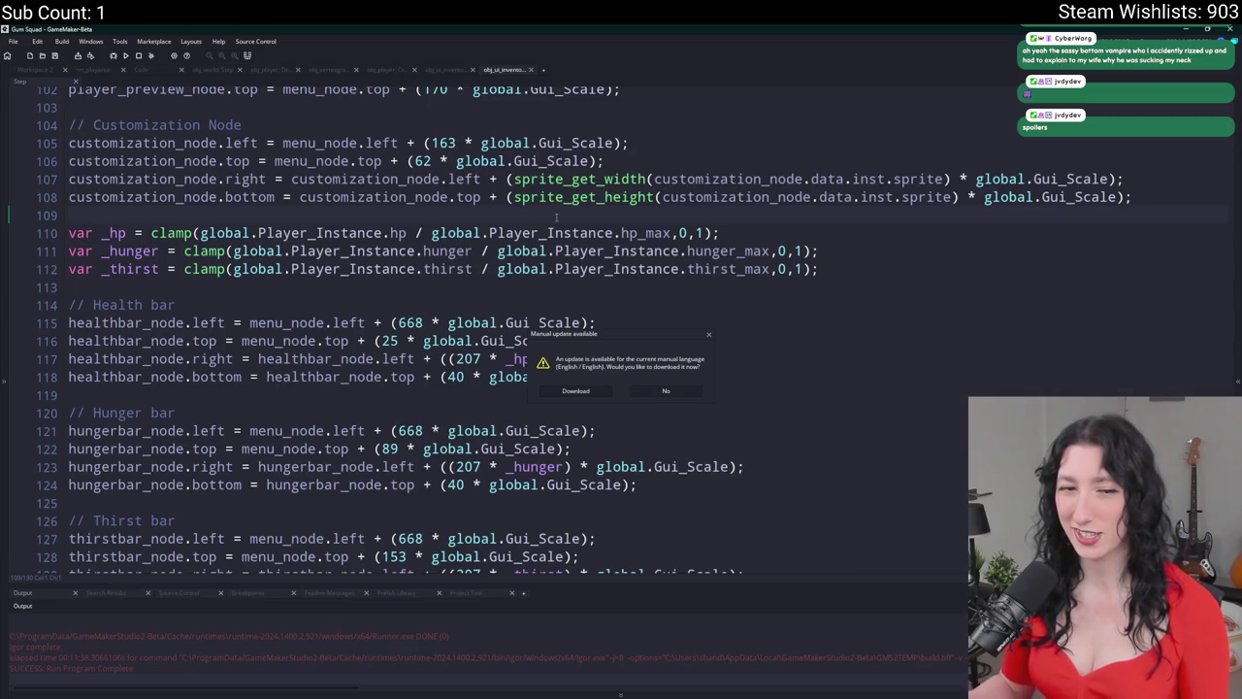
left_click(587, 392)
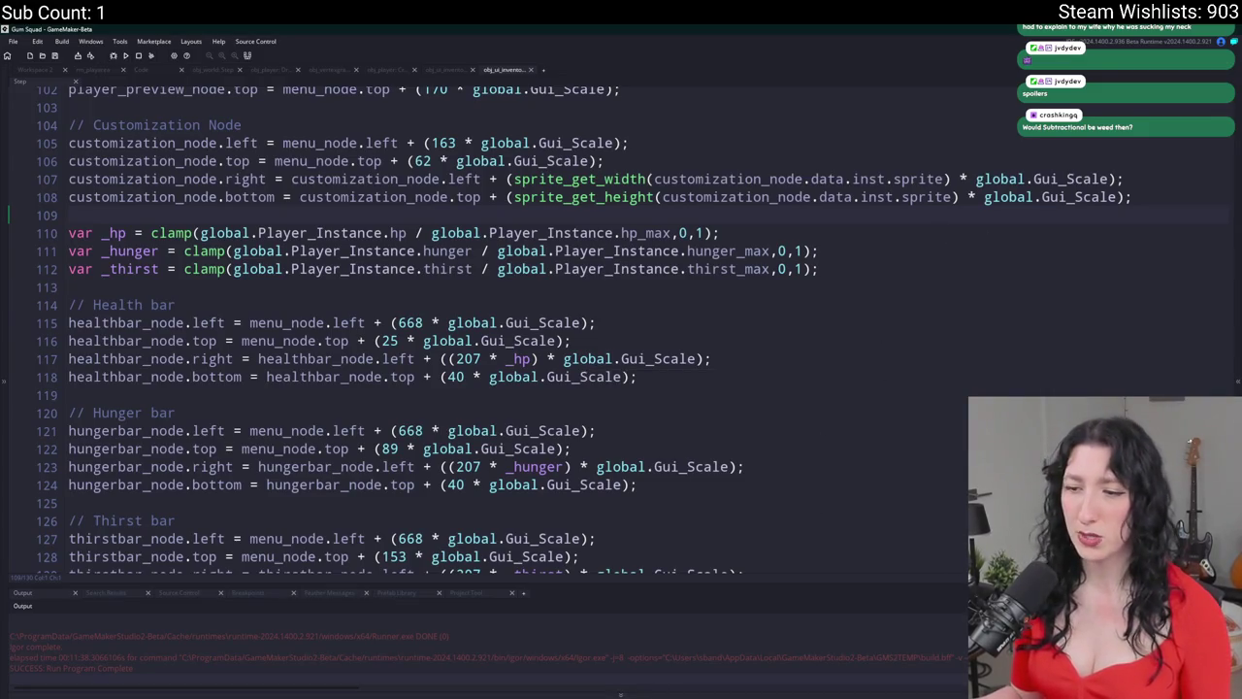
- Open the GameMaker Manual with F1 from line 109
left_click_drag(68, 250, 821, 268)
left_click(713, 213)
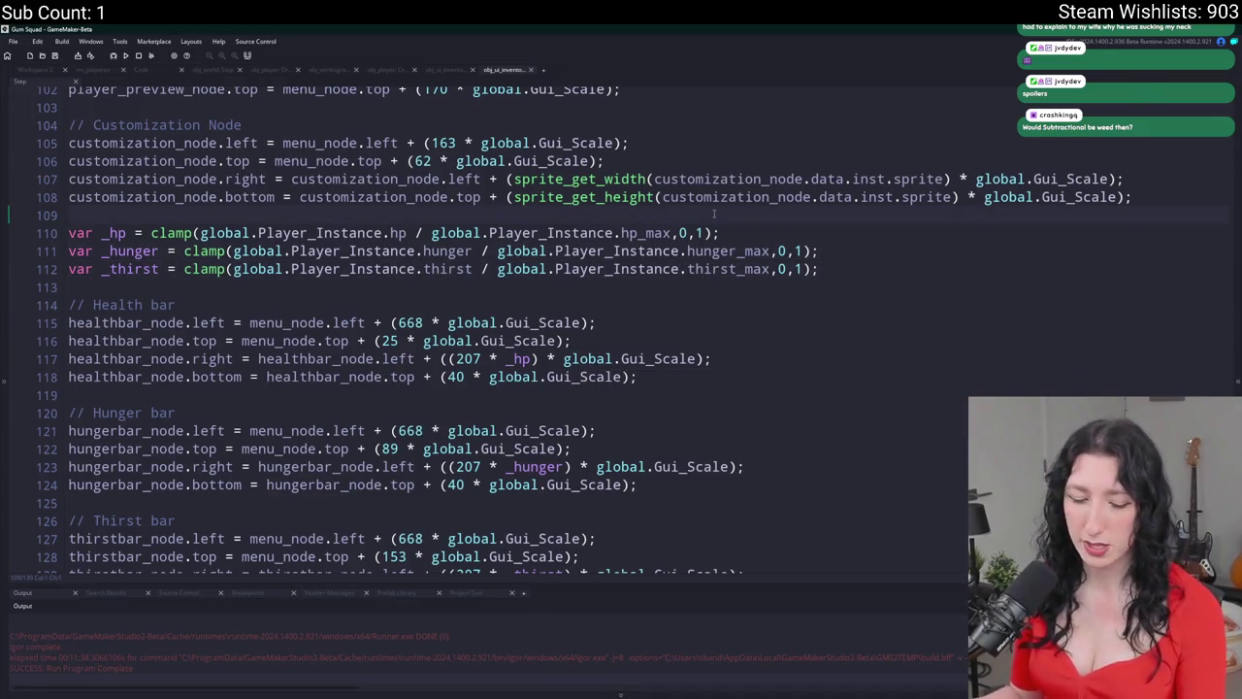
key("F1")
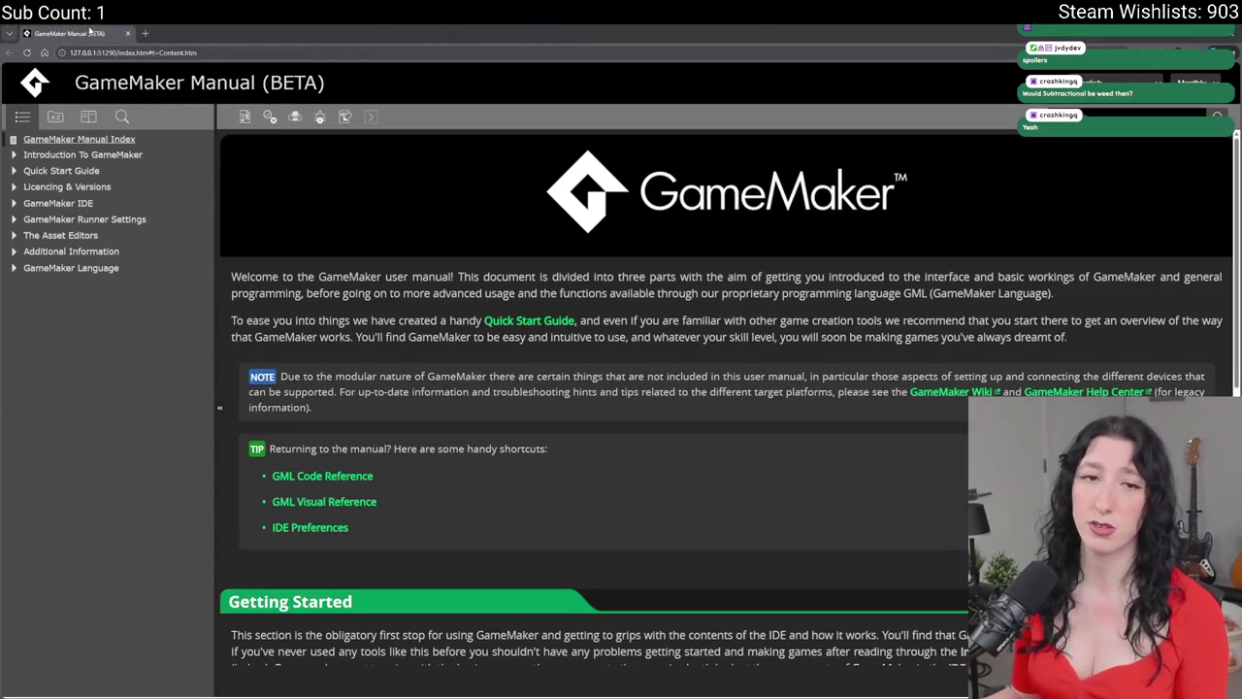
- Close the GameMaker Manual window to get back to the code editor
middle_click(89, 32)
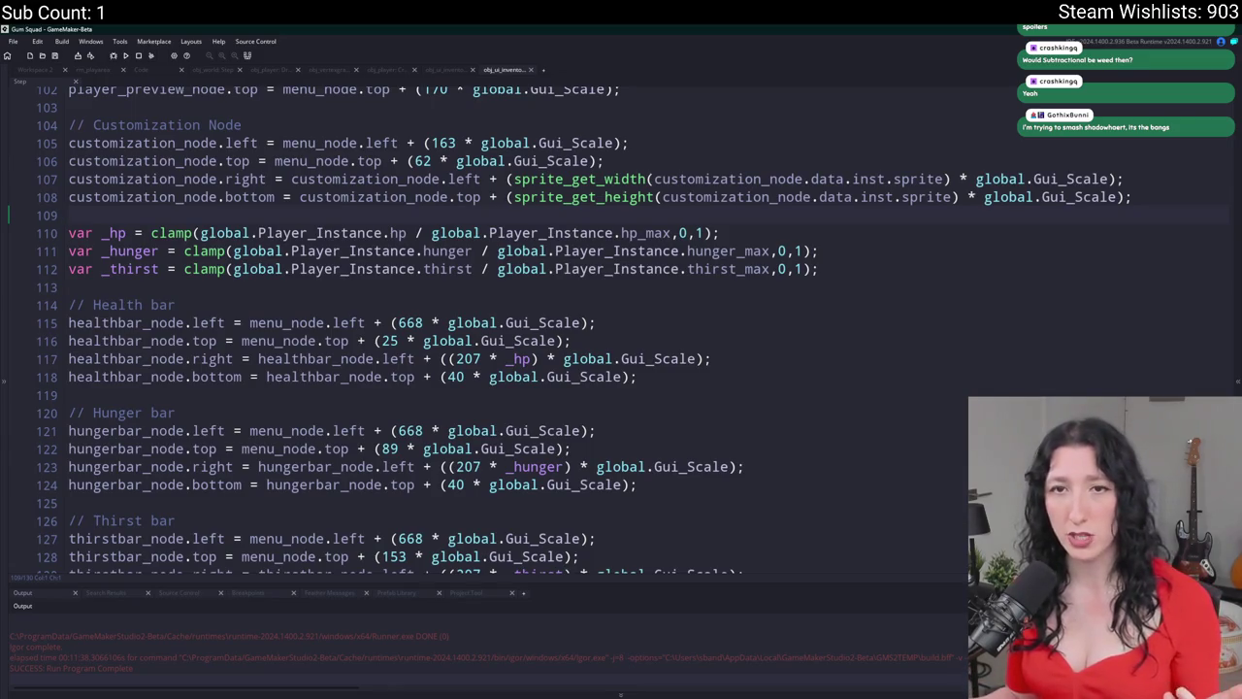
- Leave line 111 of the code and bring up the Aseprite inventory sprite
left_click(849, 251)
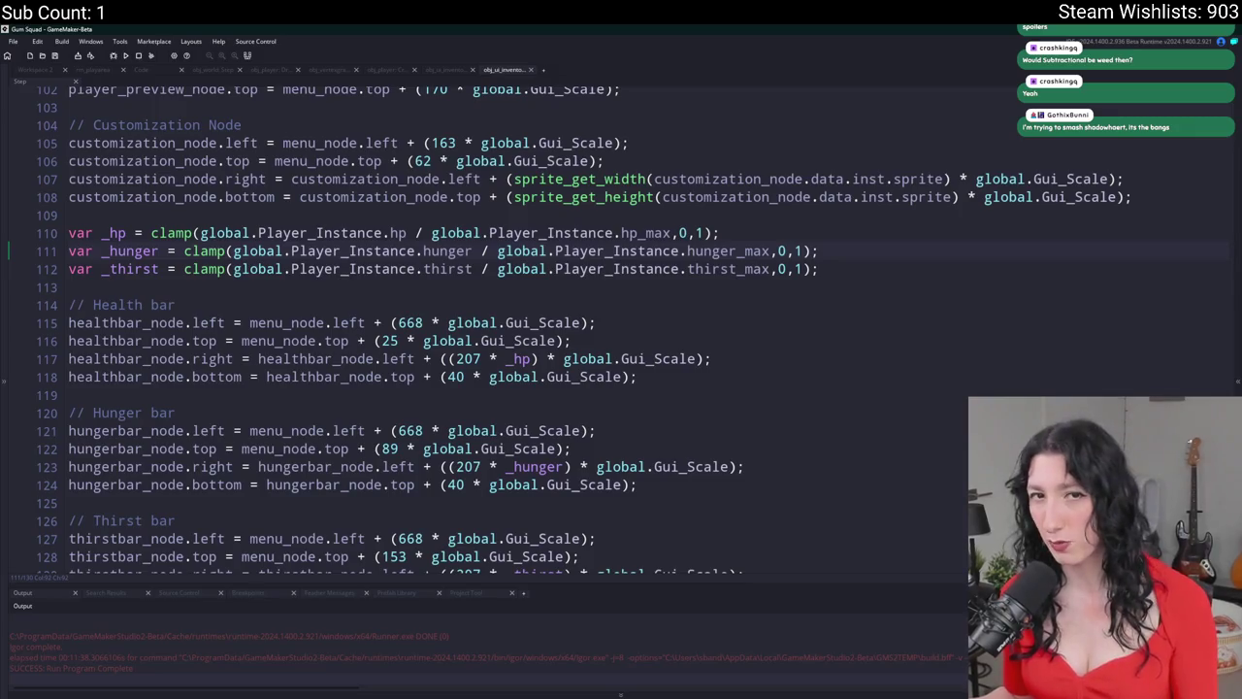
key("alt+Tab")
scroll(633, 363, "down", 3)
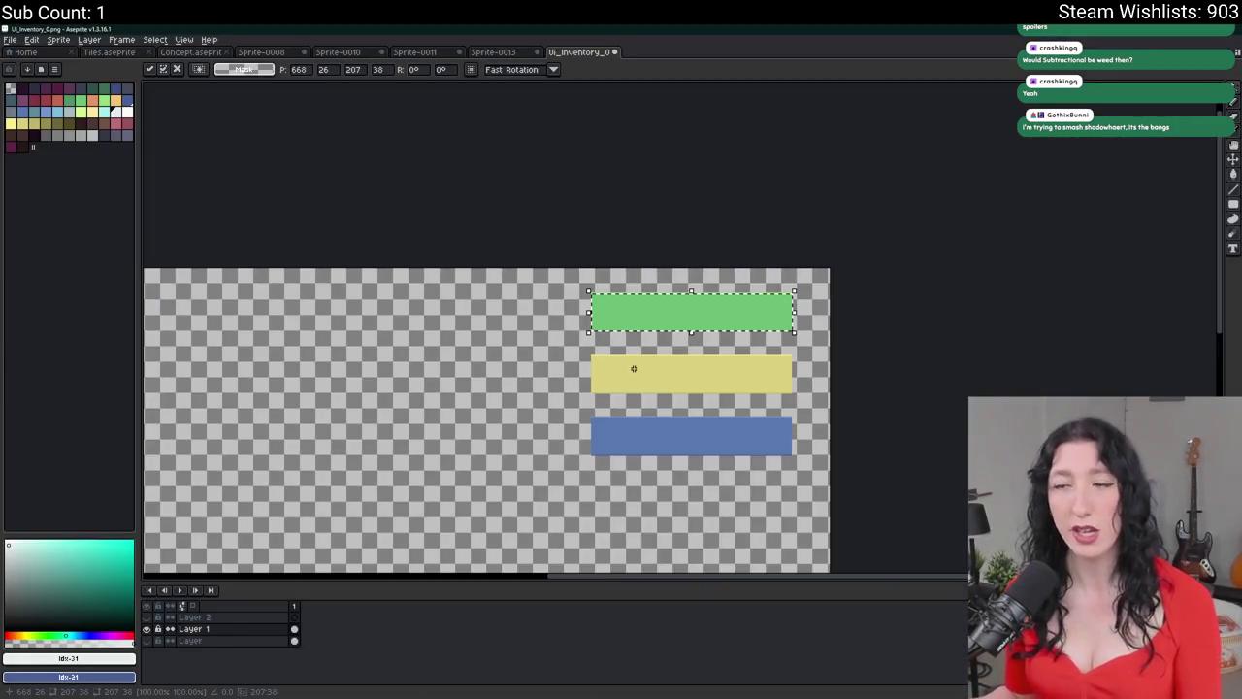
- Sketch and fill the bird's dark red body outlines on the inventory canvas
mouse_move(429, 401)
left_mouse_down()
mouse_move(455, 352)
mouse_move(568, 257)
left_mouse_up()
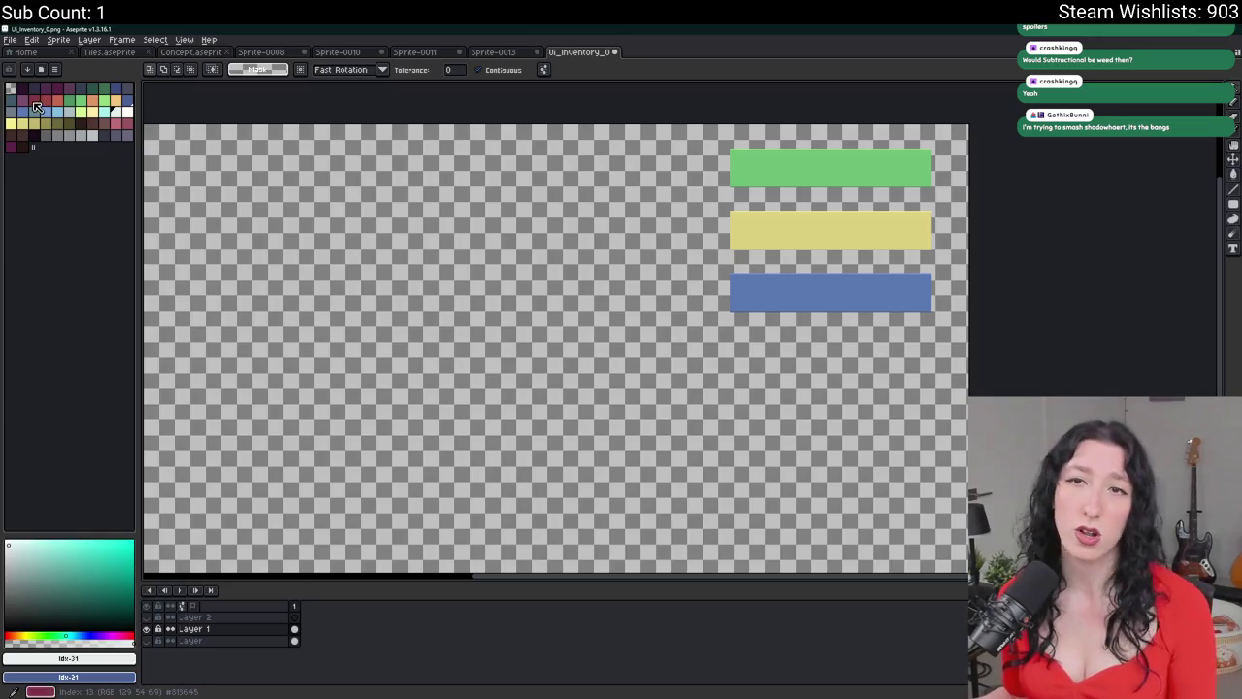
left_click(114, 134)
key("b")
scroll(527, 327, "up", 3)
mouse_move(539, 473)
left_mouse_down()
mouse_move(512, 254)
mouse_move(588, 375)
mouse_move(541, 462)
left_mouse_up()
key("g")
left_click(552, 369)
scroll(551, 369, "down", 3)
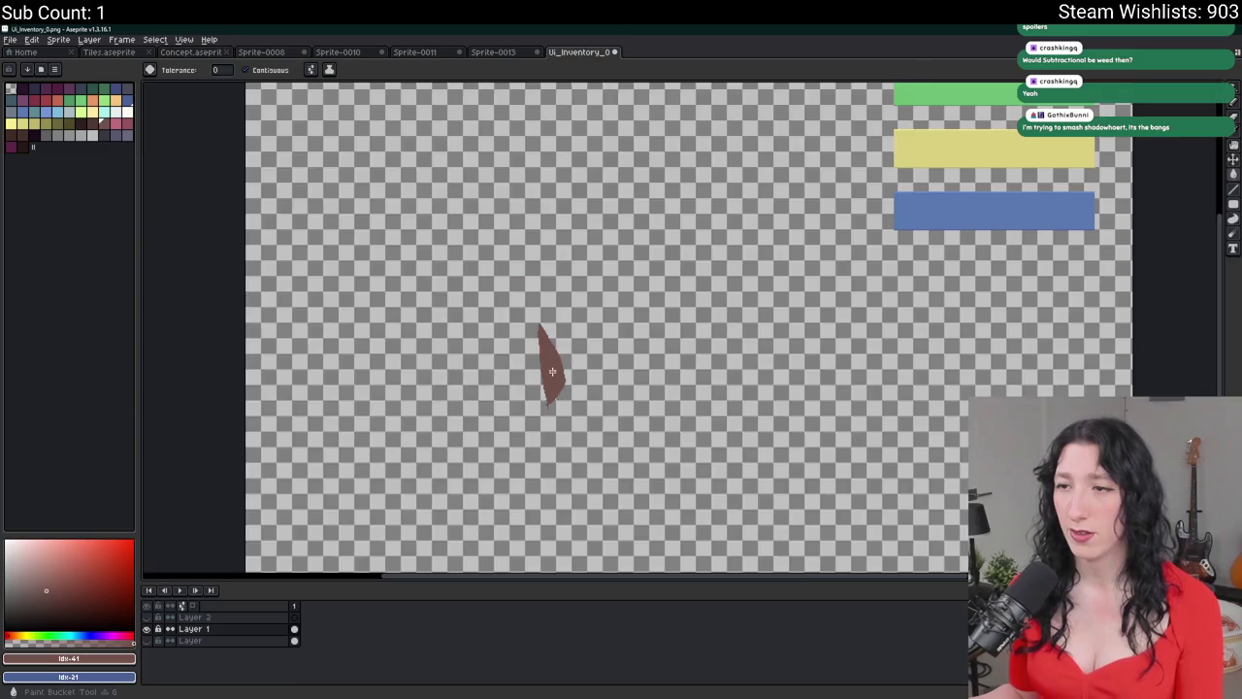
scroll(551, 369, "up", 3)
key("b")
mouse_move(518, 396)
left_mouse_down()
mouse_move(496, 254)
mouse_move(512, 259)
mouse_move(534, 358)
mouse_move(398, 327)
mouse_move(637, 208)
mouse_move(607, 388)
left_mouse_up()
key("g")
left_click(505, 278)
- Fill the round head dark red and add a dark red beak on its right
key("b")
key("g")
left_click(527, 291)
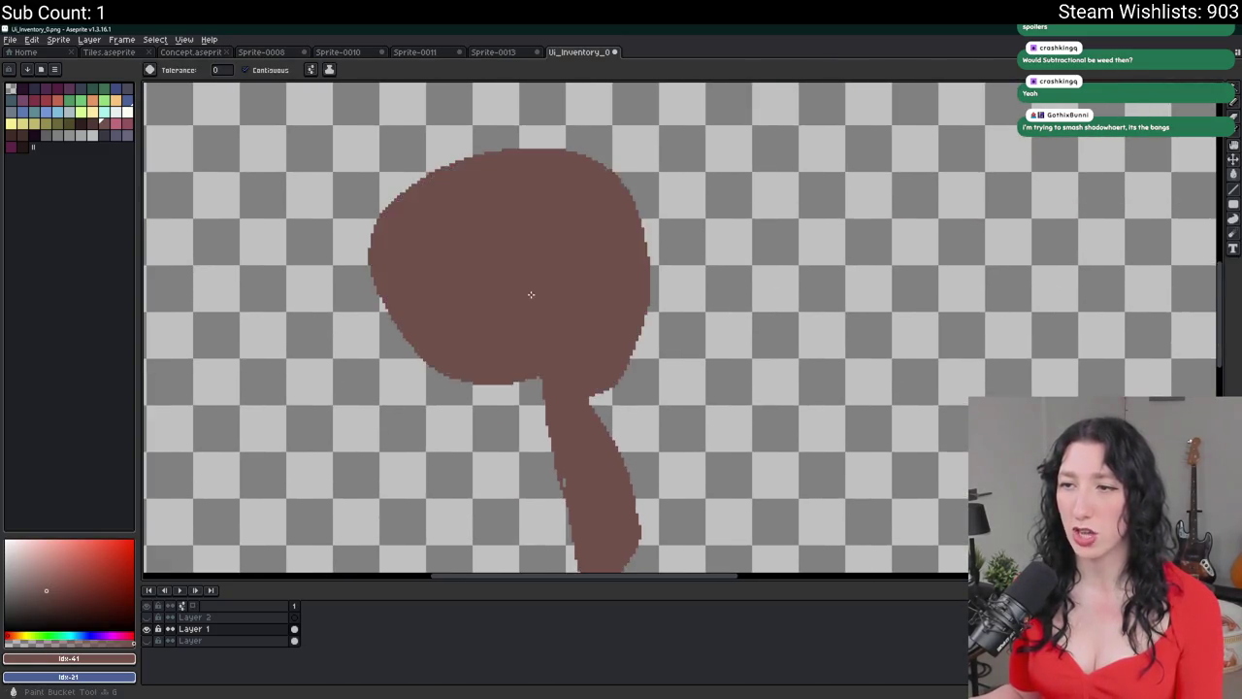
scroll(527, 292, "down", 3)
scroll(534, 268, "up", 3)
key("b")
left_click_drag(635, 333, 659, 244)
key("g")
left_click(727, 328)
key("b")
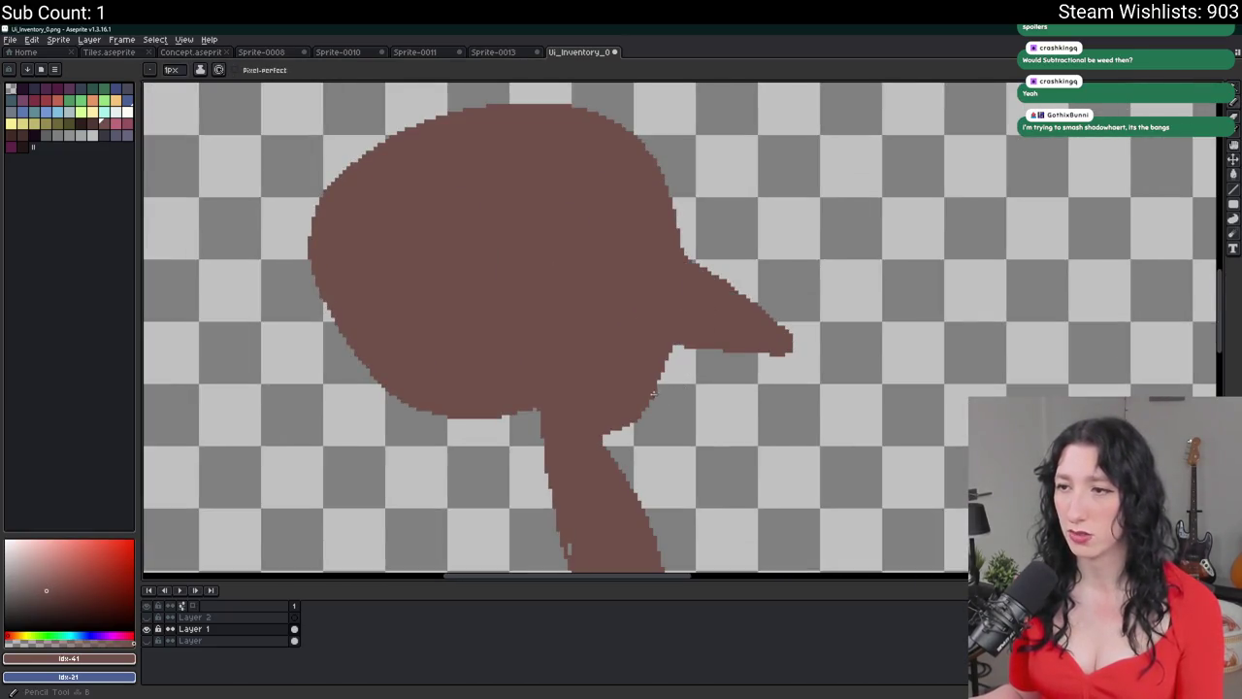
- Draw and fill a near-black eye on the bird's head
left_click(22, 89)
scroll(578, 199, "up", 9)
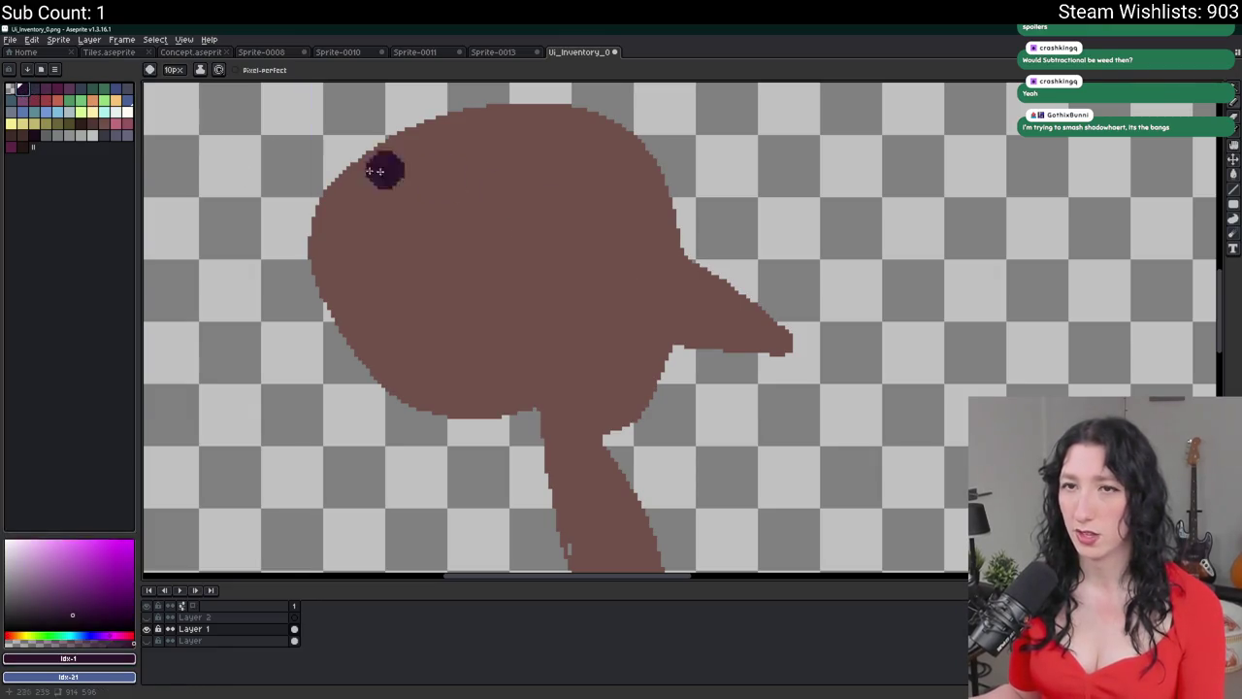
left_click(24, 147)
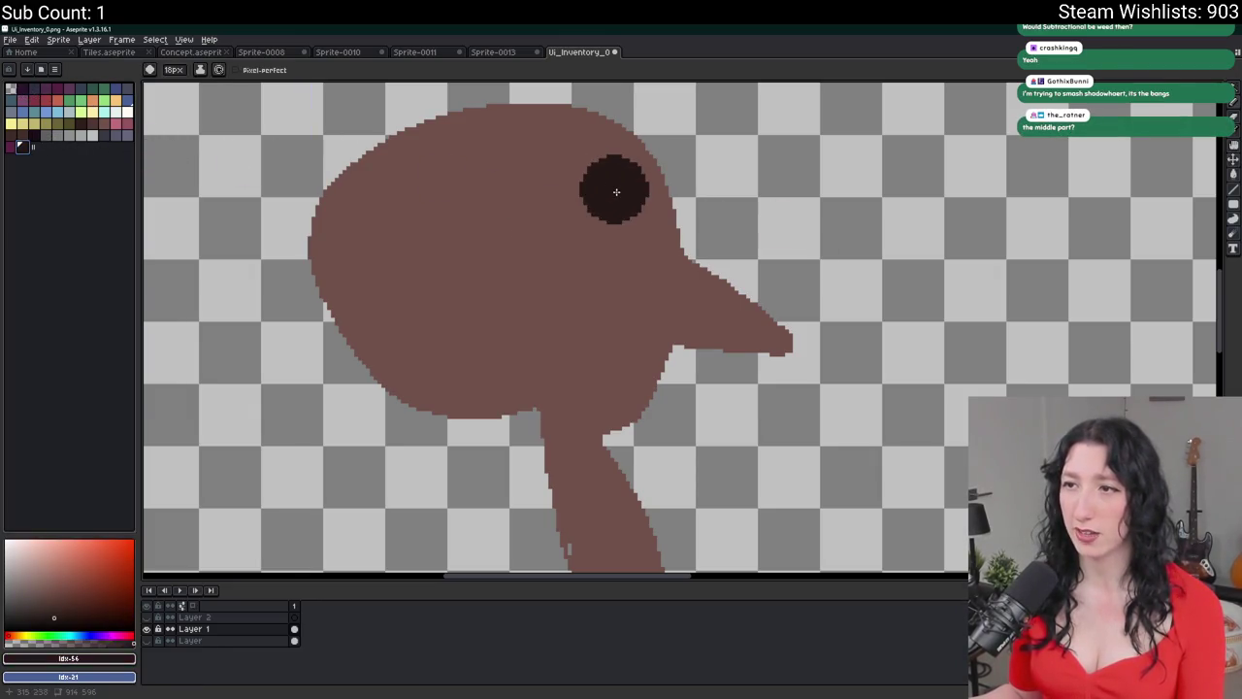
scroll(654, 222, "down", 8)
mouse_move(633, 163)
left_mouse_down()
mouse_move(679, 245)
mouse_move(632, 160)
mouse_move(644, 148)
left_mouse_up()
key("g")
left_click(651, 183)
key("b")
scroll(508, 286, "up", 10)
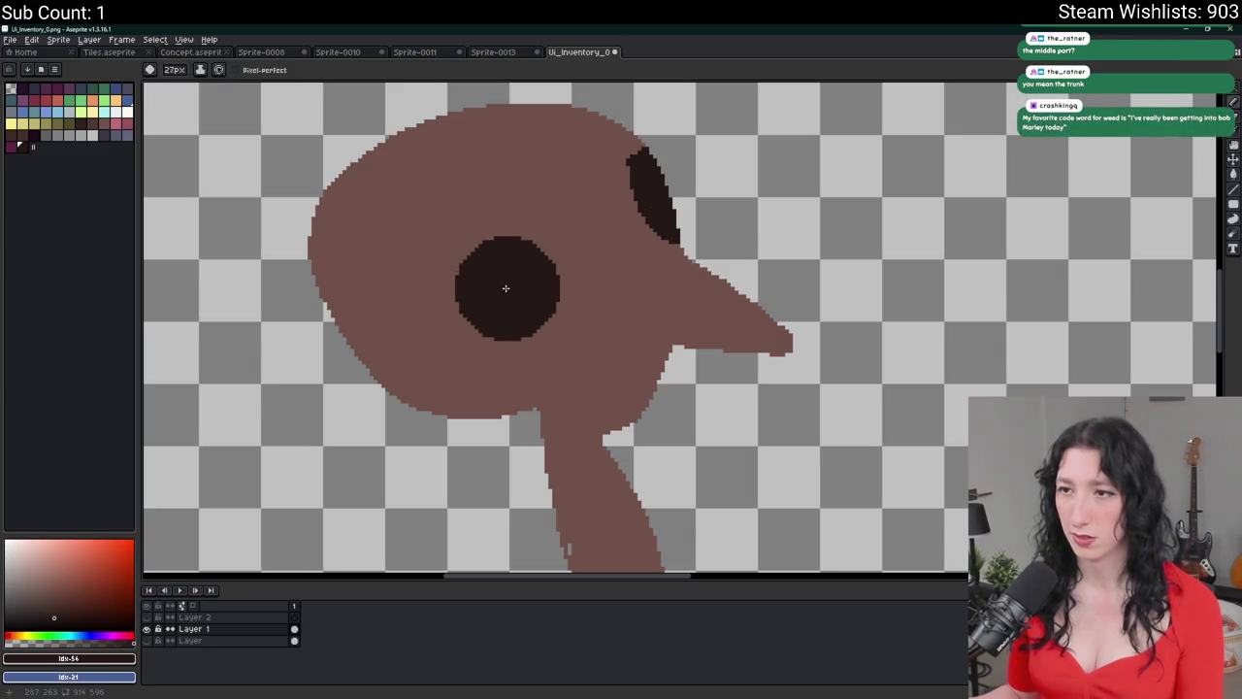
left_click_drag(515, 288, 540, 328)
key("ctrl+z")
scroll(596, 369, "down", 10)
- Try a mouth mark, undo it, and add dark brow strokes above the eye
mouse_move(641, 370)
left_mouse_down()
mouse_move(658, 371)
mouse_move(596, 373)
mouse_move(668, 375)
mouse_move(594, 372)
left_mouse_up()
key("ctrl+z")
scroll(658, 381, "up", 2)
key("ctrl+z")
scroll(594, 373, "down", 5)
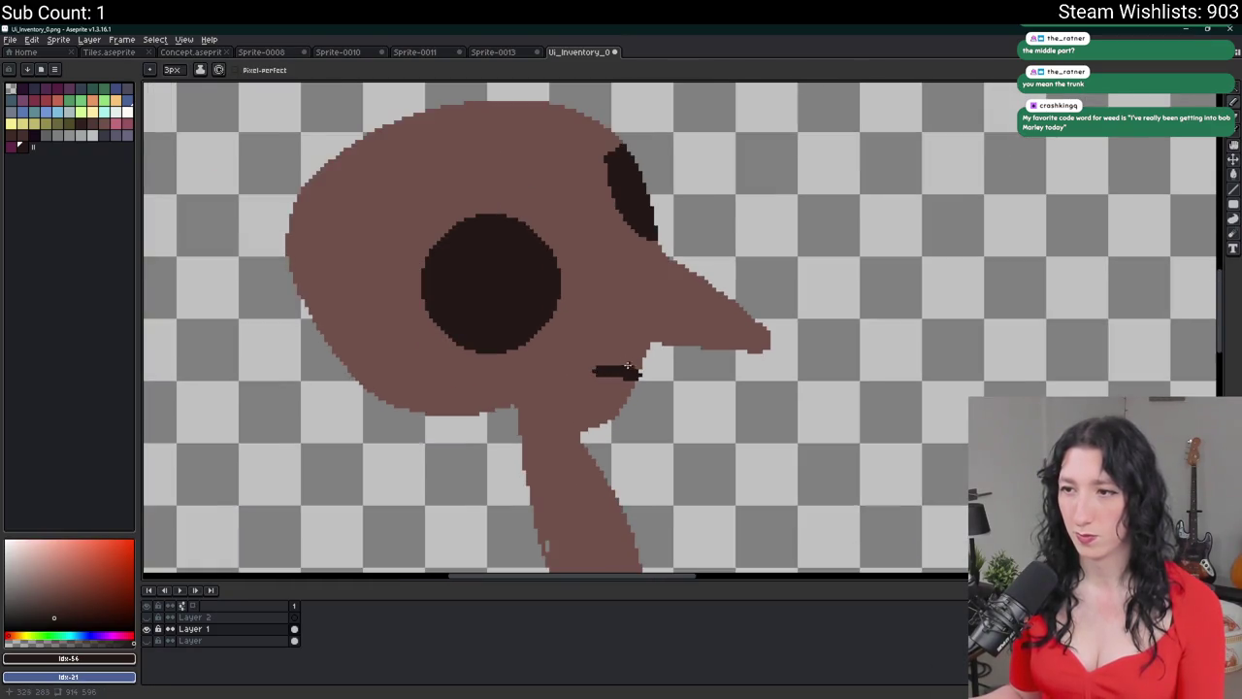
scroll(605, 240, "up", 3)
mouse_move(519, 266)
left_mouse_down()
mouse_move(655, 263)
mouse_move(691, 194)
left_mouse_up()
scroll(734, 285, "down", 5)
scroll(733, 286, "up", 4)
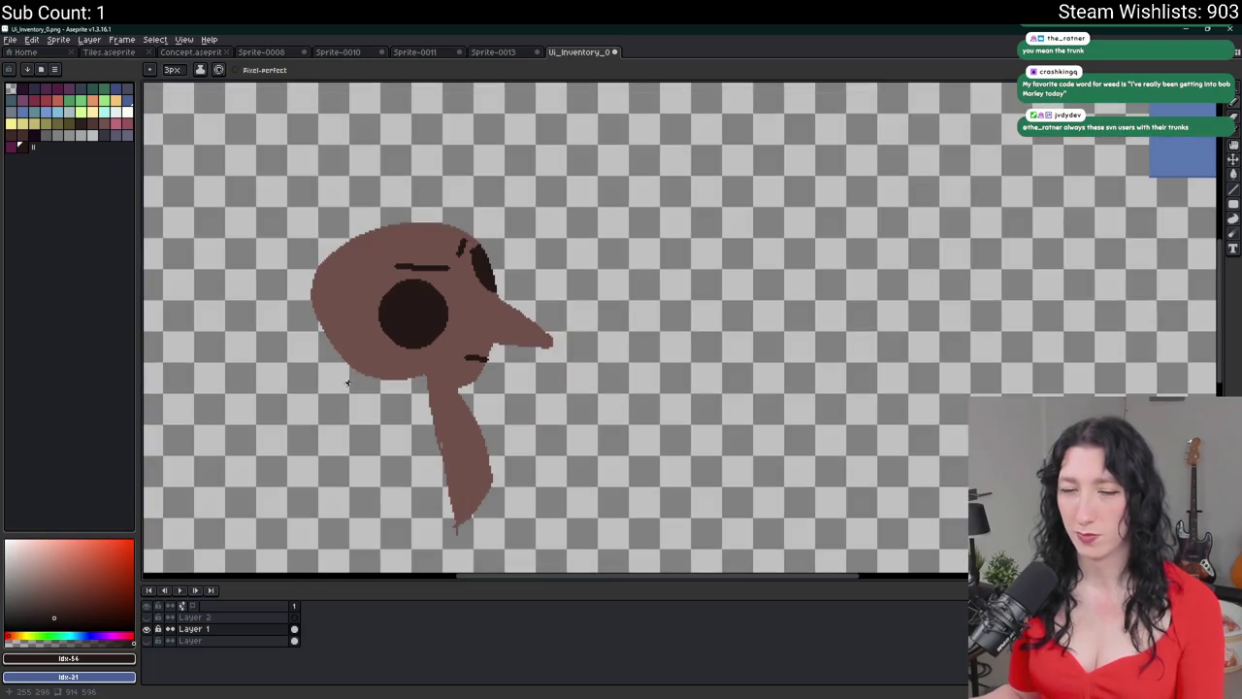
- Sample the head's brown and draw dark strokes on both sides of the neck
key("m")
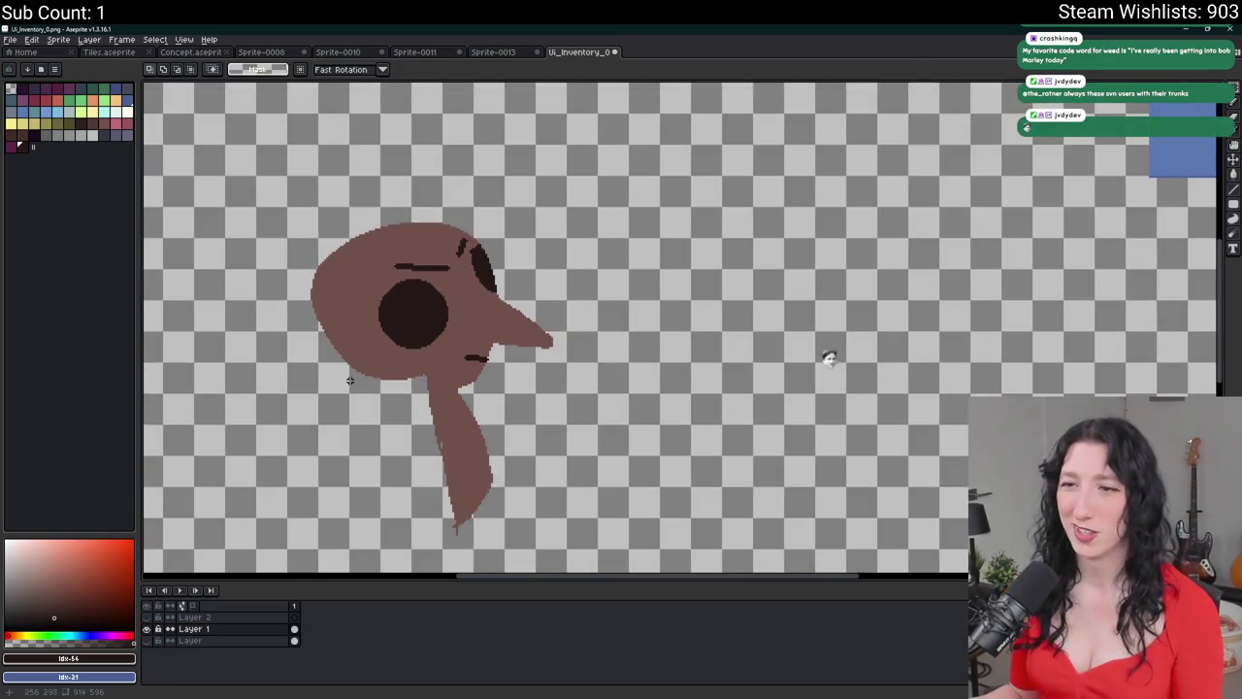
scroll(349, 380, "up", 2)
key("i")
left_click(665, 403)
key("b")
scroll(638, 401, "down", 1)
left_click_drag(647, 441, 581, 418)
left_click_drag(714, 419, 728, 369)
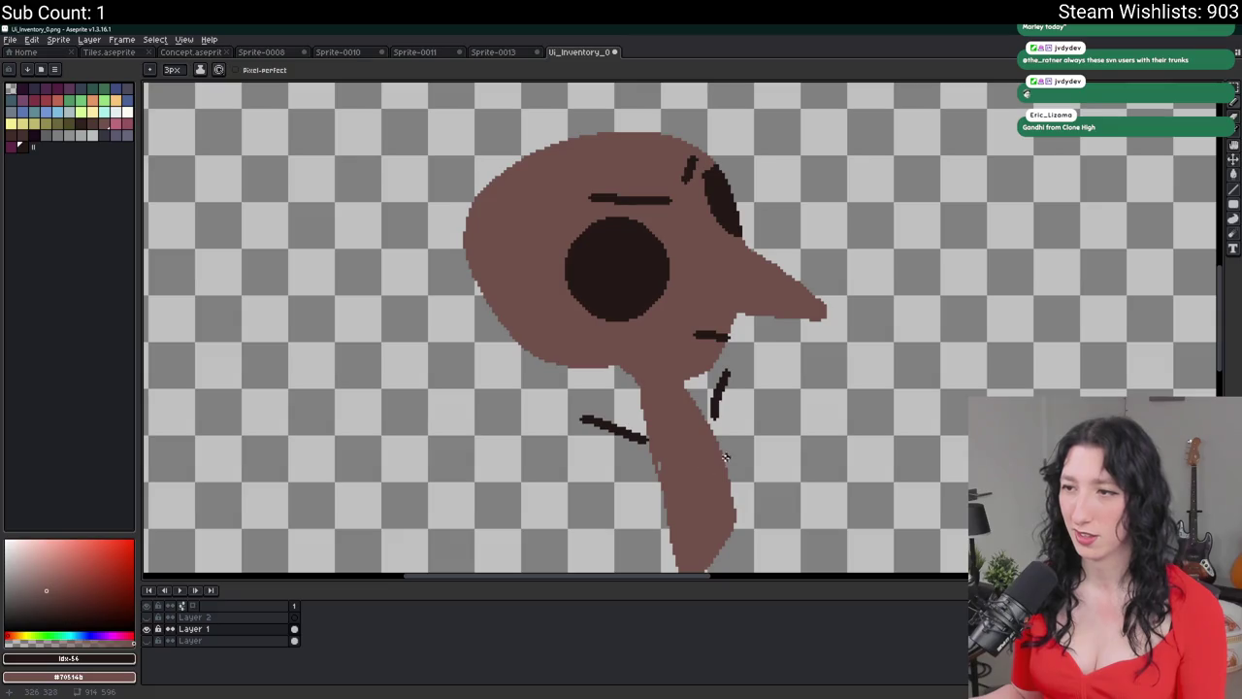
scroll(726, 456, "down", 3)
left_click_drag(591, 300, 791, 508)
key("ctrl+z")
scroll(639, 442, "up", 1)
- Cut and re-paste the bird-head drawing mid-canvas, reselect it, and bring up Discord
key("m")
left_click_drag(658, 474, 398, 229)
key("Delete")
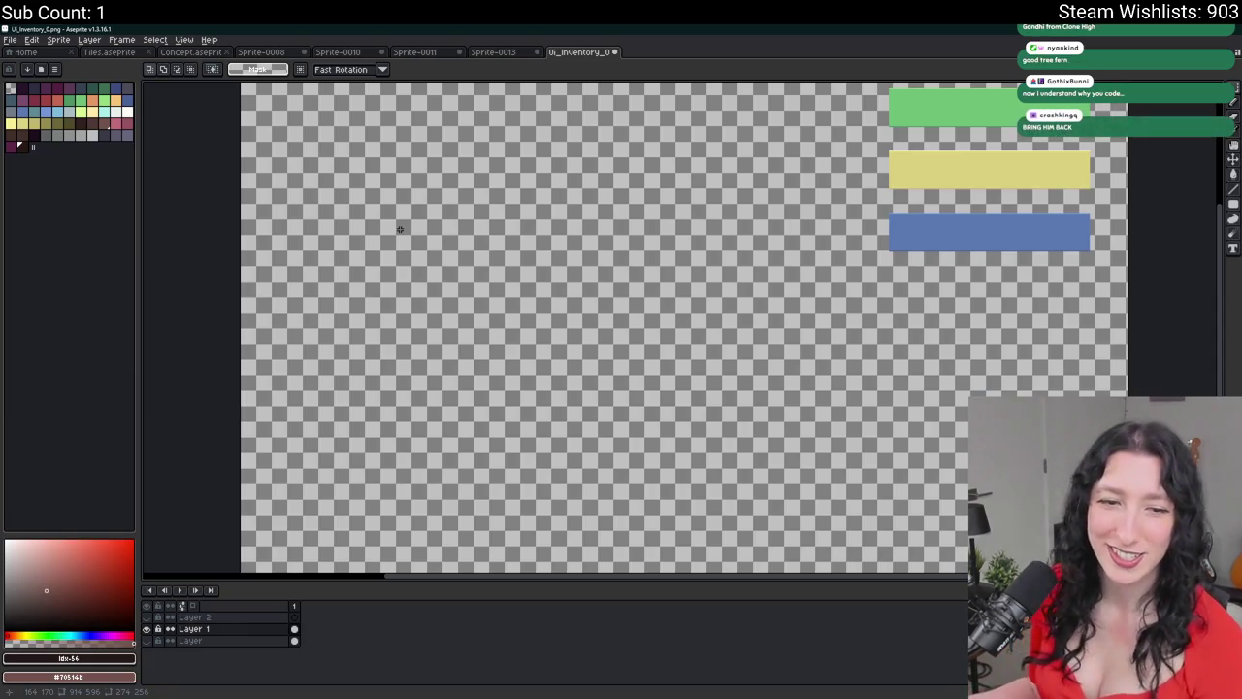
key("ctrl+v")
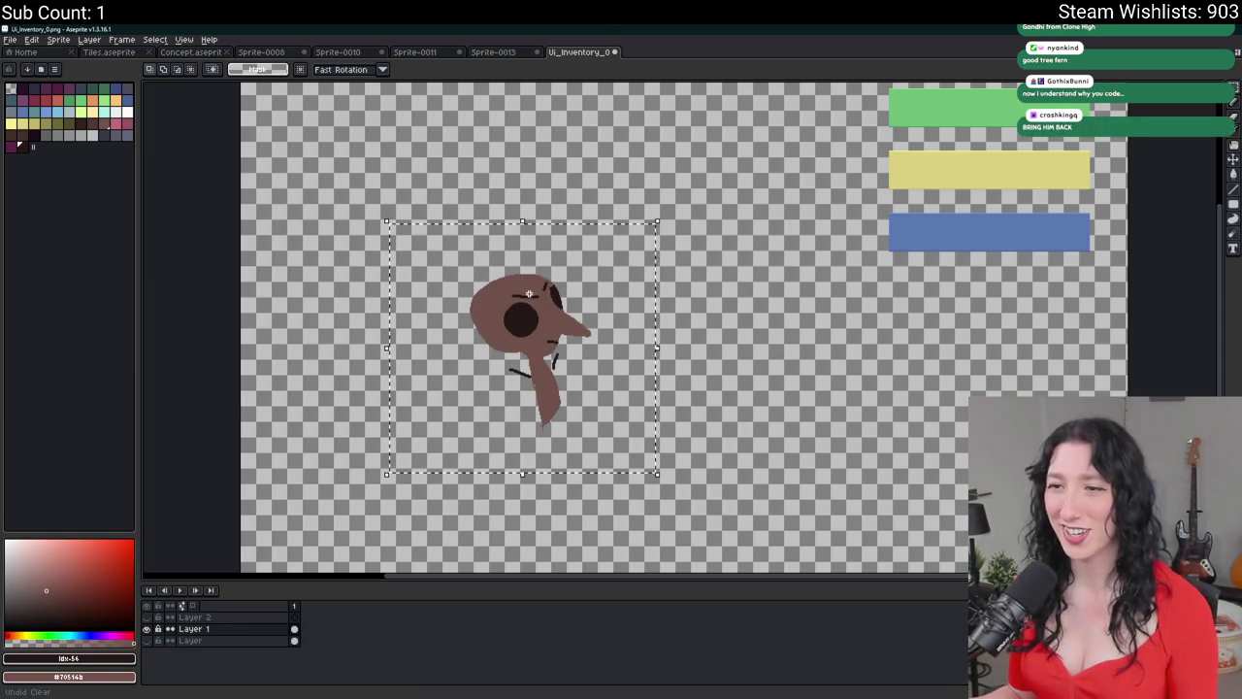
key("Return")
left_click_drag(448, 242, 663, 488)
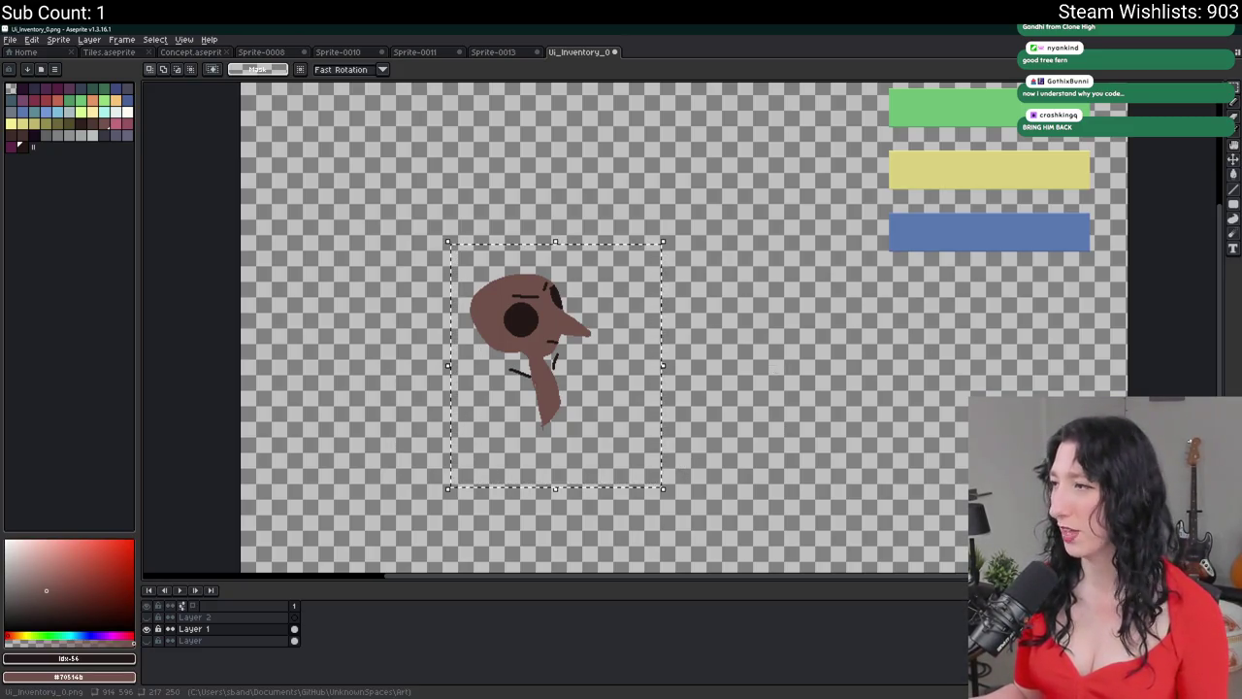
key("alt+Tab")
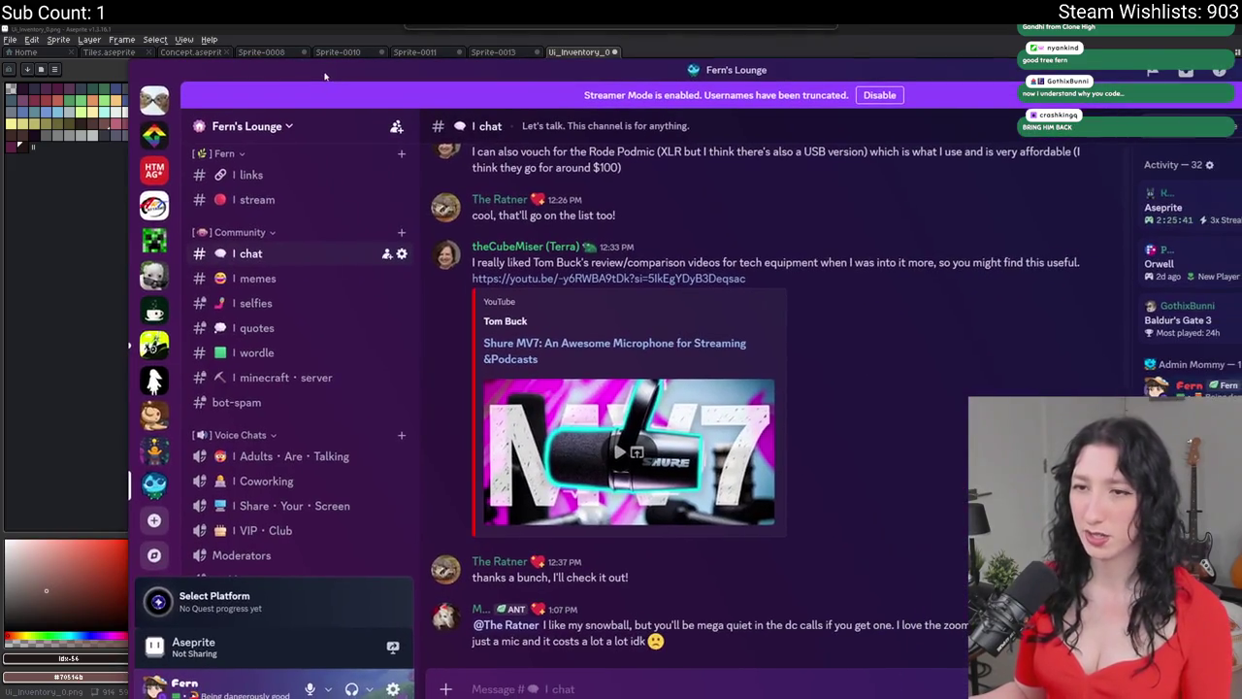
- Post the bird-head image in #art · share, then drag Discord aside
scroll(271, 386, "down", 3)
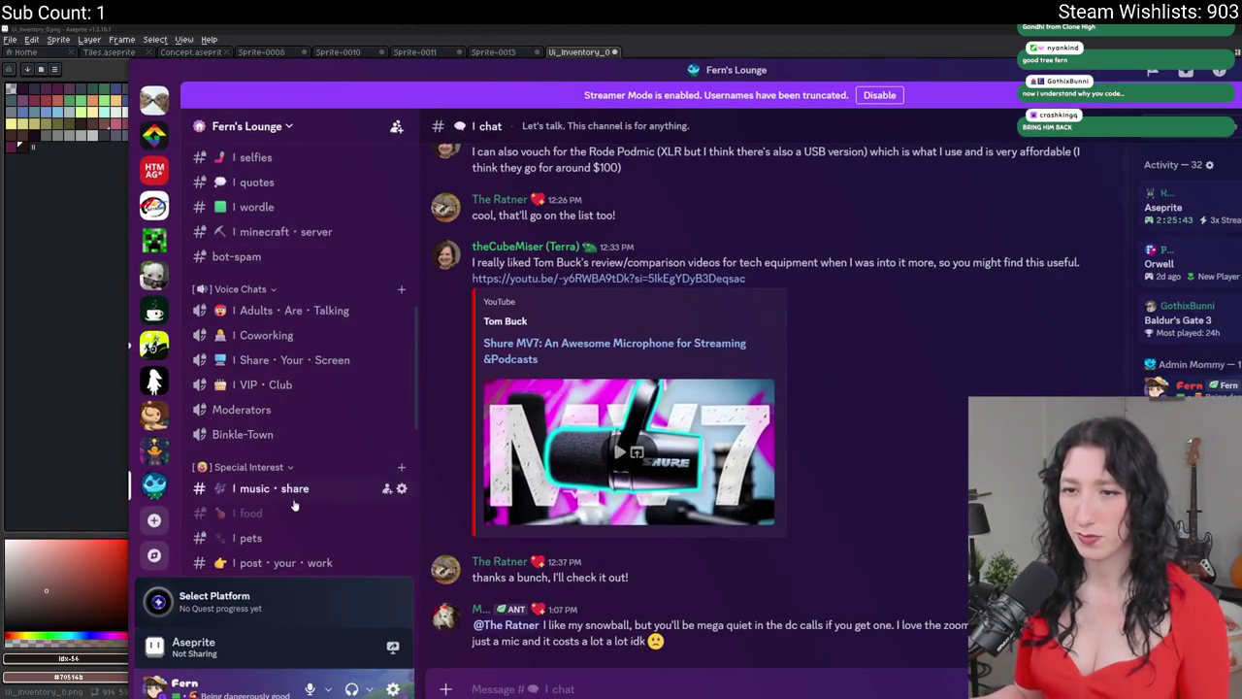
scroll(272, 446, "down", 2)
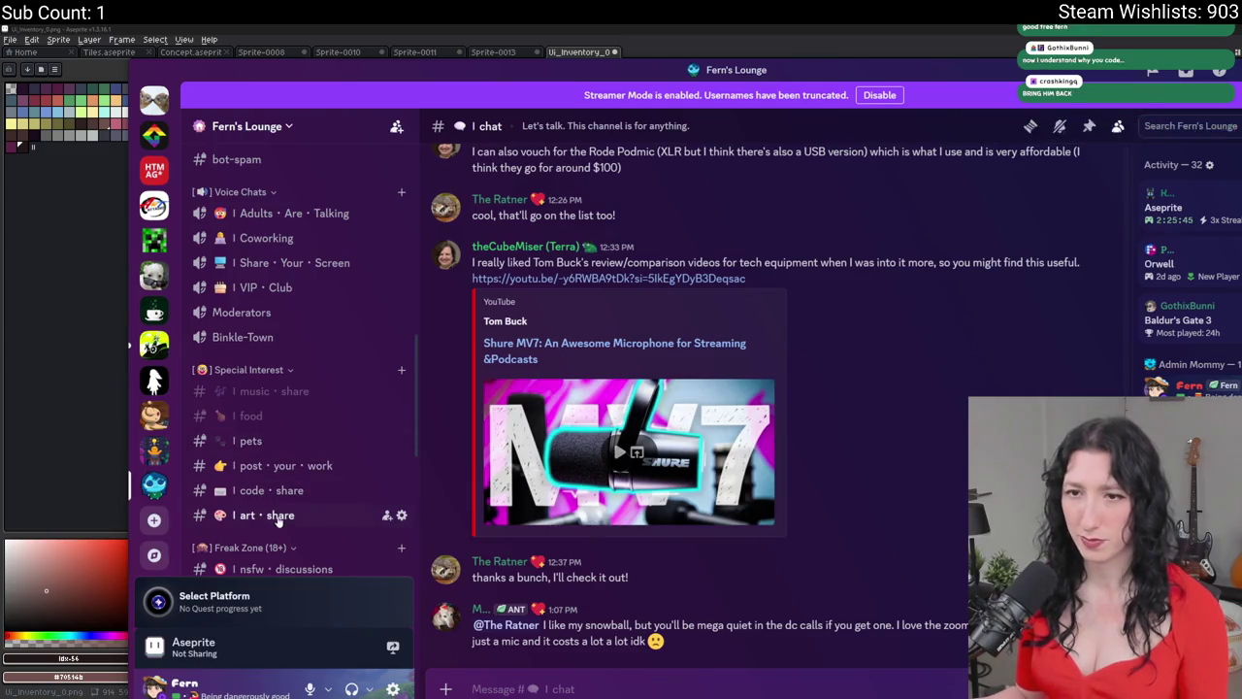
scroll(273, 417, "down", 2)
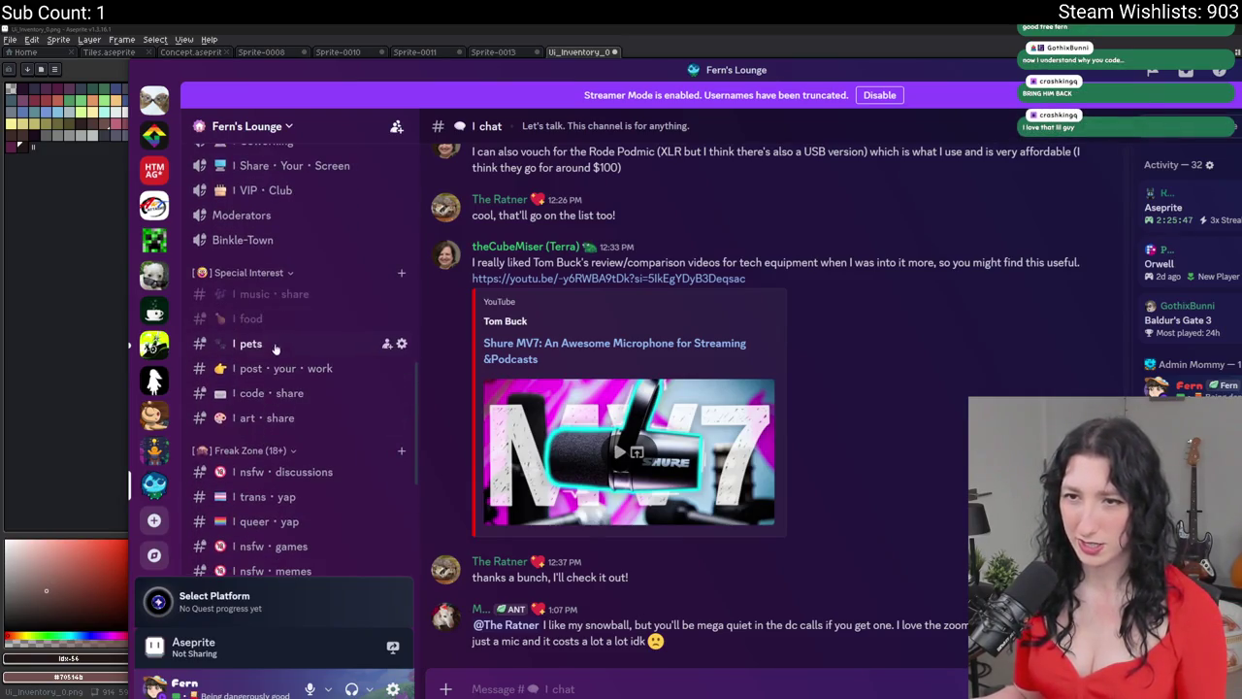
left_click(262, 418)
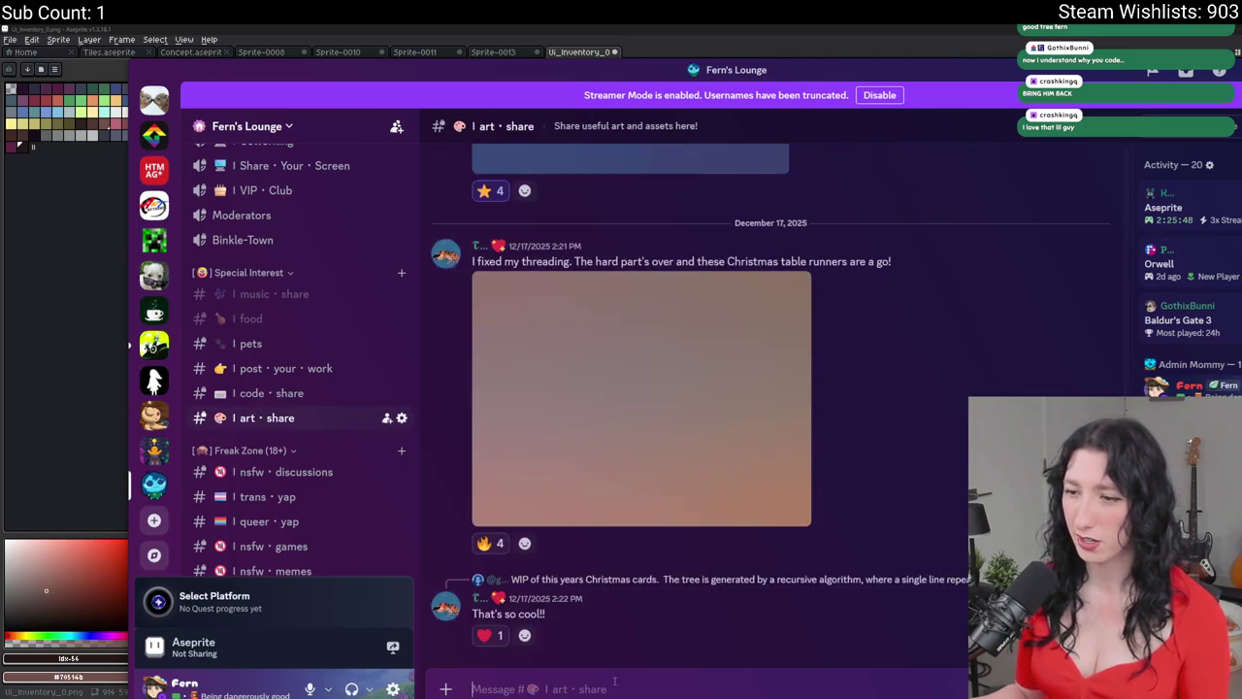
key("ctrl+v")
key("Return")
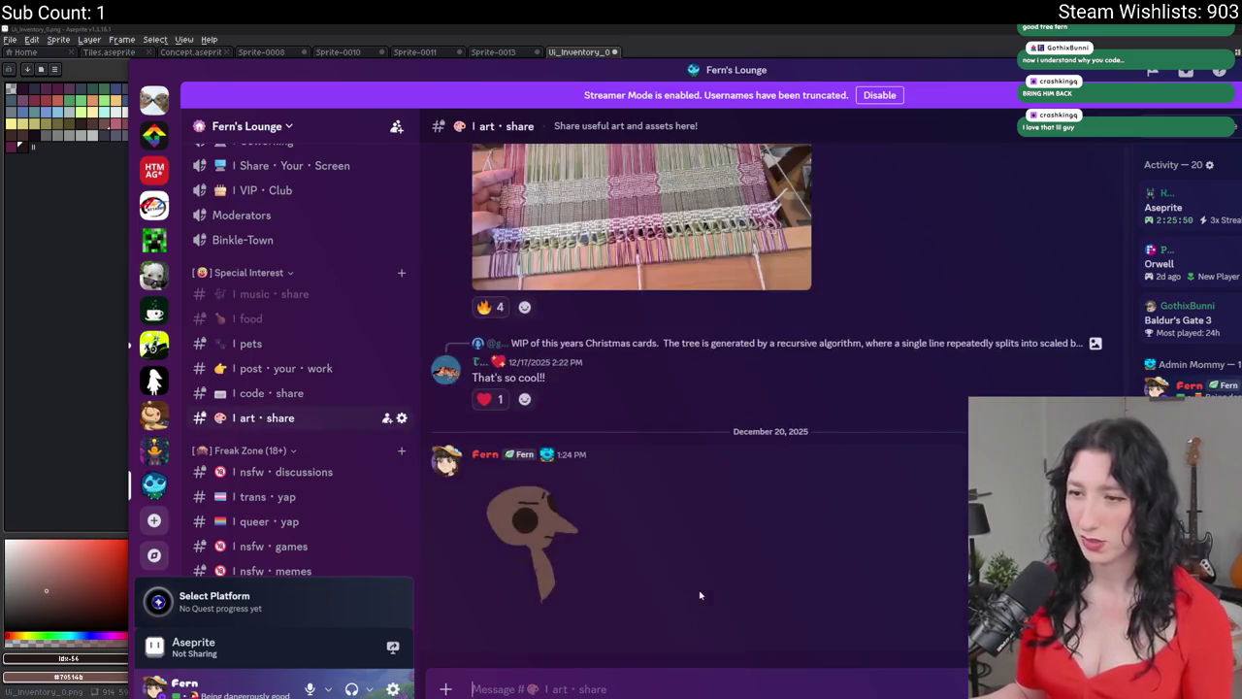
left_click_drag(658, 68, 1241, 83)
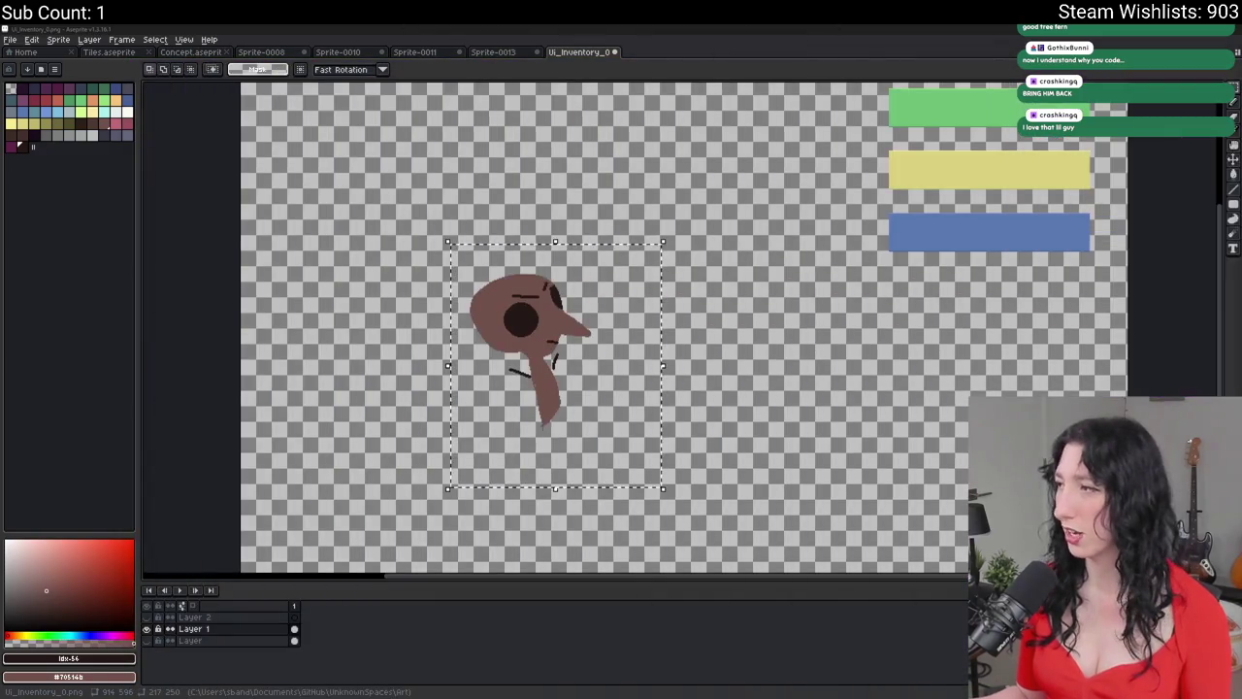
- Delete the selected bird doodle, zoom the canvas out, and return to GameMaker
key("Delete")
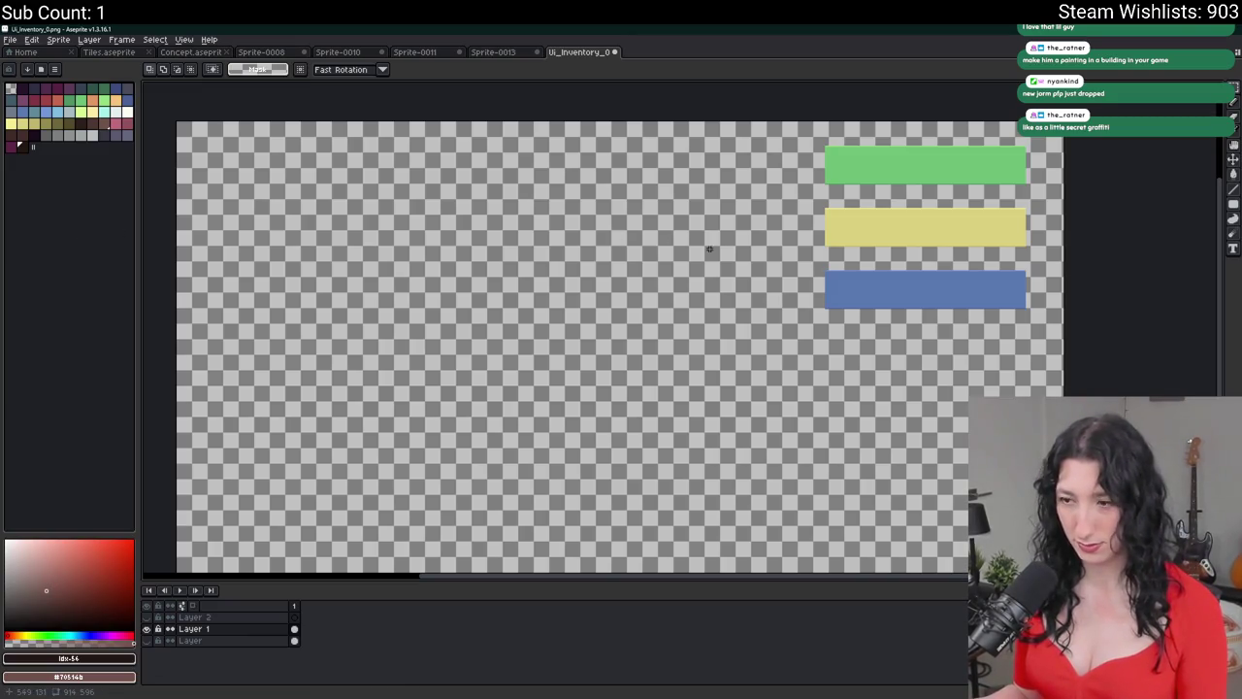
scroll(666, 324, "down", 1)
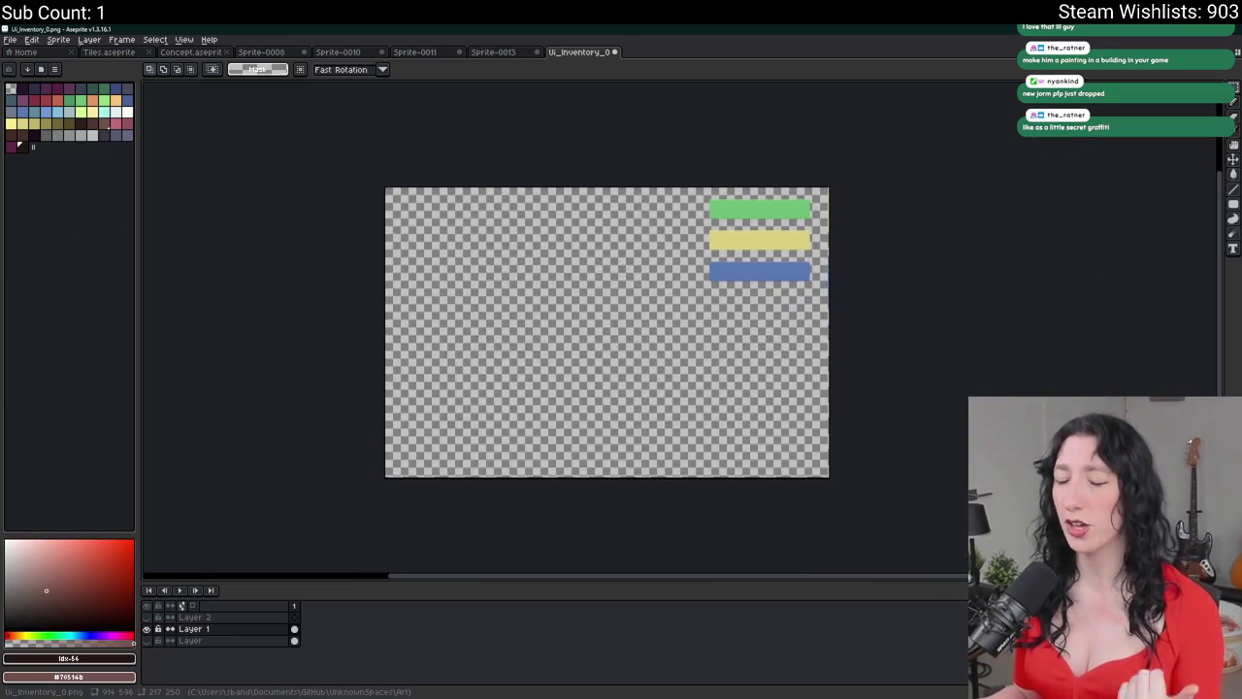
key("alt+Tab")
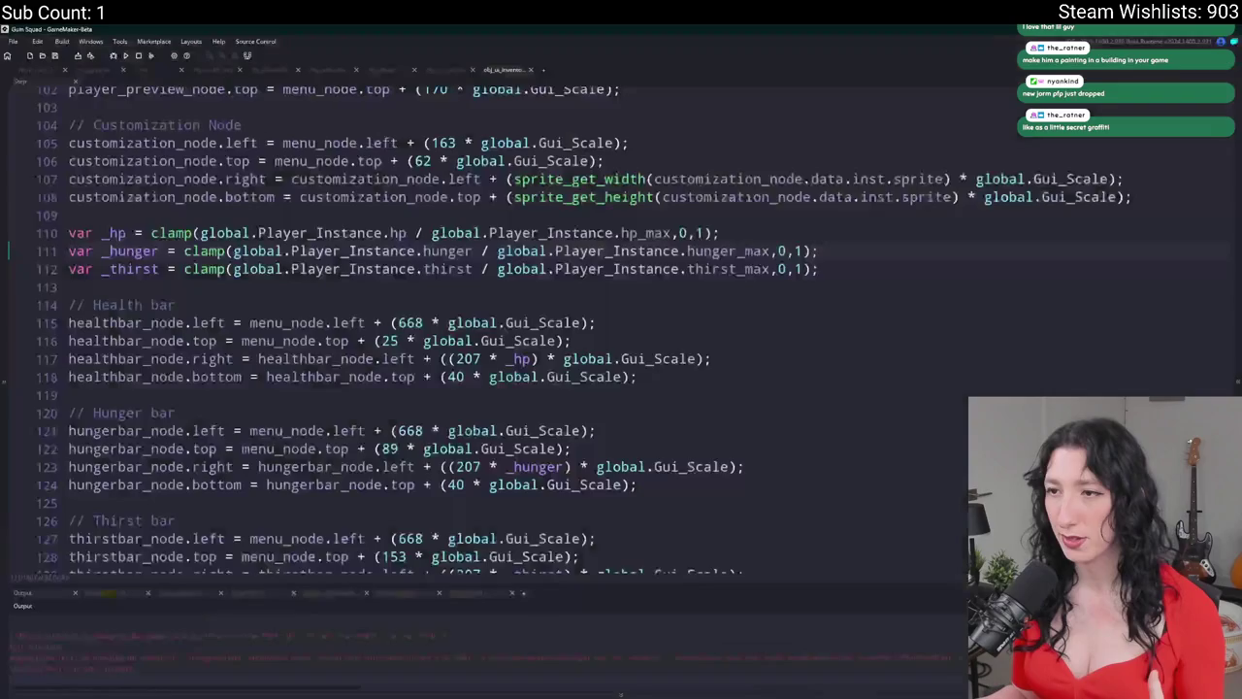
- Run the game, create a lobby, check the inventory's three stat bars, then close it
left_click(126, 56)
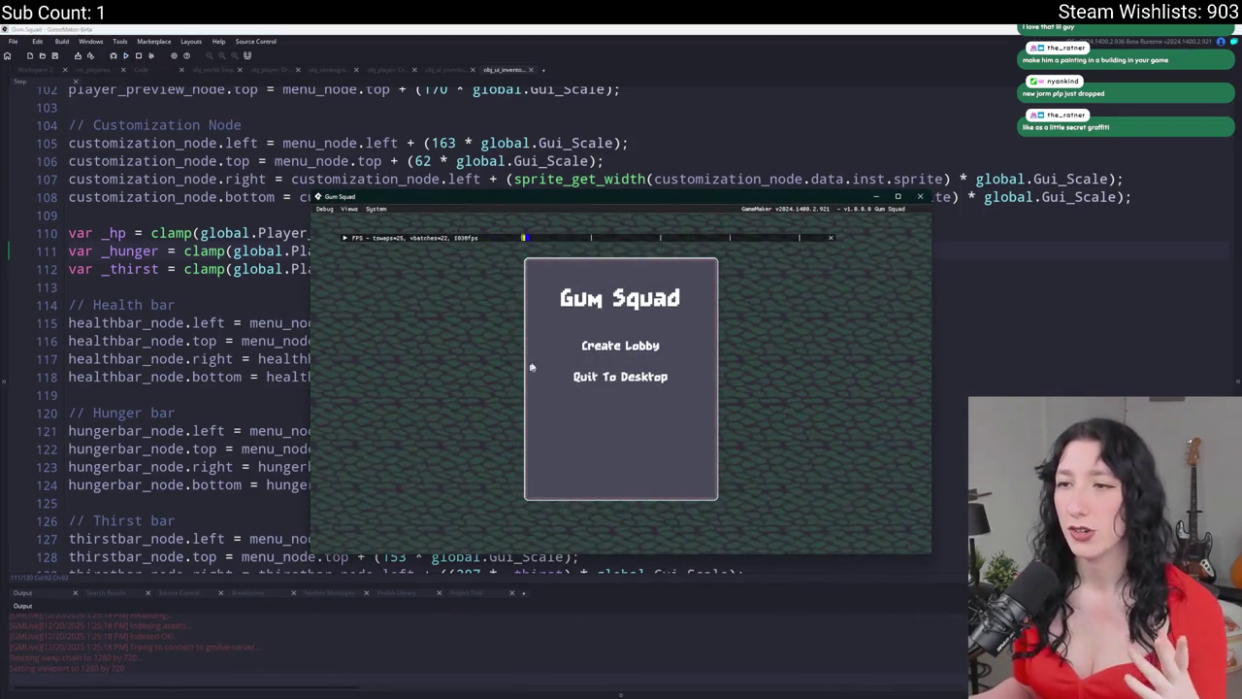
left_click(612, 346)
double_click(622, 192)
key("Tab")
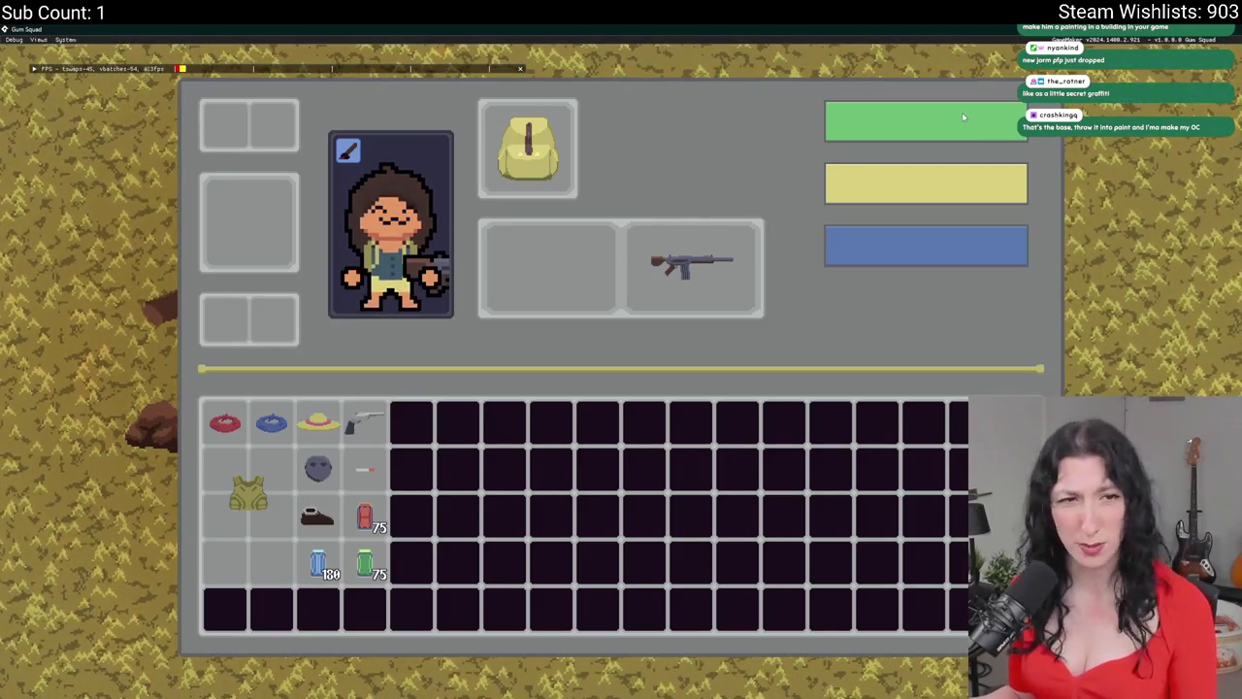
double_click(719, 27)
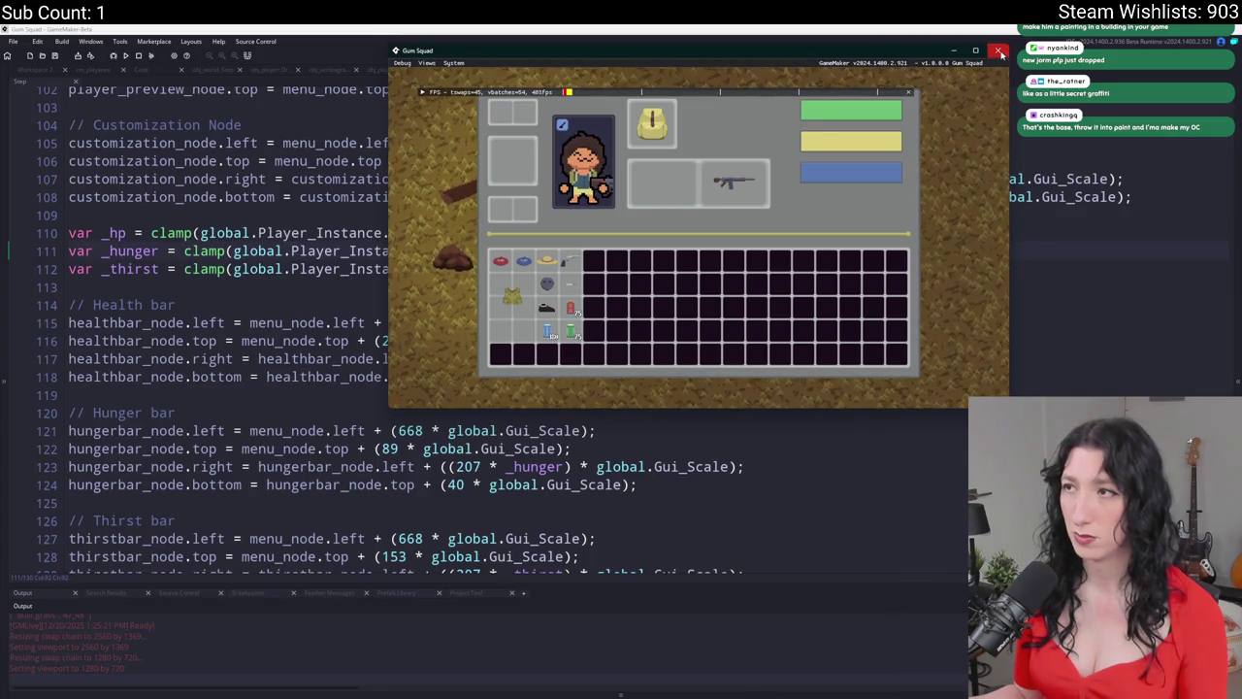
left_click(975, 50)
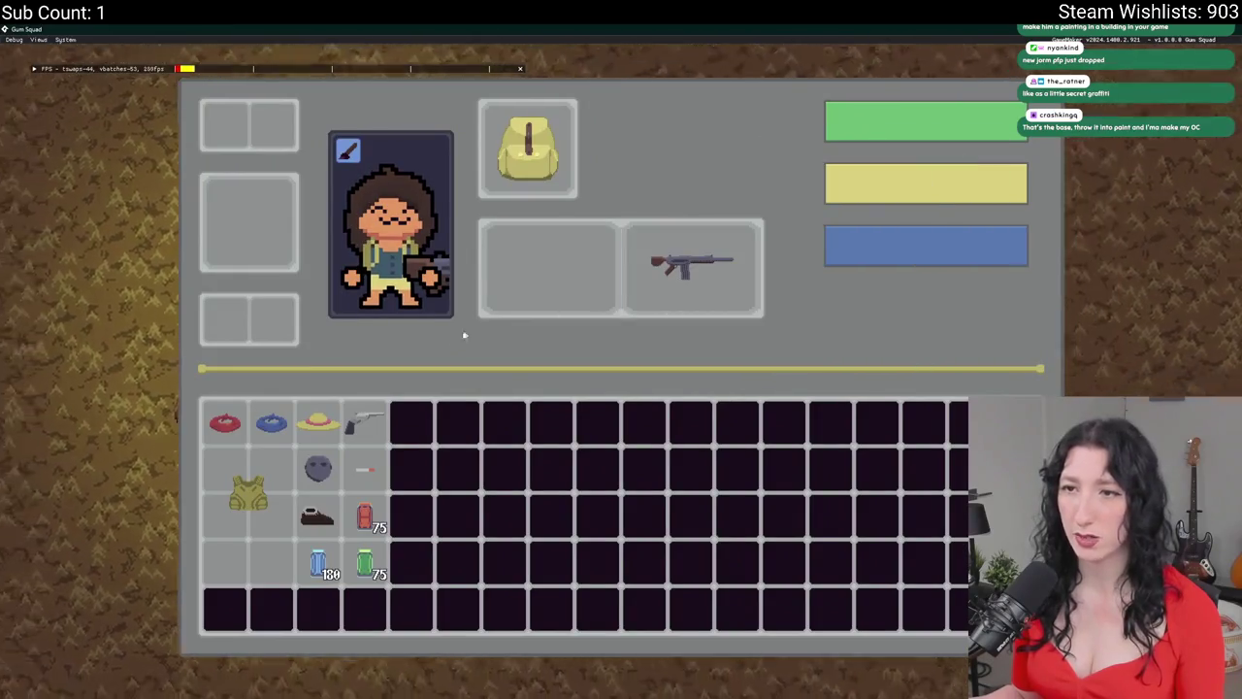
mouse_move(372, 444)
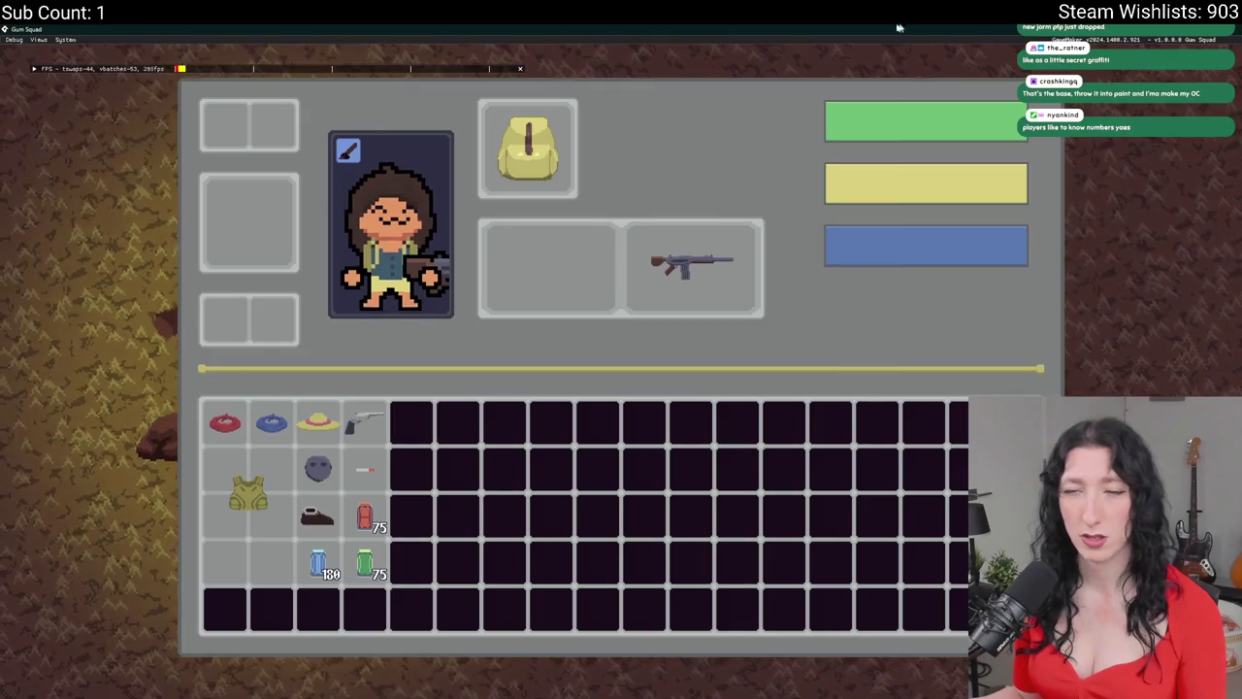
key("super+Down")
left_click(982, 97)
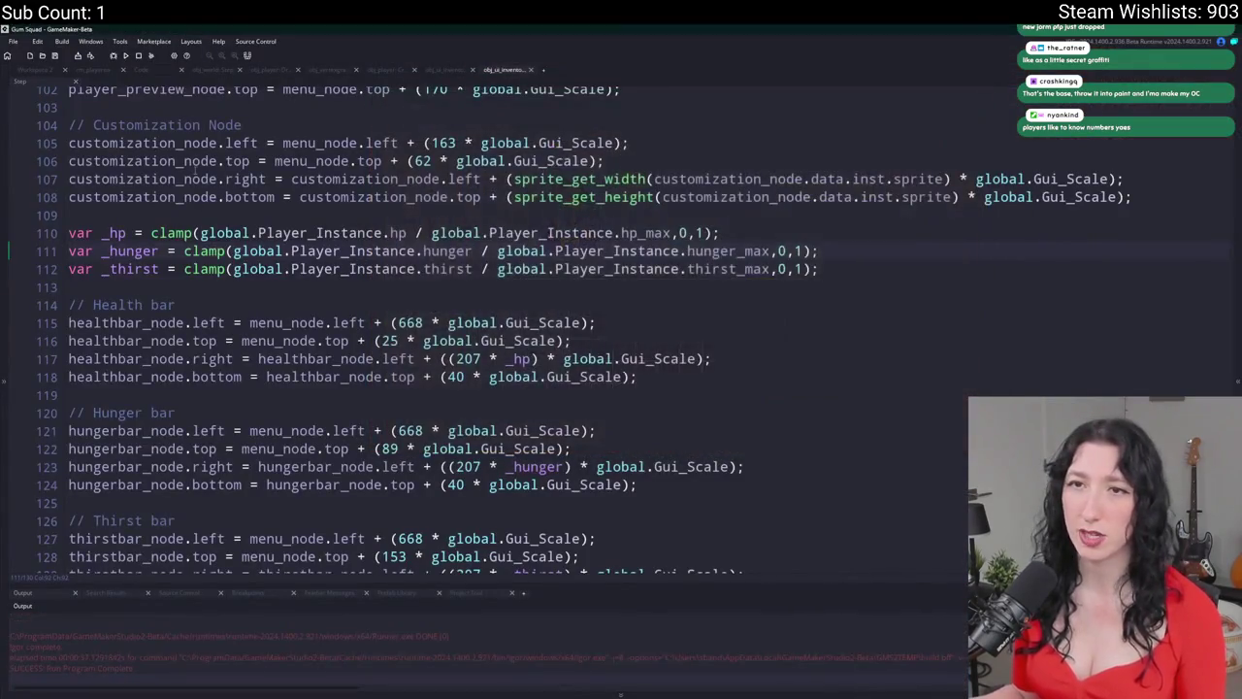
- In obj_ui_inventory_player's Create event, add draw_set_font(fnt_tooltip); after line 246
left_click(51, 73)
double_click(471, 138)
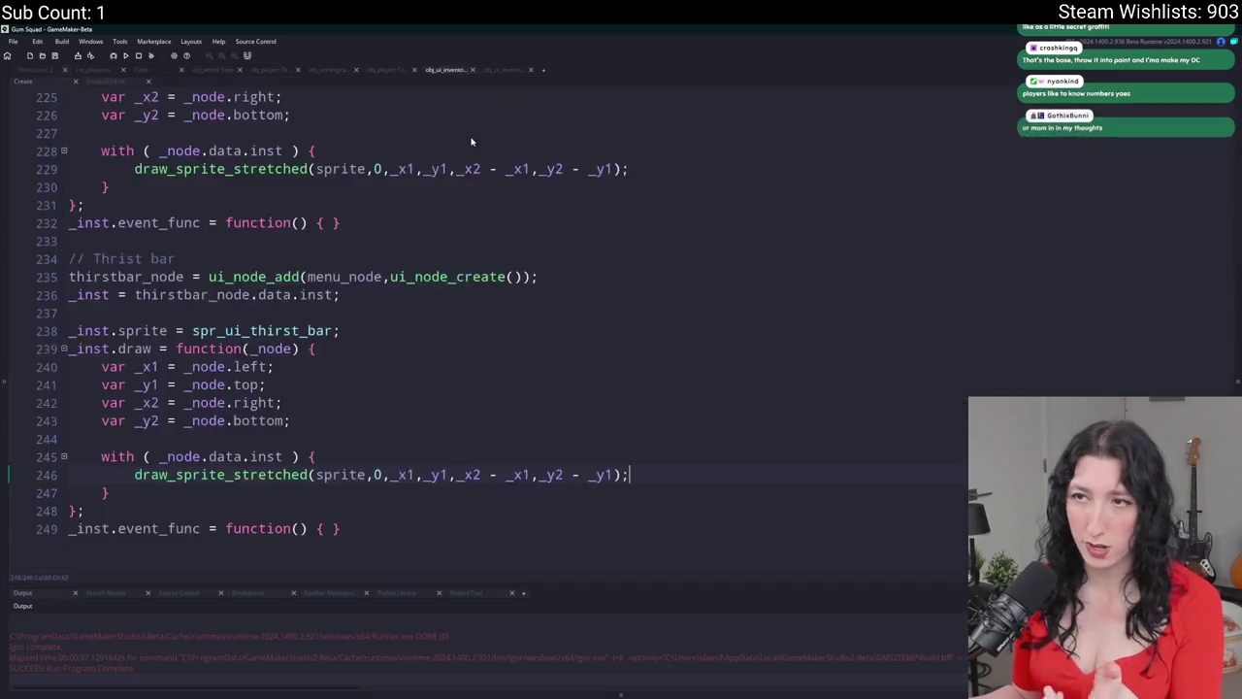
left_click(463, 477)
left_click(633, 475)
key("Return")
type("aw_")
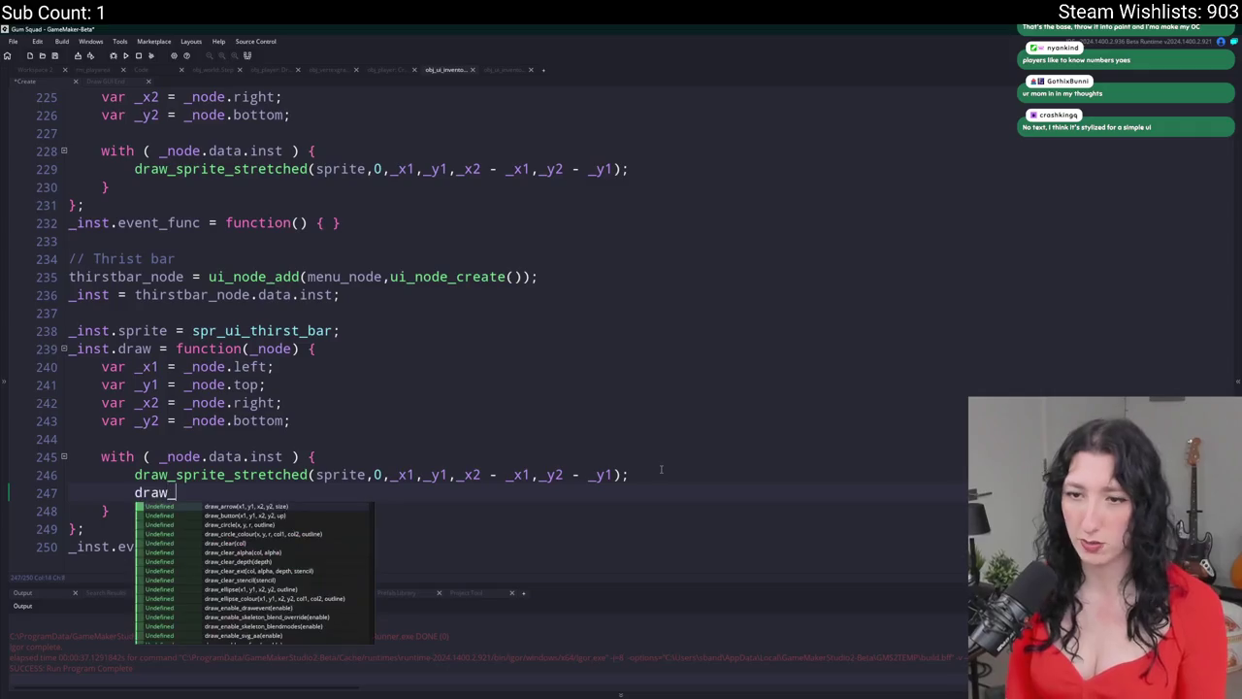
type("set_font(fn")
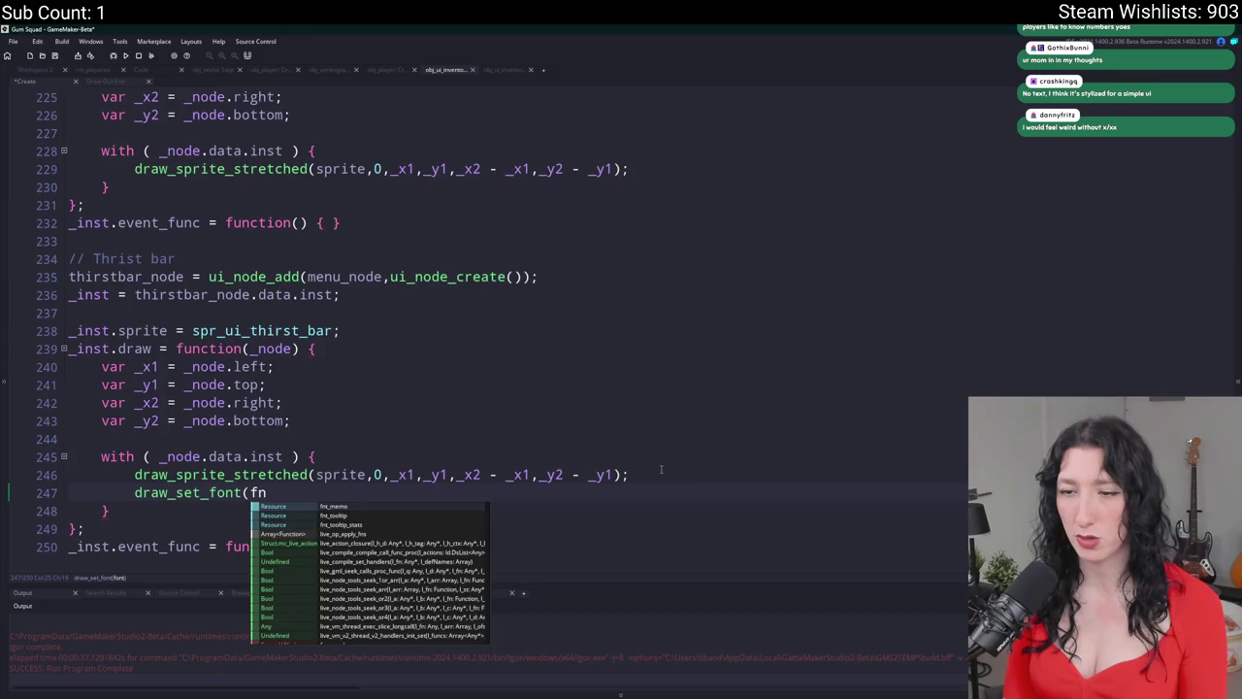
type("t_")
key("Down")
key("Down")
key("Return")
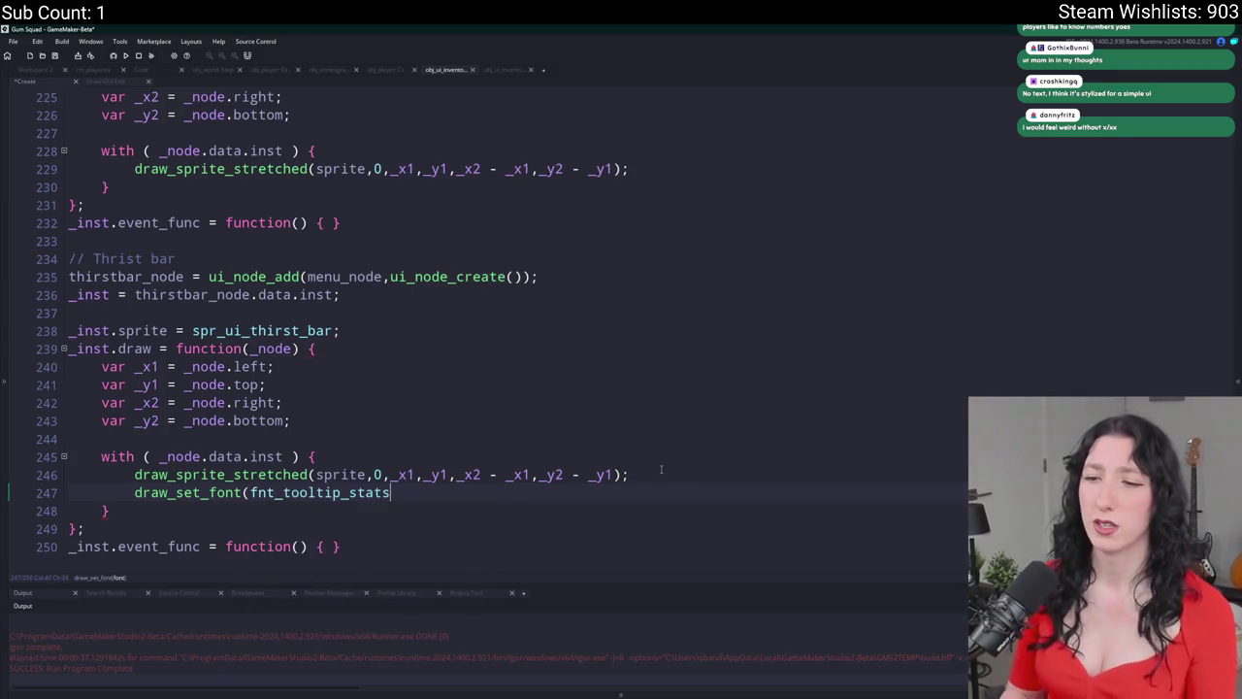
mouse_move(289, 499)
key("BackSpace")
key("BackSpace")
key("BackSpace")
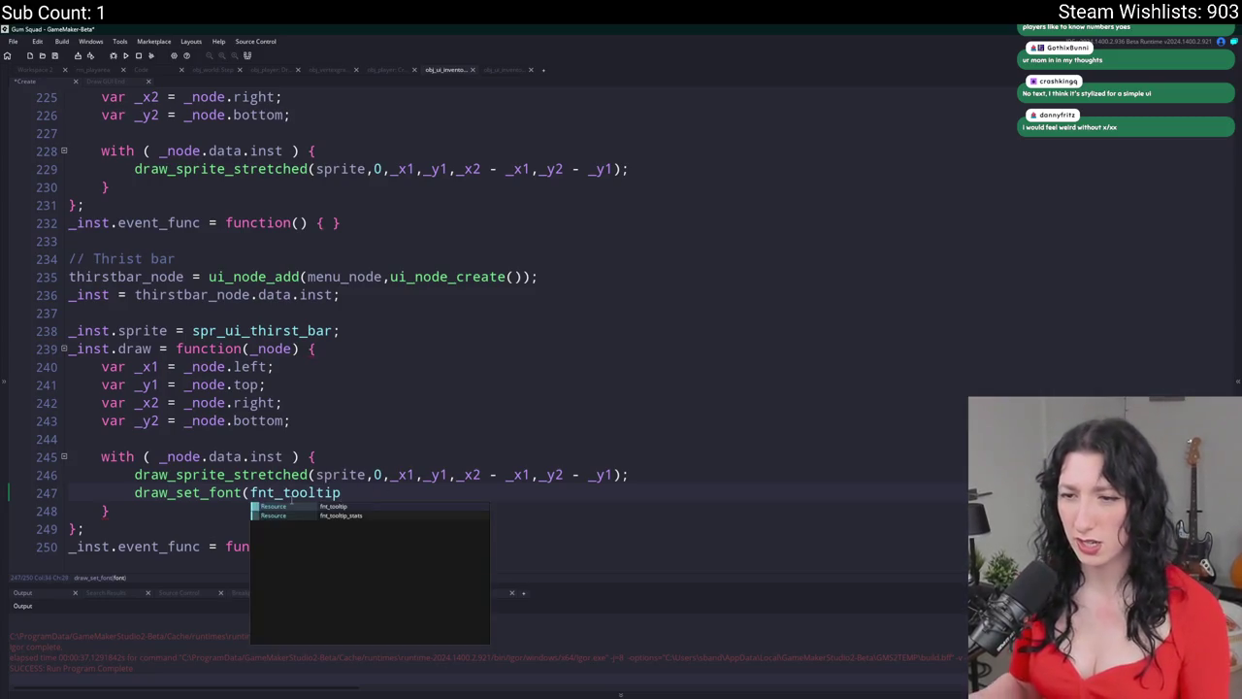
key("Escape")
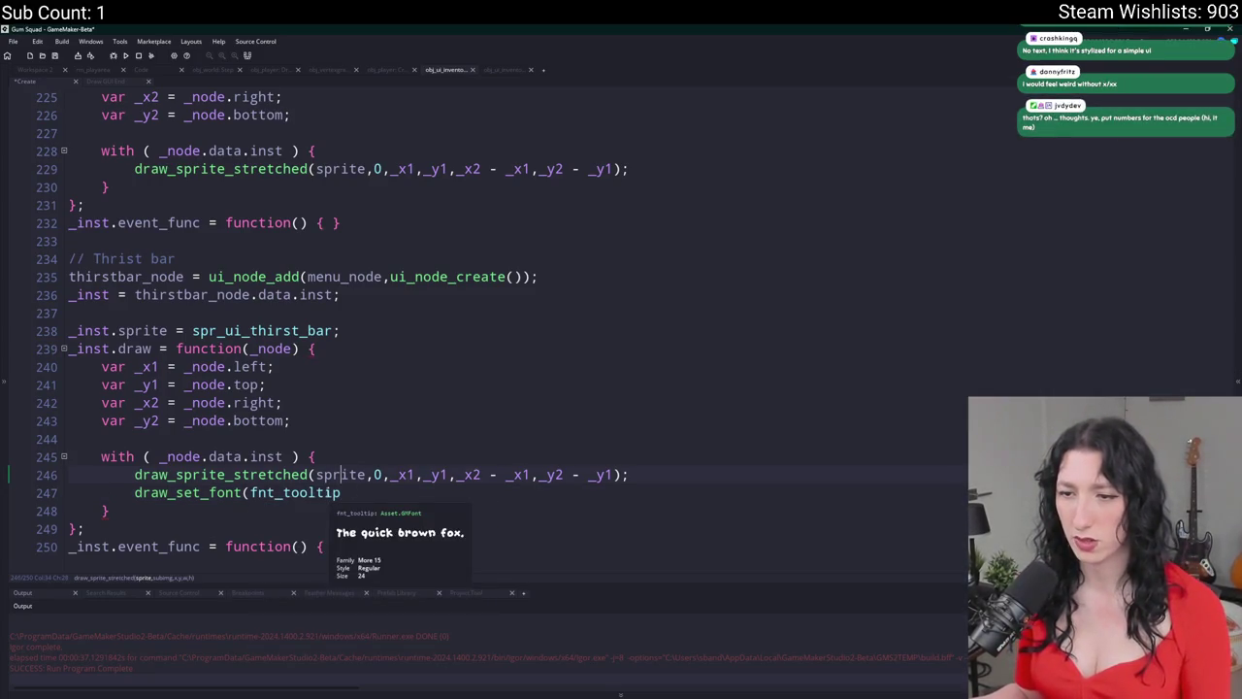
type(");")
- Add draw_set_halign(fa_center) and draw_set_valign(fa_middle) below the font line
key("Return")
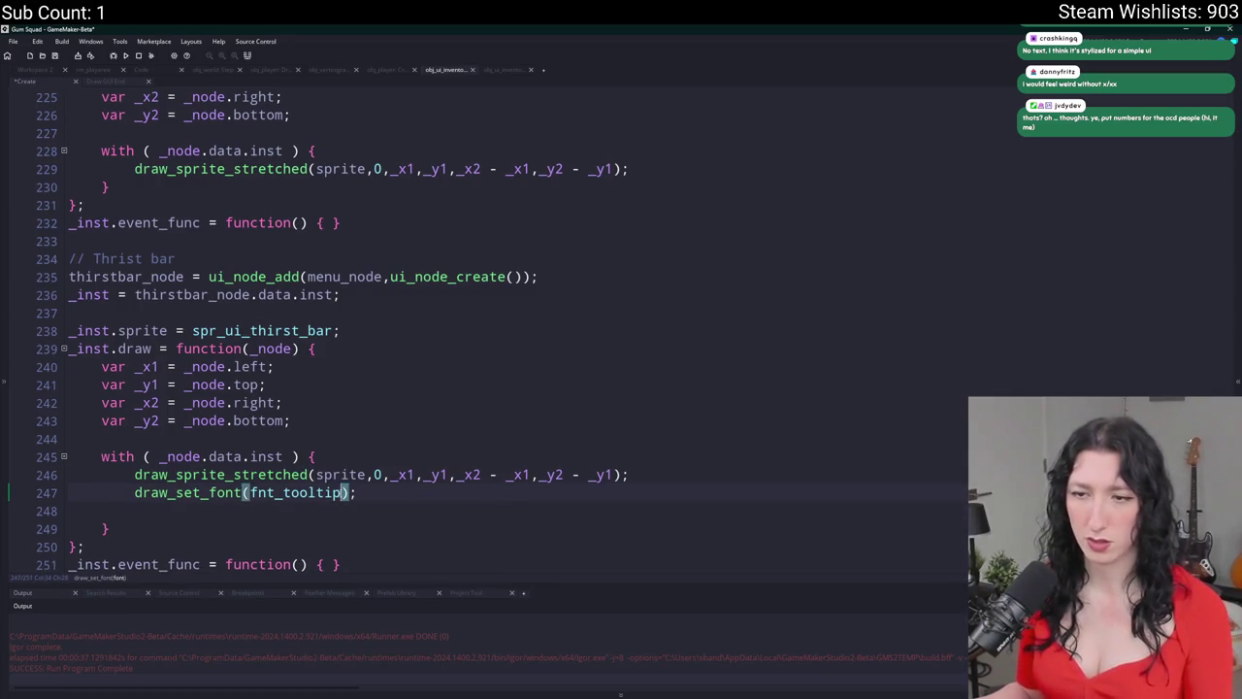
type("draw_set_hal")
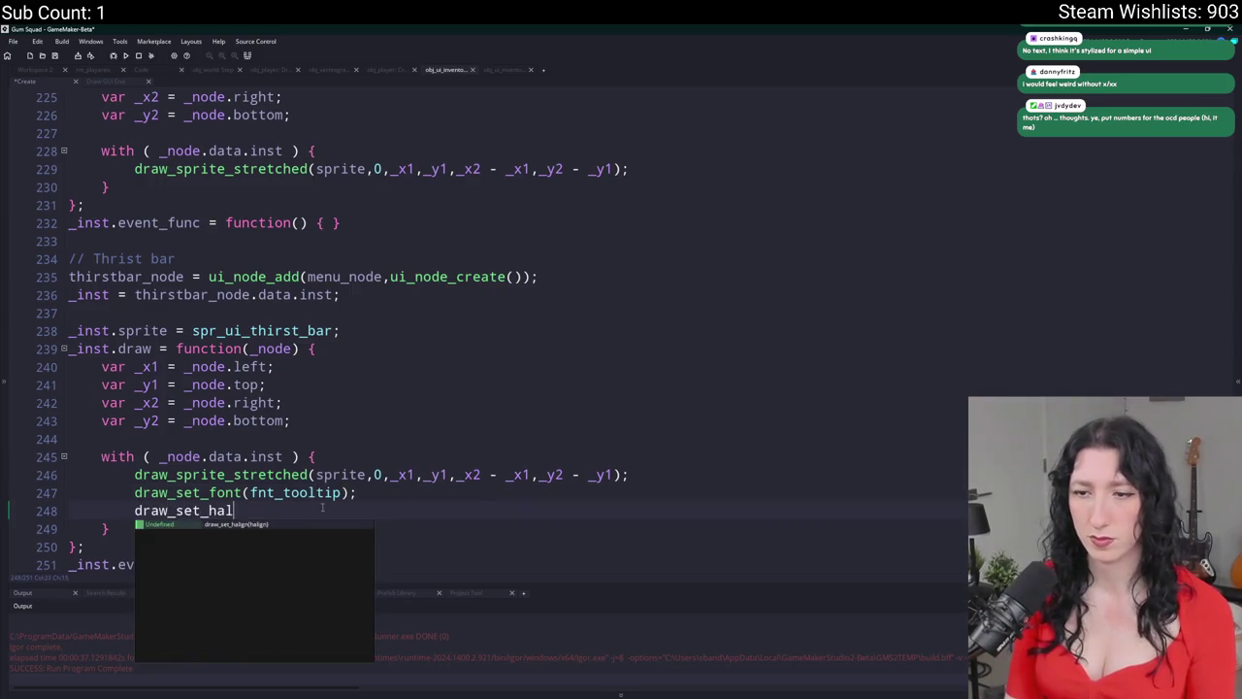
key("Return")
type("(fa_center);")
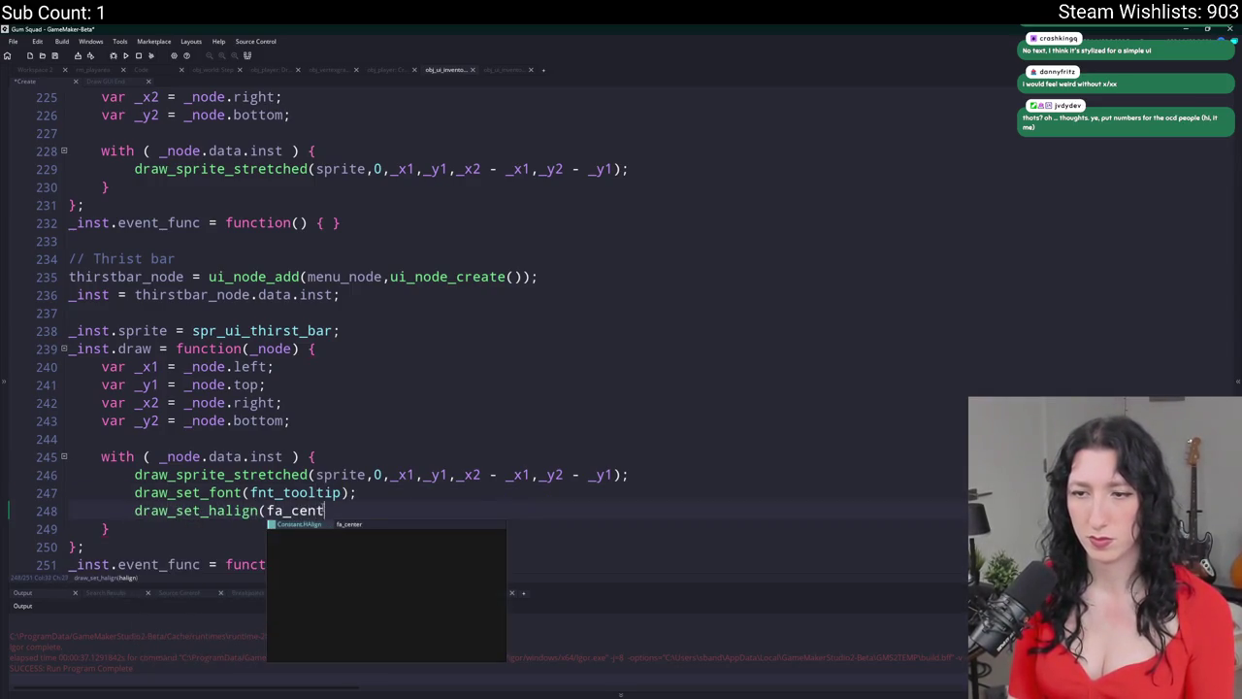
key("Return")
type("draw_set_vali")
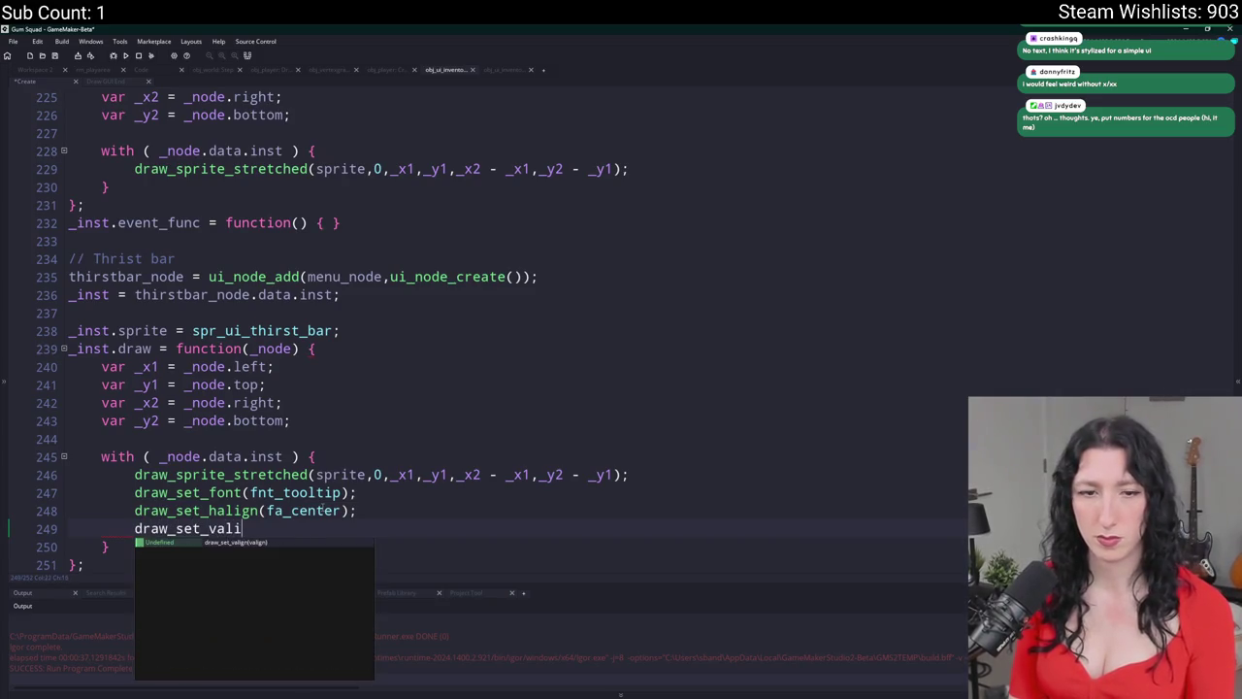
type("gn")
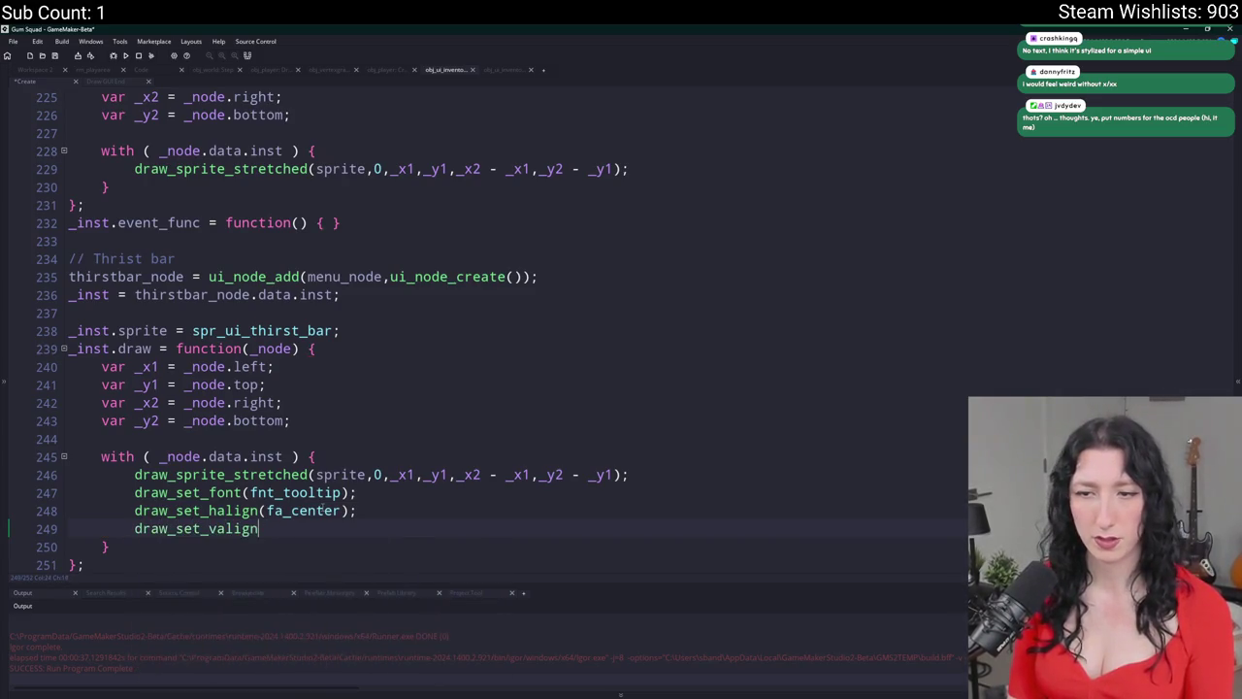
type("(fa_middle);")
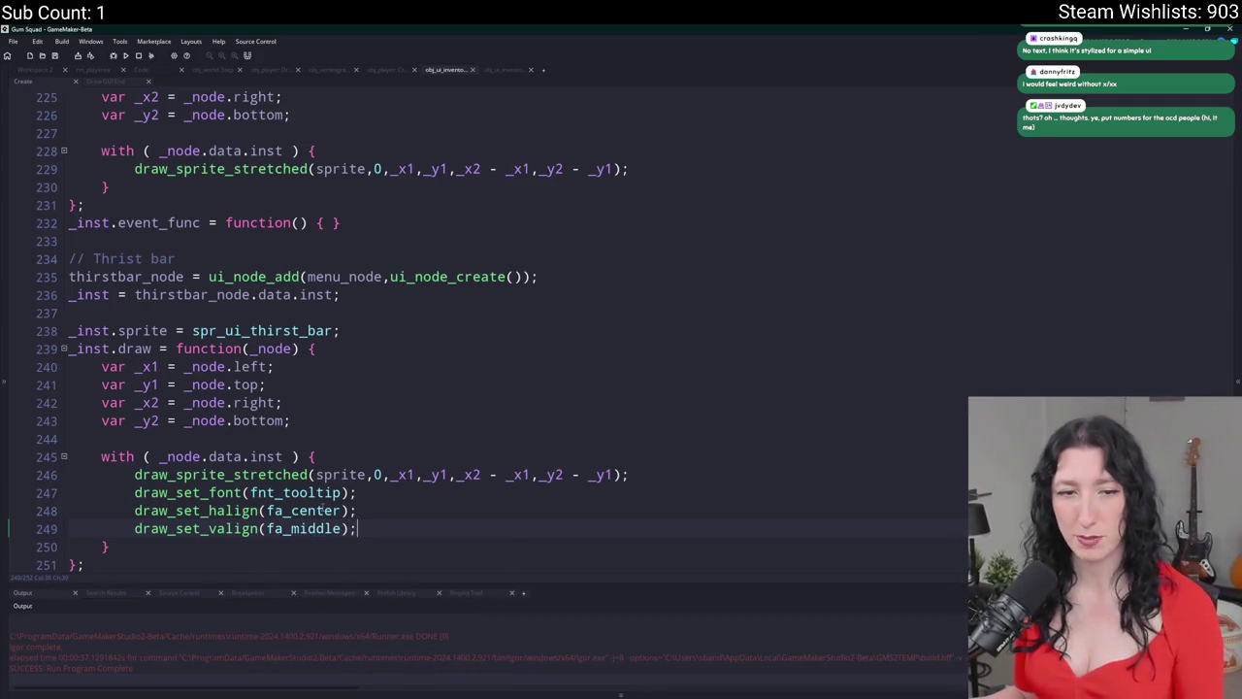
scroll(320, 507, "down", 1)
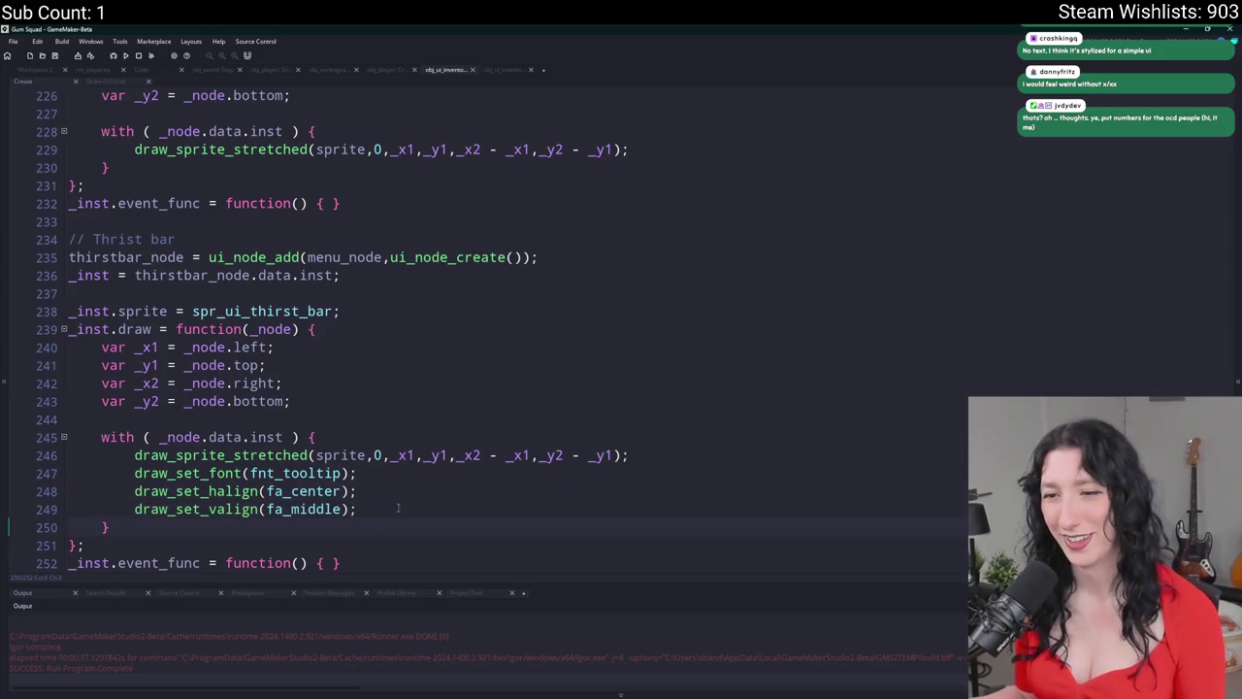
- Begin a new draw_text call with the bar's horizontal centre expression _x1 + ((_x2 - _x1)
key("Return")
key("Return")
type("draw")
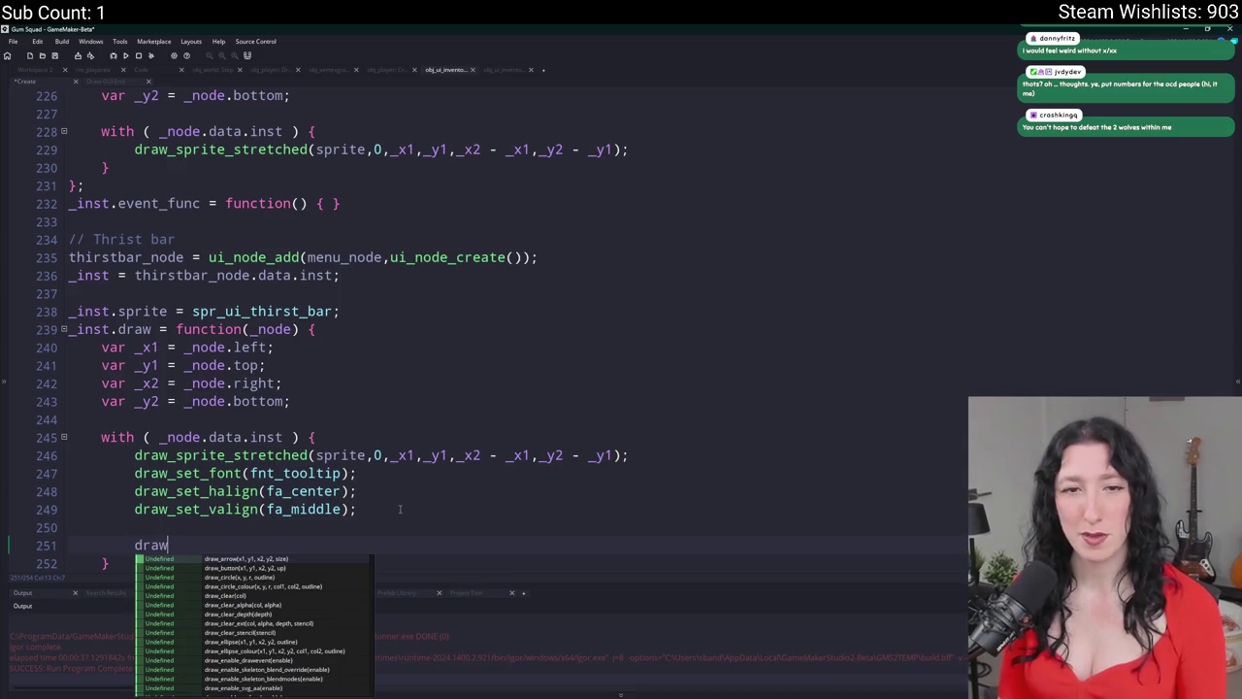
type("_text(")
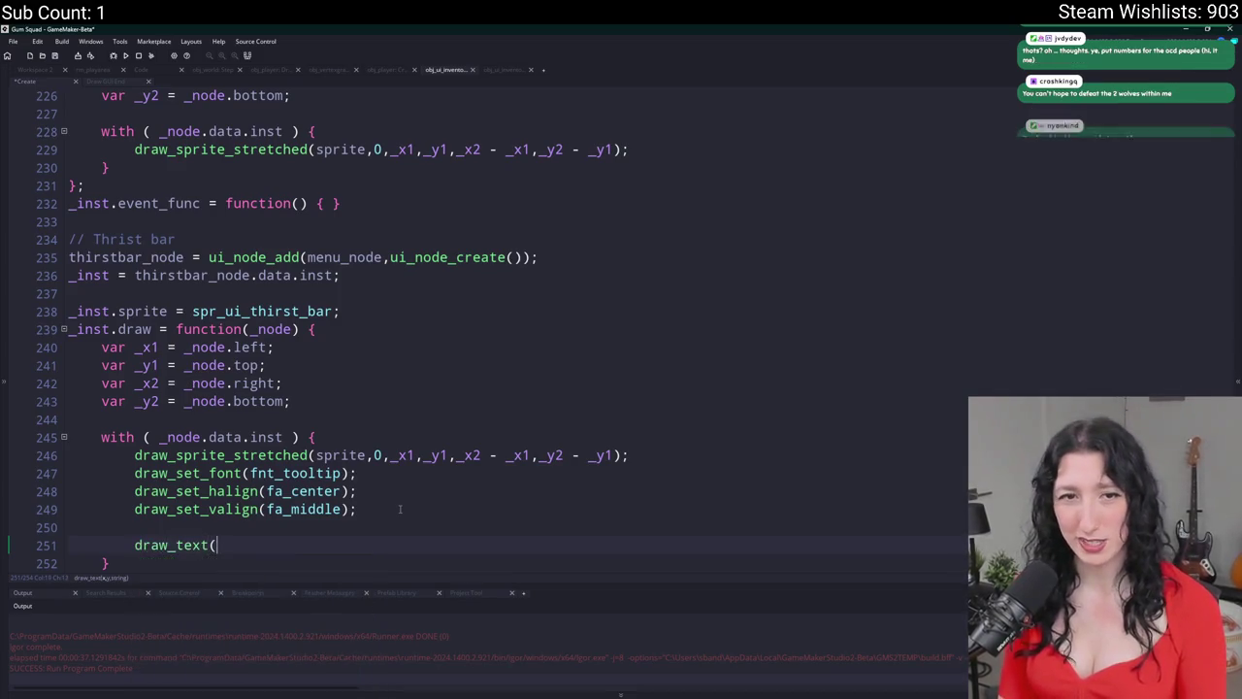
type("_x")
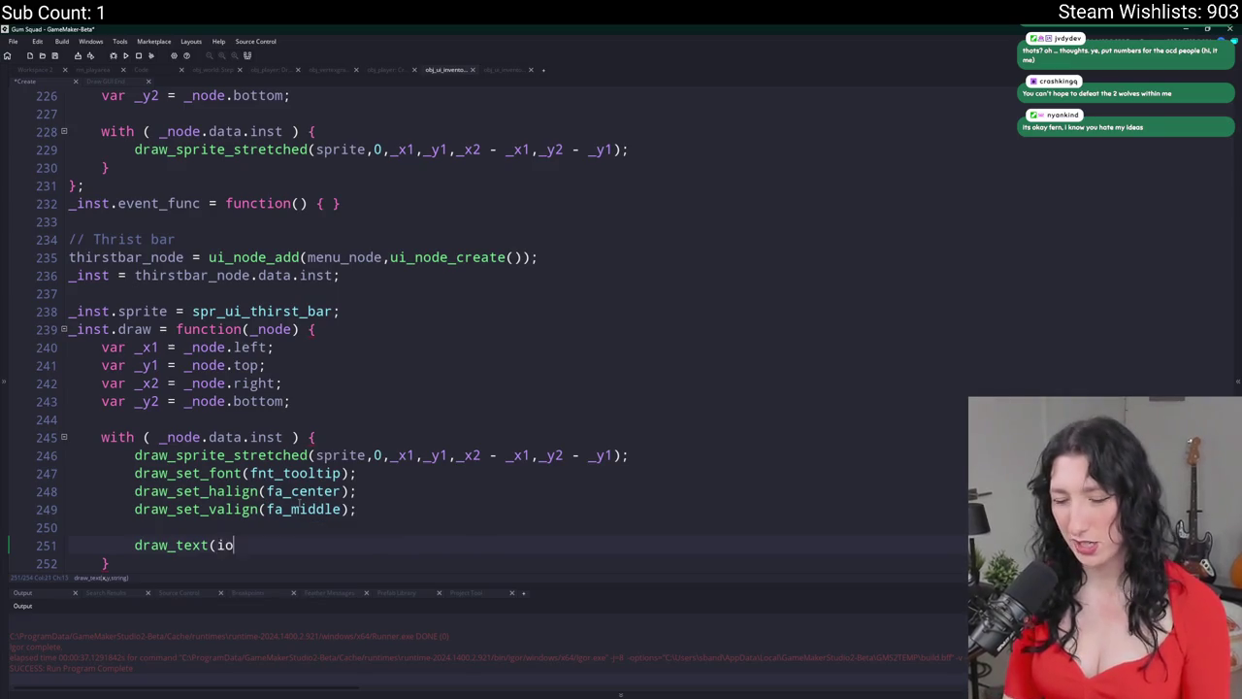
key("BackSpace")
key("BackSpace")
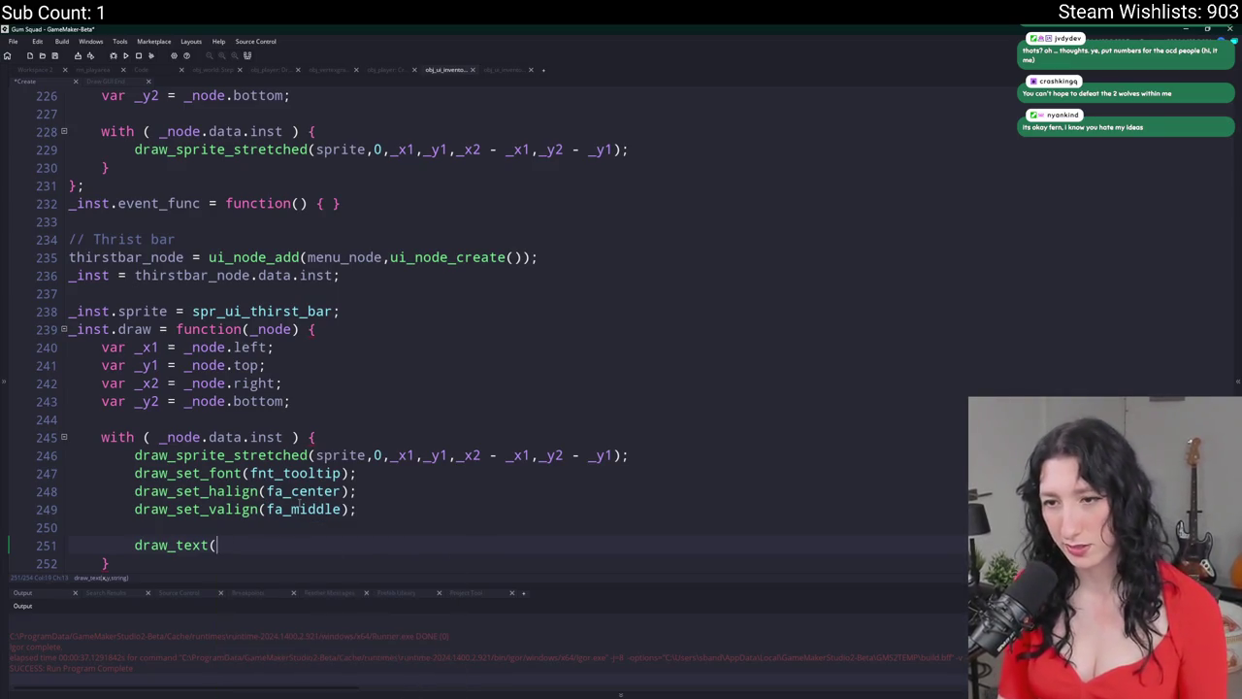
type("_x1 ")
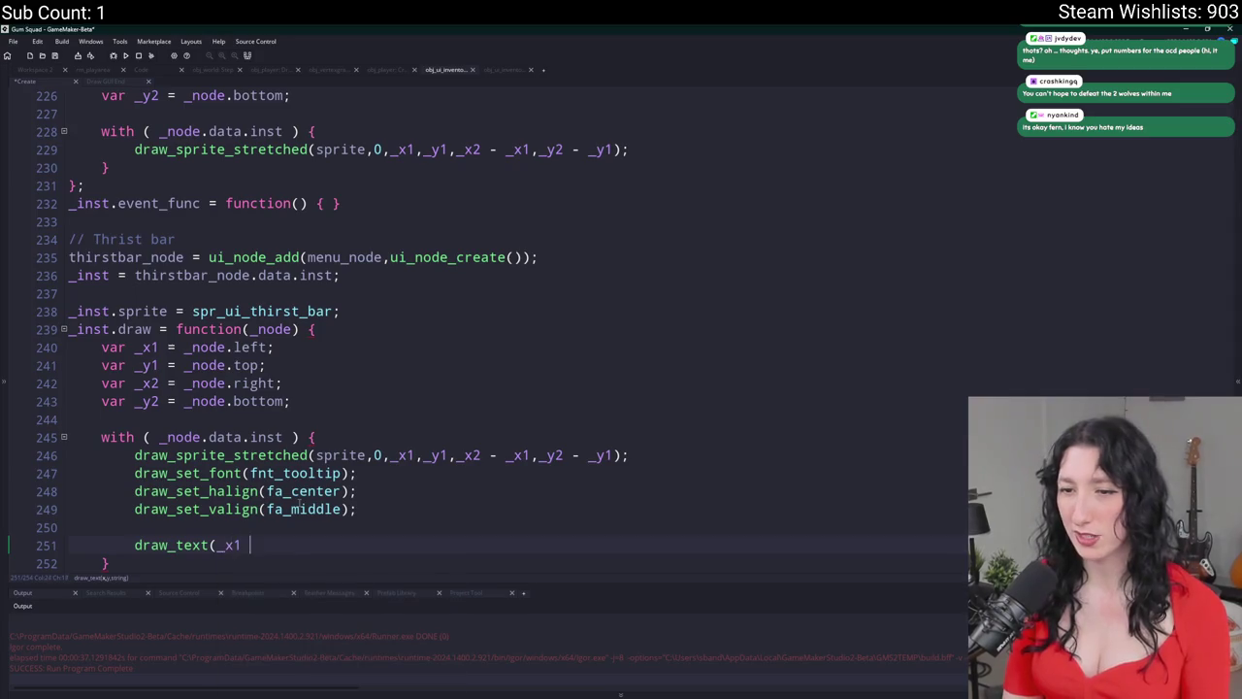
type("+ (_x2 - _X1")
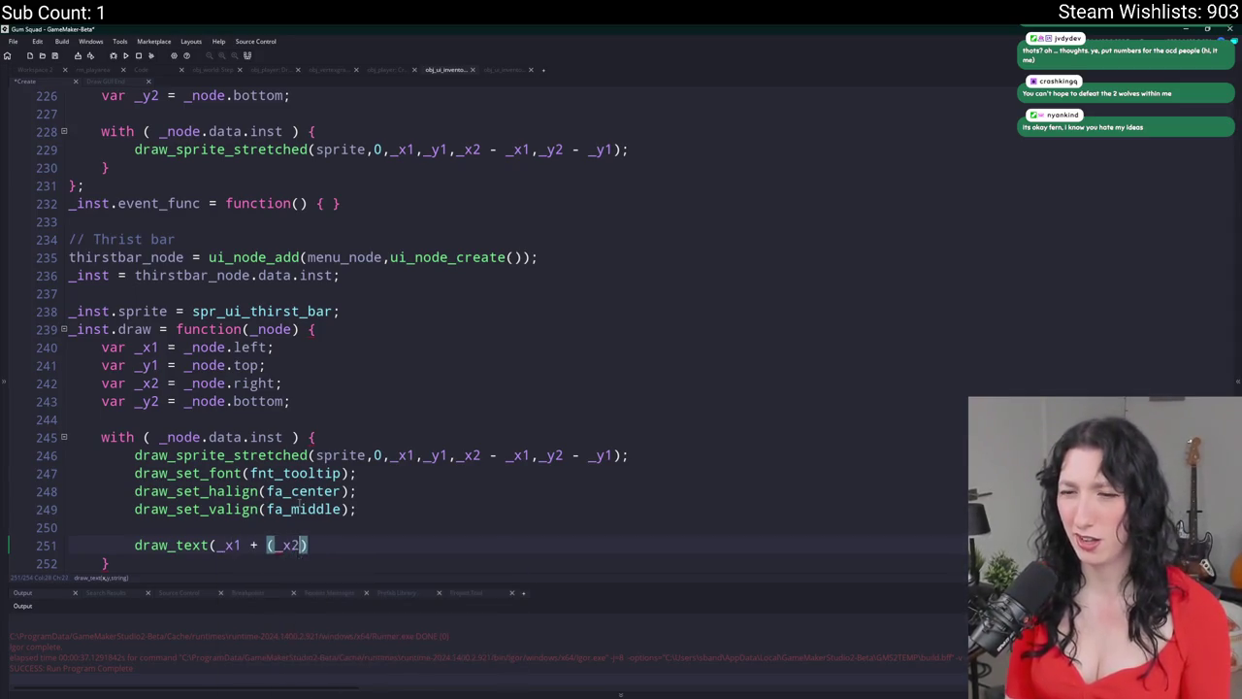
key("BackSpace")
key("BackSpace")
type("x1")
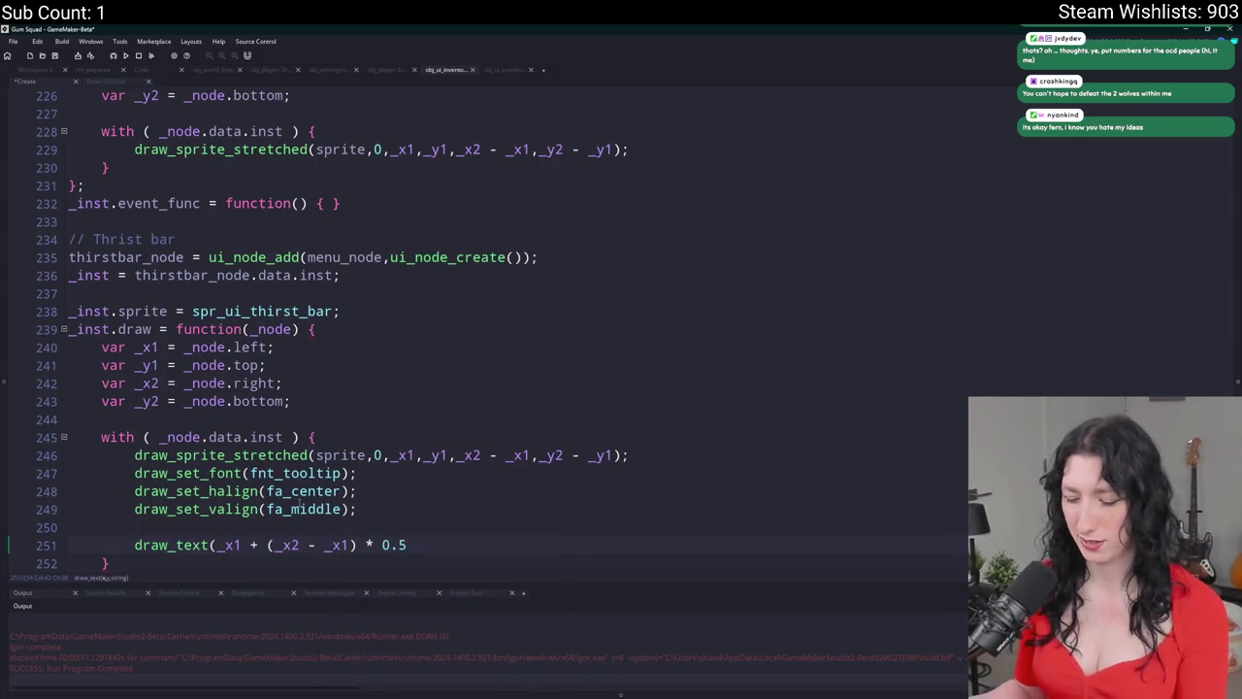
type(")")
left_click(268, 544)
type("(")
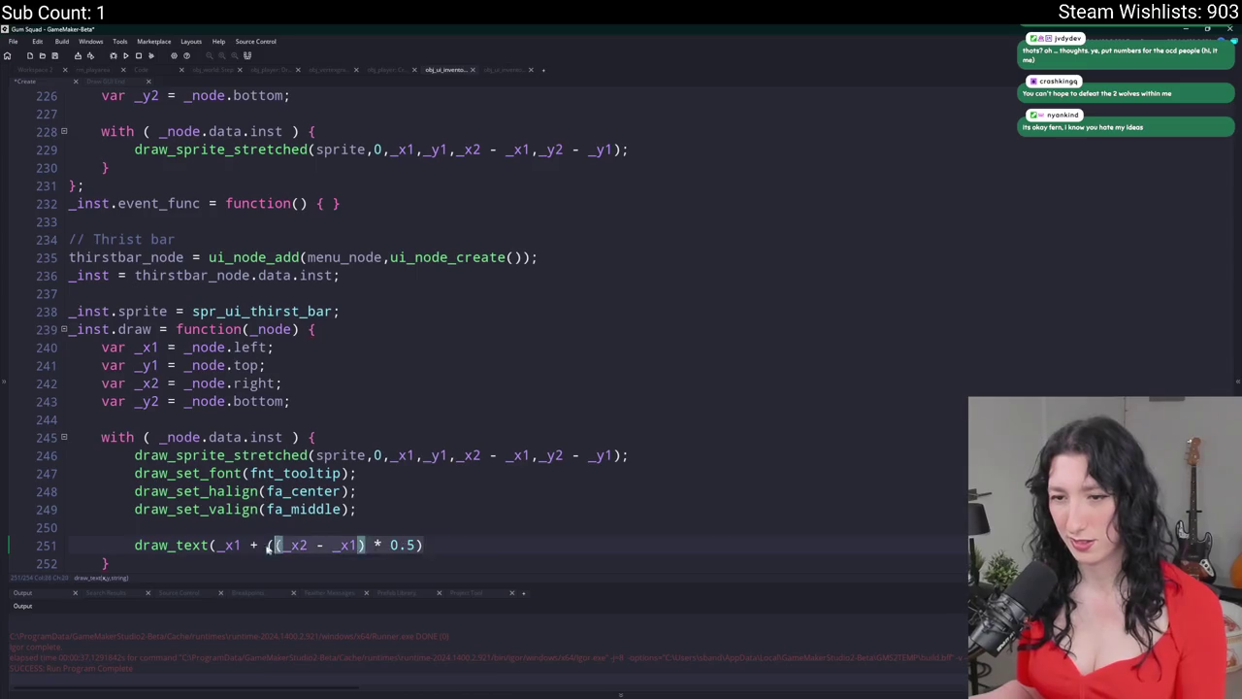
- Paste the centre expression as the y argument, changing _x1 and _x2 to _y1 and _y2
left_click(502, 549)
type(",")
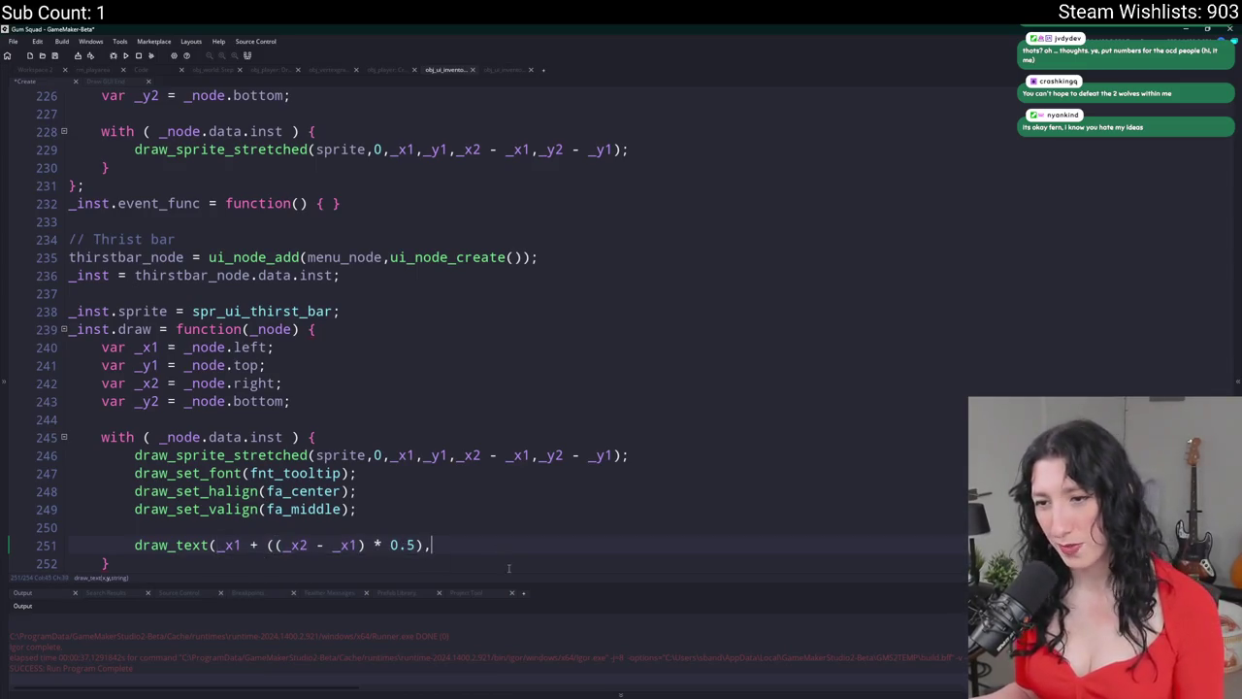
type("_x1 + ((_x2 - _x1) * 0.5)")
scroll(475, 543, "down", 1)
left_click(442, 487)
type("y")
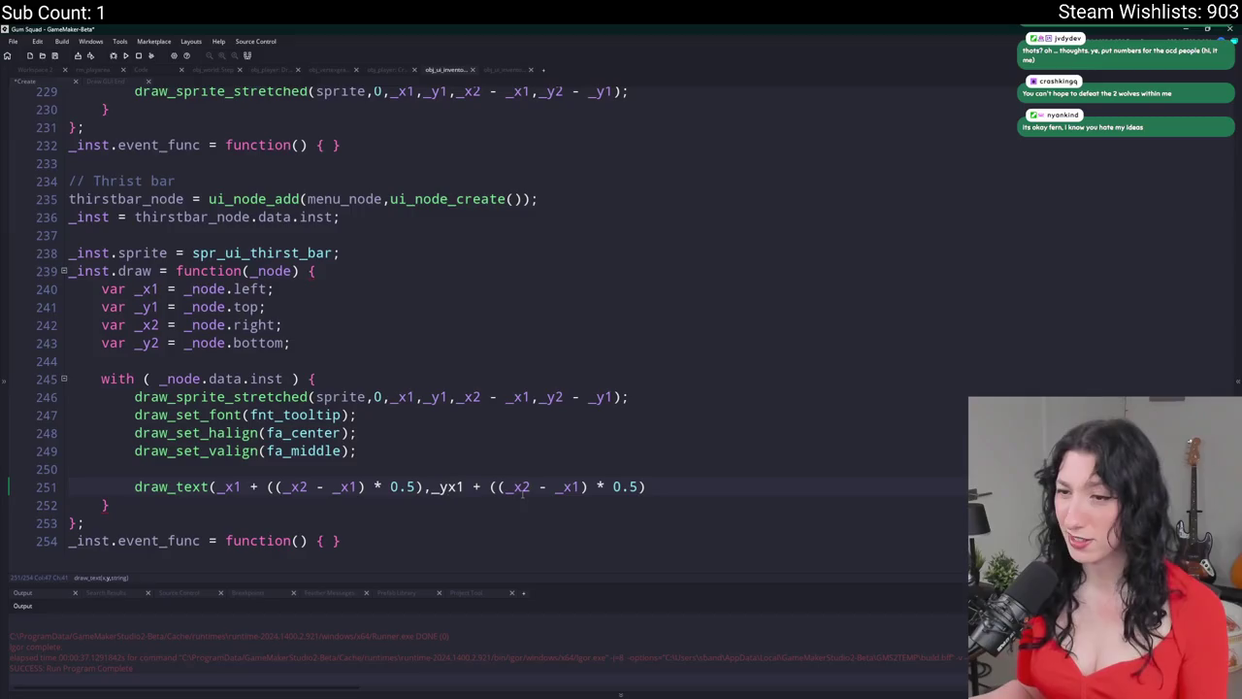
key("Delete")
left_click(508, 488)
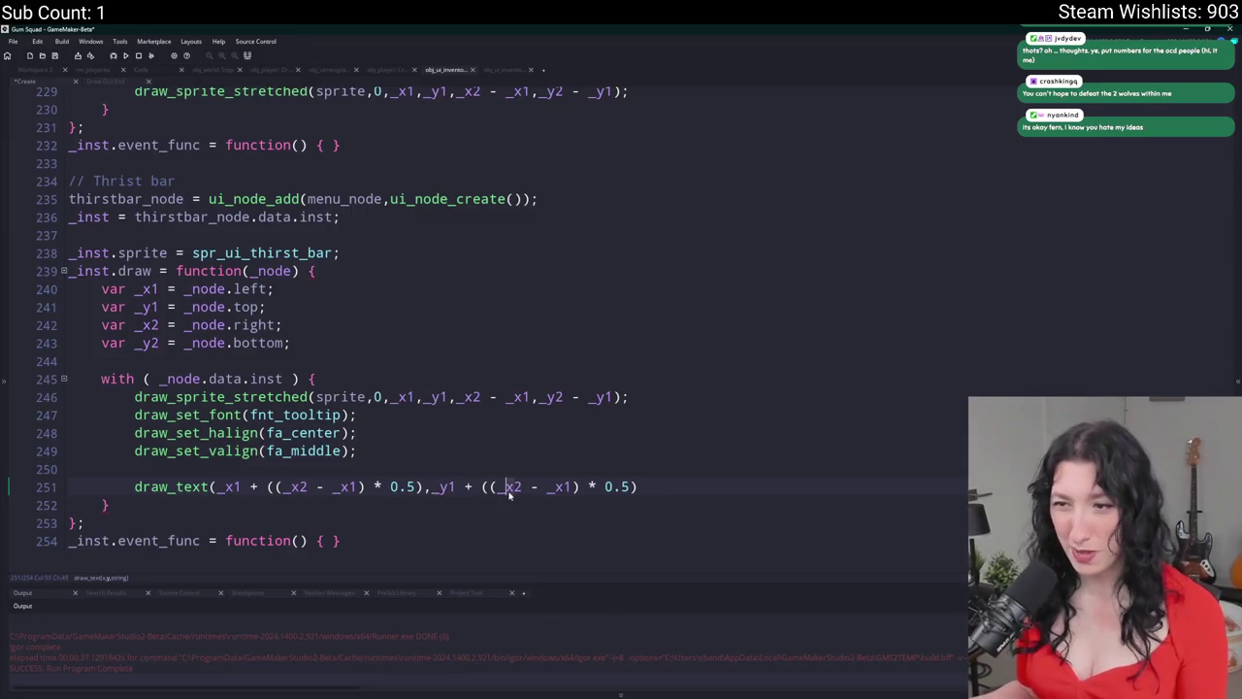
type("y")
key("Delete")
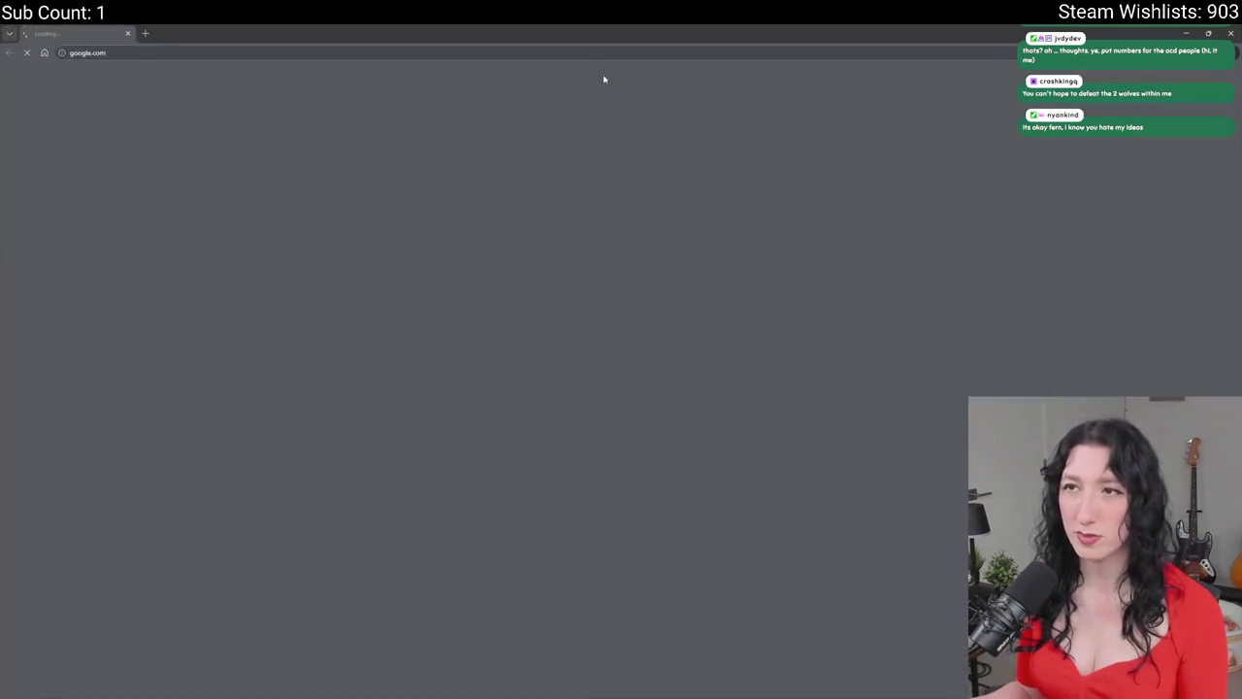
- Go to Instagram in the browser and open a recently searched account's profile
left_click(613, 55)
type("instagram.com")
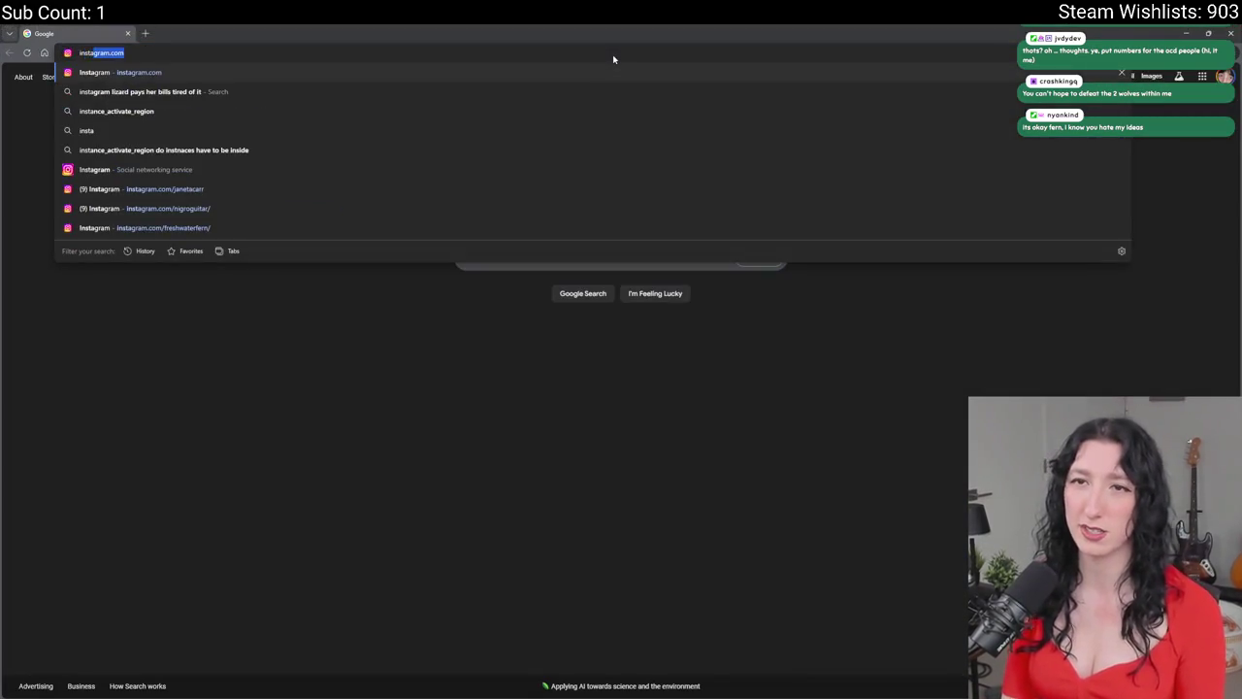
key("Return")
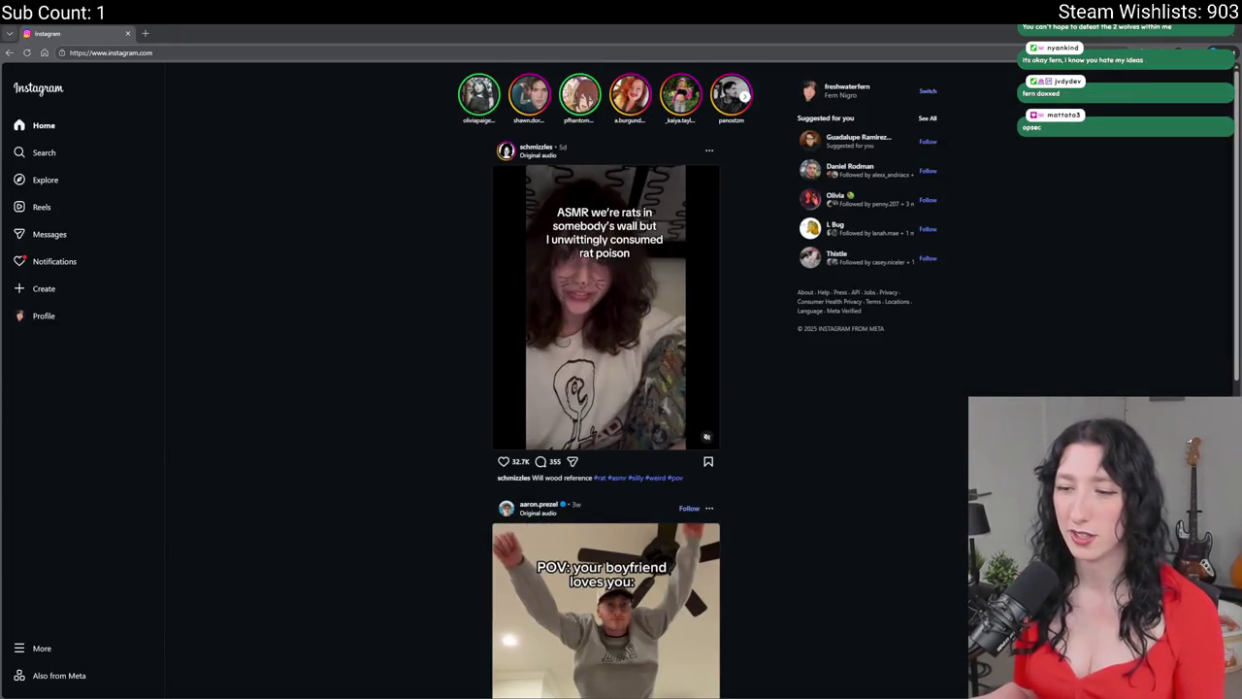
mouse_move(580, 690)
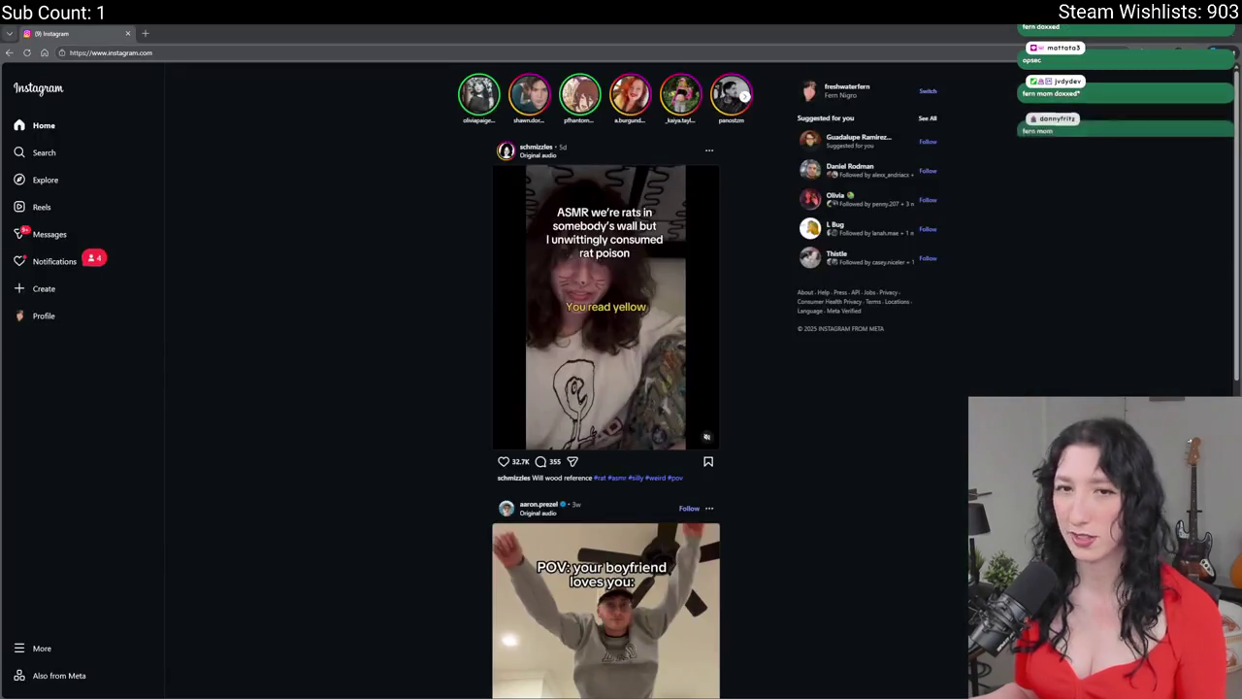
left_click(58, 152)
type("t")
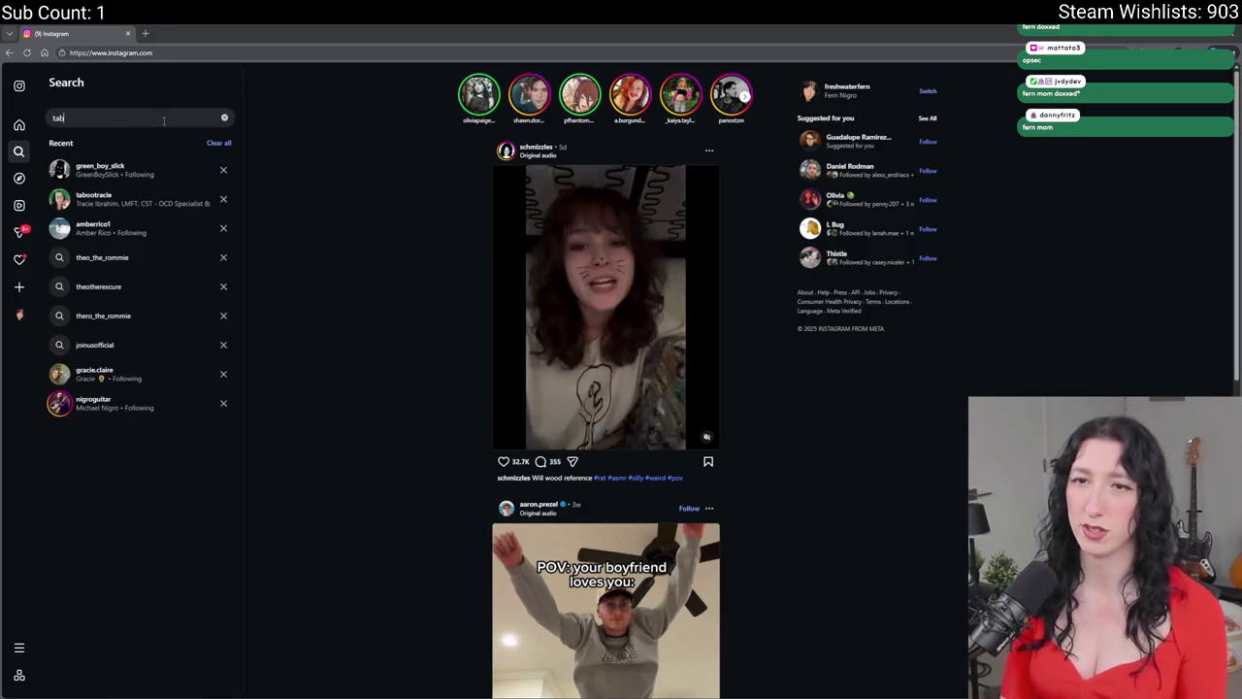
key("BackSpace")
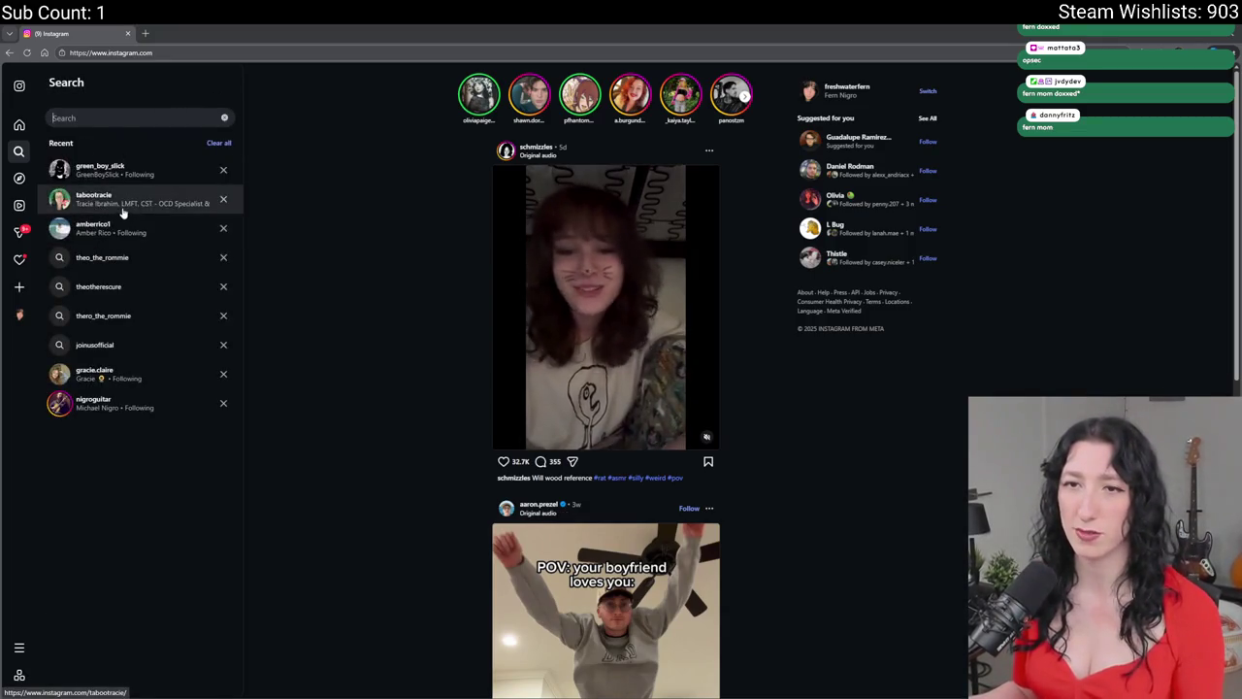
left_click(123, 204)
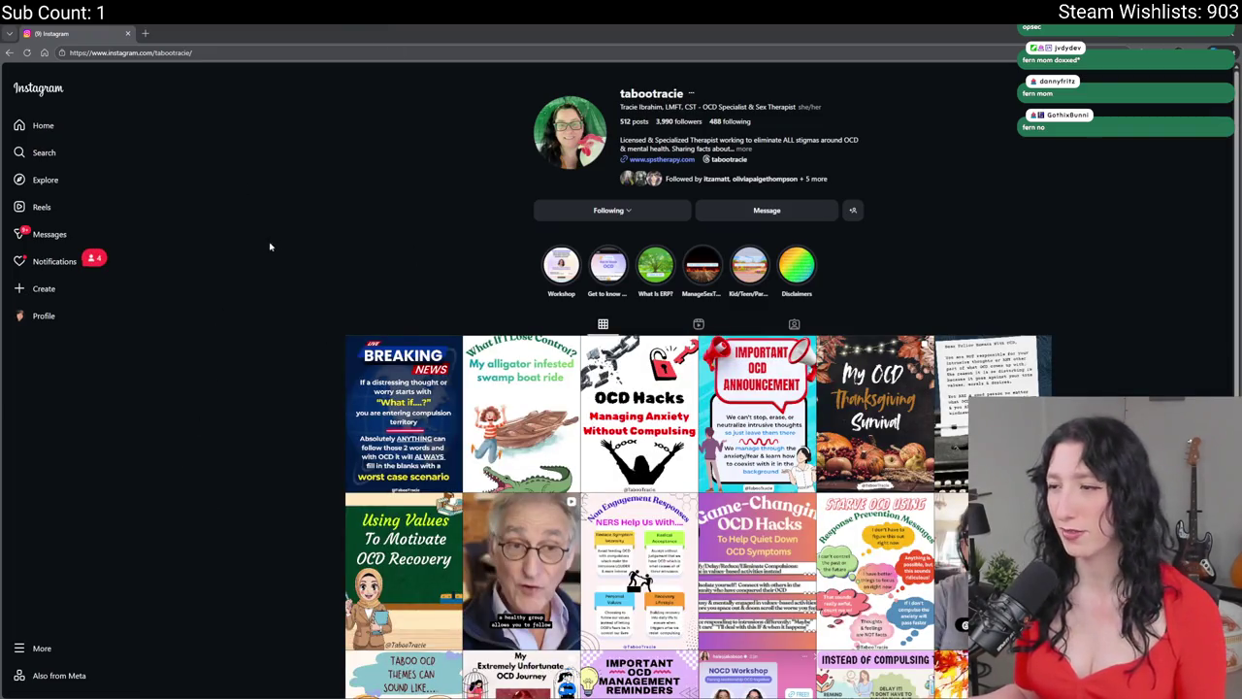
- Switch the profile to its Reels and open the alligator swamp boat reel
scroll(231, 258, "down", 2)
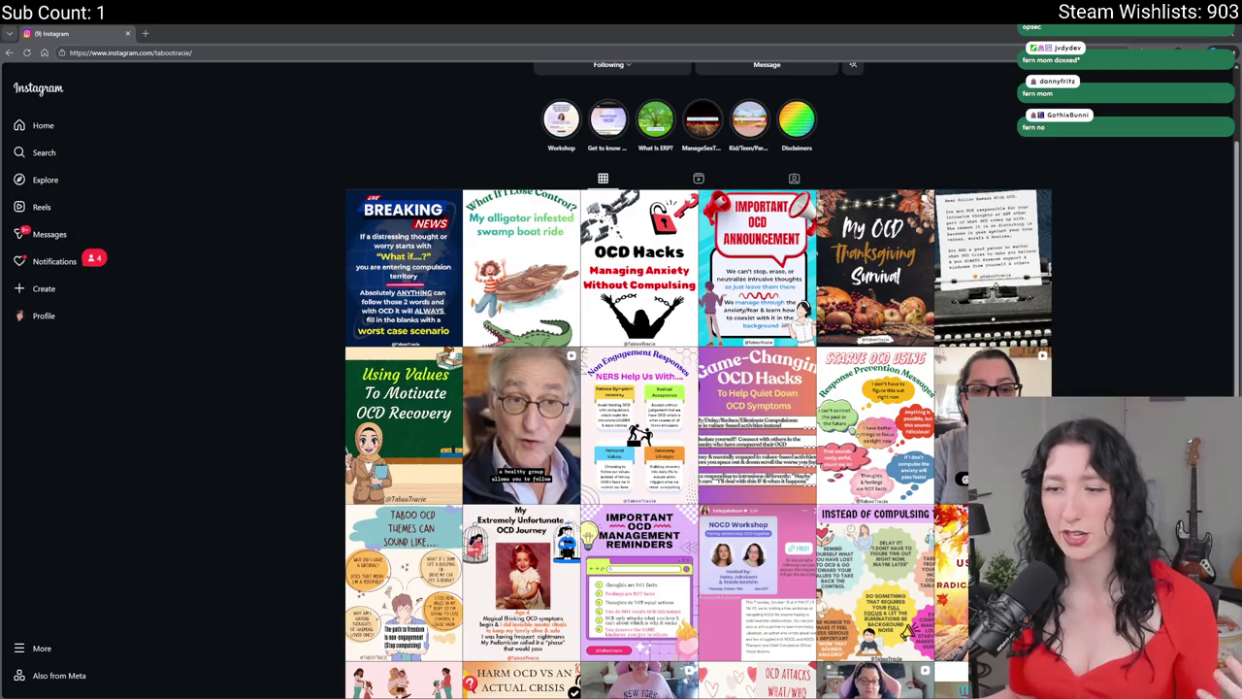
scroll(162, 301, "down", 3)
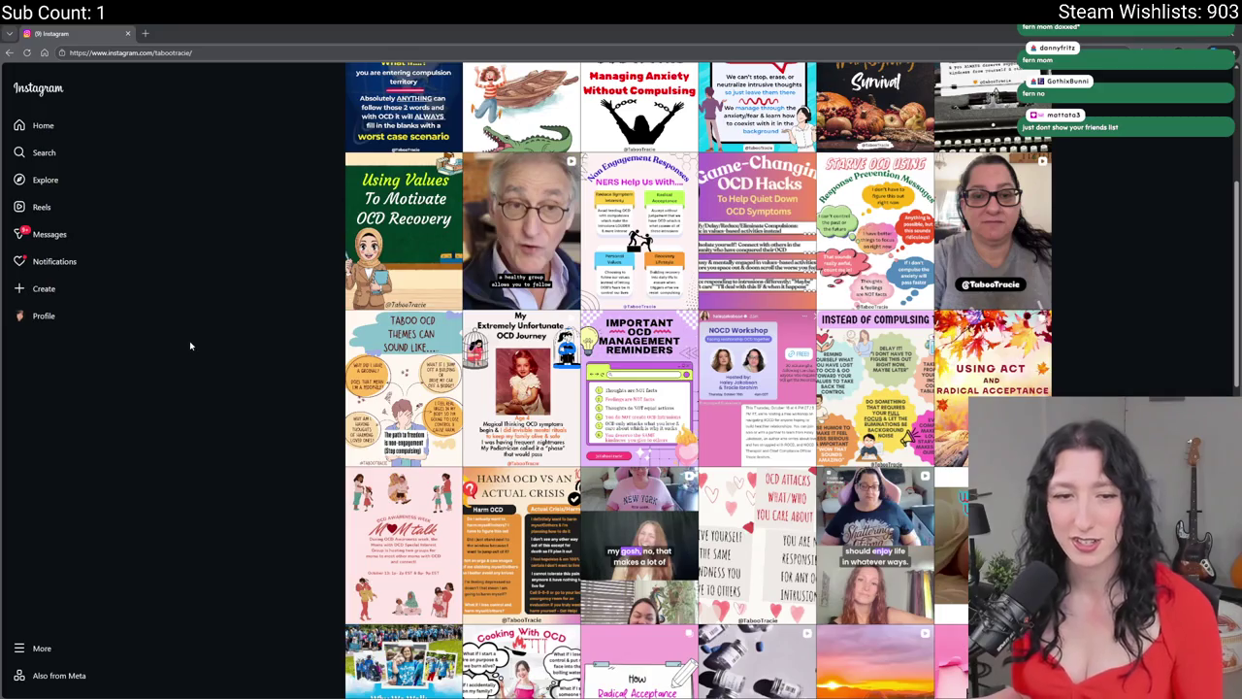
scroll(190, 345, "up", 2)
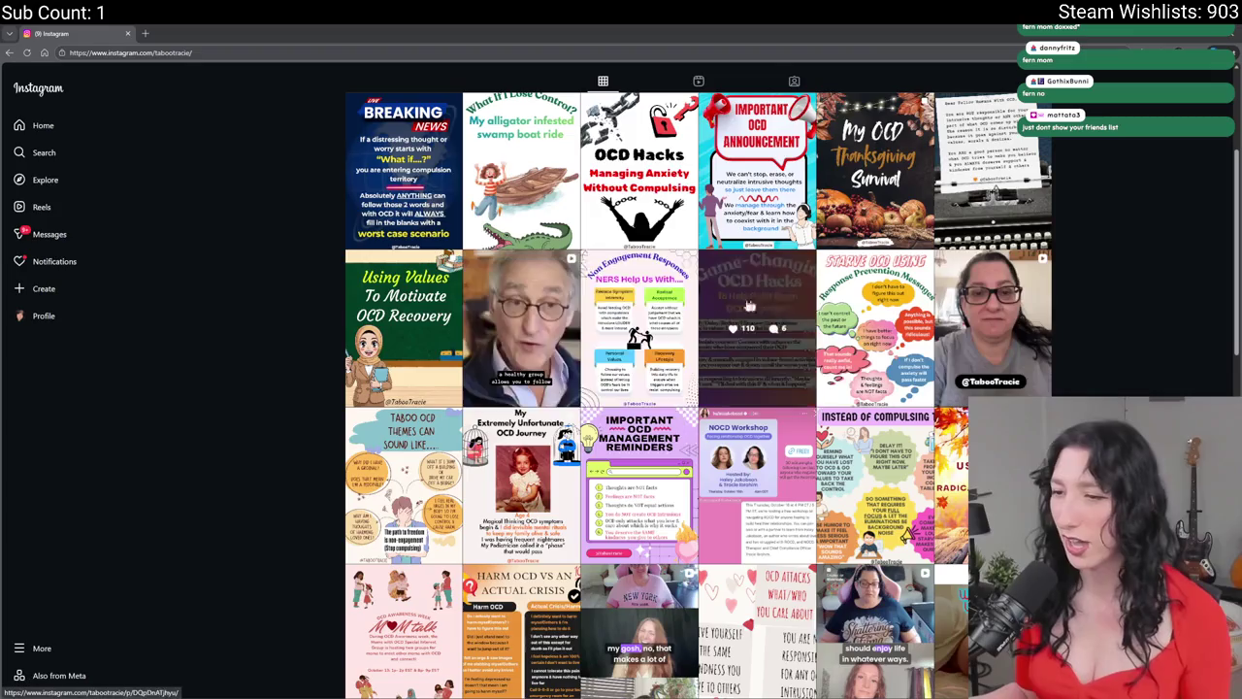
scroll(949, 273, "down", 5)
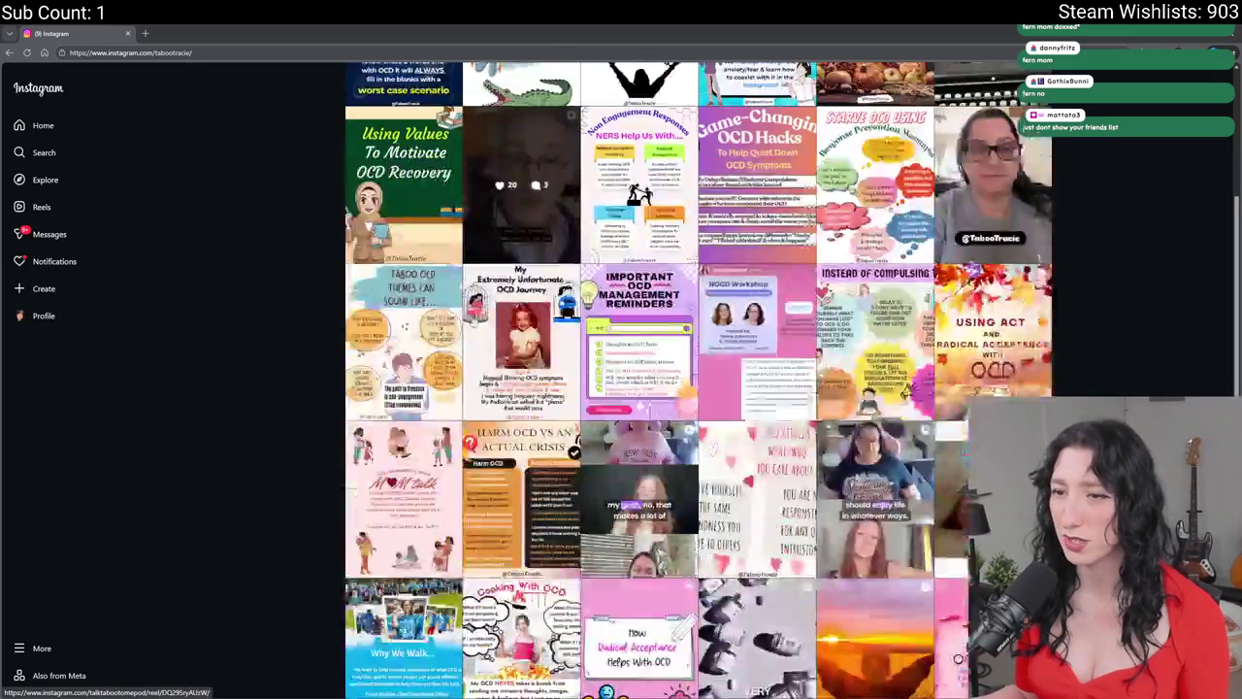
scroll(493, 346, "up", 8)
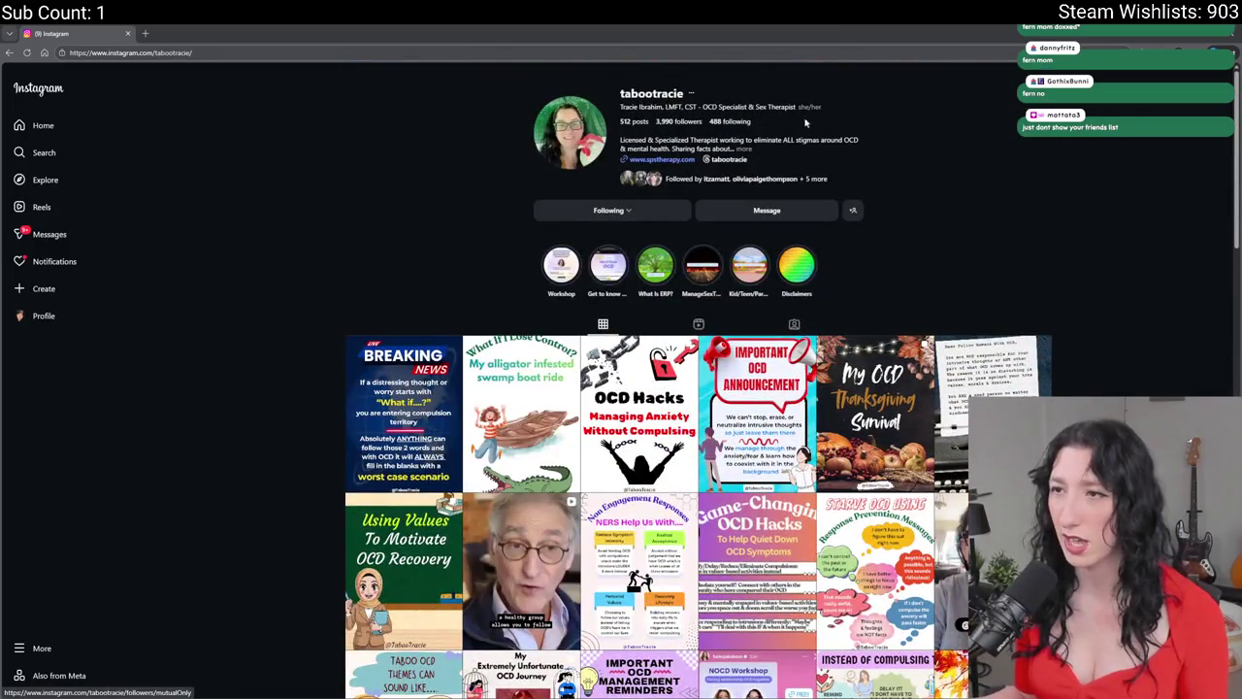
scroll(708, 195, "down", 2)
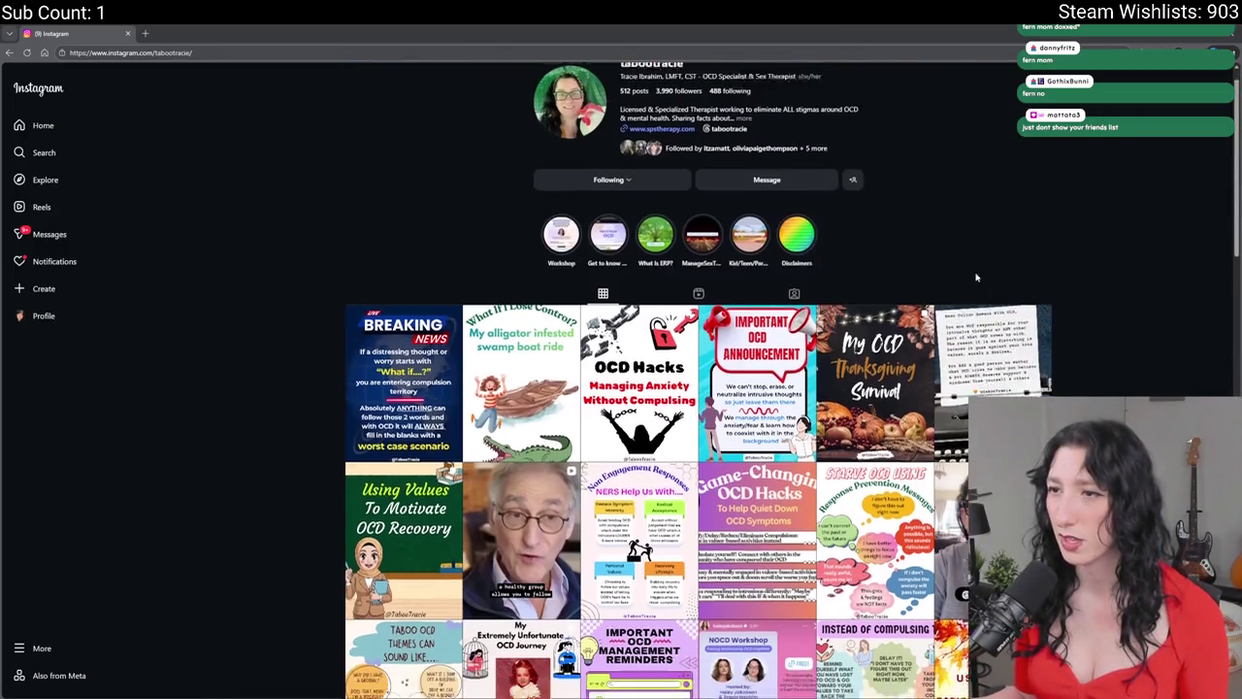
left_click(699, 179)
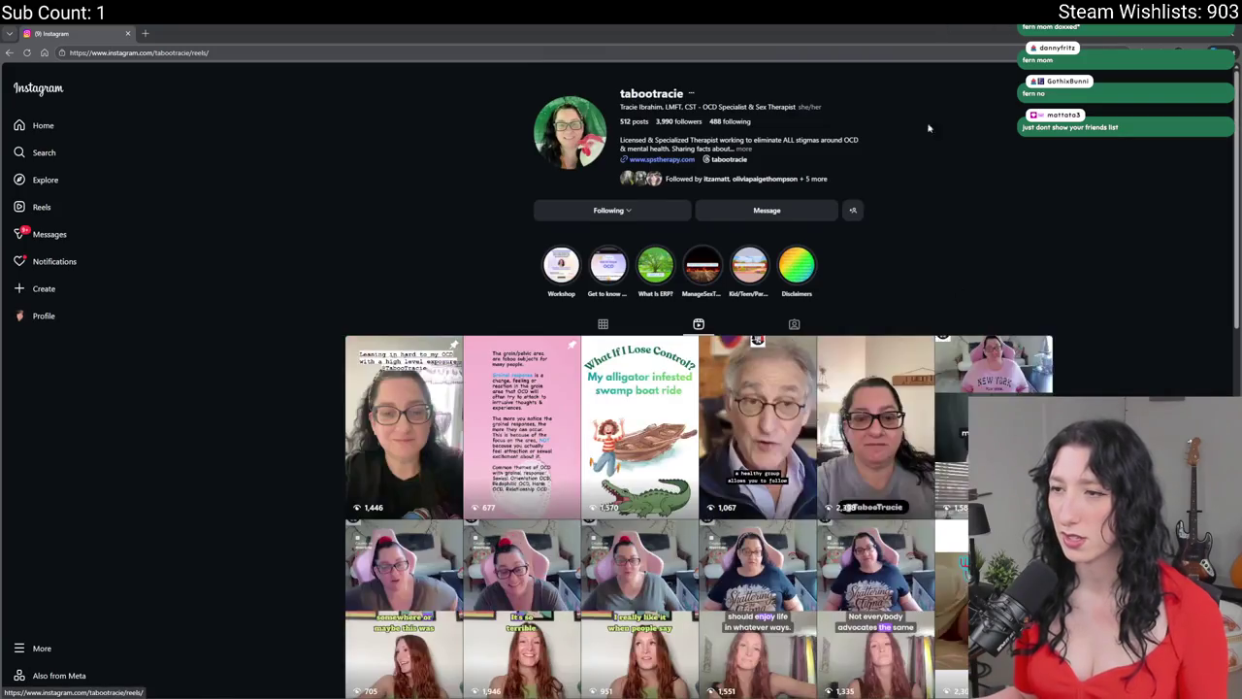
scroll(650, 306, "down", 2)
left_click(633, 318)
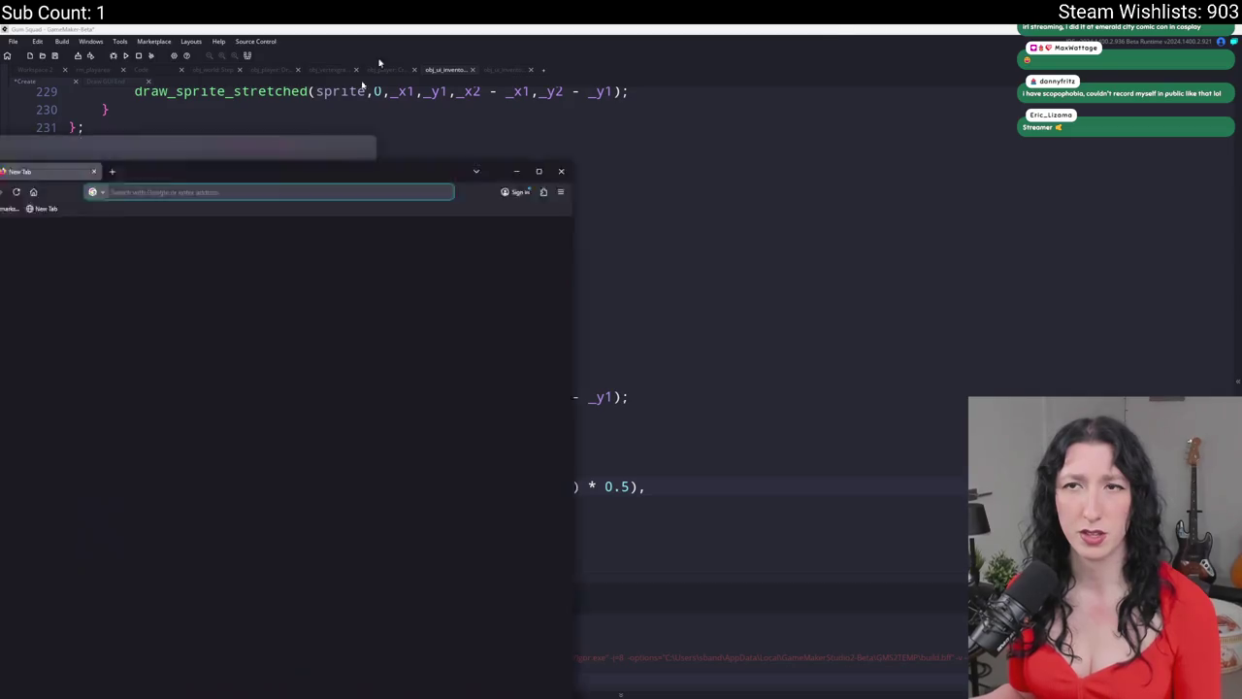
- Search Google for 'what is scopophobia', then close the browser to return to the code
type("what is scopophobia")
key("Return")
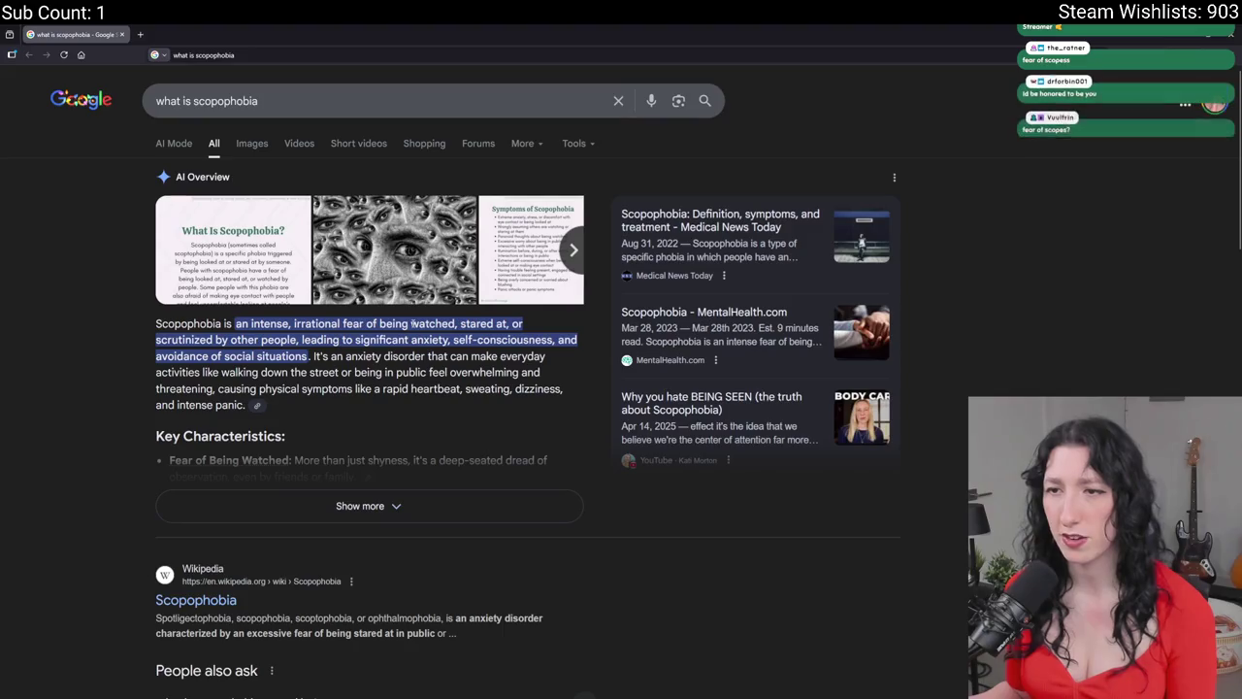
left_click(121, 34)
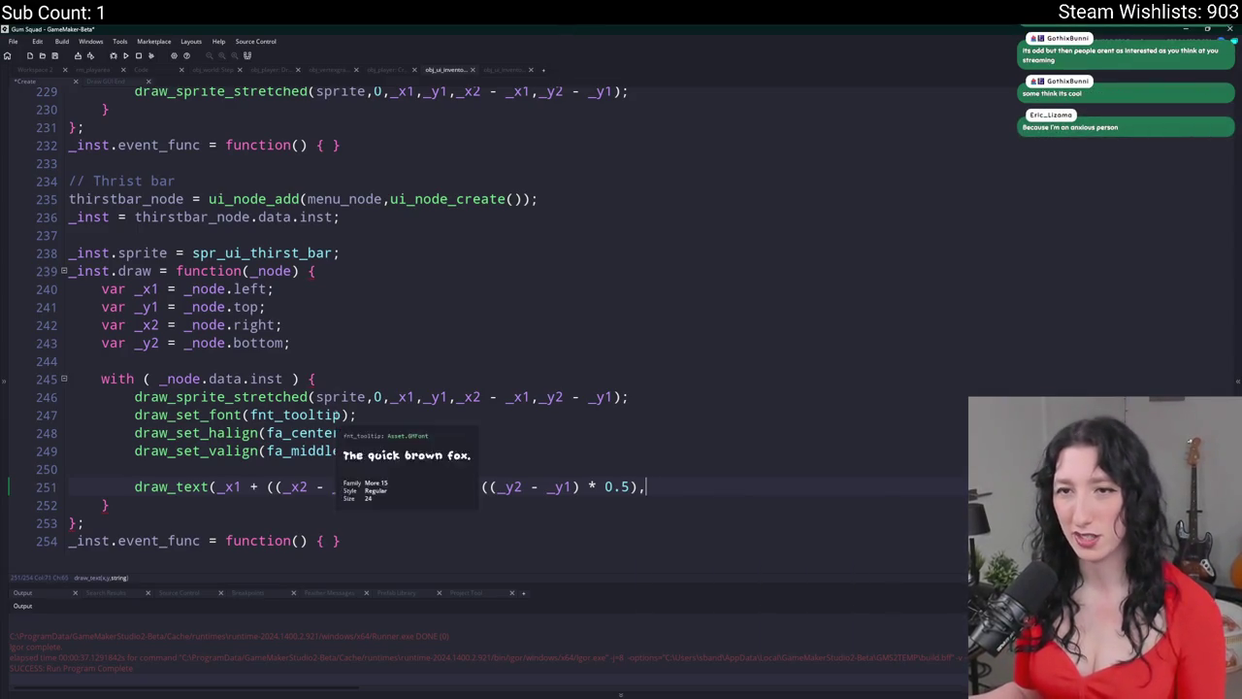
- Add _inst.text = ""; below the thirst bar's sprite line
left_click(370, 252)
key("Return")
type("_inst.value = i")
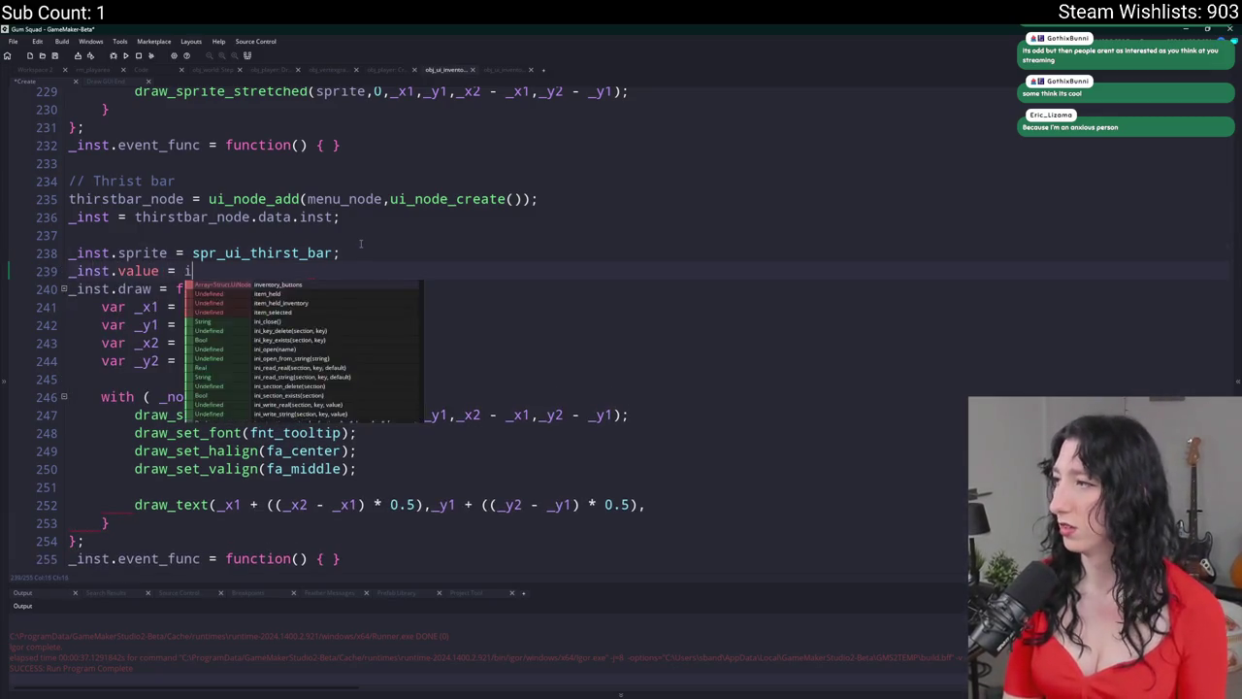
key("BackSpace")
key("BackSpace")
key("BackSpace")
type("text = \"\";")
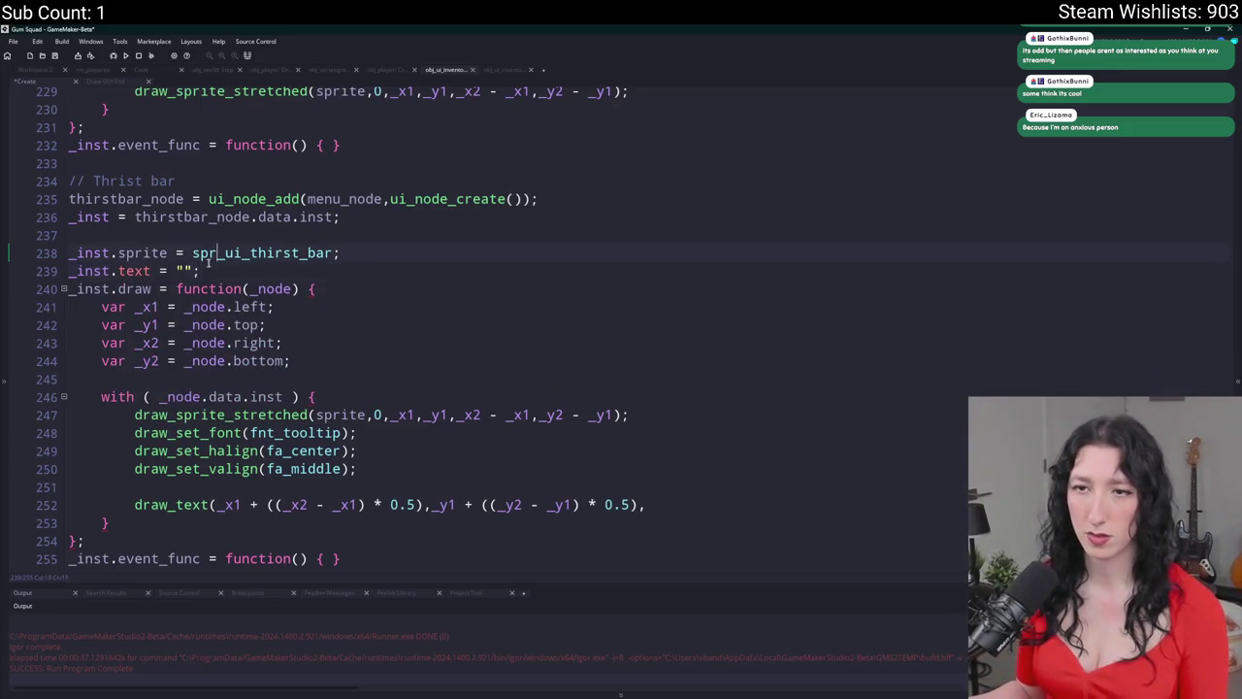
- Pass text as the last draw_text argument and tidy the blank lines around it
left_click(693, 501)
type("text);")
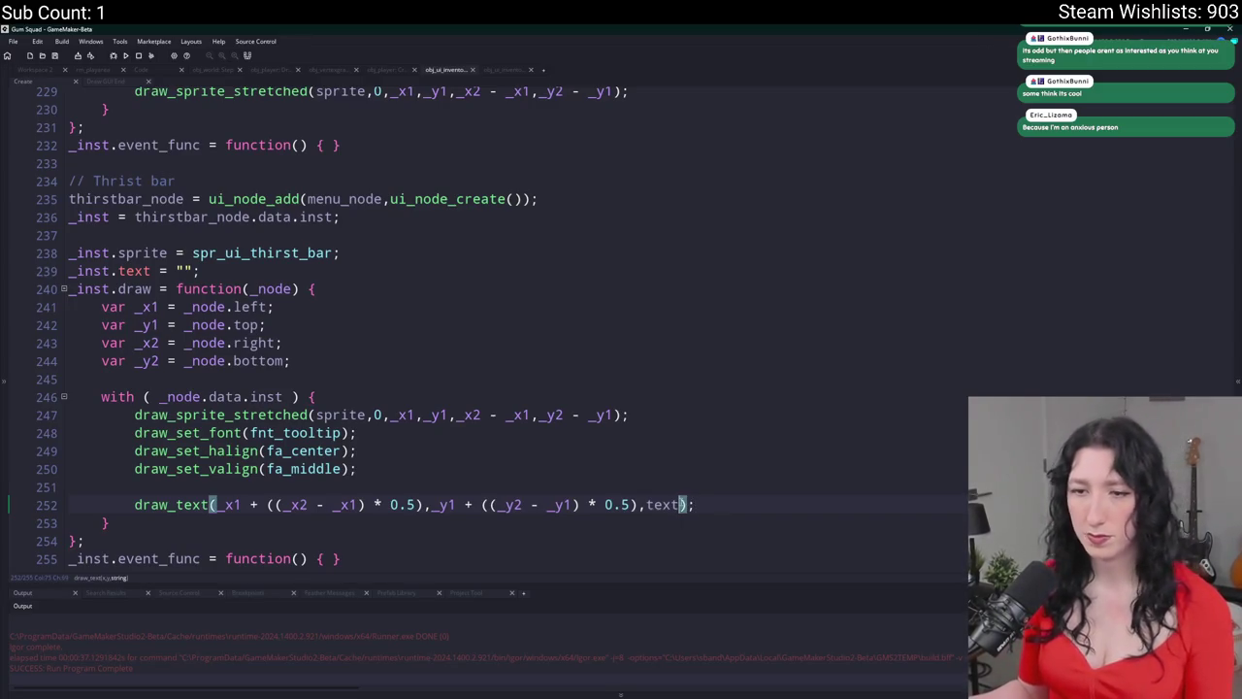
left_click(208, 505)
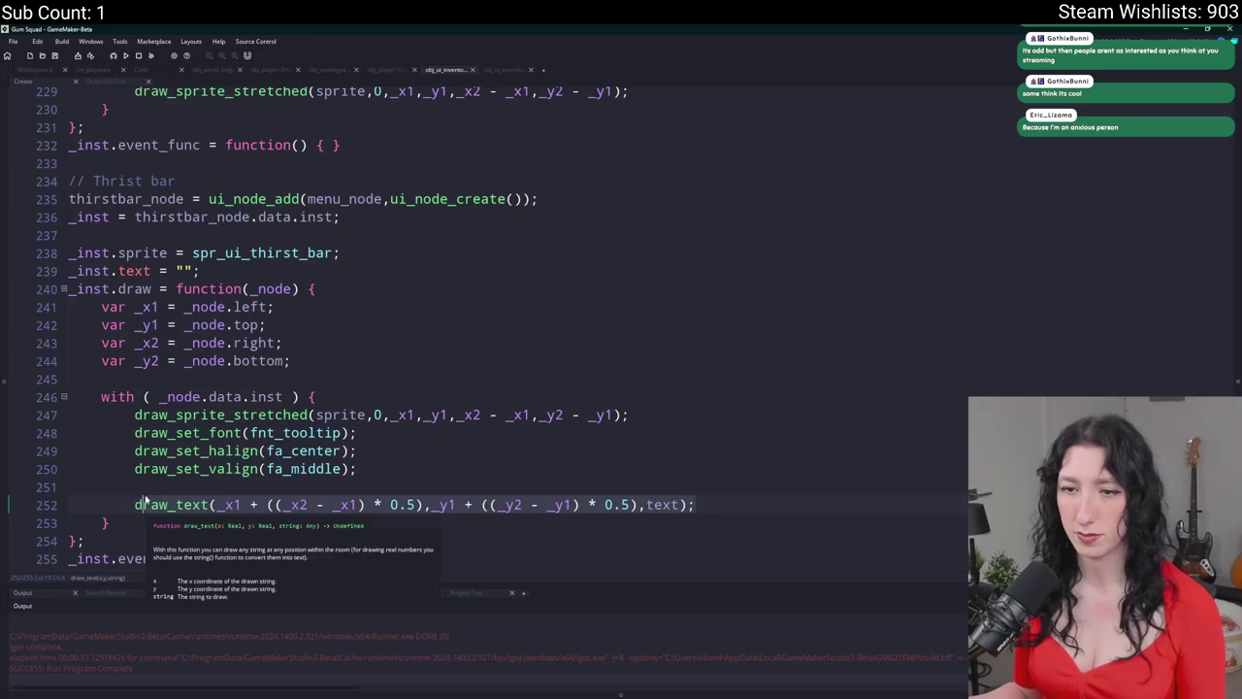
scroll(195, 466, "up", 2)
scroll(203, 442, "down", 2)
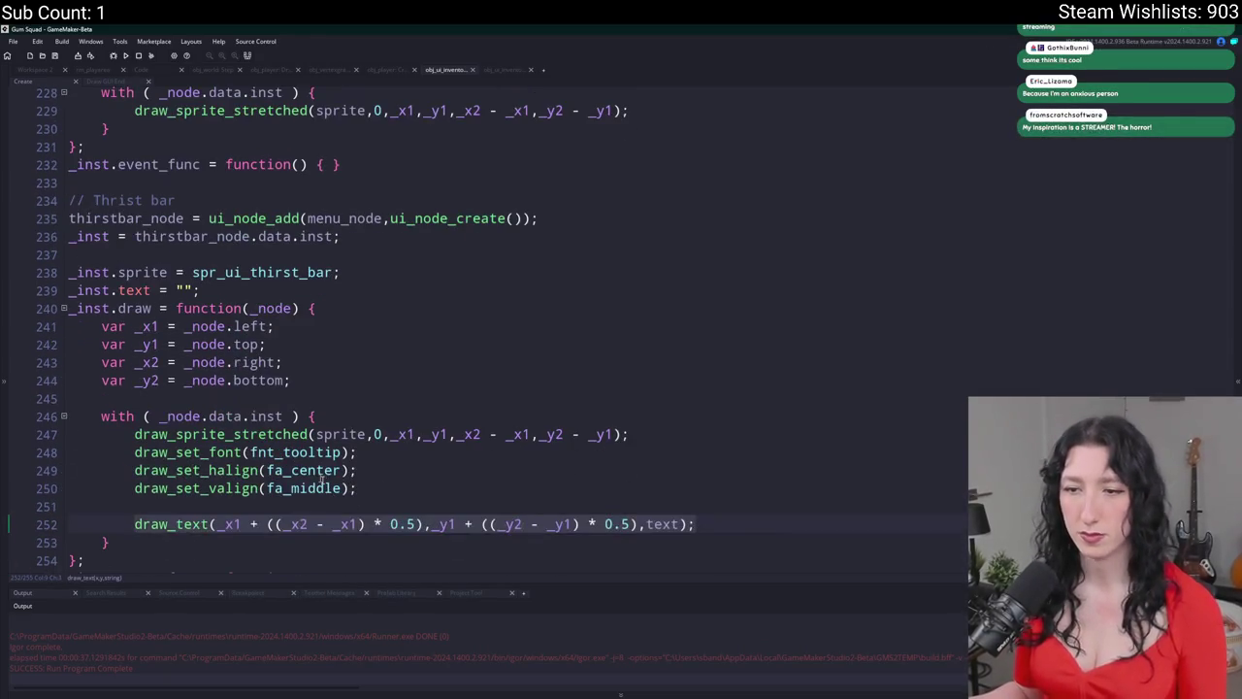
key("Up")
key("BackSpace")
left_click(754, 435)
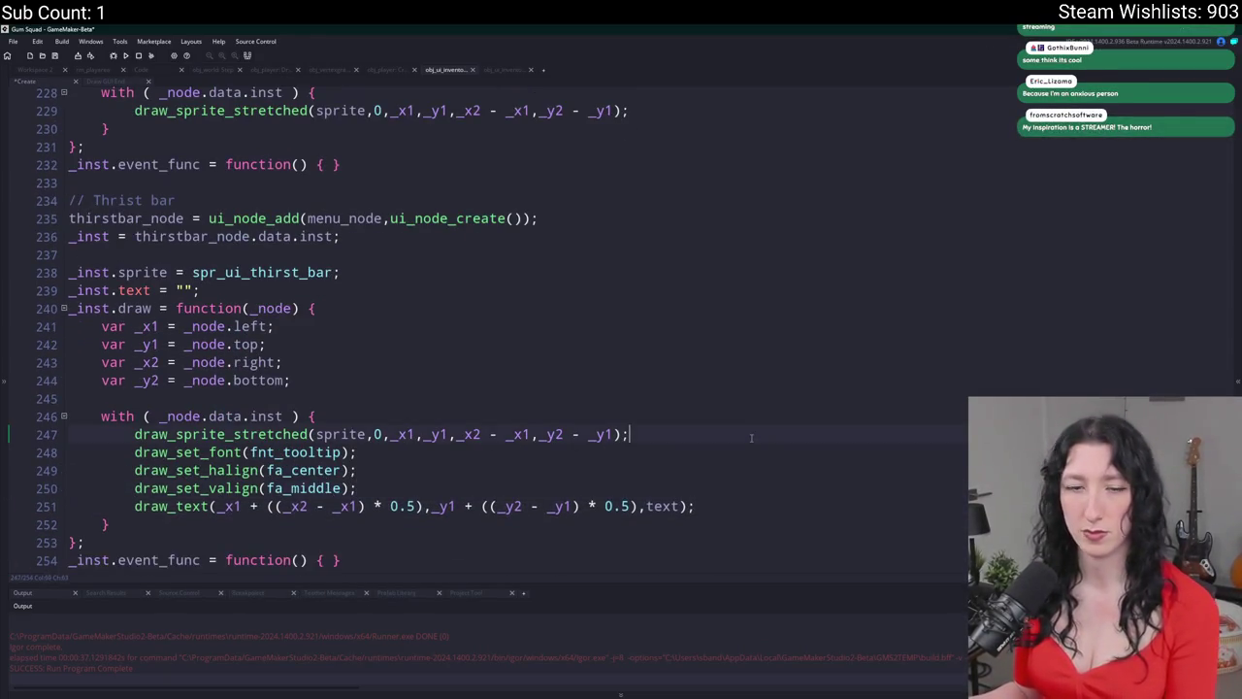
key("Return")
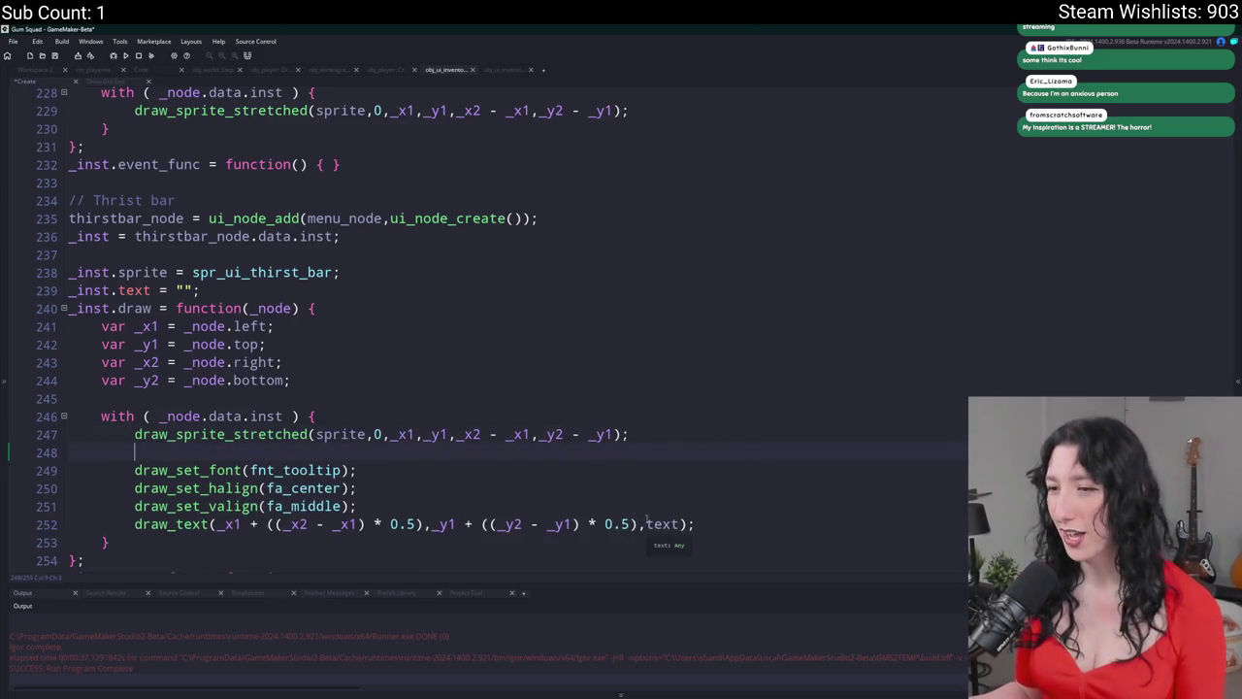
- Copy the font, alignment and draw_text lines into the hunger and health bar draw functions
mouse_move(695, 524)
left_mouse_down()
mouse_move(134, 489)
mouse_move(134, 472)
left_mouse_up()
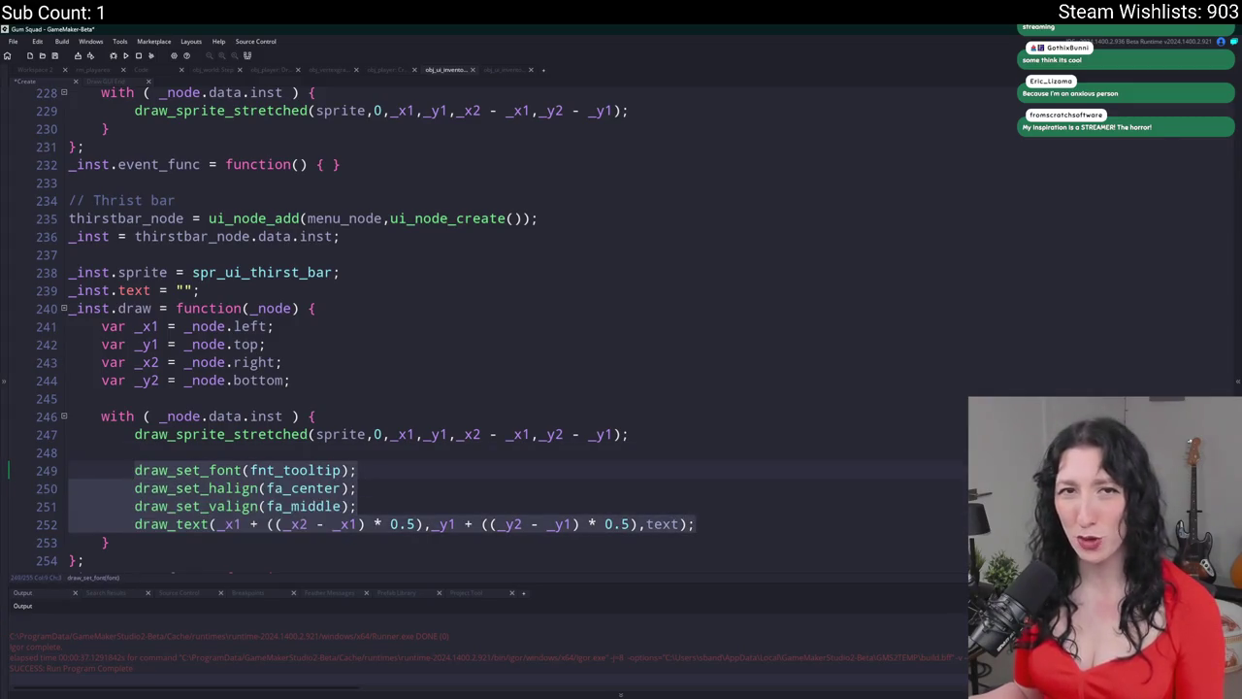
key("ctrl+c")
scroll(611, 321, "up", 4)
left_click(670, 324)
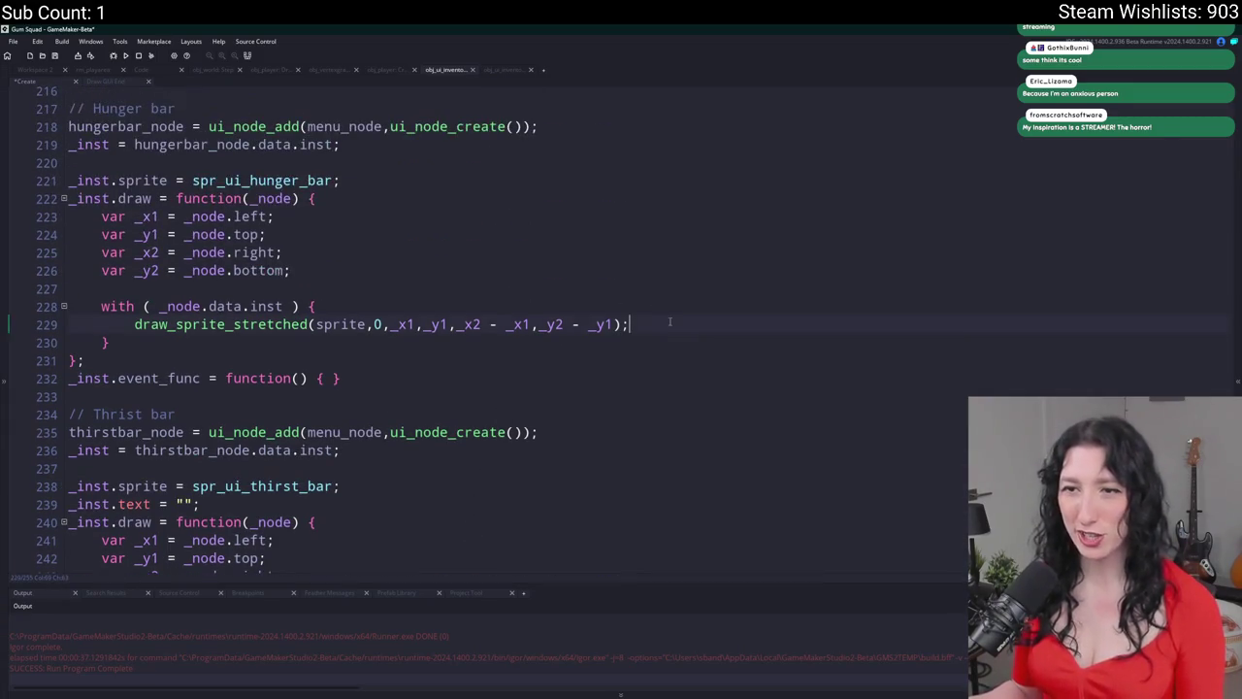
key("Return")
key("Return")
key("ctrl+v")
scroll(670, 324, "up", 3)
left_click(744, 213)
key("Return")
key("Return")
key("ctrl+v")
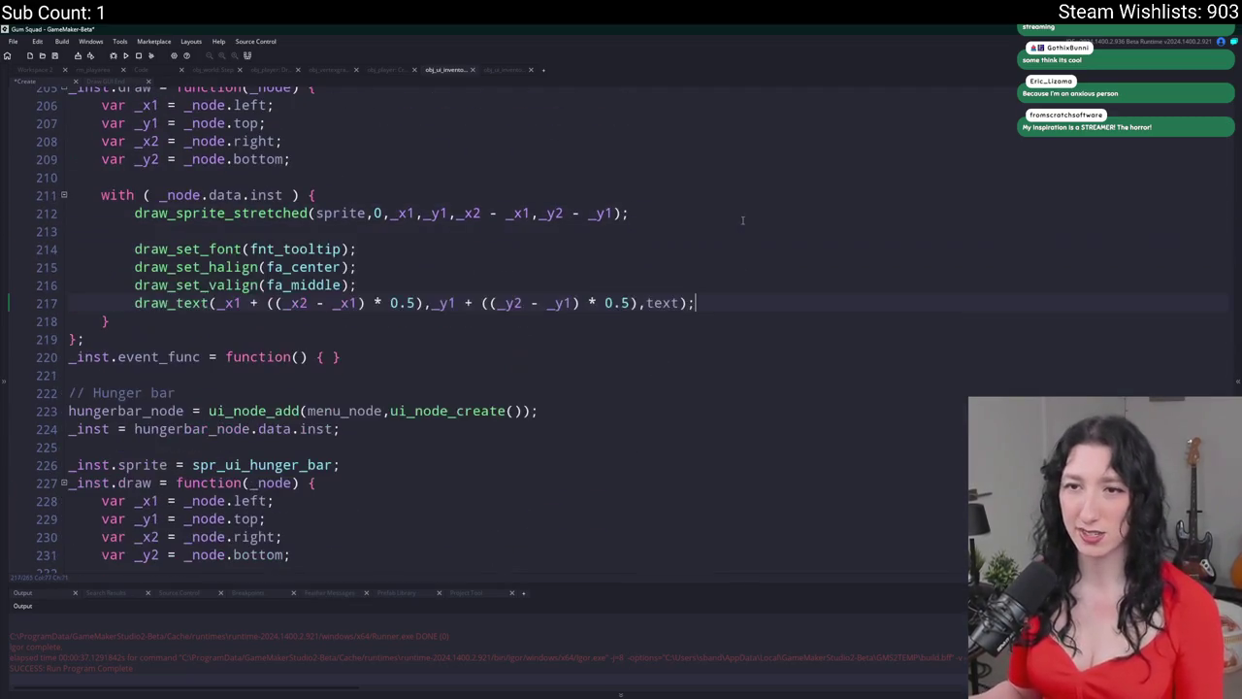
scroll(701, 238, "down", 2)
scroll(700, 239, "down", 9)
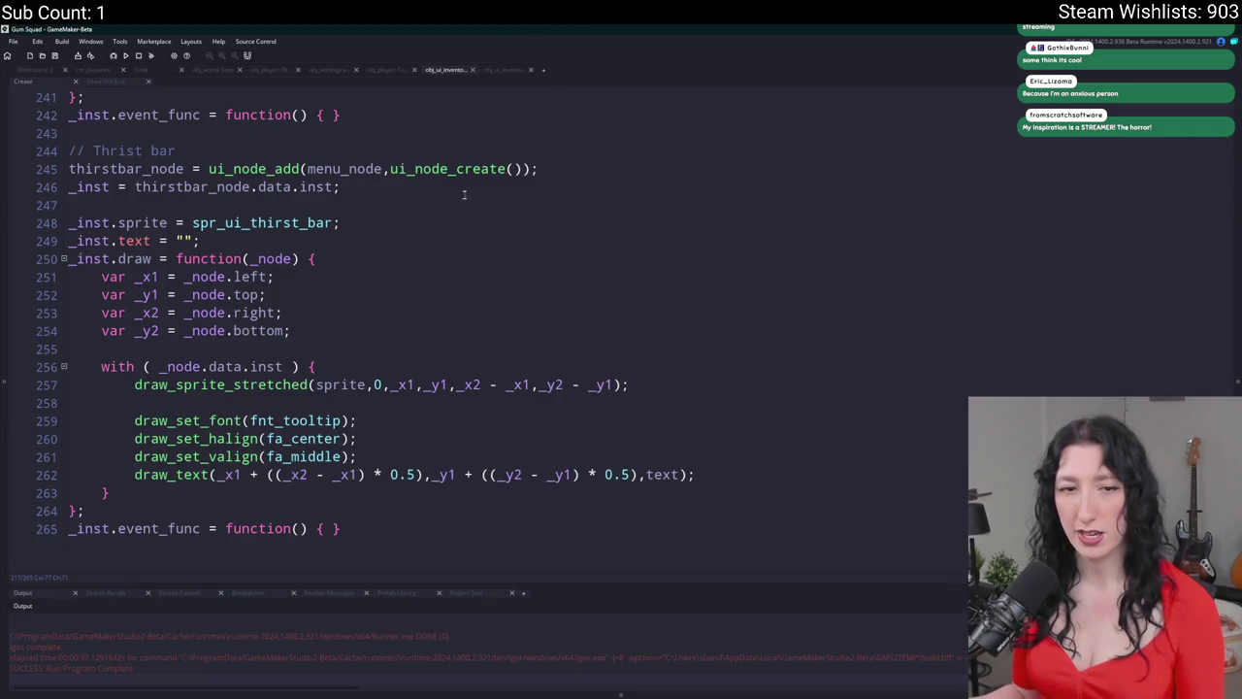
scroll(369, 439, "up", 2)
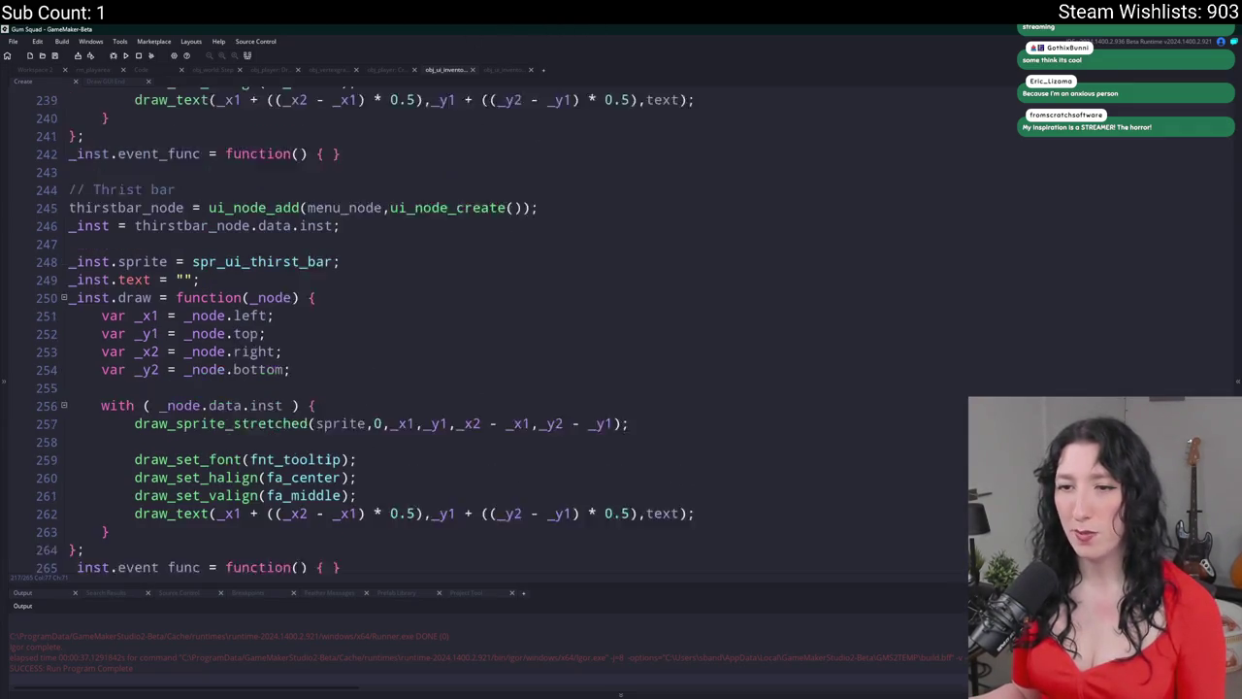
- Copy the empty text line below the hunger and health bars' sprite lines
left_click(346, 338)
key("shift+Home")
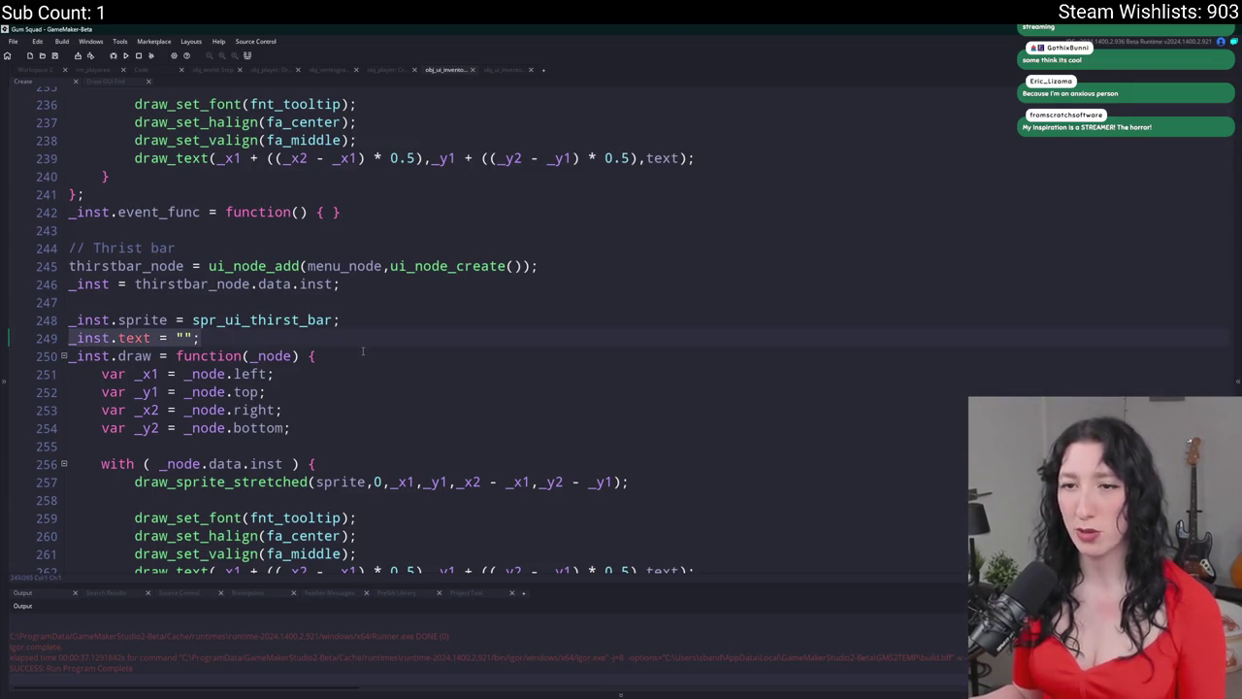
scroll(347, 342, "up", 4)
left_click(378, 194)
scroll(377, 199, "up", 1)
left_click(427, 141)
key("Return")
key("ctrl+v")
scroll(419, 271, "up", 7)
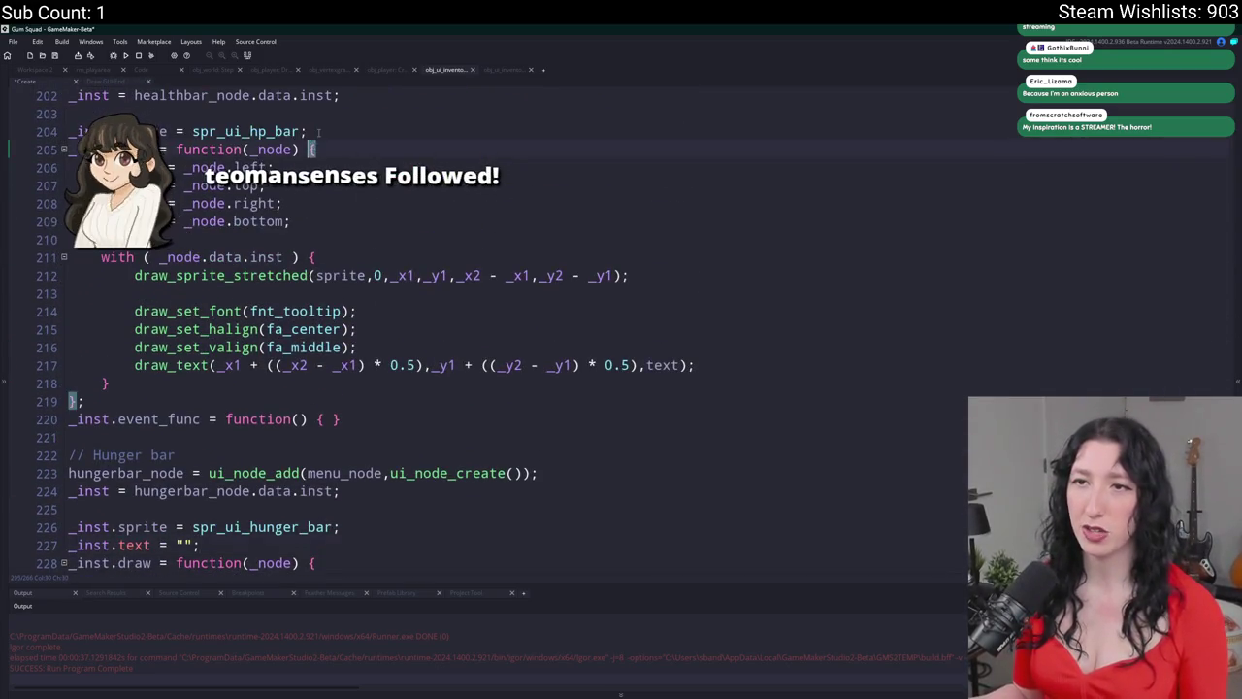
left_click(309, 131)
key("Return")
key("ctrl+v")
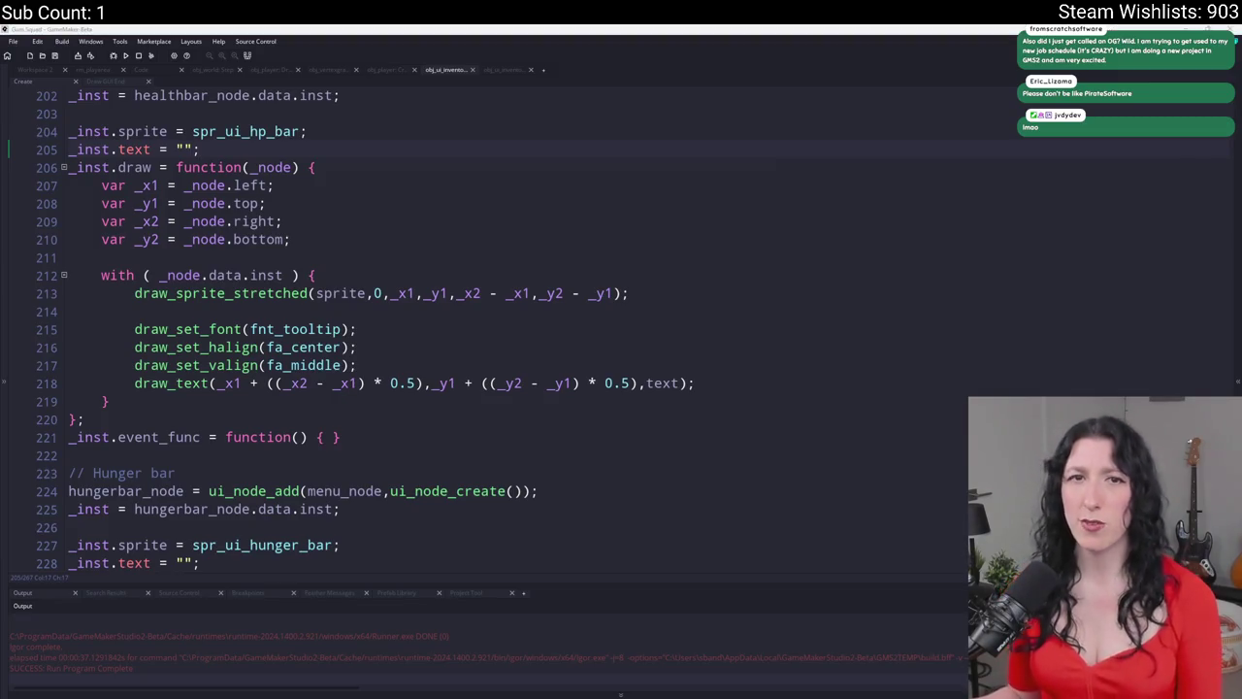
- Place the insertion point on the blank line in the health bar's draw code
left_click(399, 313)
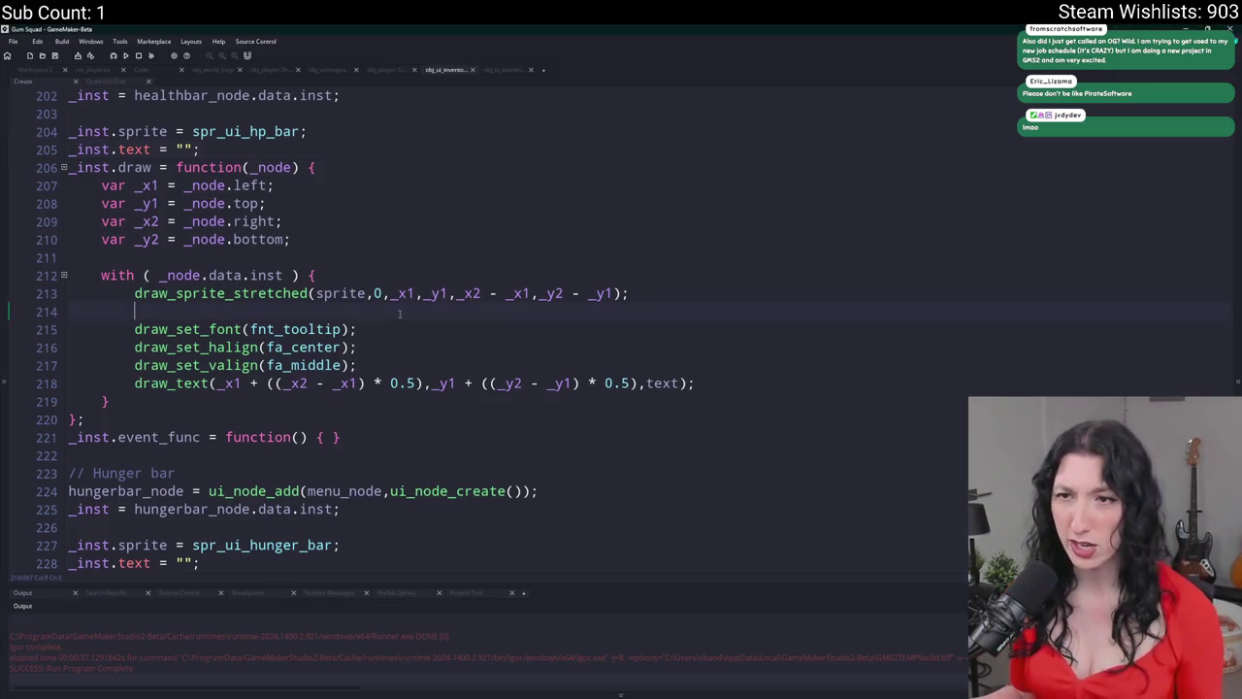
- Open the Draw GUI End event, then the Step code with the _hp, _hunger and _thirst clamps
scroll(399, 314, "up", 5)
scroll(332, 269, "down", 4)
key("Up")
key("Up")
key("Up")
scroll(332, 269, "down", 2)
scroll(332, 269, "up", 2)
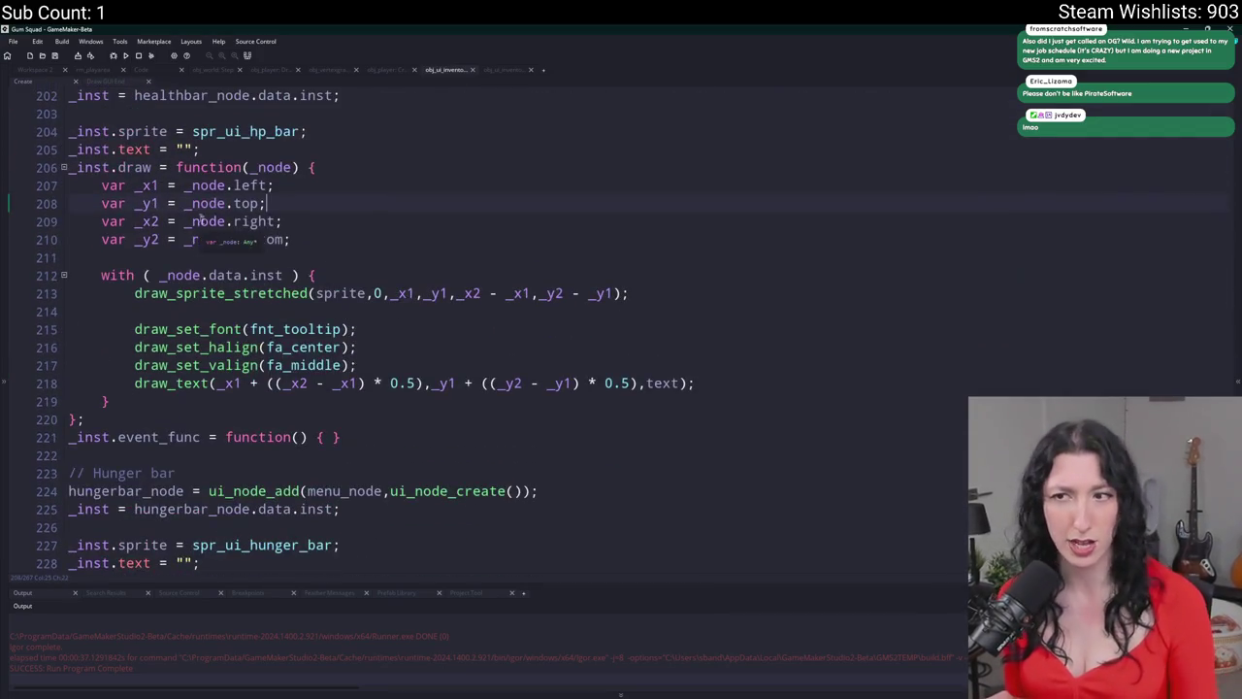
left_click(107, 80)
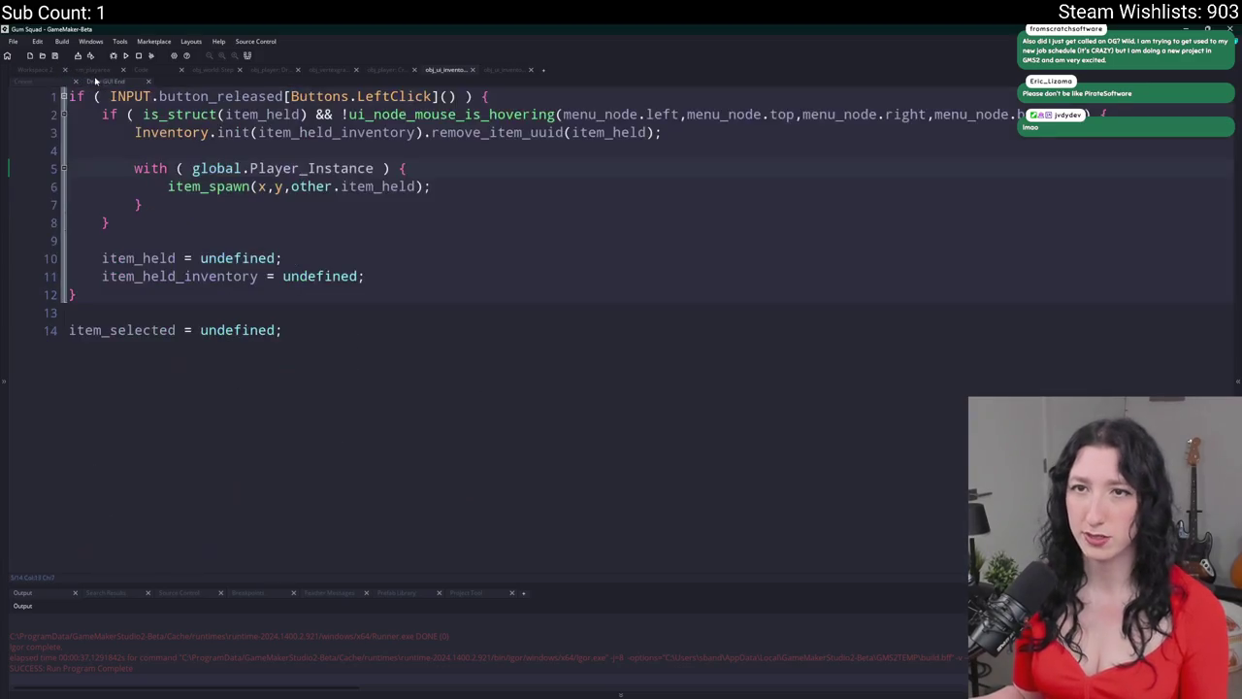
left_click(500, 70)
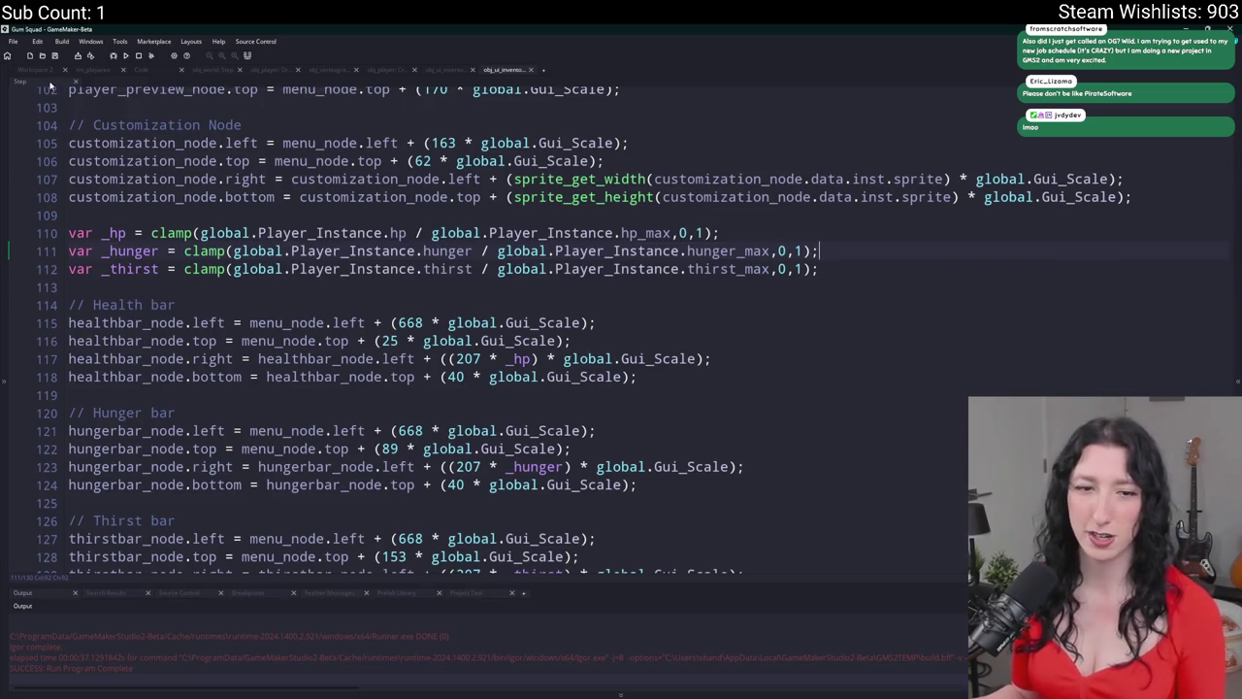
- In the Step event, add thirstbar_node.text = _thirst under the // Thirst bar comment
left_click(36, 70)
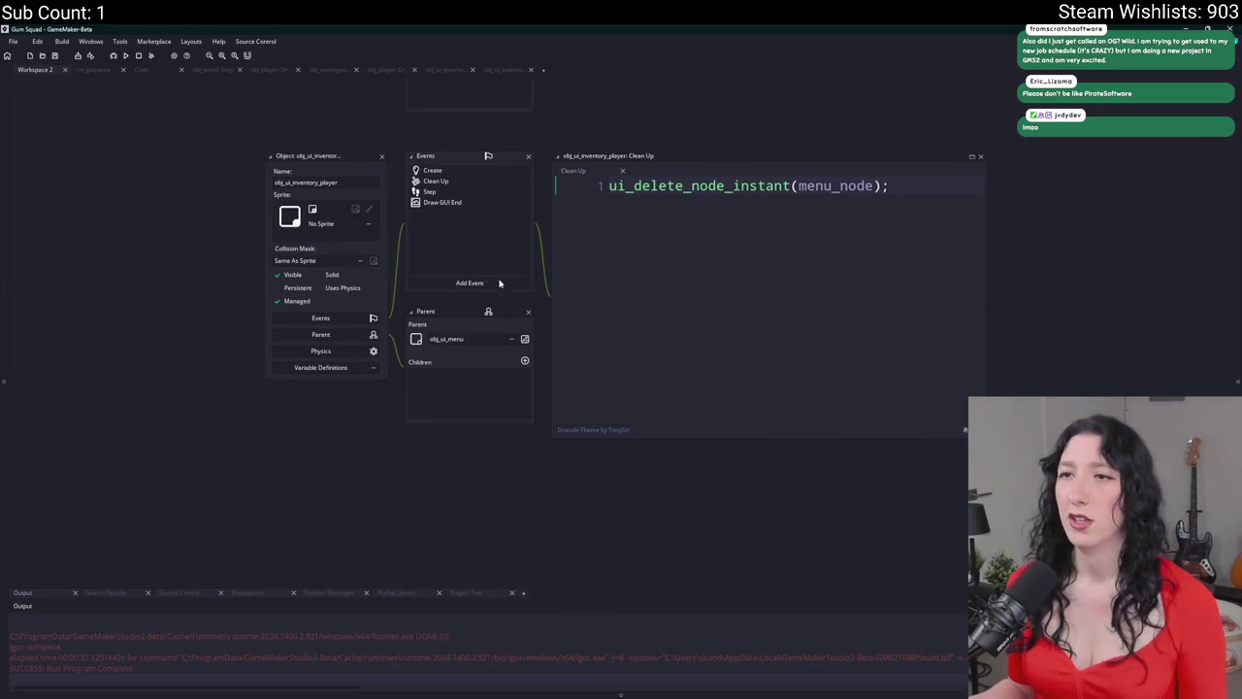
double_click(439, 193)
left_click(572, 456)
key("Return")
type("t")
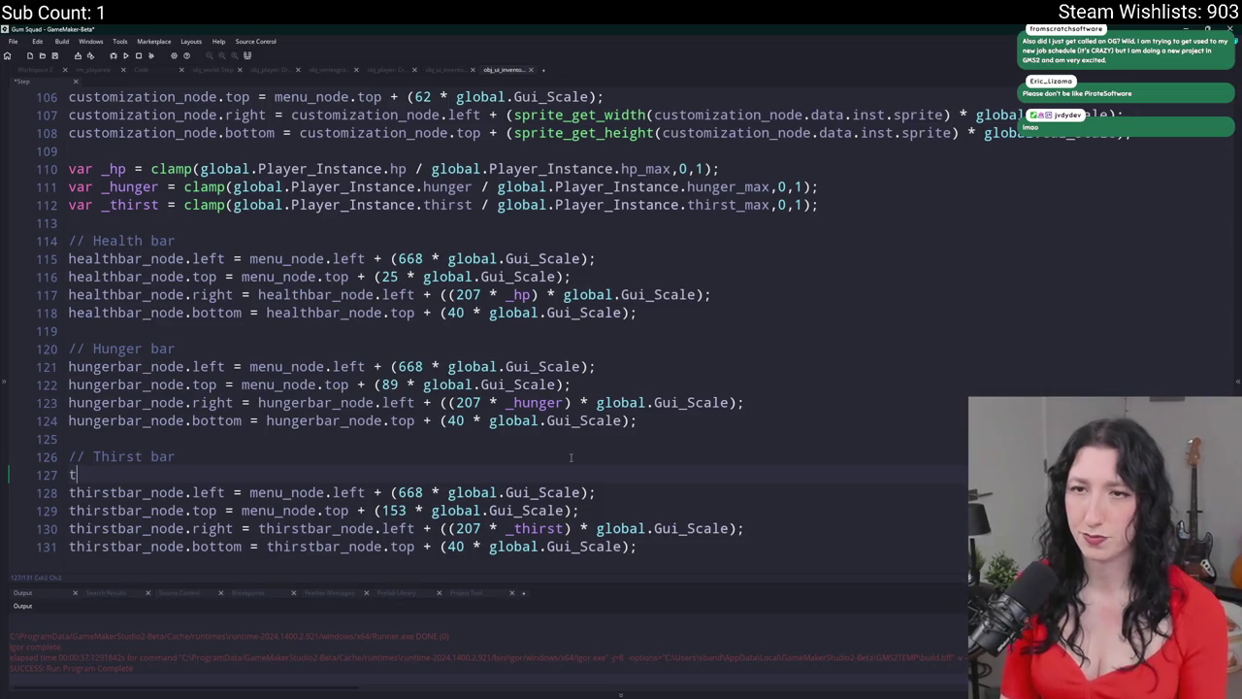
type("hirstbar_node")
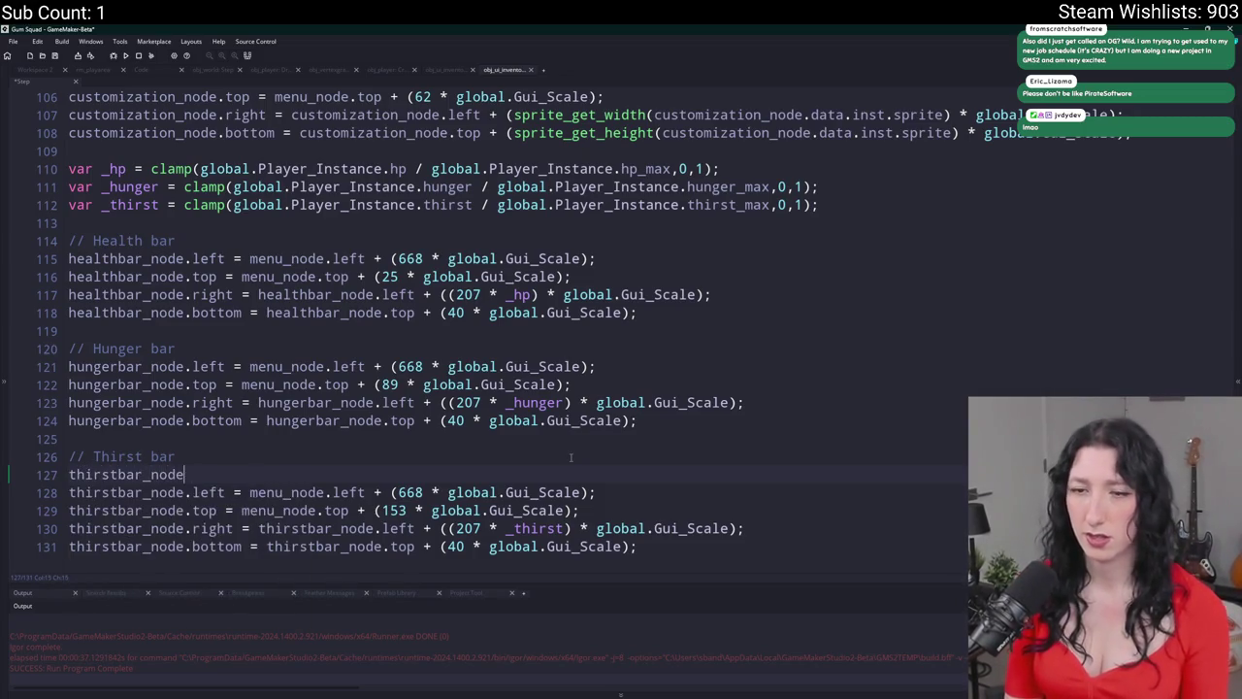
type(".te")
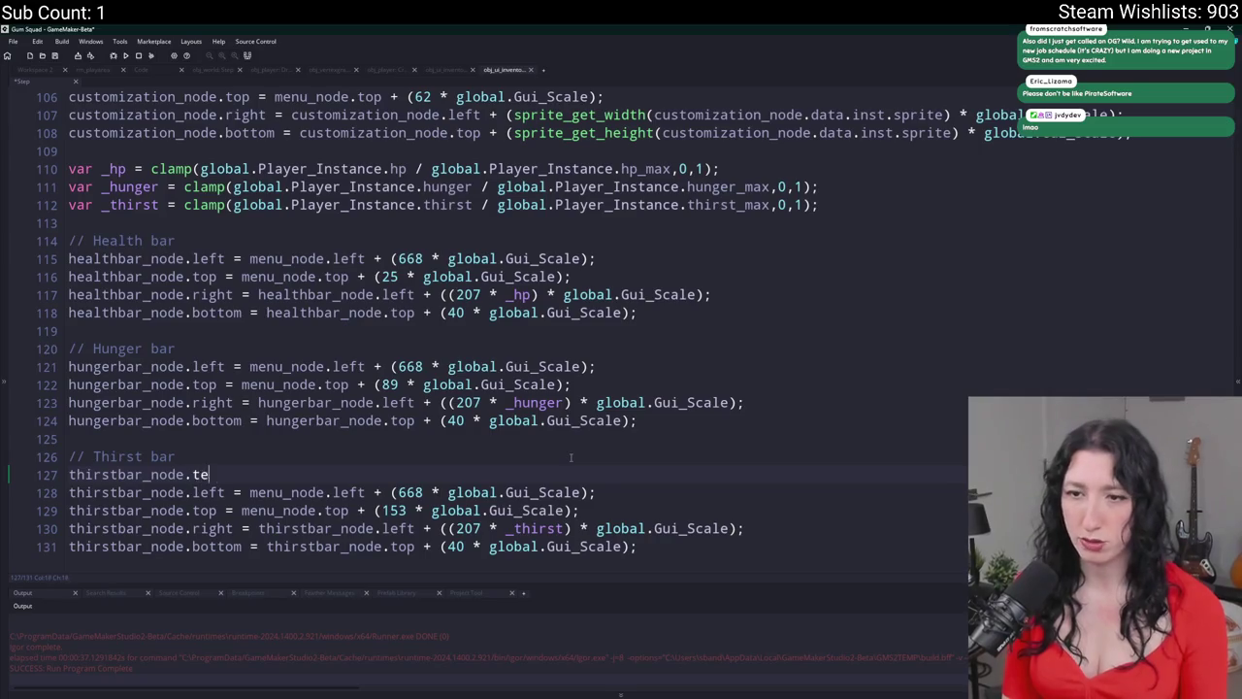
type("xt = _thirst")
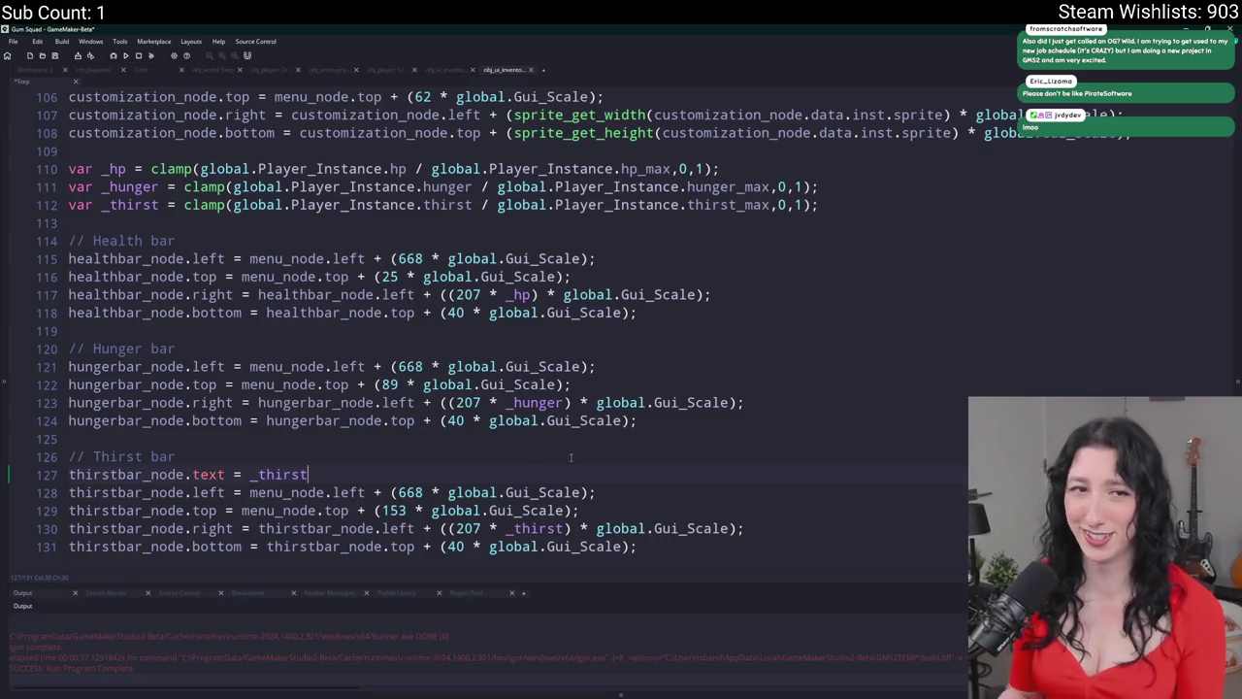
- Wrap _thirst in string() to convert it to text
left_click(251, 473)
type("string(")
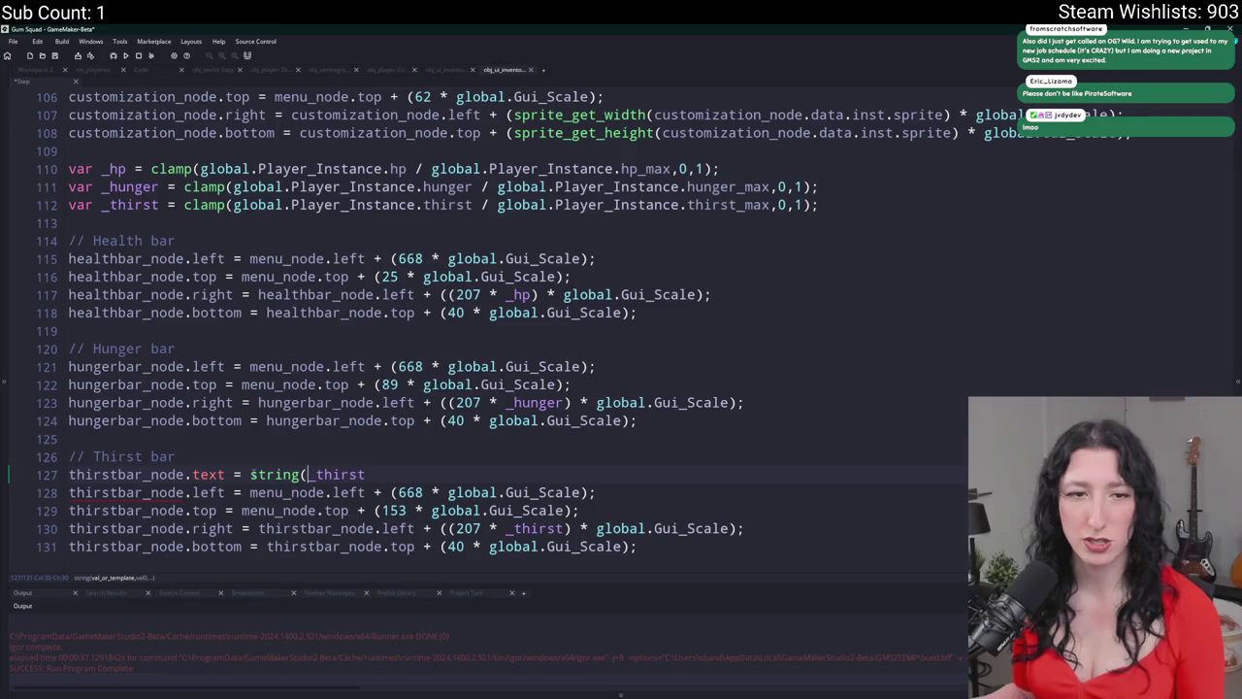
left_click(267, 474)
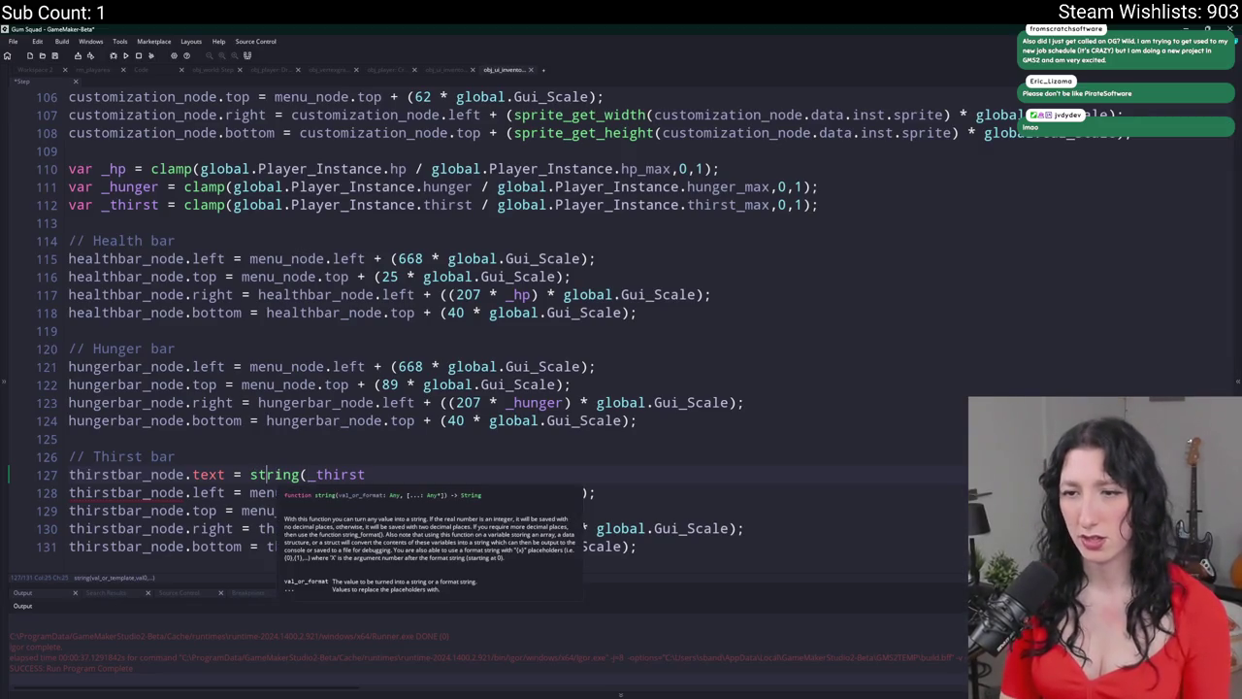
left_click(433, 475)
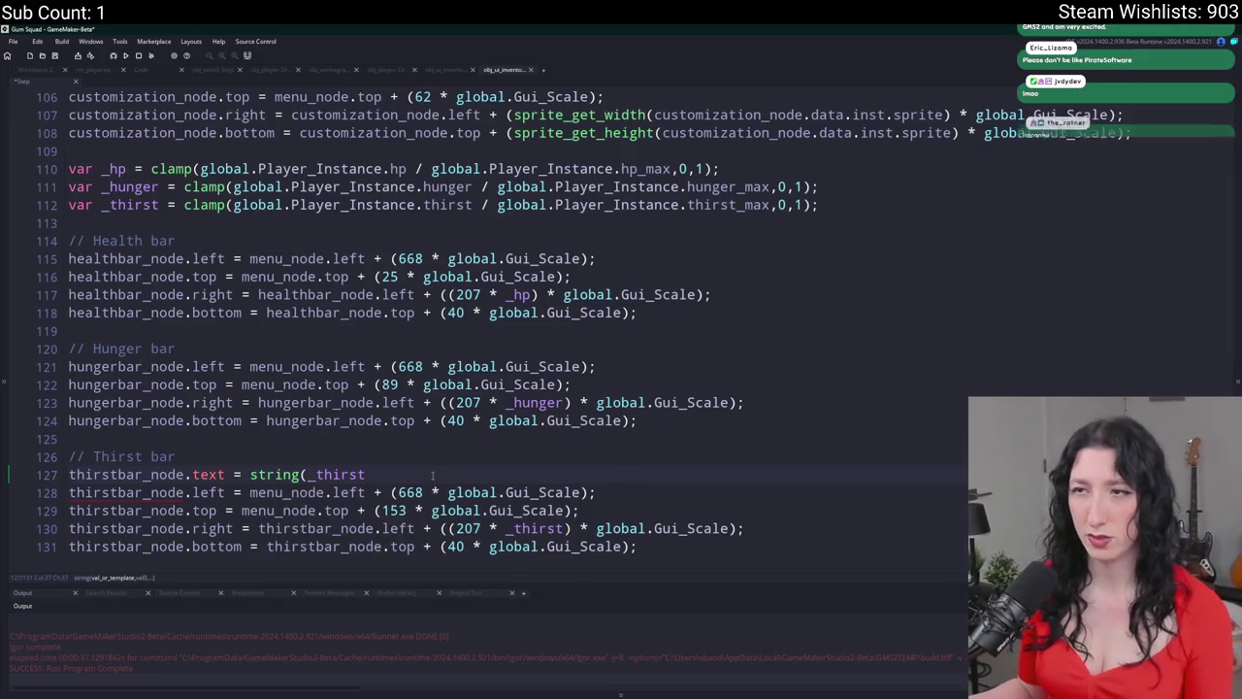
type(");")
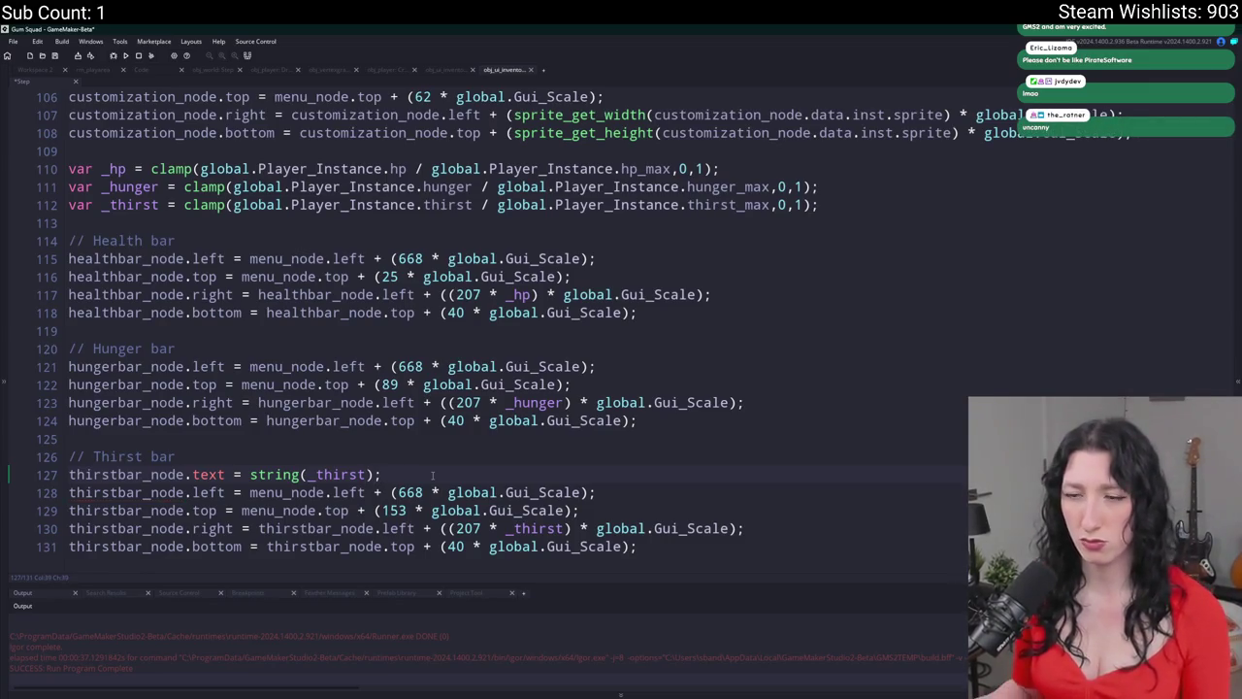
key("Left")
type("_")
key("BackSpace")
key("BackSpace")
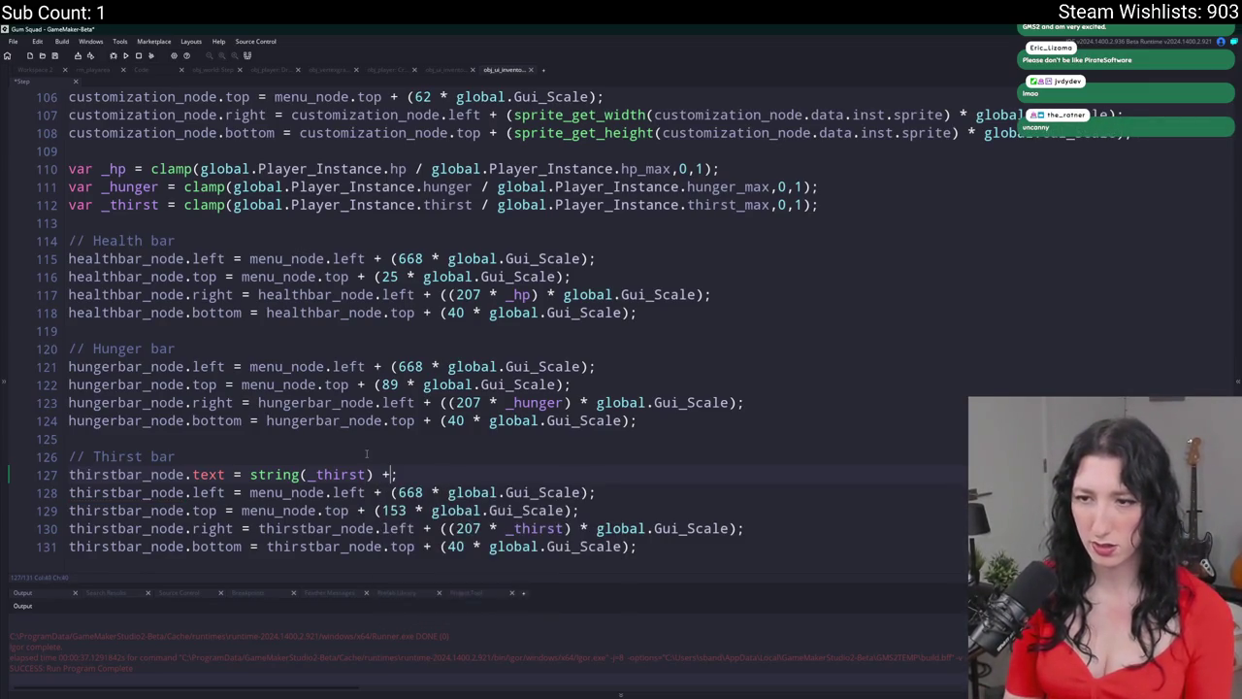
- Multiply _thirst by 100 inside the string conversion
type("+")
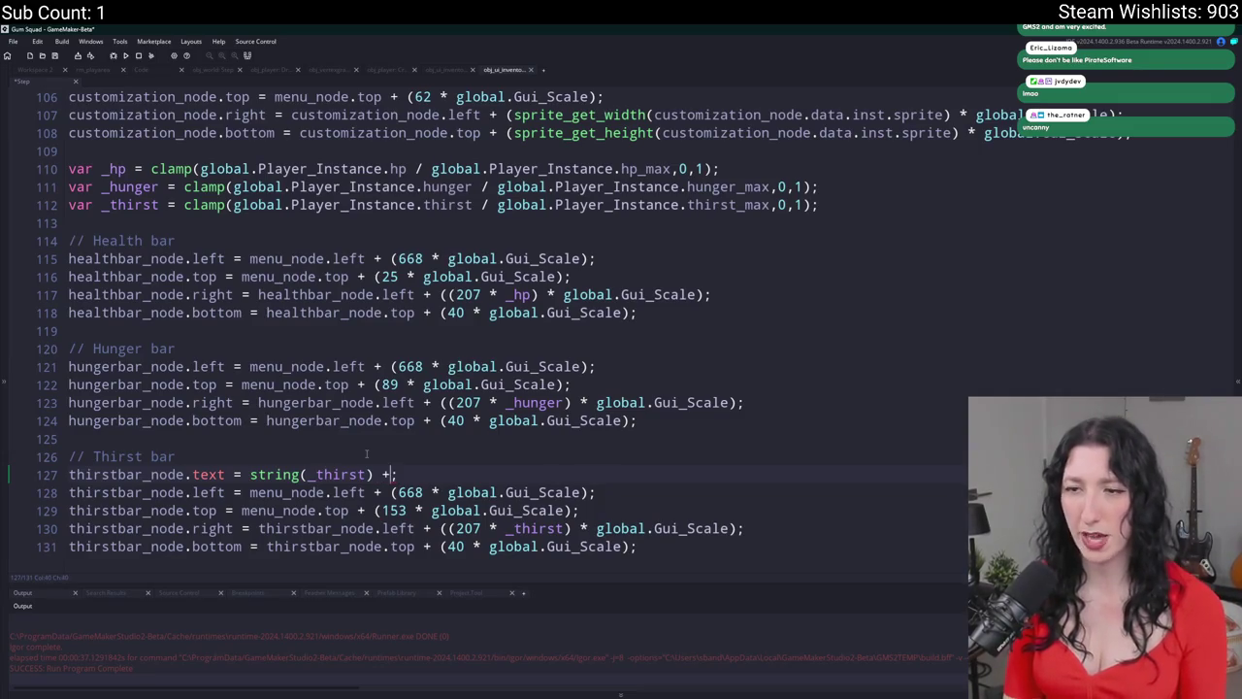
key("BackSpace")
key("BackSpace")
key("BackSpace")
type("/")
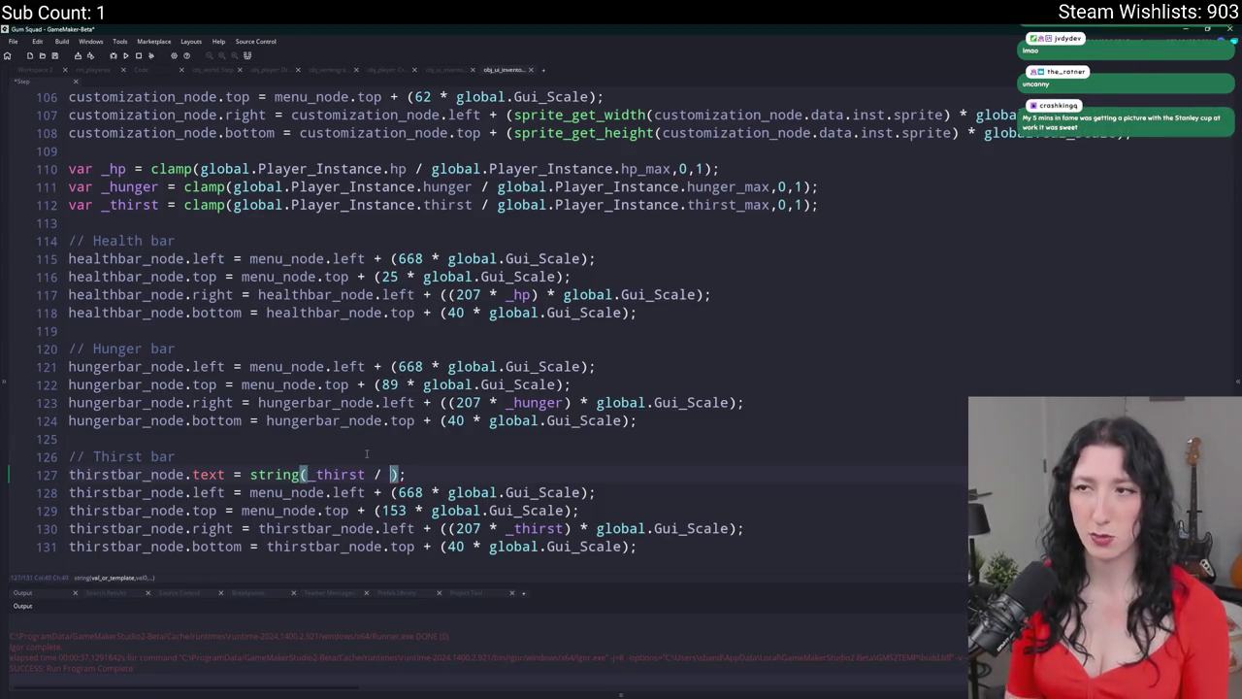
scroll(367, 454, "up", 1)
scroll(367, 454, "down", 1)
key("BackSpace")
key("BackSpace")
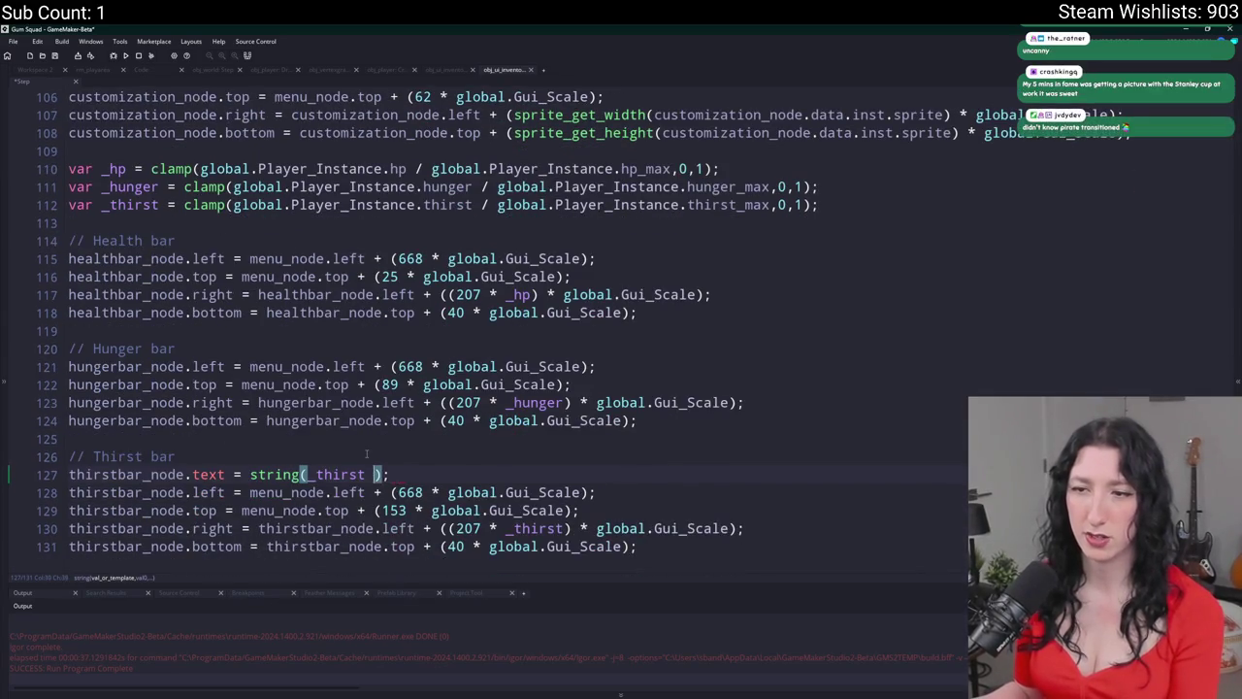
type("* 100")
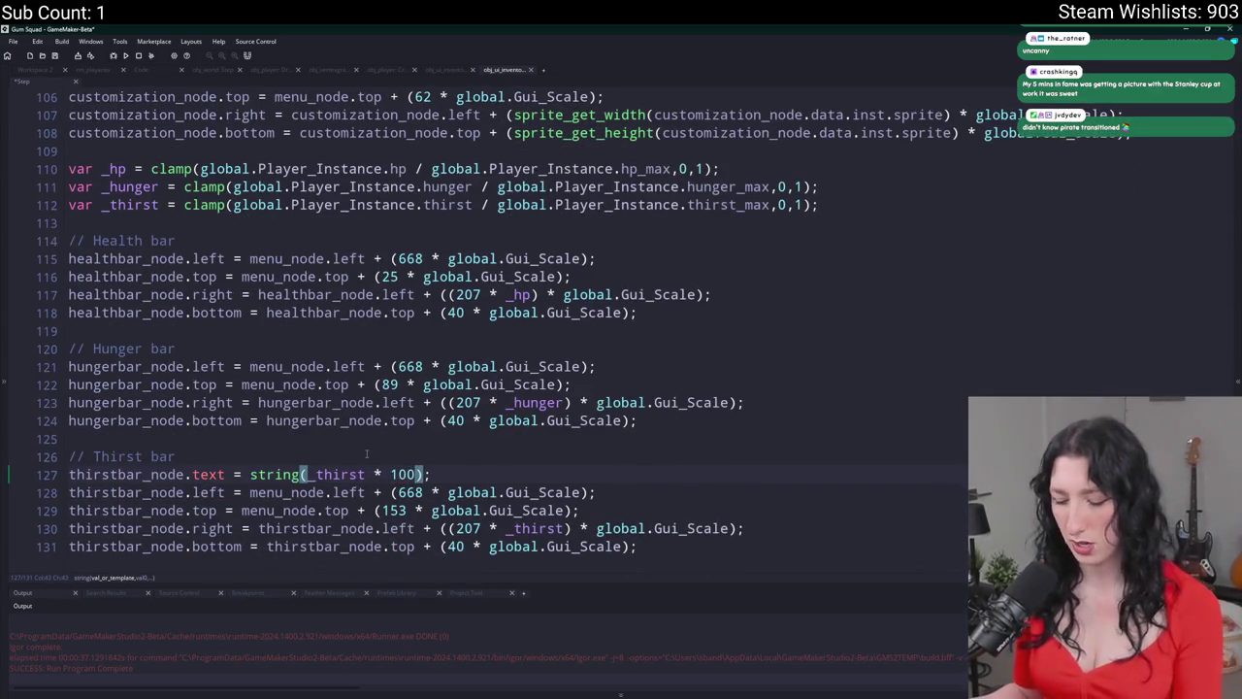
- Round the percentage up with ceil and append "%" to the thirst label line
left_click(308, 475)
type("(")
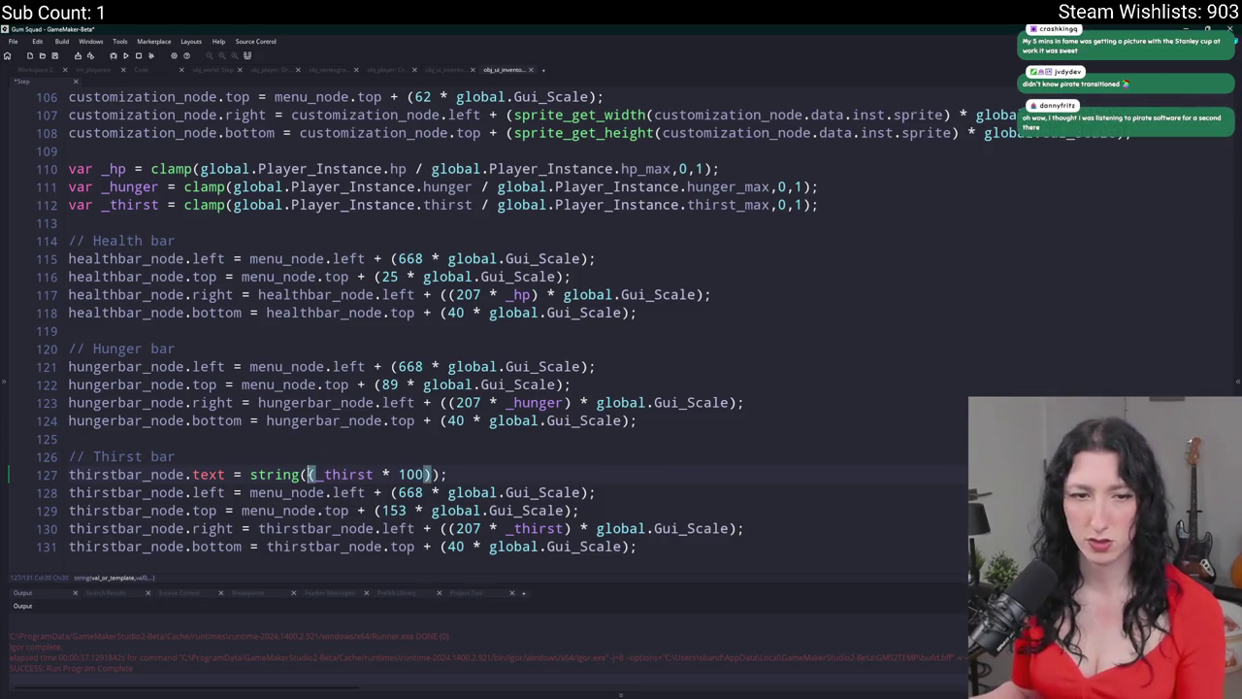
type("floor")
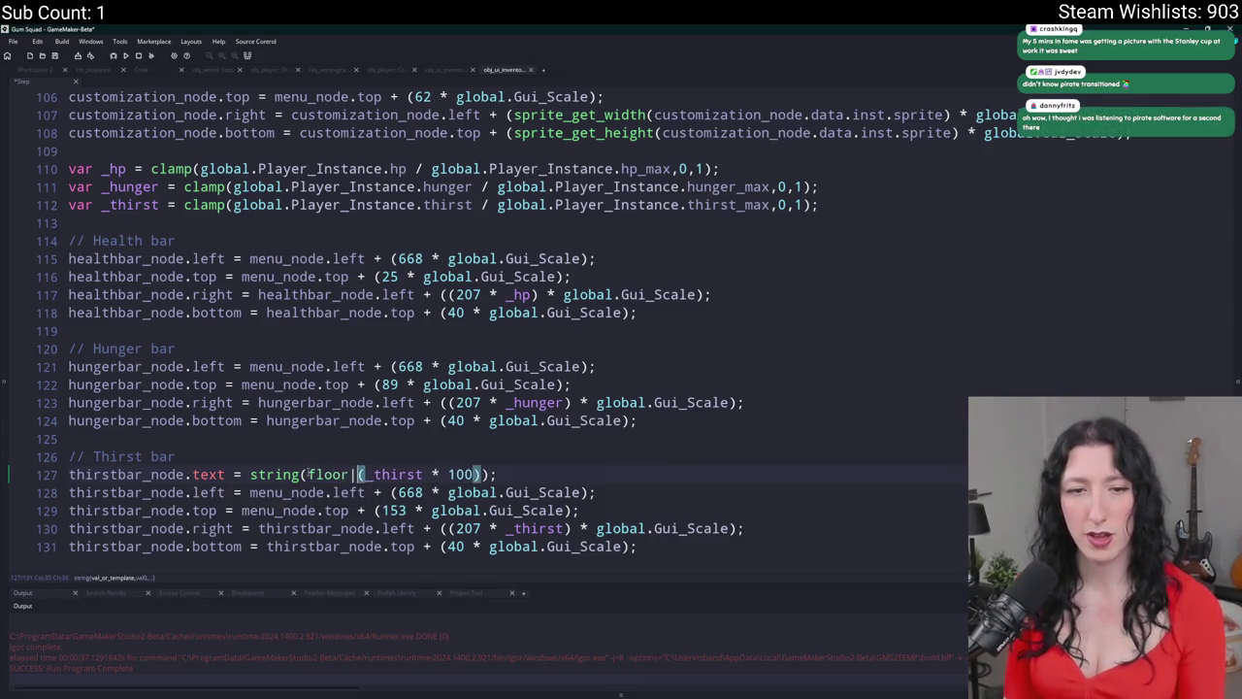
type("(")
key("BackSpace")
key("BackSpace")
key("BackSpace")
type("ceil")
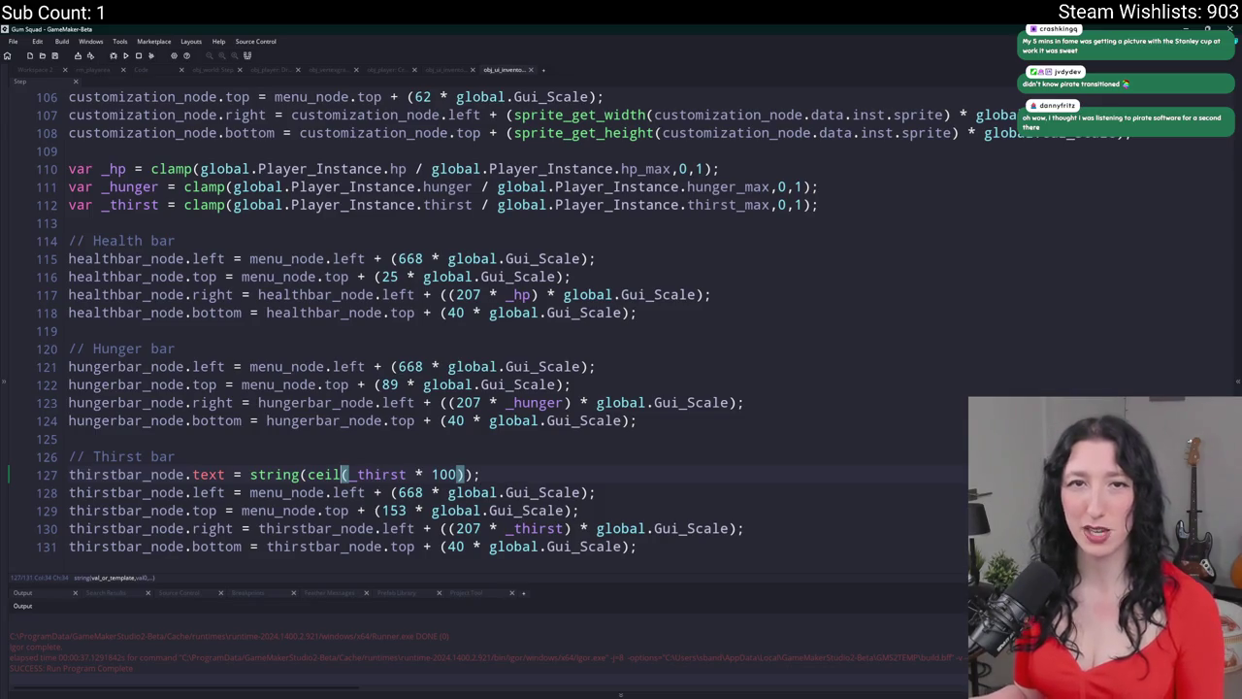
left_click(476, 473)
scroll(472, 451, "down", 1)
key("Left")
type("+ \"%\"")
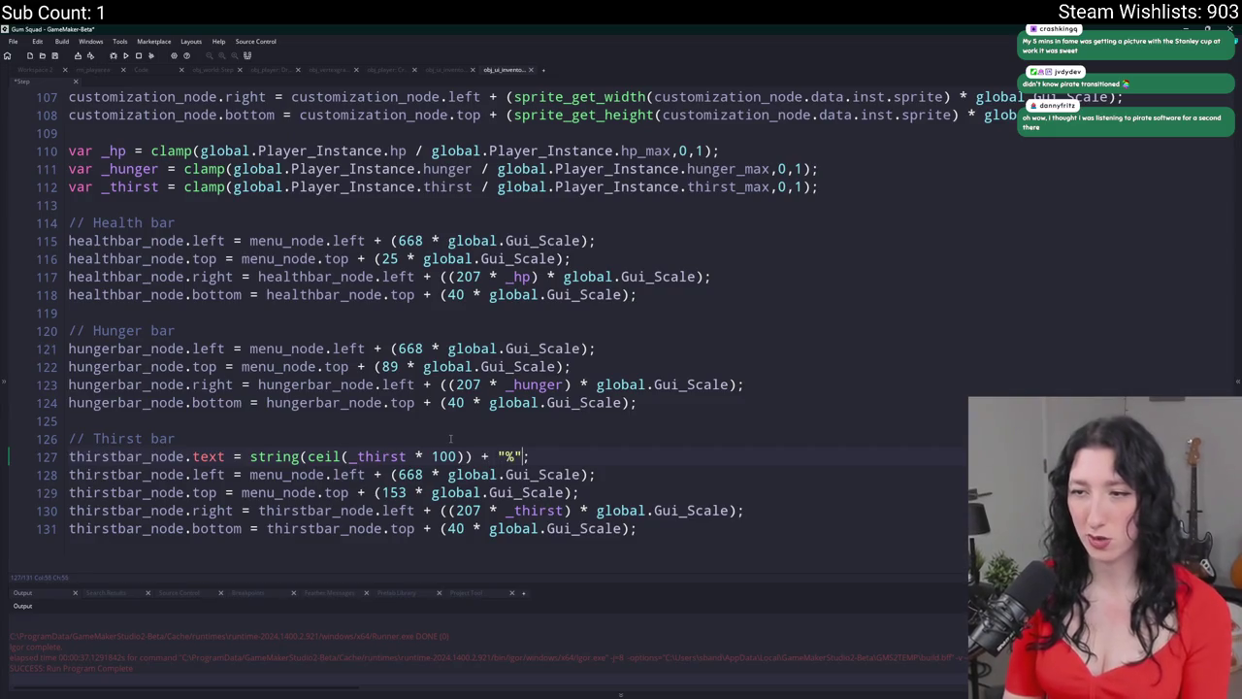
left_click_drag(533, 456, 33, 463)
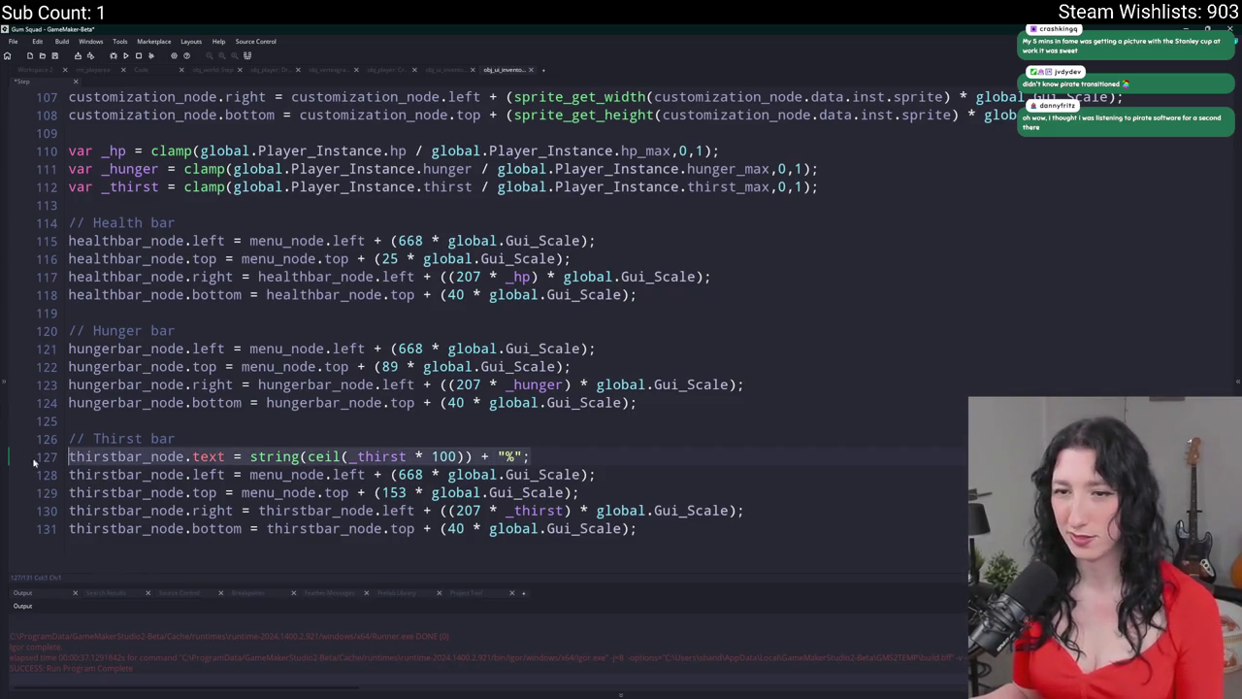
- Copy the thirst label line under // Hunger bar, retargeted to hungerbar_node and _hunger
key("ctrl+c")
left_click(175, 331)
key("Return")
key("ctrl+v")
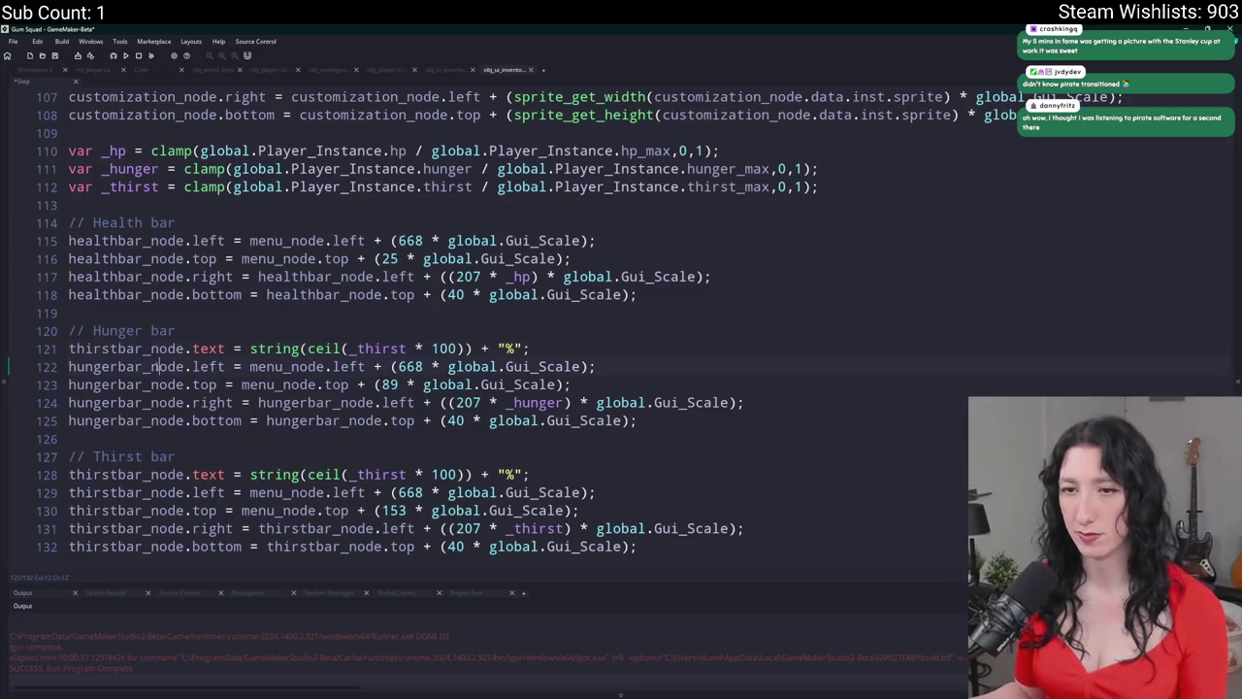
double_click(159, 348)
type("hungerbar_node")
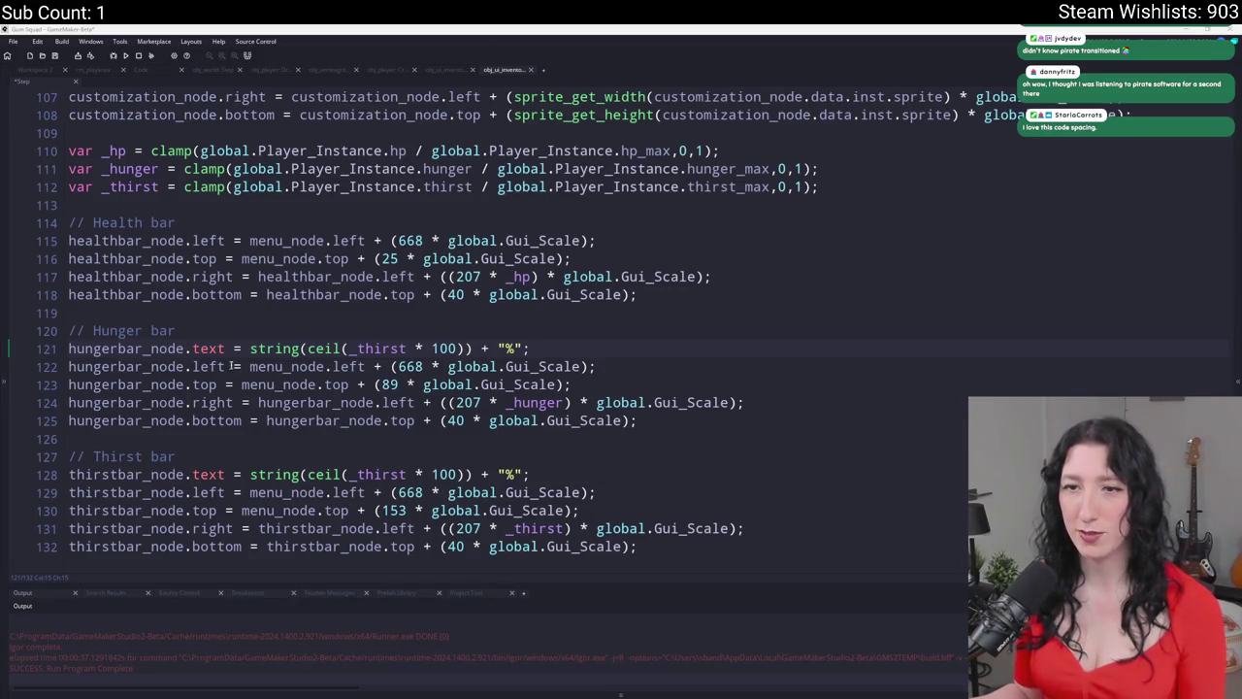
left_click(350, 351)
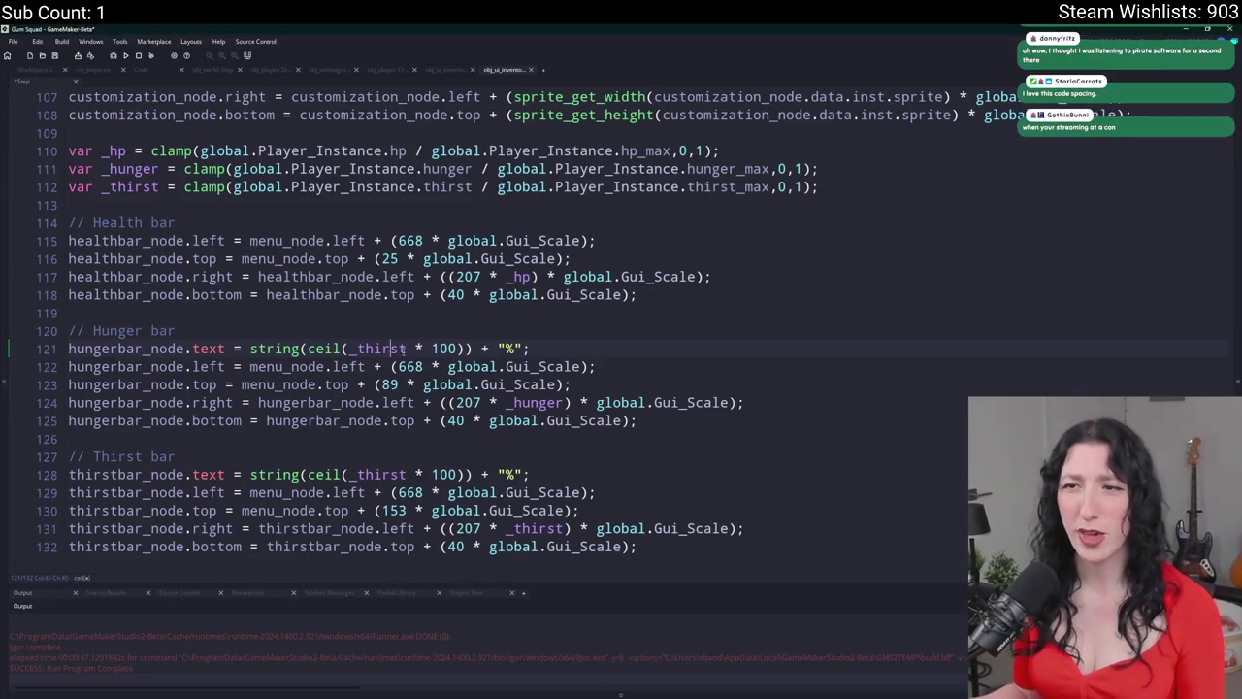
double_click(363, 351)
type("_h")
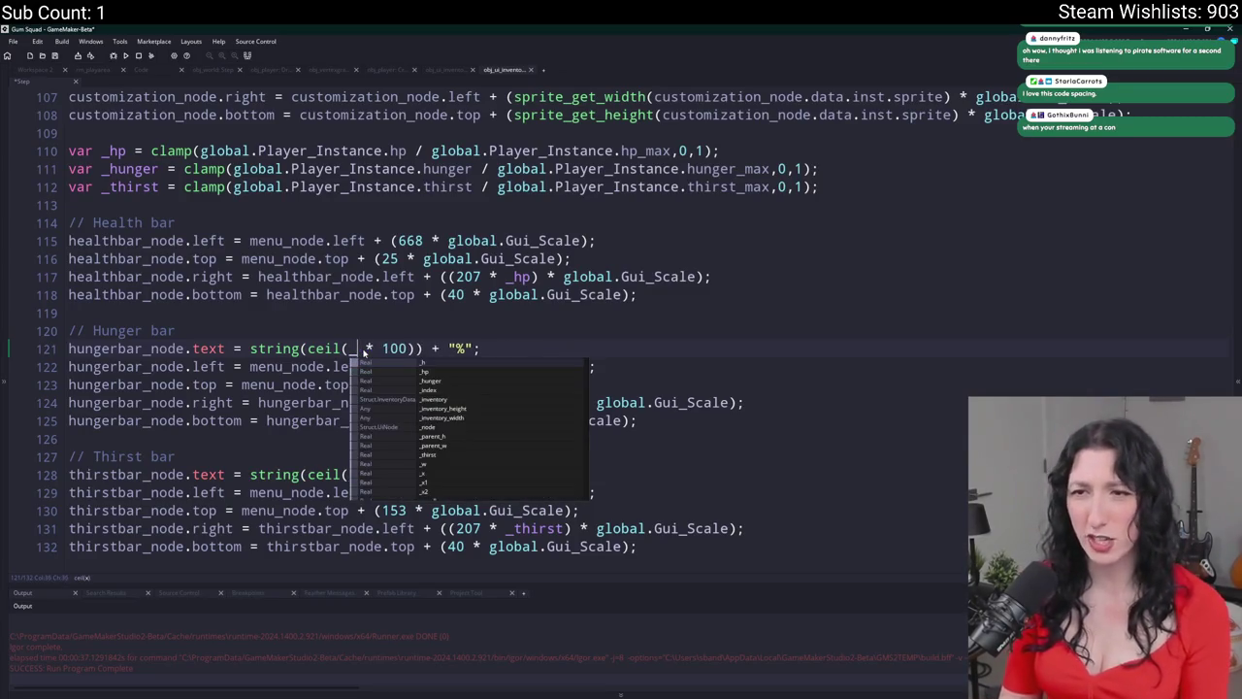
type("unger")
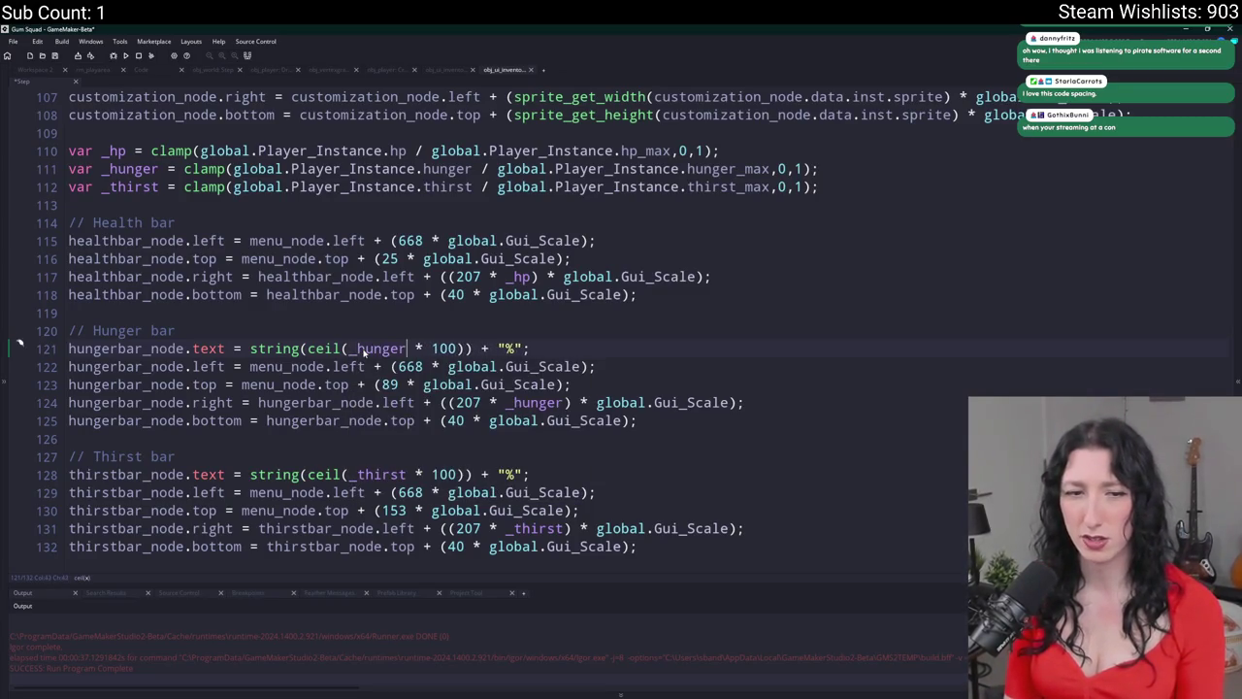
type("i")
key("BackSpace")
- Add the label line under // Health bar using _hp, then build and run with F5
scroll(369, 355, "up", 1)
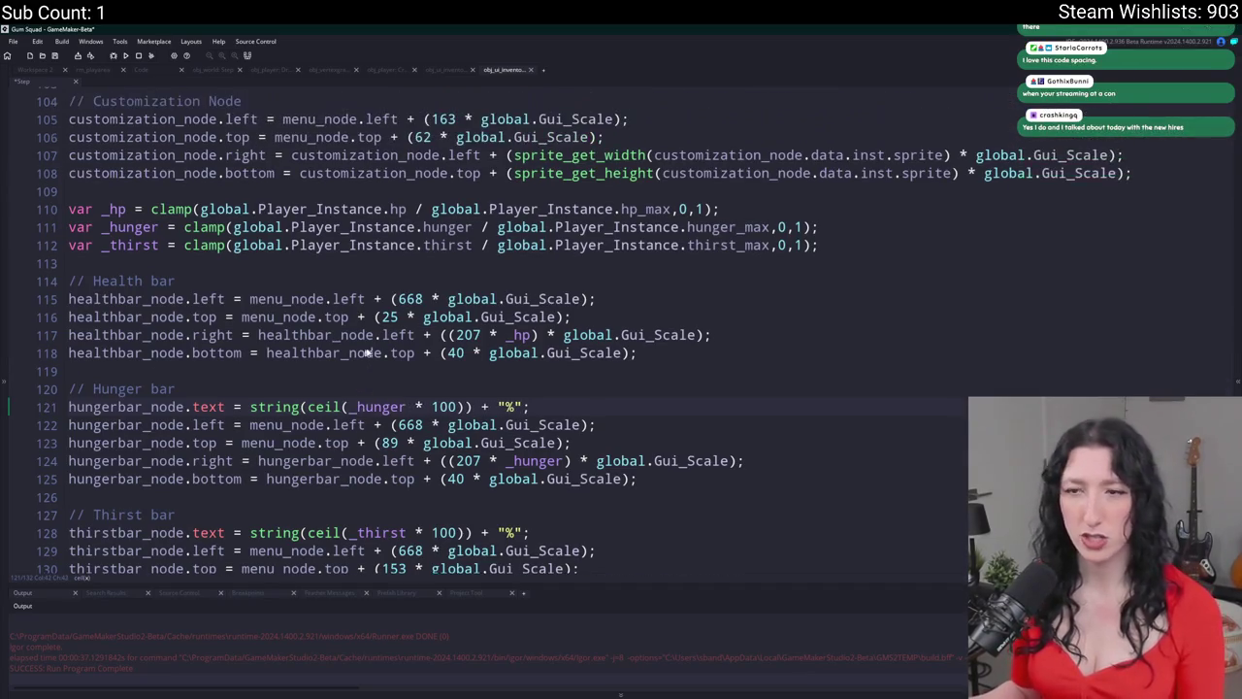
left_click_drag(590, 406, 68, 407)
left_click(199, 286)
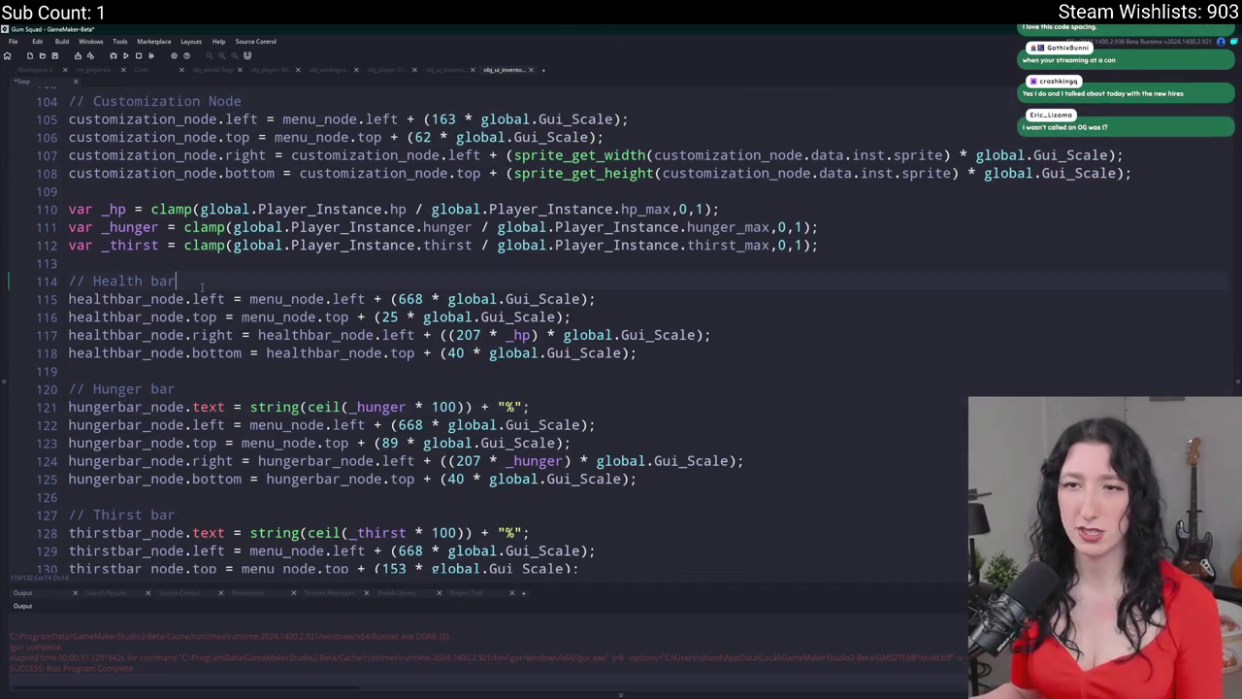
key("Return")
key("ctrl+v")
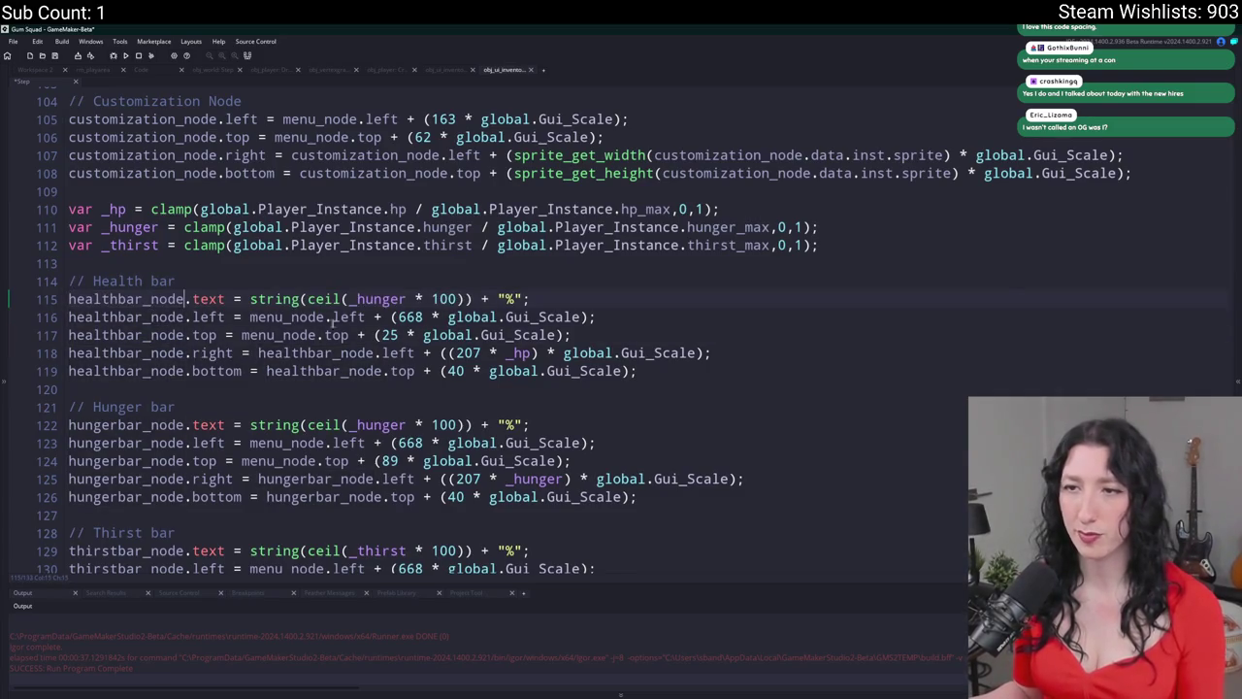
double_click(367, 299)
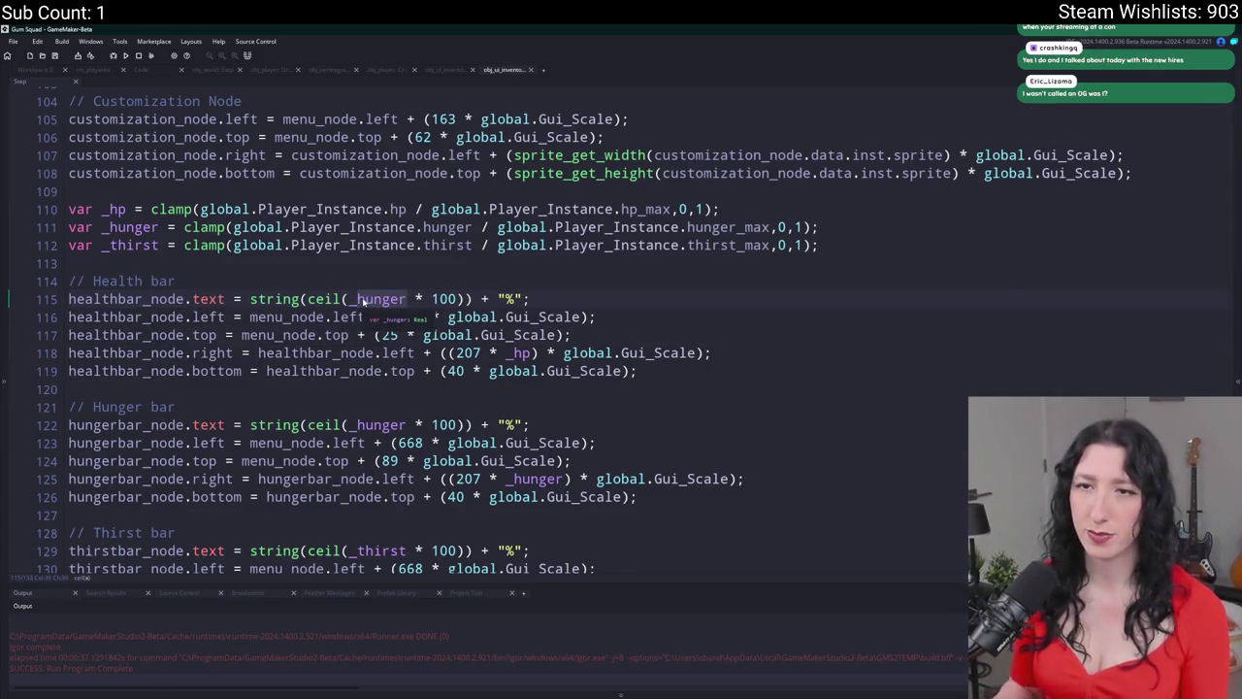
type("_hp")
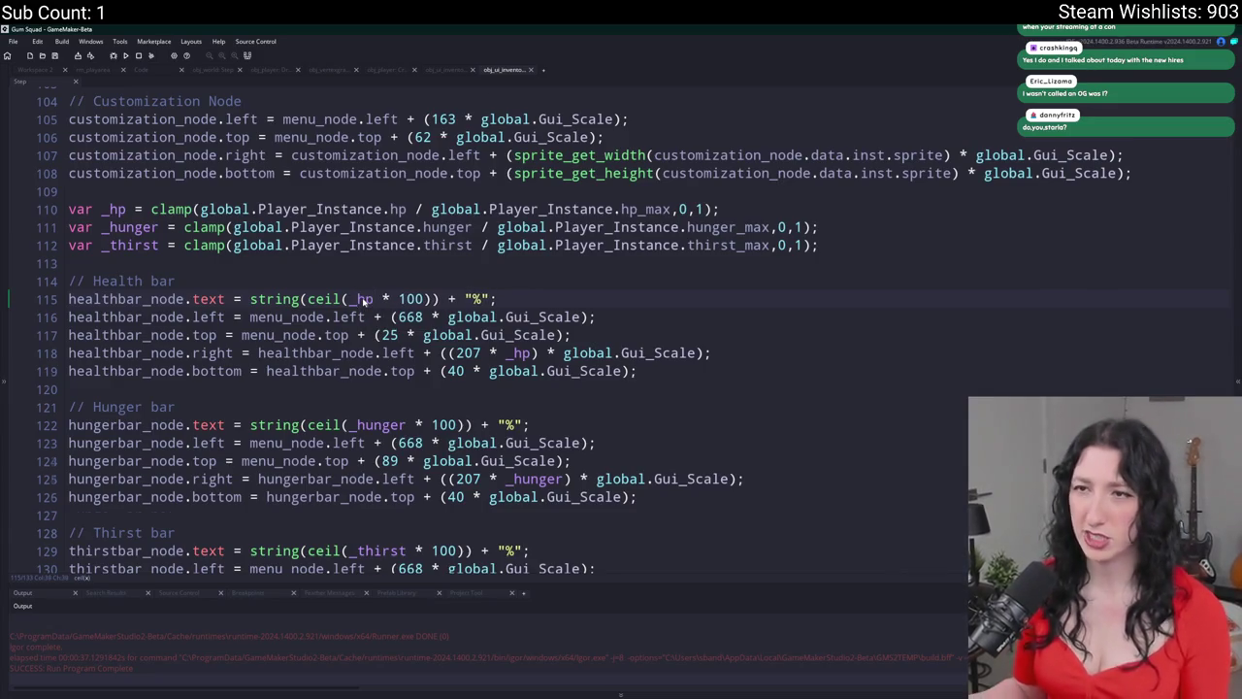
scroll(547, 363, "up", 1)
key("F5")
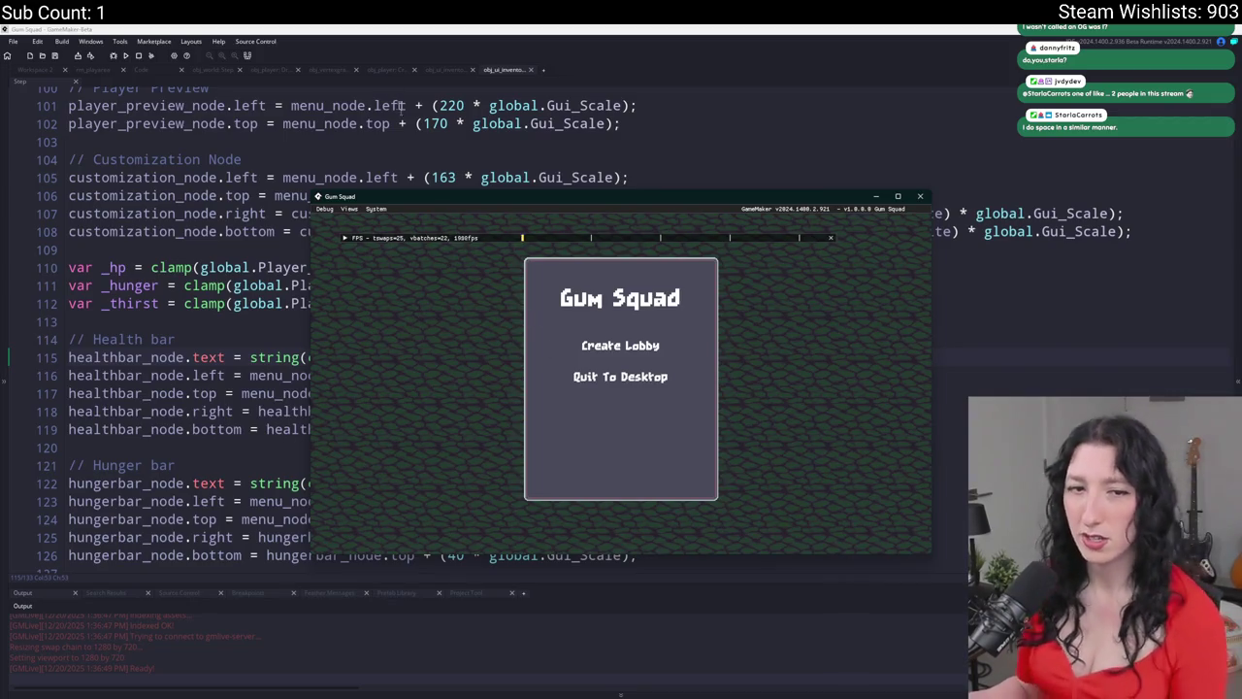
- Create a lobby, walk, open the inventory in fullscreen to inspect the bars, then close the game
left_click(621, 345)
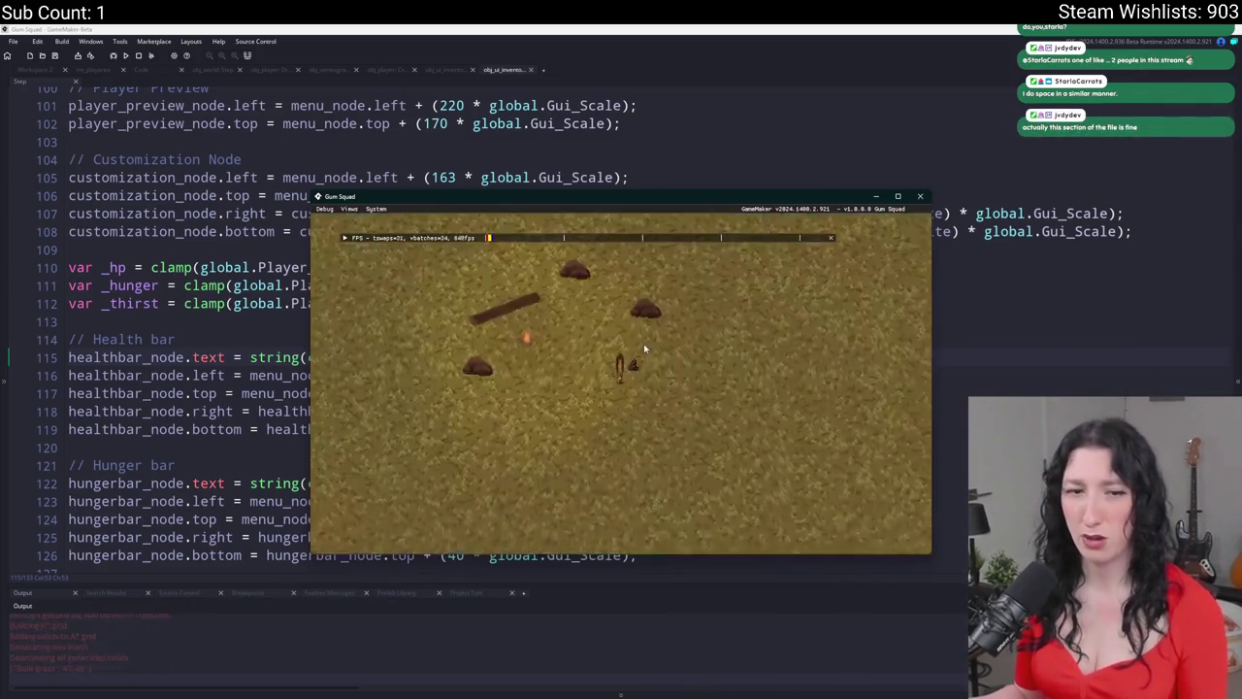
key("w")
key("i")
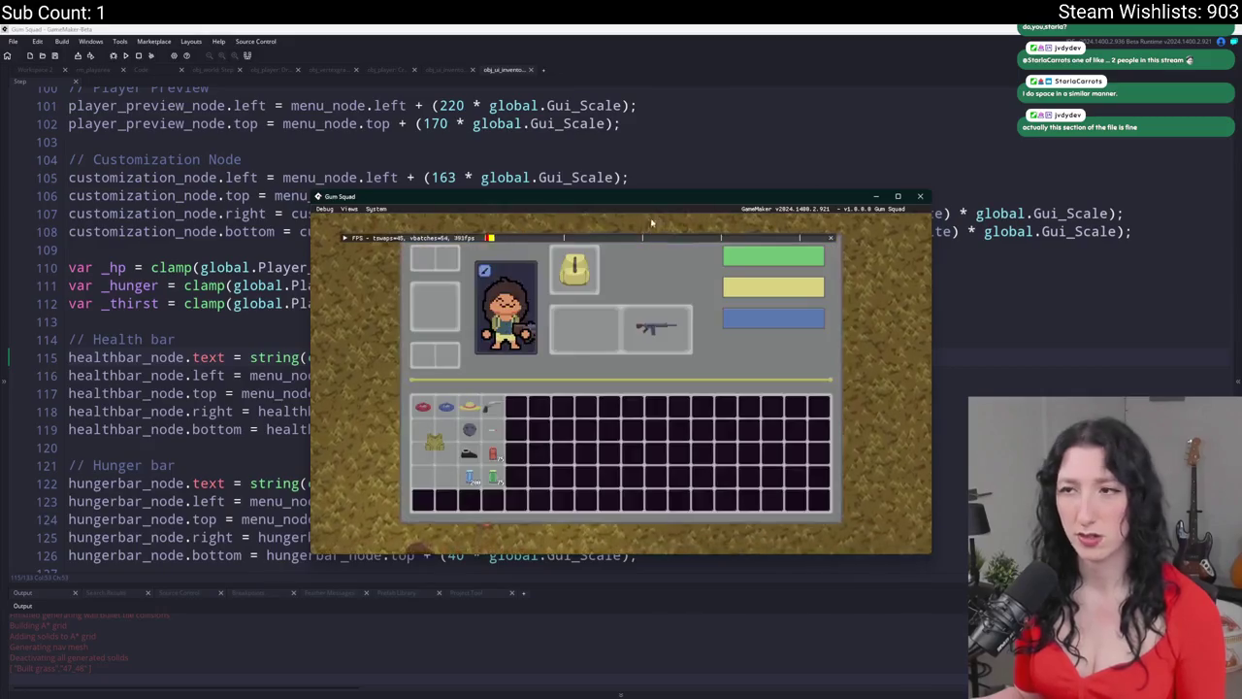
key("F11")
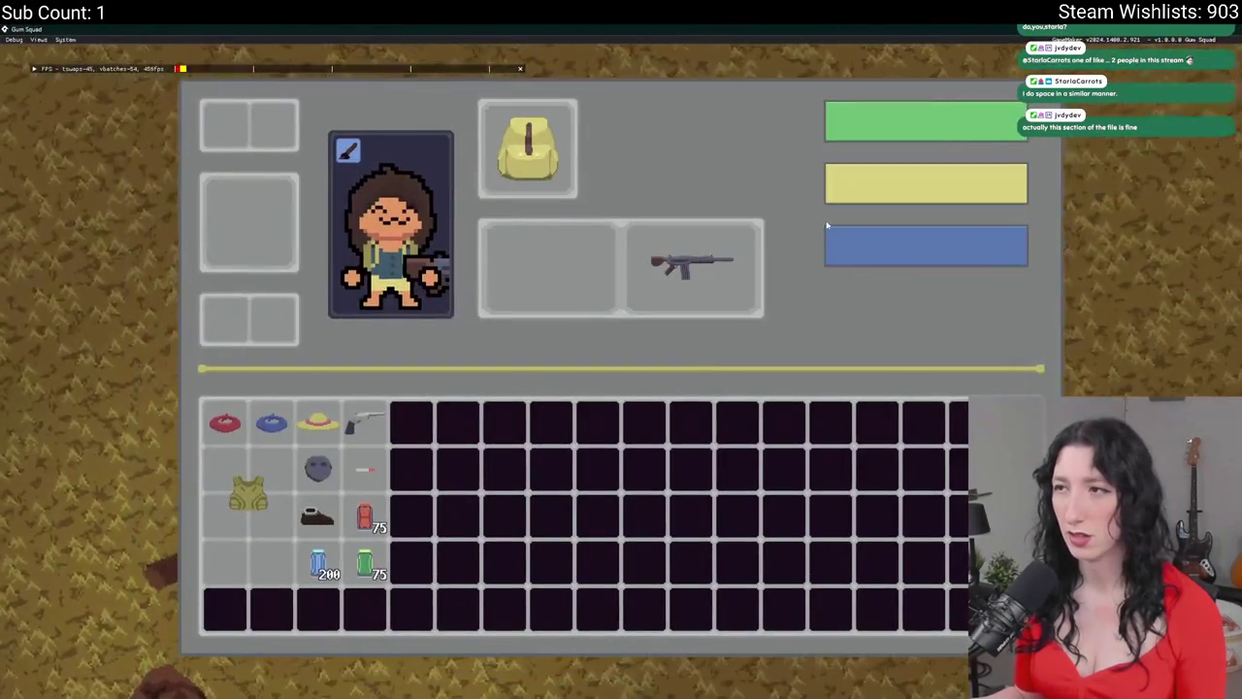
key("F11")
key("F11")
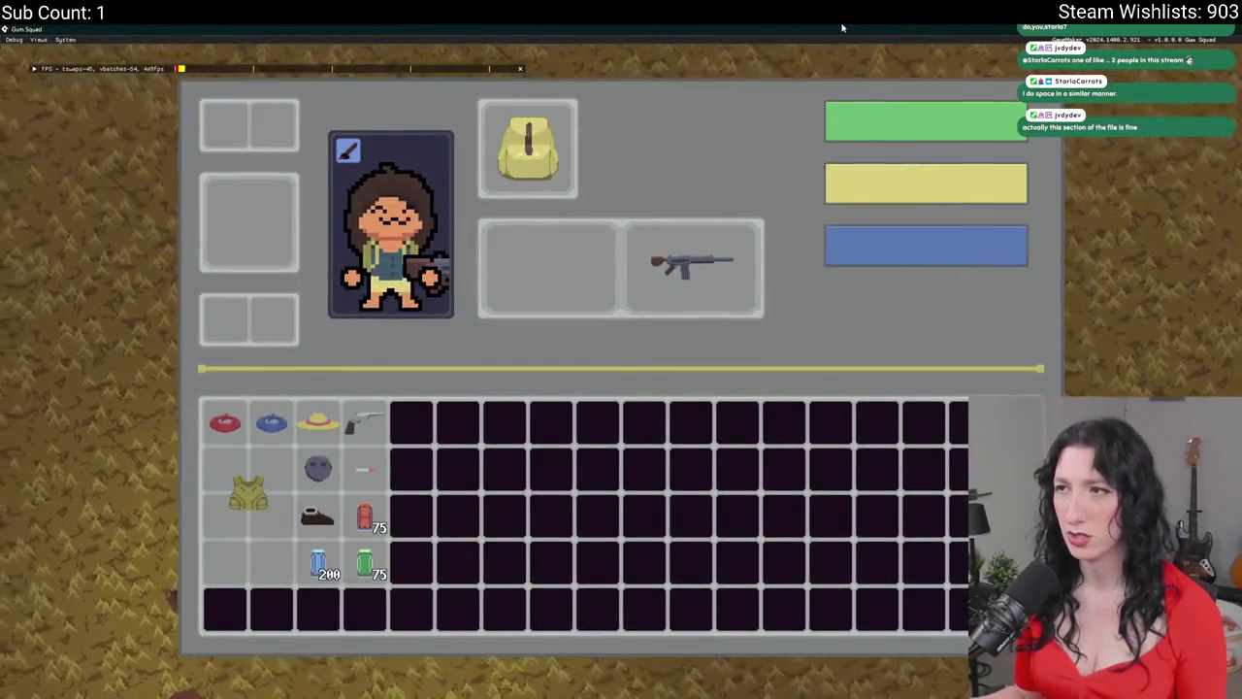
key("F11")
left_click(304, 299)
scroll(303, 299, "down", 1)
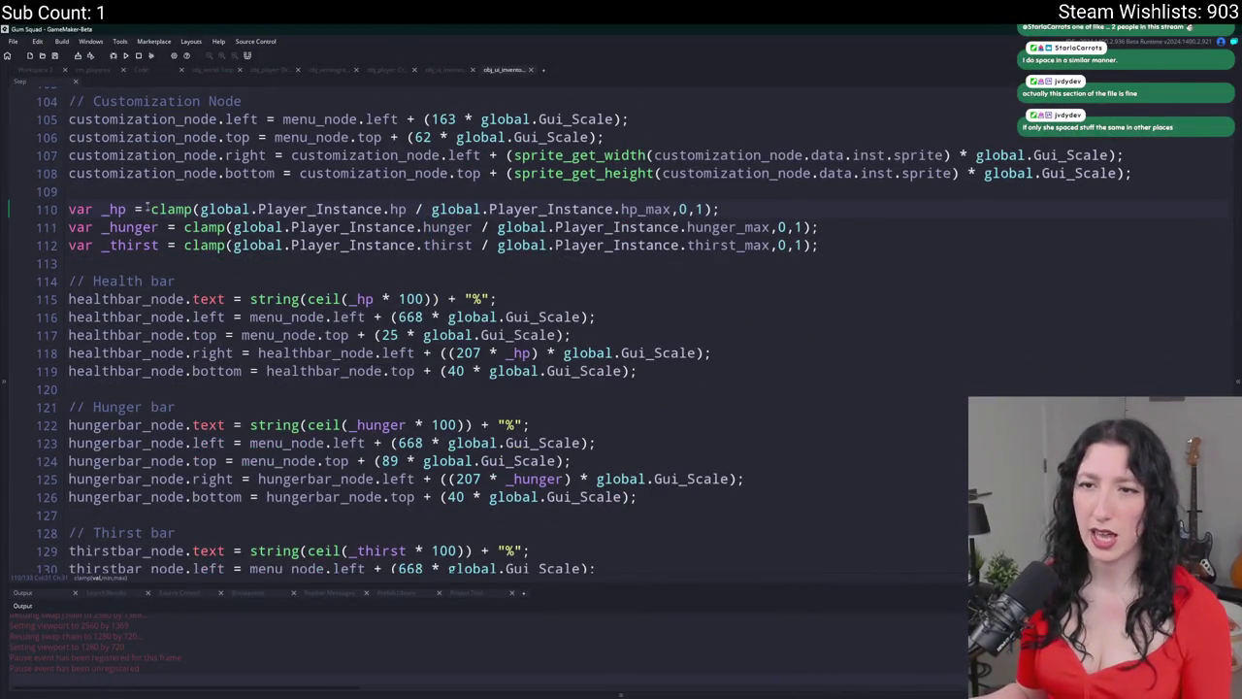
- Open the obj_ui_inventory_player Create event code in Workspace 2, passing through Draw GUI End
left_click(47, 74)
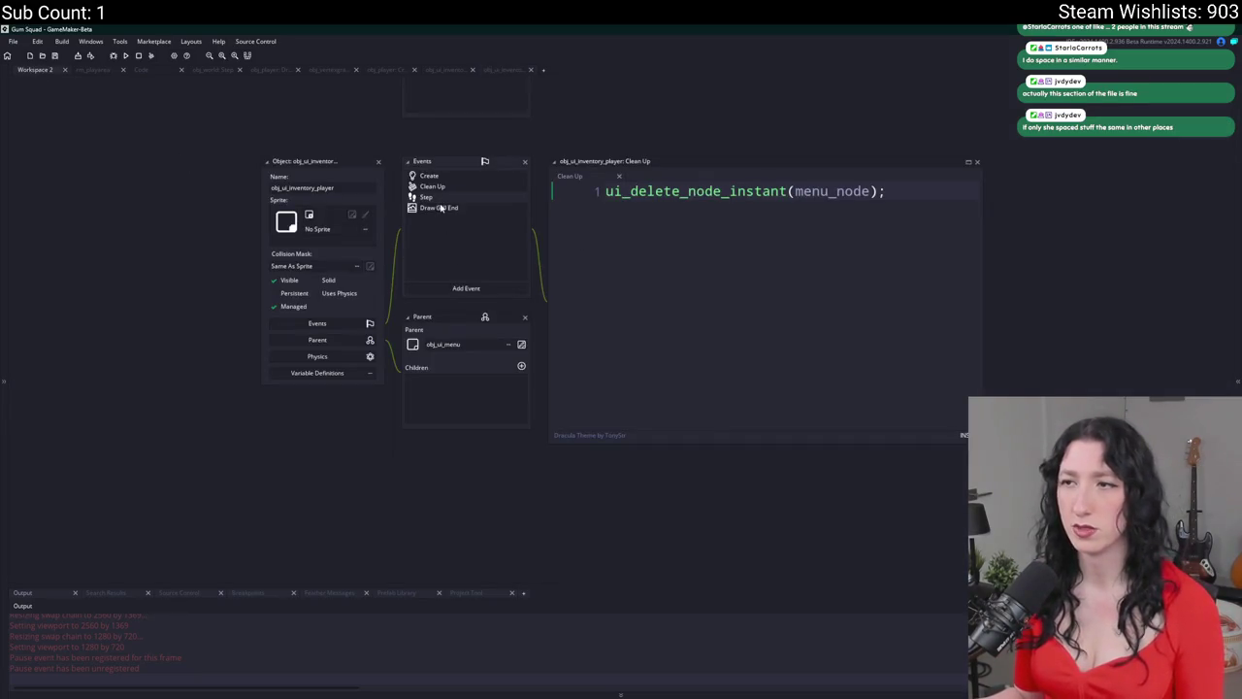
left_click(440, 207)
left_click(57, 73)
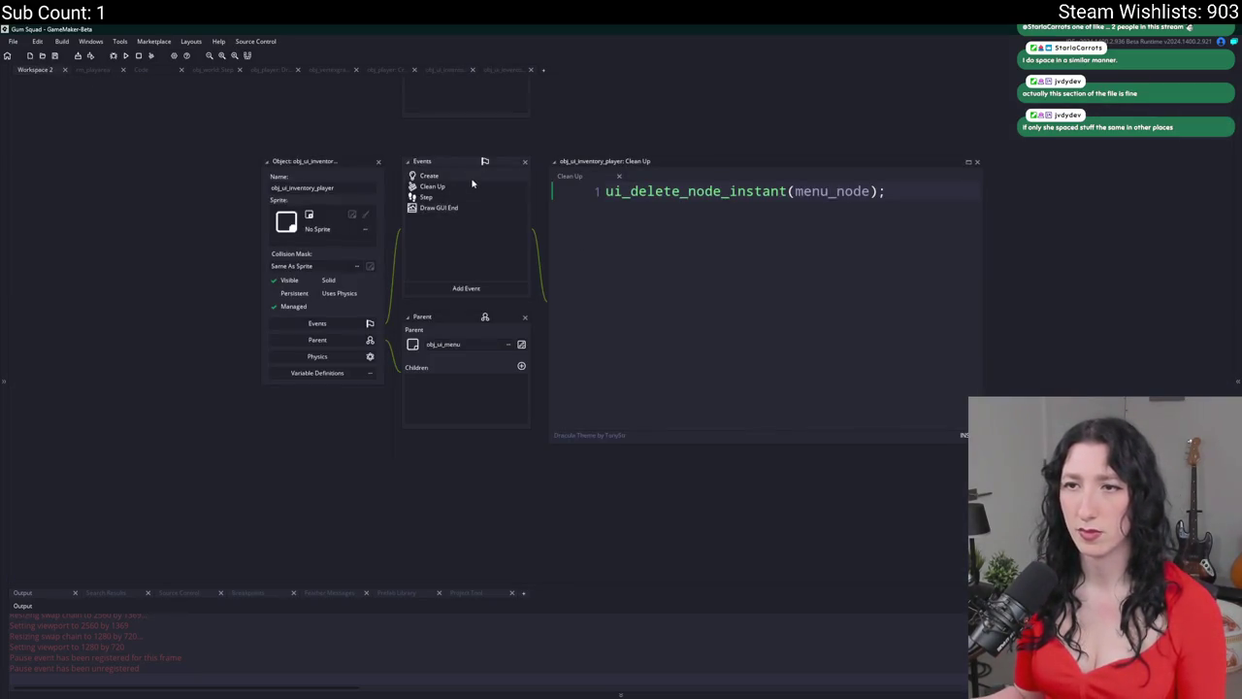
left_click(474, 175)
scroll(454, 415, "down", 1)
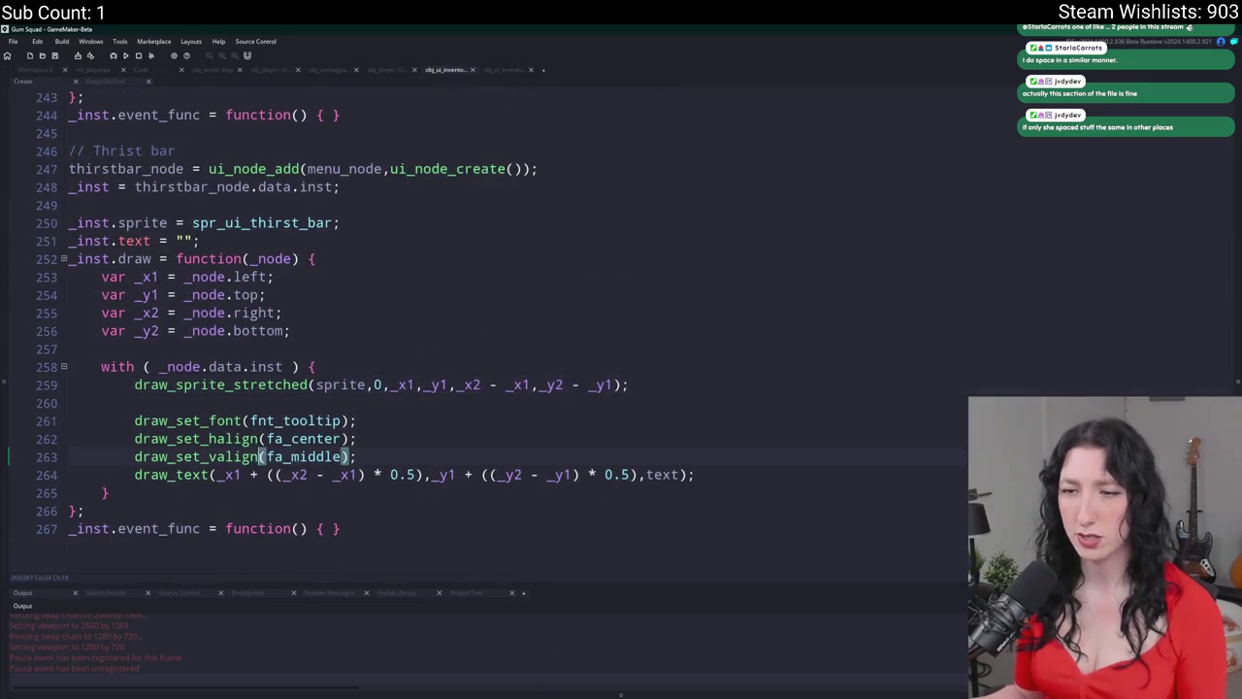
- Inspect the thirst bar's centred draw_text call and its text argument on line 264
left_click(301, 475)
key("ctrl+Right")
key("ctrl+Right")
key("ctrl+Right")
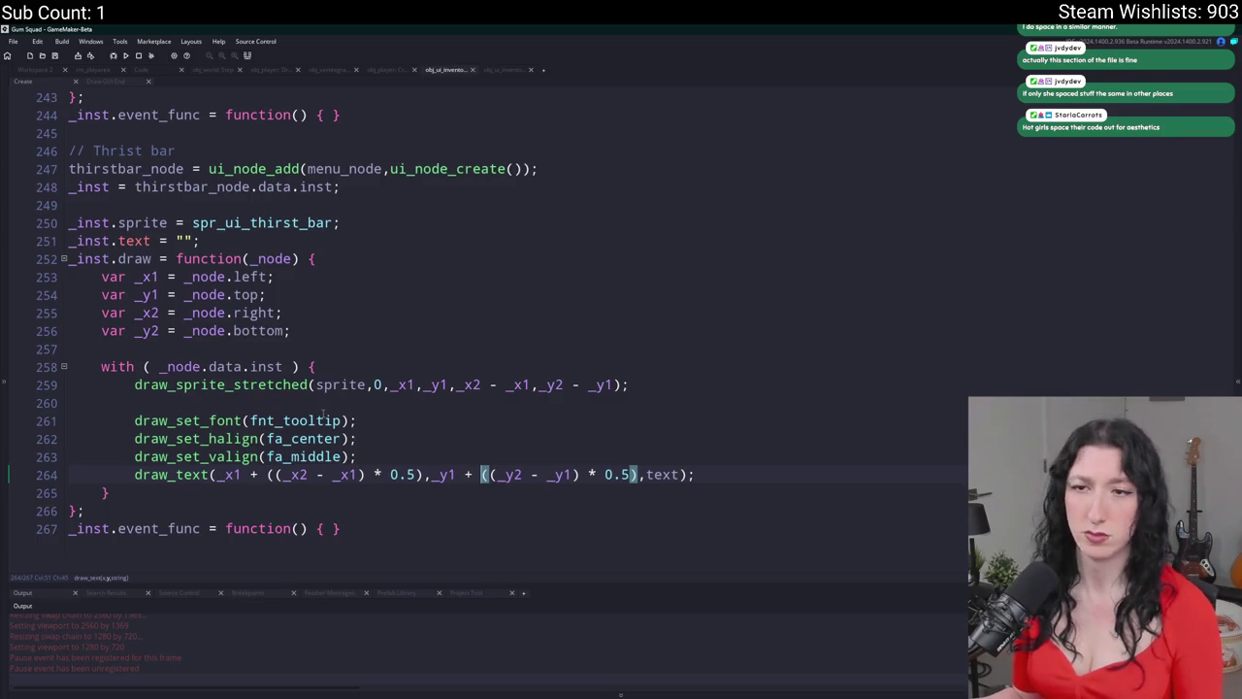
double_click(660, 475)
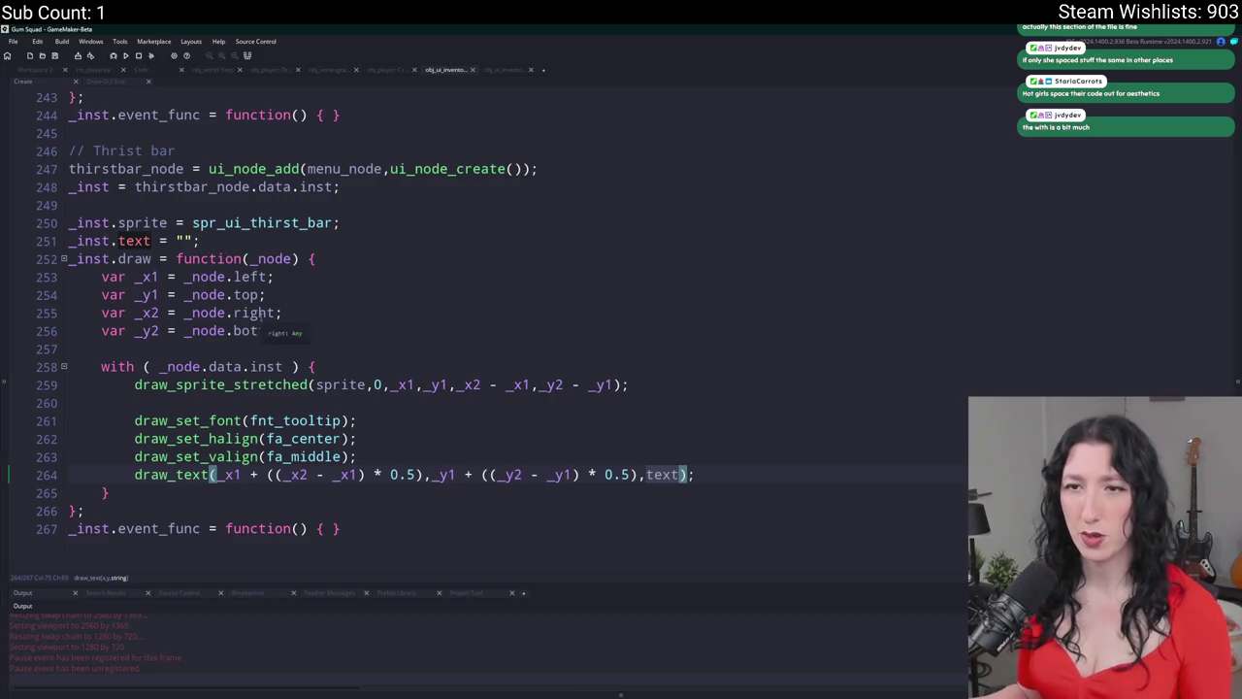
left_click(299, 273)
left_click(332, 259)
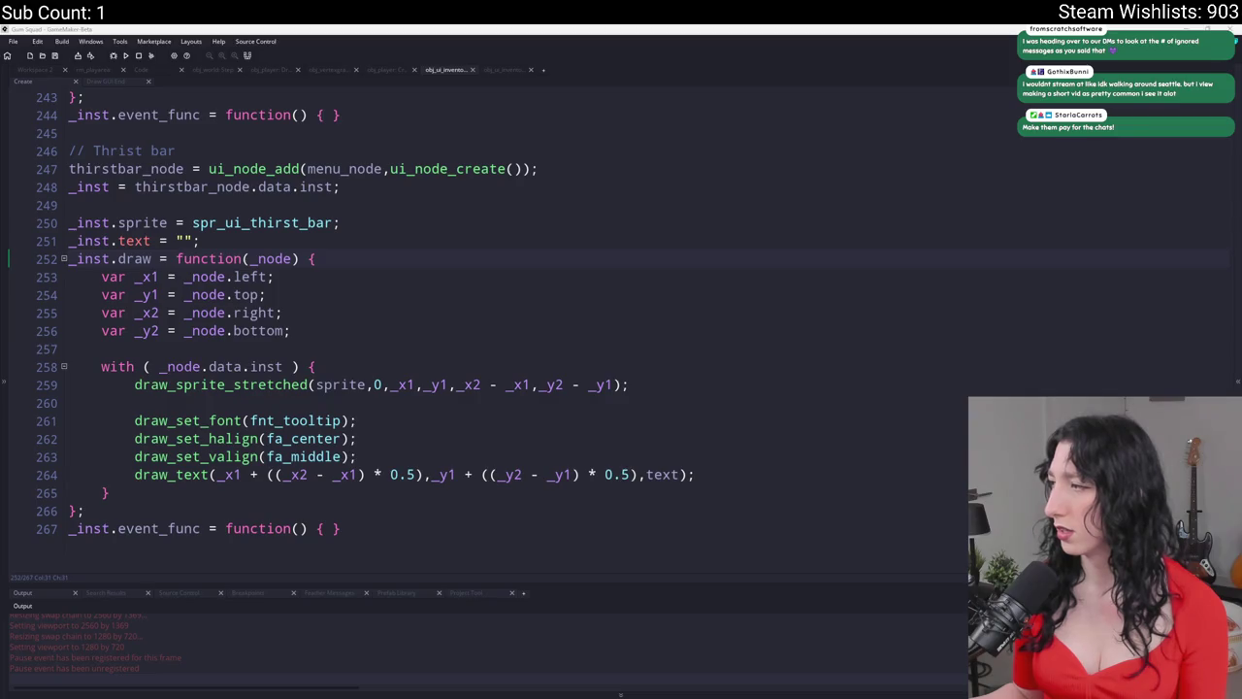
key("alt+Tab")
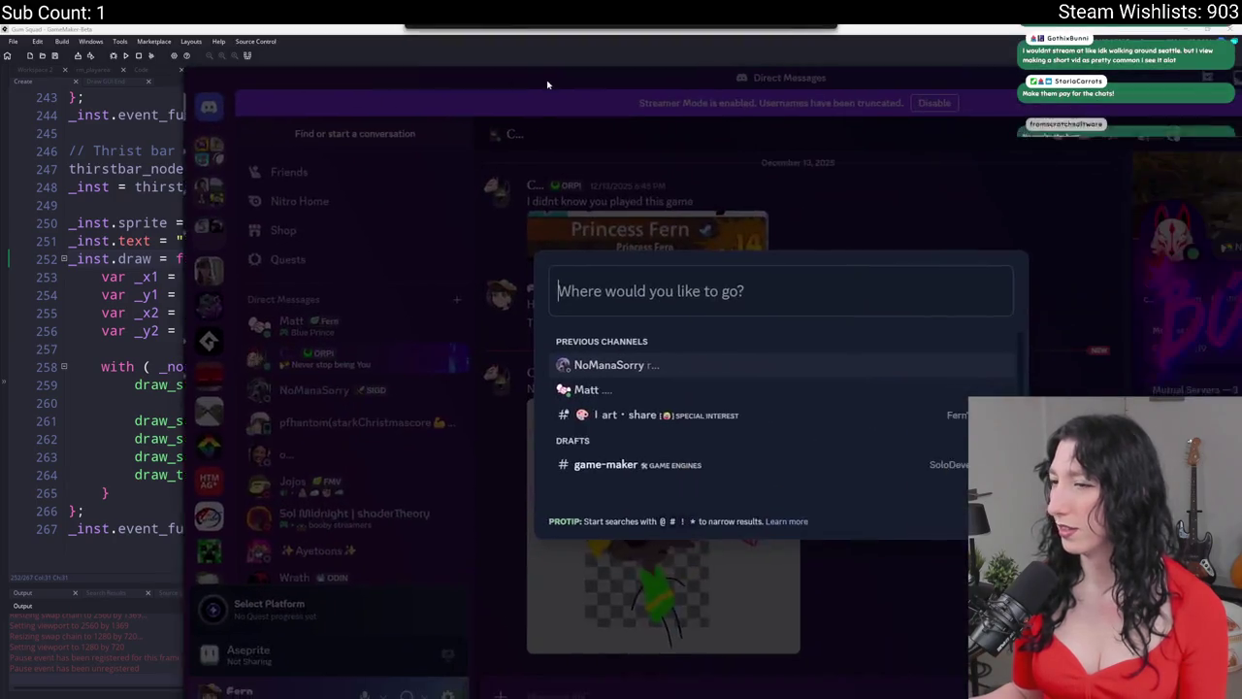
- Go to the direct message with the elf-and-gem drawing and reposition the Discord window
key("Escape")
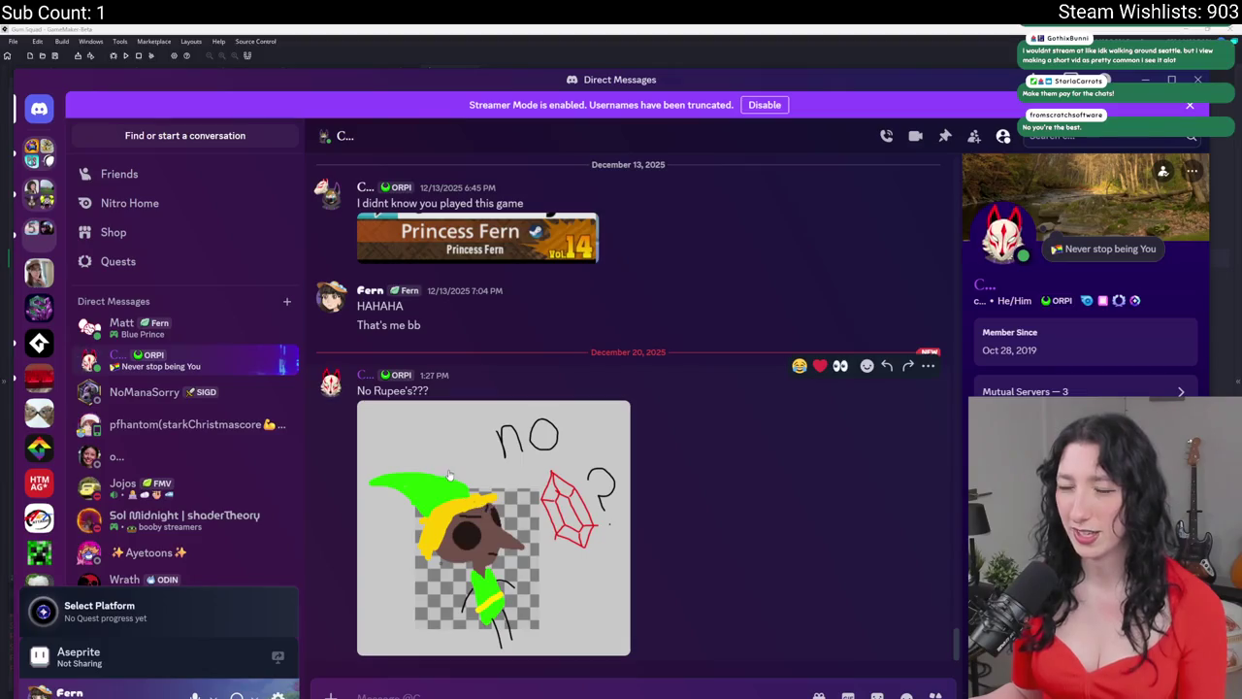
left_click(517, 498)
left_click(685, 148)
mouse_move(708, 89)
left_mouse_down()
mouse_move(708, 32)
mouse_move(680, 44)
mouse_move(692, 132)
mouse_move(695, 52)
left_mouse_up()
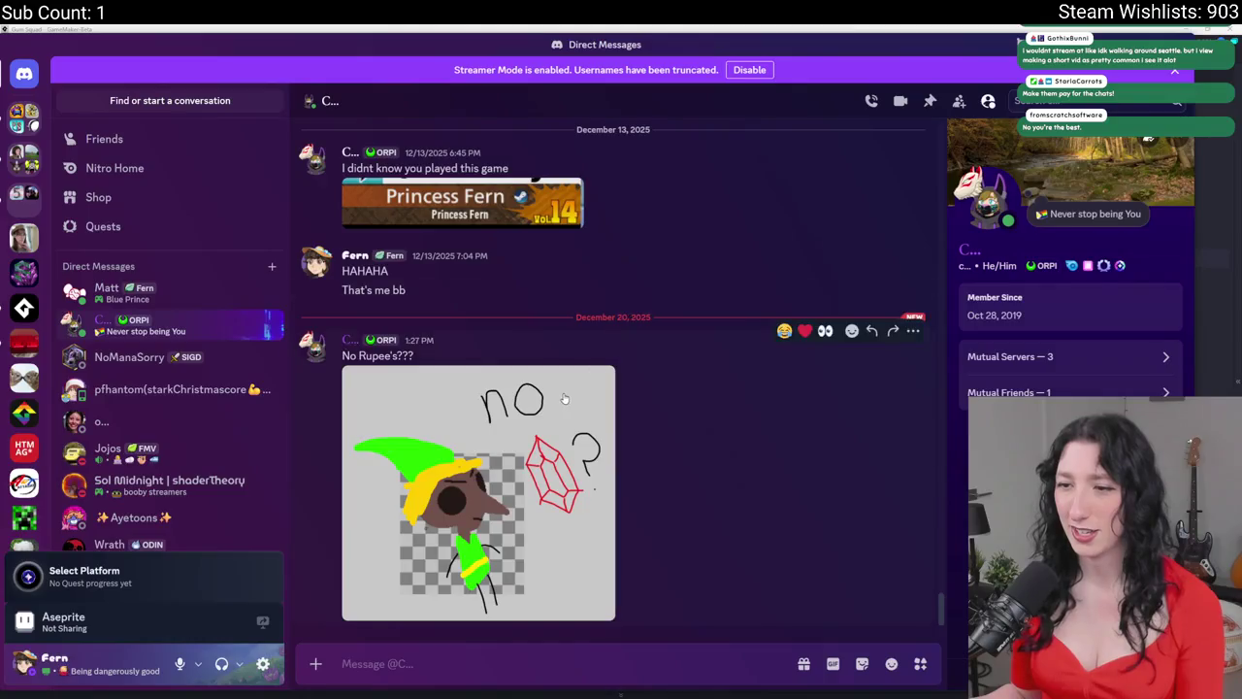
- Open the elf-and-gem drawing in the full-size viewer and copy the image
left_click(524, 485)
scroll(609, 359, "up", 2)
scroll(608, 359, "down", 1)
scroll(609, 360, "down", 2)
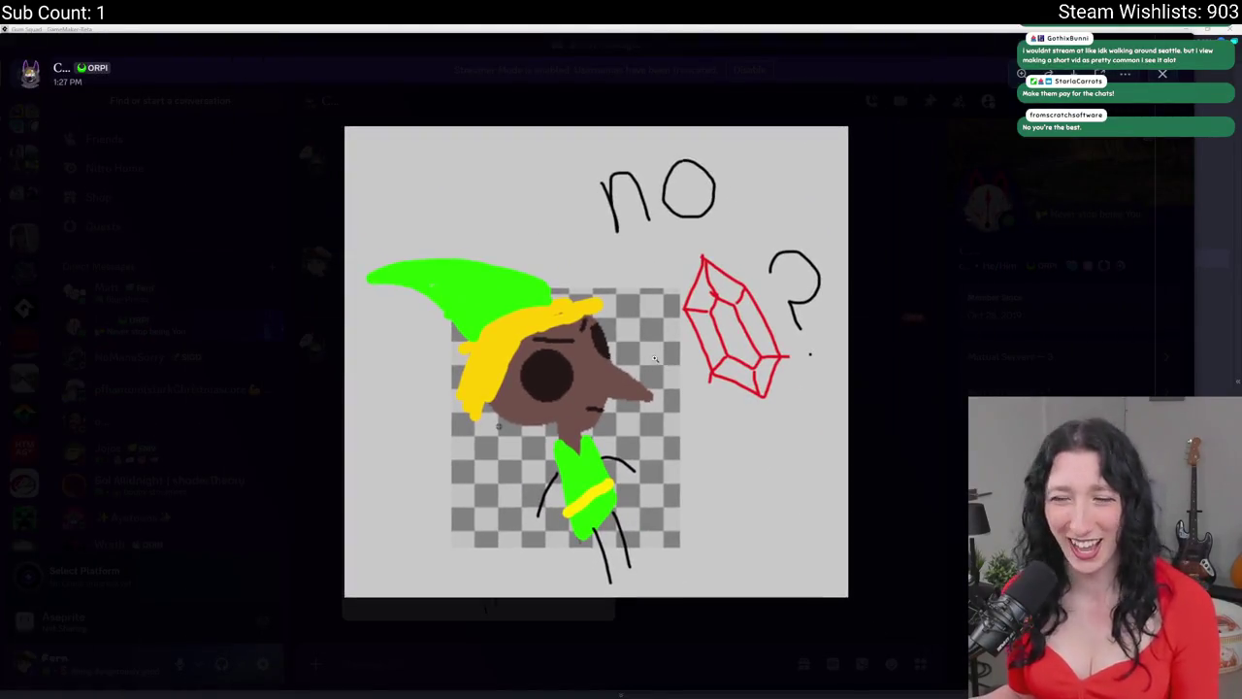
right_click(637, 371)
left_click(641, 387)
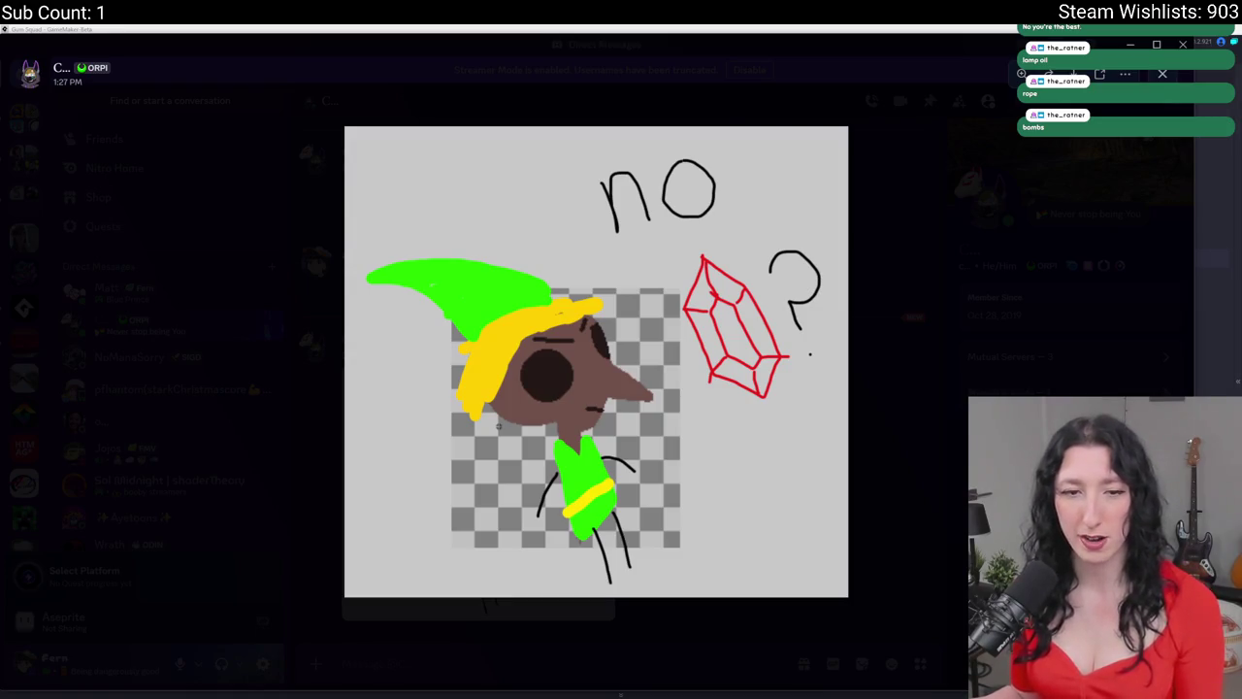
- Zoom in on the drawing, reset its zoom, then close the image preview
left_click(499, 426)
left_click(499, 361)
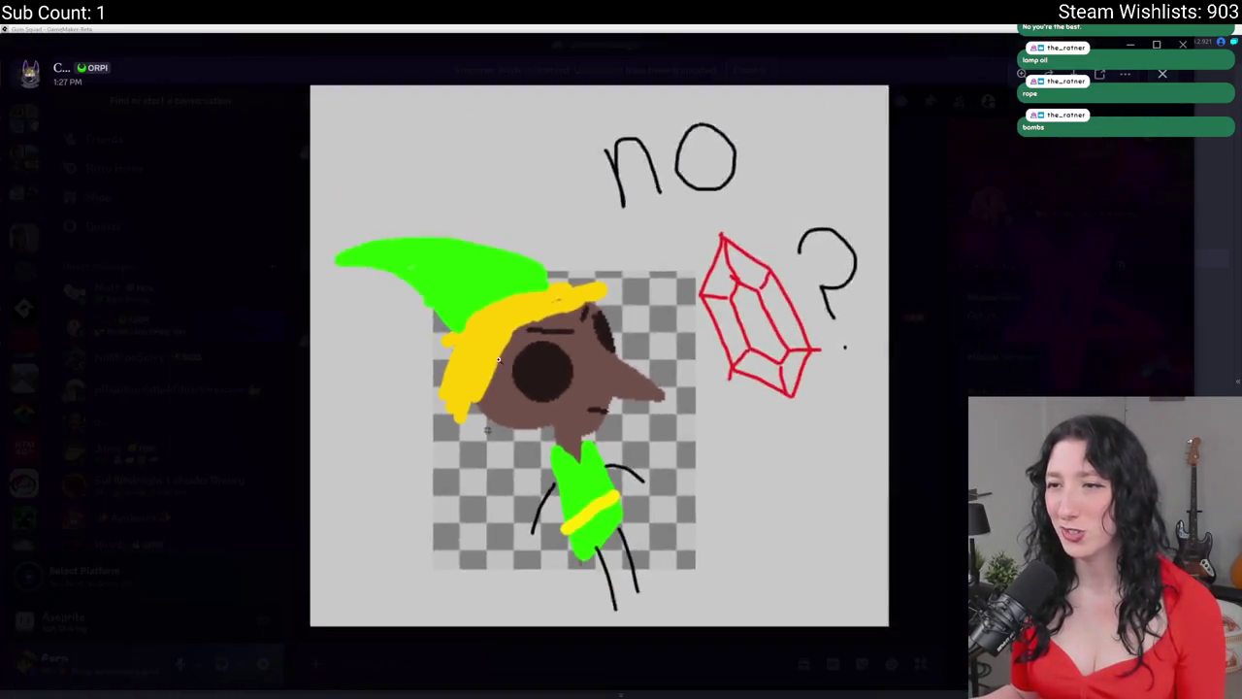
scroll(498, 361, "down", 1)
scroll(504, 355, "up", 3)
scroll(527, 337, "down", 3)
scroll(528, 337, "up", 3)
scroll(543, 334, "down", 3)
scroll(561, 331, "up", 1)
scroll(561, 330, "down", 2)
left_click(255, 352)
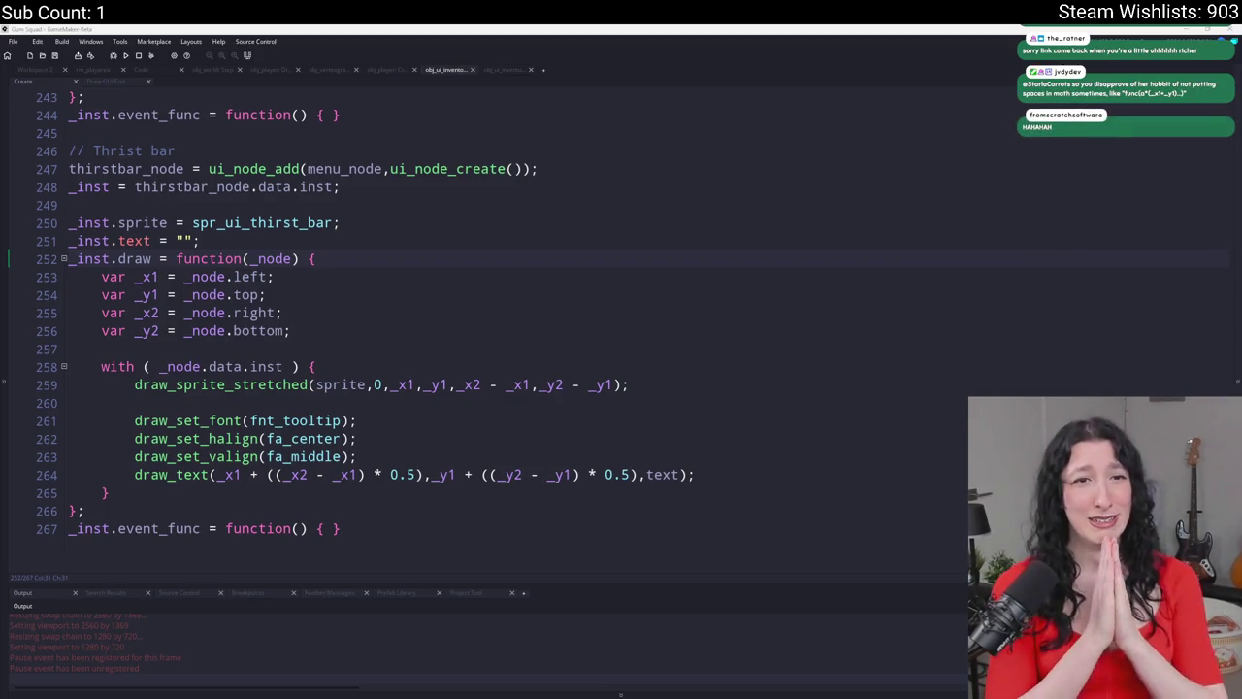
- Alt+Tab back to GameMaker's inventory Create event with the thirst bar drawing code
key("alt+Tab")
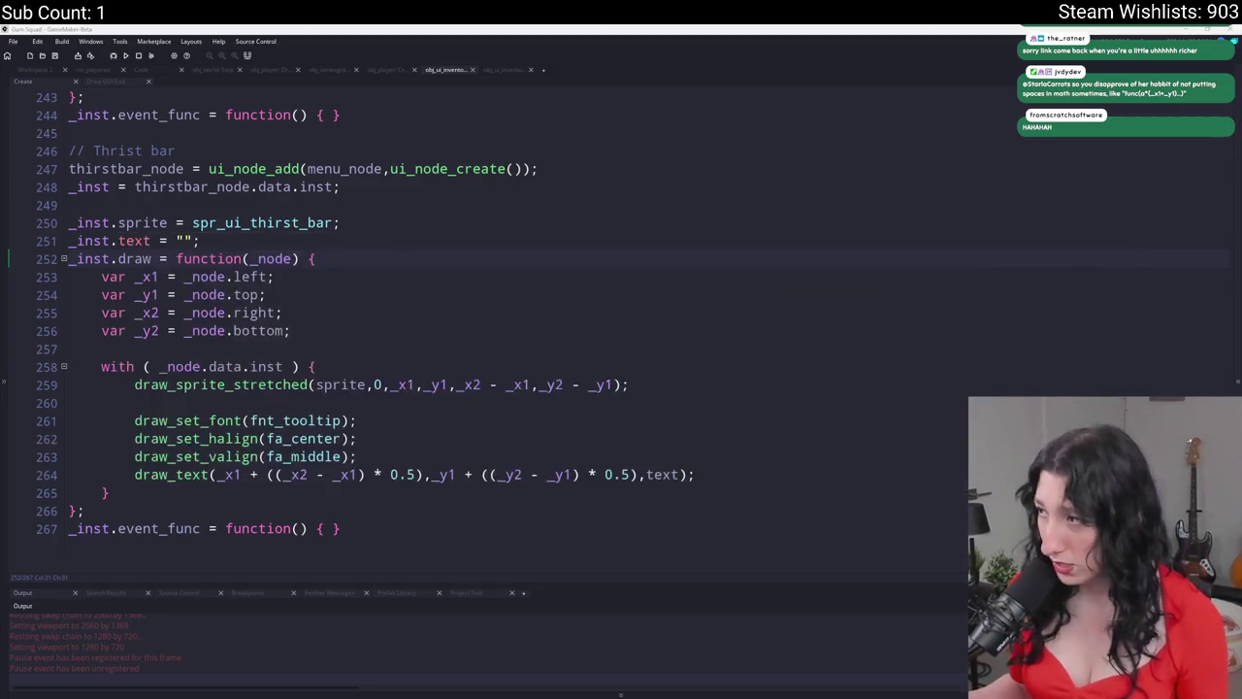